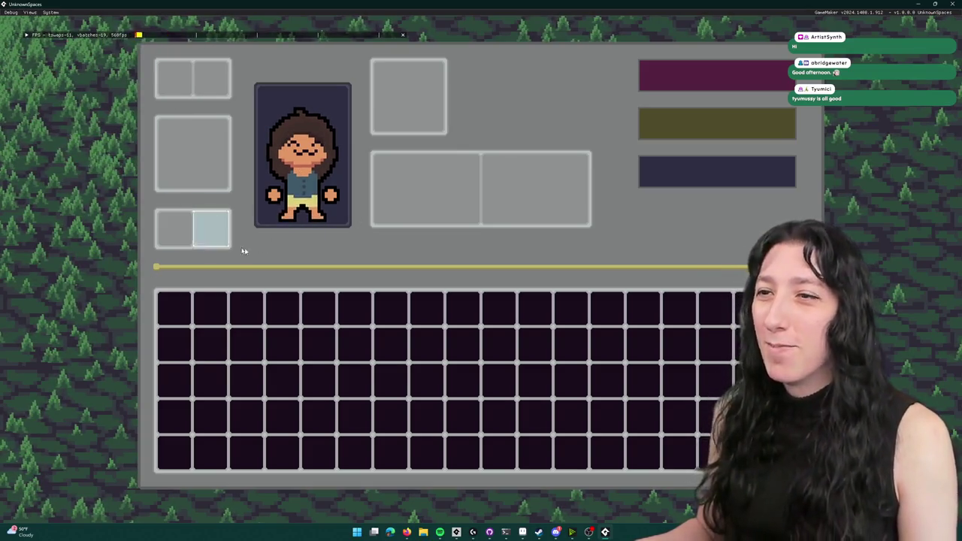
- Toggle the inventory, click the wide equipment slot to trigger the crash, then abort the game
{"action": "key", "text": "Tab"}
{"action": "key", "text": "Tab"}
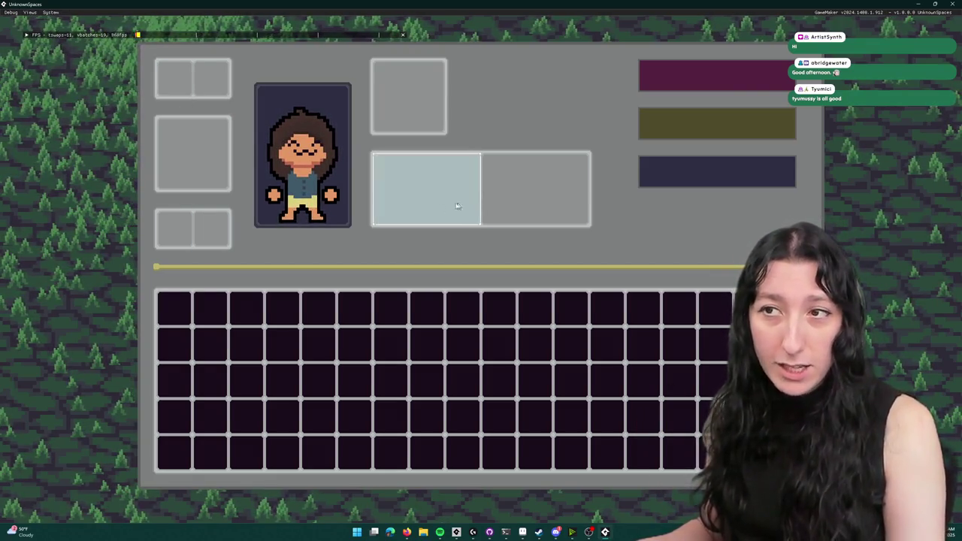
{"action": "left_click", "coordinate": [186, 312]}
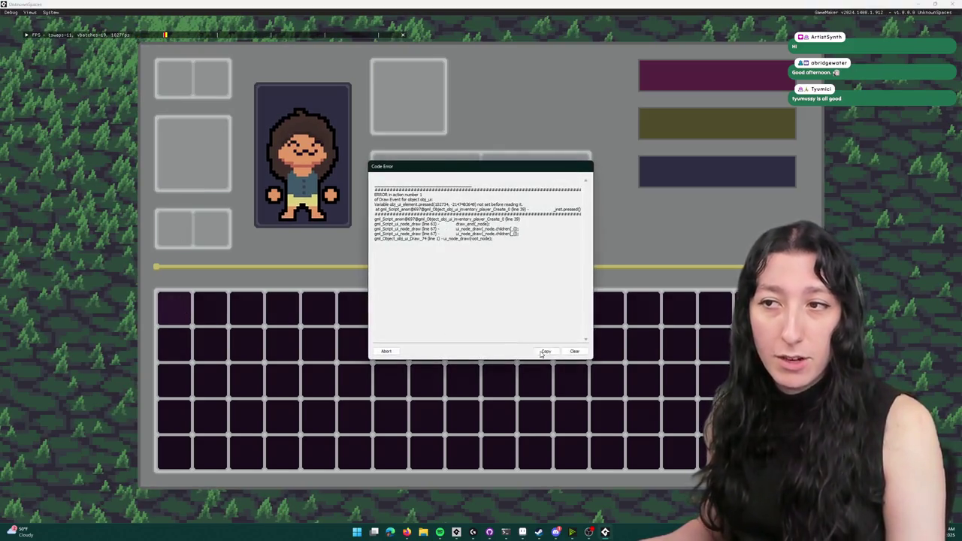
{"action": "left_click", "coordinate": [384, 353]}
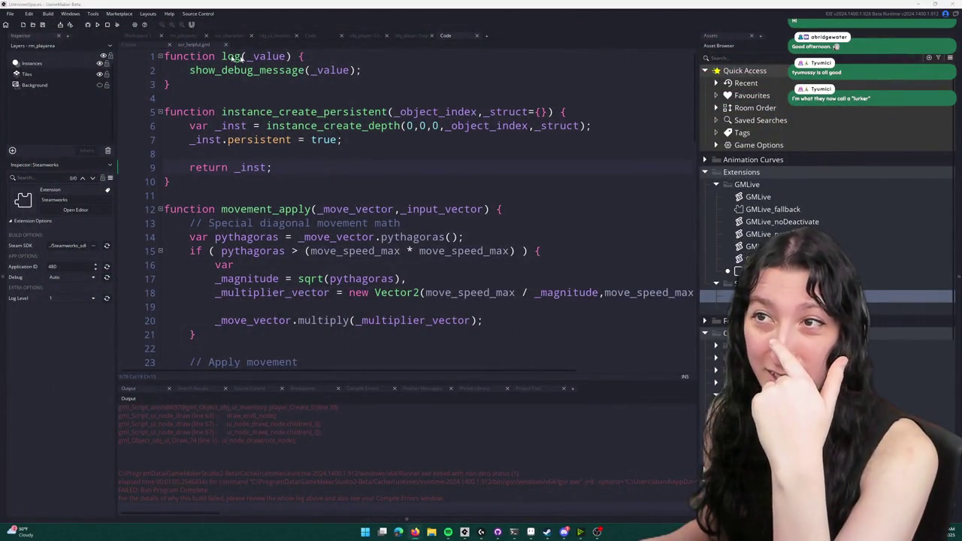
- Open obj_ui_element and duplicate the draw_begin line into a new draw = undefined line
{"action": "left_click", "coordinate": [415, 68]}
{"action": "key", "text": "ctrl+t"}
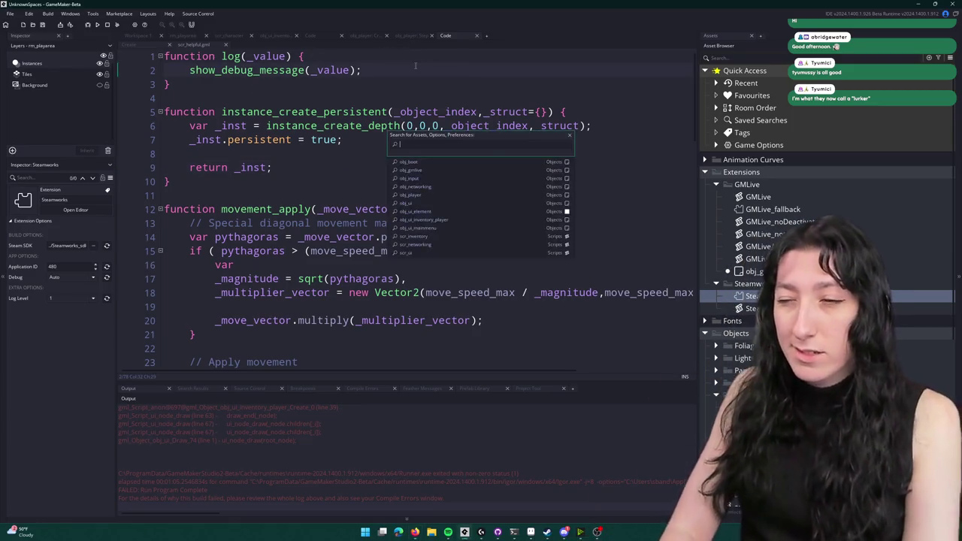
{"action": "type", "text": "obj_ui_"}
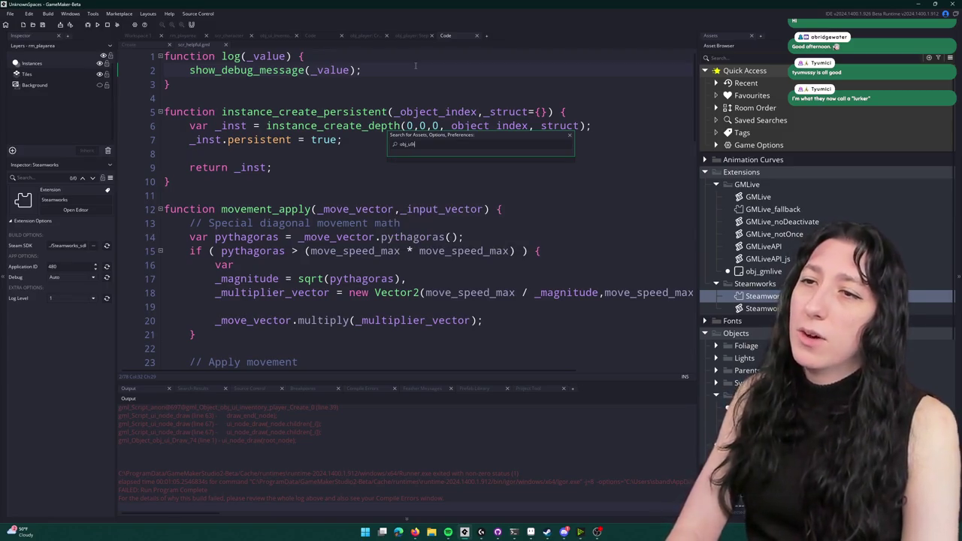
{"action": "key", "text": "Return"}
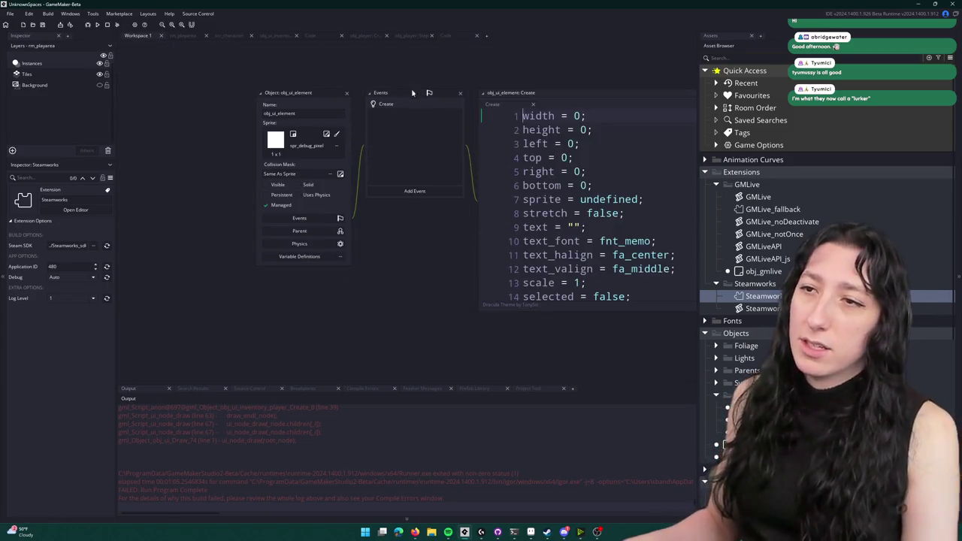
{"action": "scroll", "coordinate": [426, 138], "scroll_direction": "down", "scroll_amount": 2}
{"action": "left_click", "coordinate": [559, 231]}
{"action": "key", "text": "ctrl+d"}
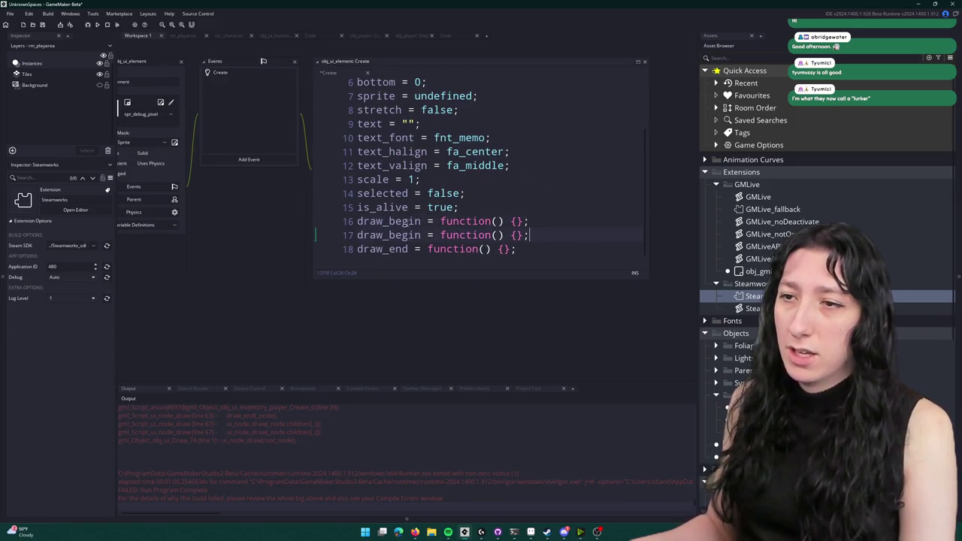
{"action": "left_click_drag", "start_coordinate": [423, 235], "coordinate": [382, 235]}
{"action": "key", "text": "BackSpace"}
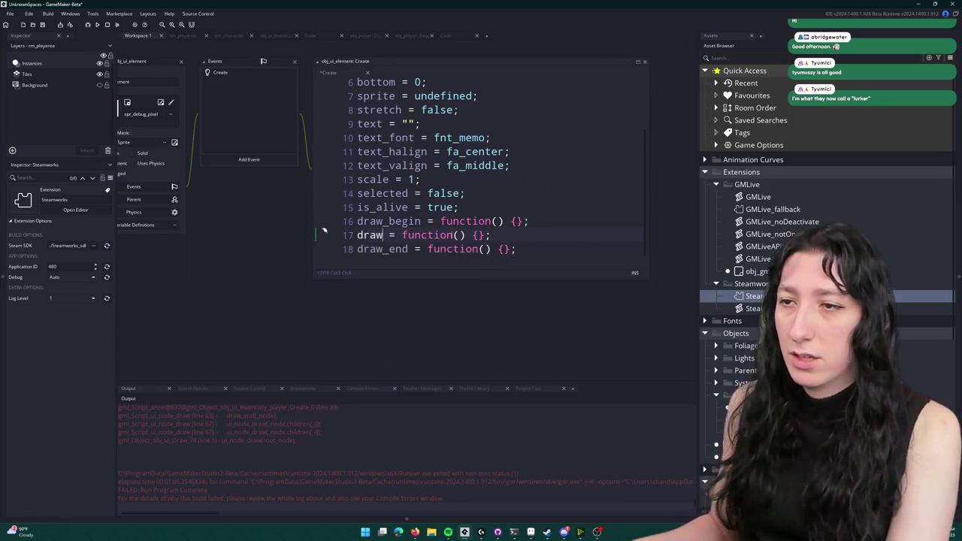
{"action": "key", "text": "Escape"}
{"action": "left_click_drag", "start_coordinate": [487, 234], "coordinate": [400, 233]}
{"action": "type", "text": "undefined"}
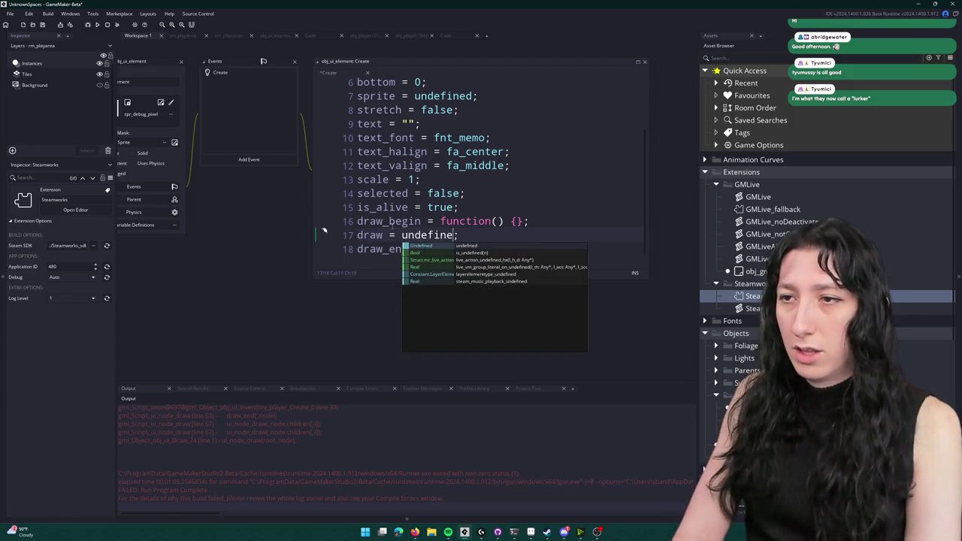
- Set draw_begin and draw_end to undefined too, then search the project for draw_begin
{"action": "double_click", "coordinate": [369, 234]}
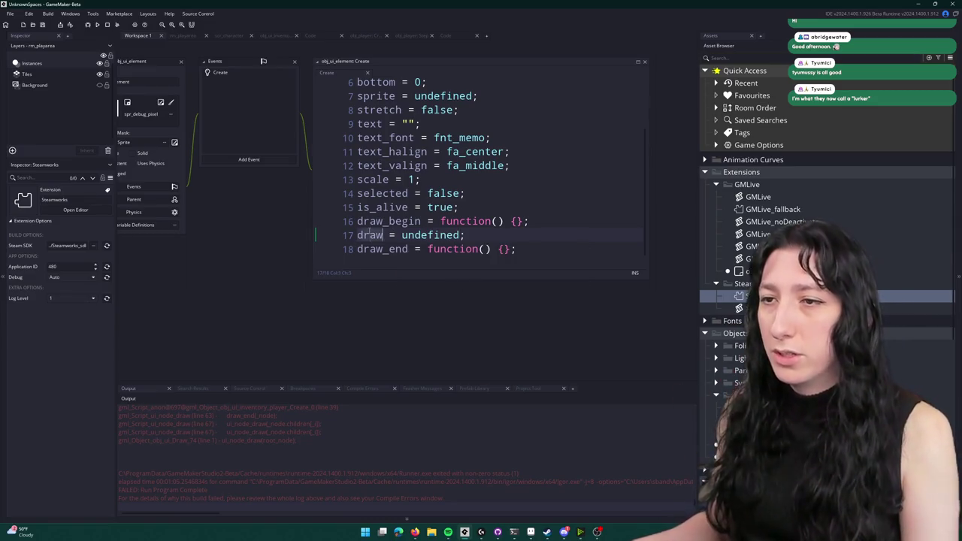
{"action": "left_click", "coordinate": [458, 236]}
{"action": "left_click", "coordinate": [440, 250]}
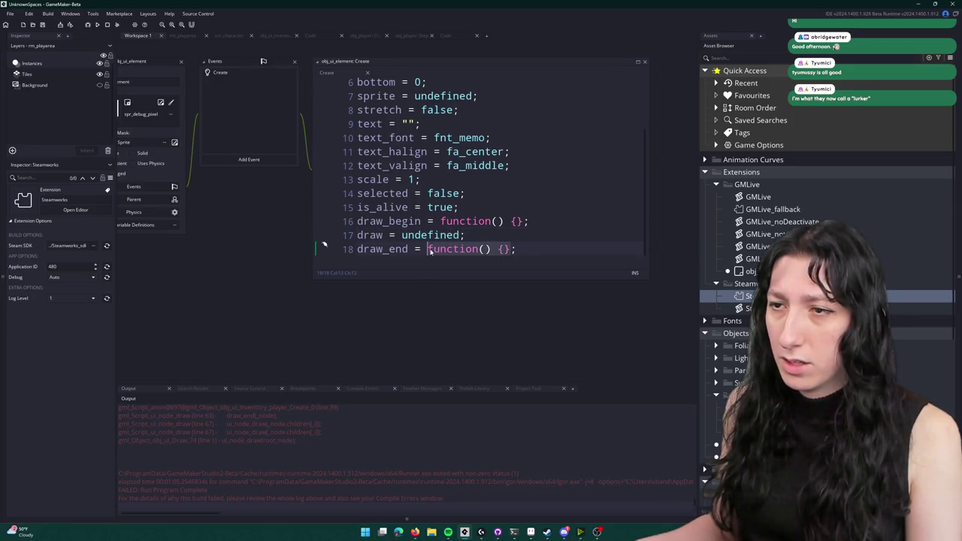
{"action": "type", "text": "undefined"}
{"action": "key", "text": "Up"}
{"action": "key", "text": "Up"}
{"action": "key", "text": "End"}
{"action": "key", "text": "shift+Left"}
{"action": "key", "text": "shift+Left"}
{"action": "key", "text": "shift+Left"}
{"action": "type", "text": "undefined"}
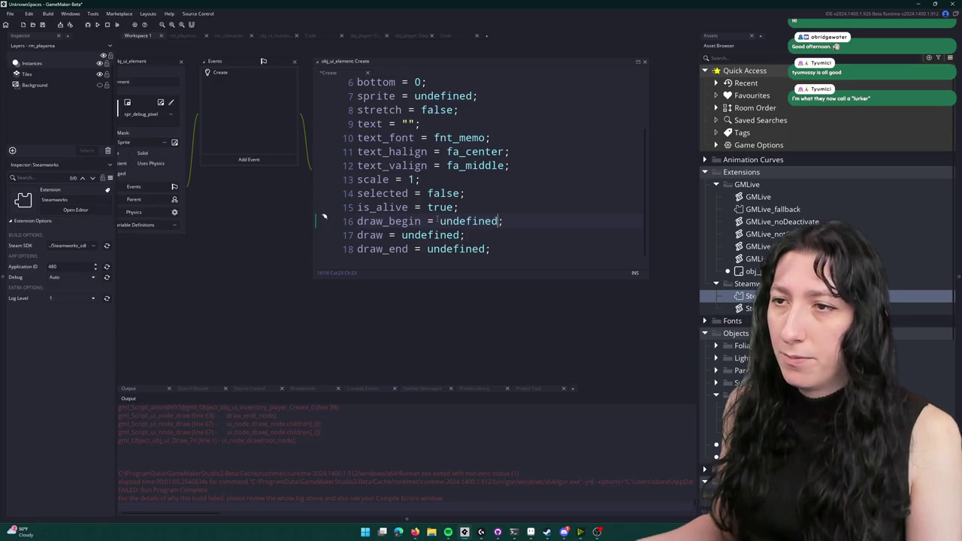
{"action": "key", "text": "ctrl+shift+f"}
{"action": "key", "text": "Return"}
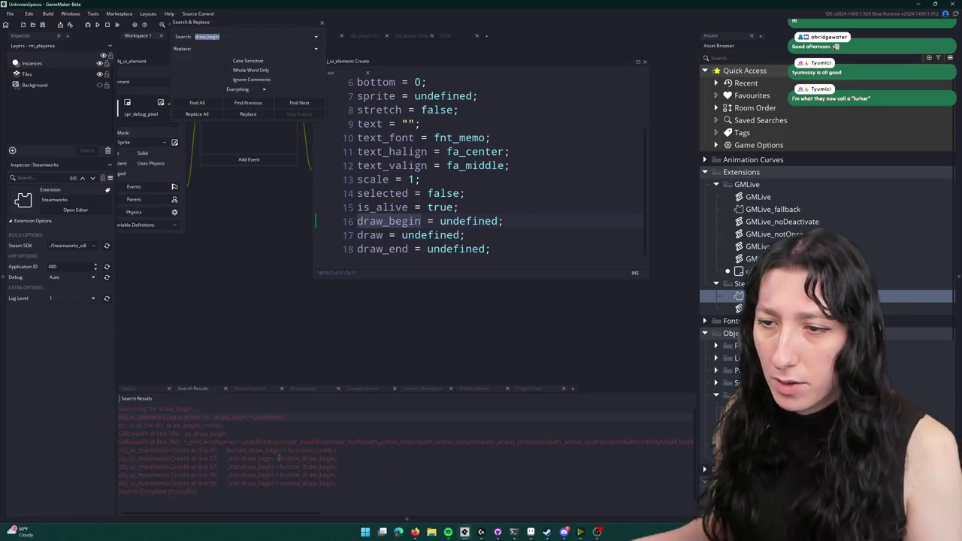
- Open the scr_ui match for draw_begin, close Search & Replace, and maximize the code with docks hidden
{"action": "double_click", "coordinate": [196, 425]}
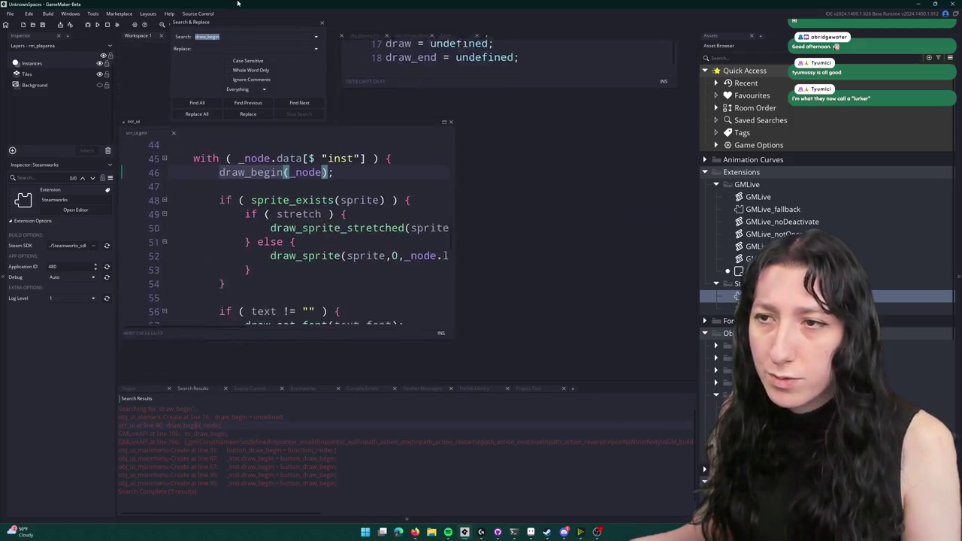
{"action": "left_click", "coordinate": [322, 23]}
{"action": "left_click", "coordinate": [448, 99]}
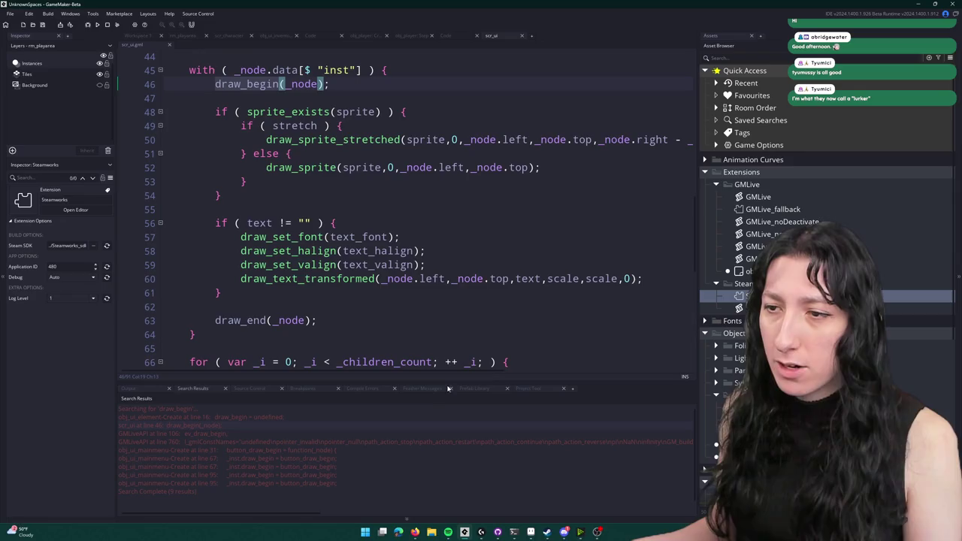
{"action": "left_click_drag", "start_coordinate": [449, 381], "coordinate": [448, 396]}
{"action": "left_click", "coordinate": [472, 279]}
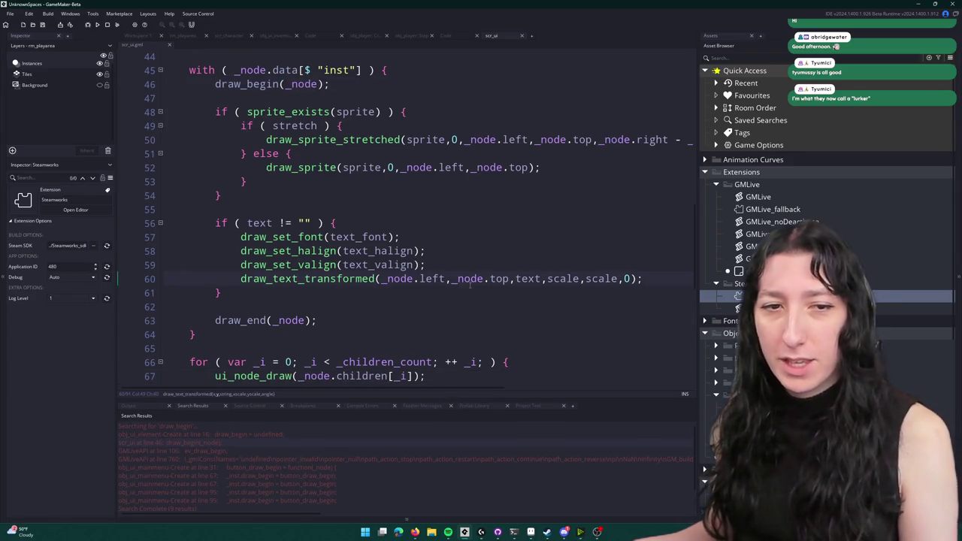
{"action": "key", "text": "F12"}
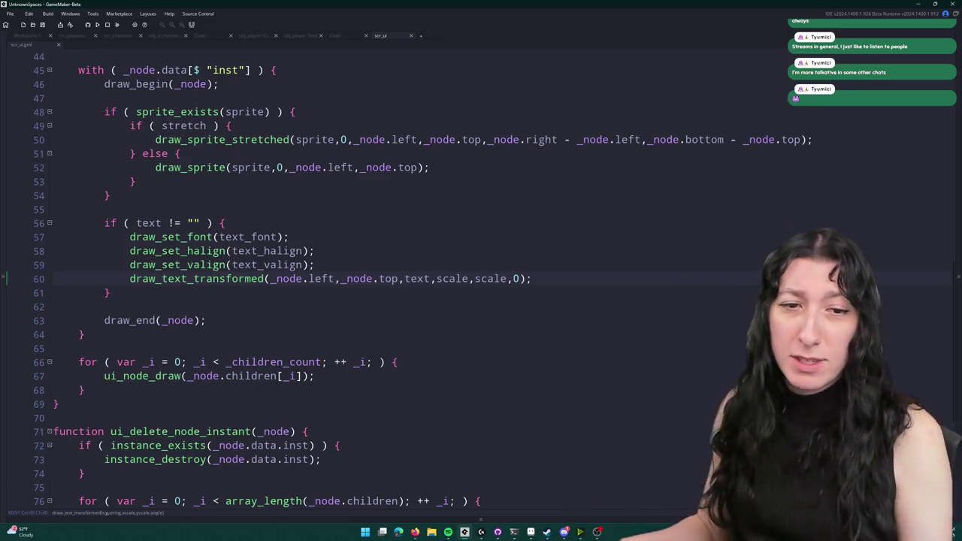
{"action": "mouse_move", "coordinate": [188, 167]}
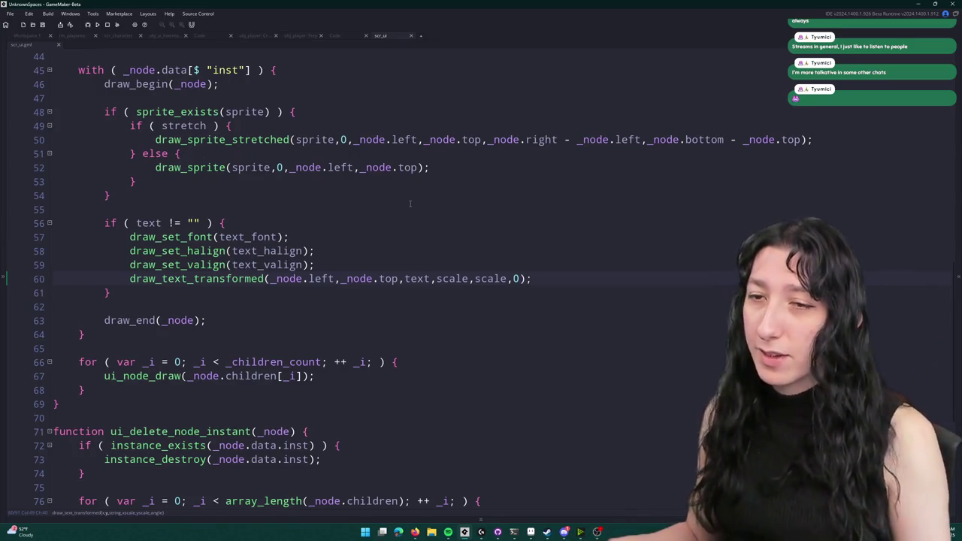
- Wrap the draw_begin call in an if (!is_undefined(_draw_begin)) block and copy it
{"action": "key", "text": "ctrl+z"}
{"action": "left_click", "coordinate": [276, 84]}
{"action": "key", "text": "Return"}
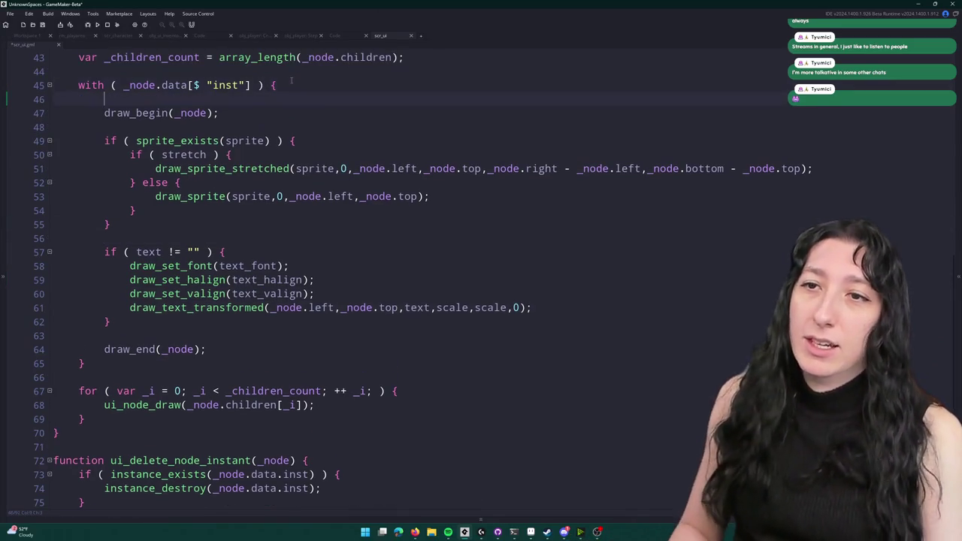
{"action": "type", "text": "if ( is_fu"}
{"action": "key", "text": "BackSpace"}
{"action": "key", "text": "BackSpace"}
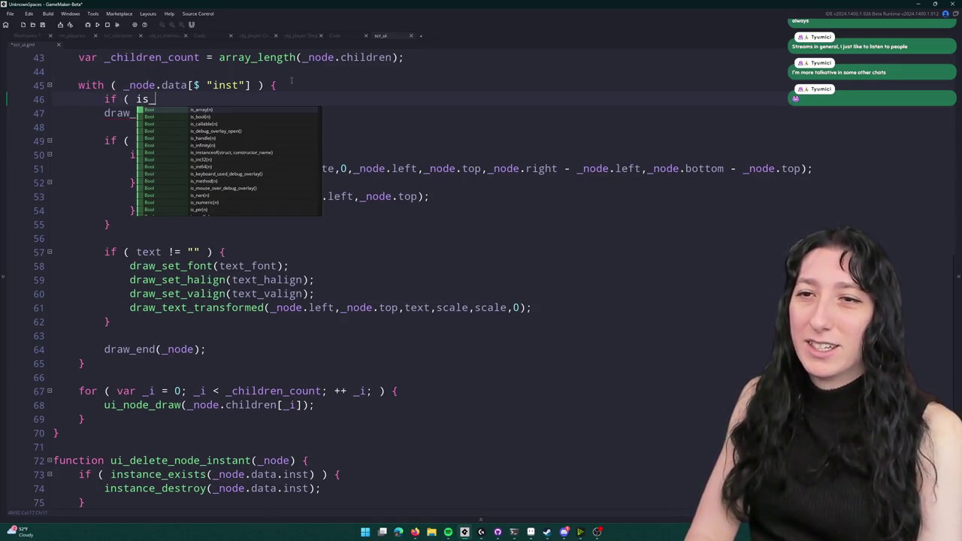
{"action": "key", "text": "BackSpace"}
{"action": "key", "text": "BackSpace"}
{"action": "key", "text": "BackSpace"}
{"action": "type", "text": "!is_undefine"}
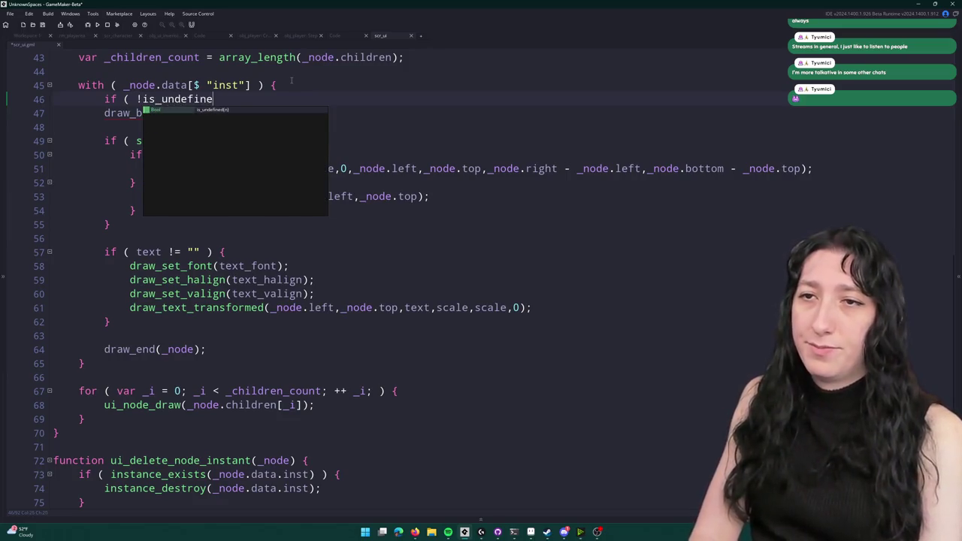
{"action": "type", "text": "d("}
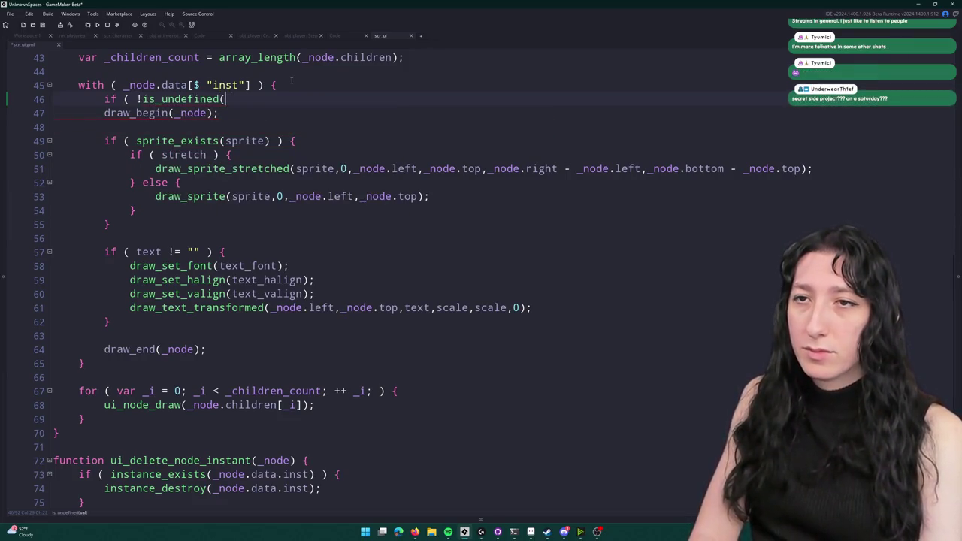
{"action": "type", "text": "_draw_begin) ) {"}
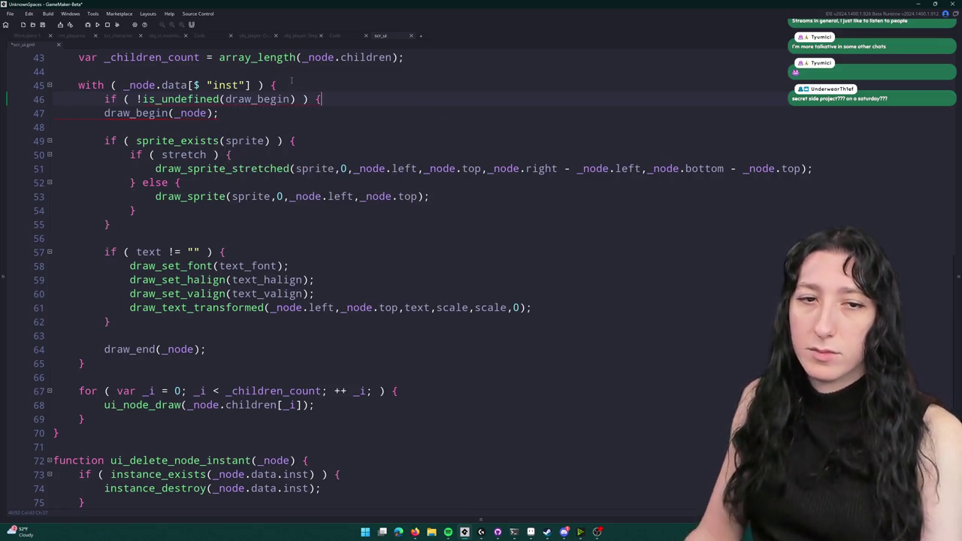
{"action": "key", "text": "Return"}
{"action": "type", "text": "}"}
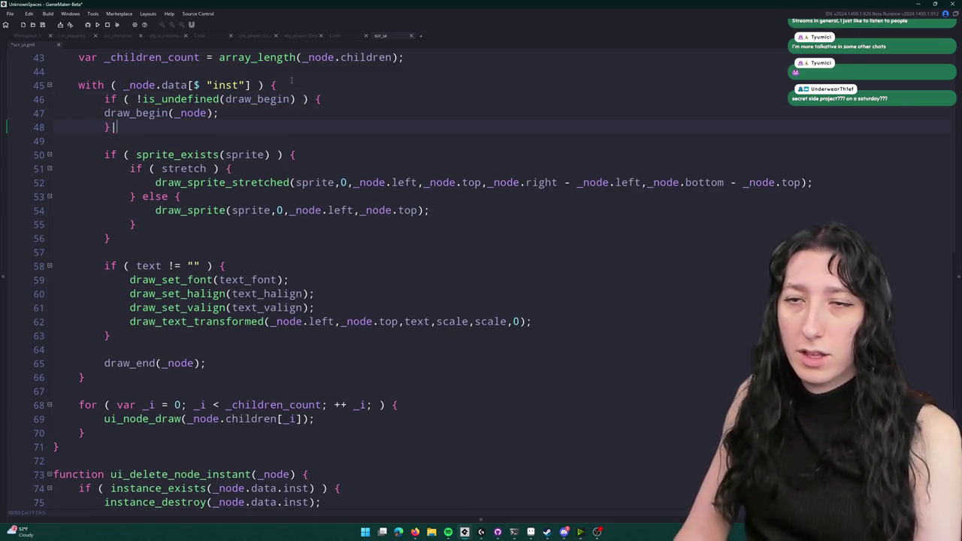
{"action": "key", "text": "Tab"}
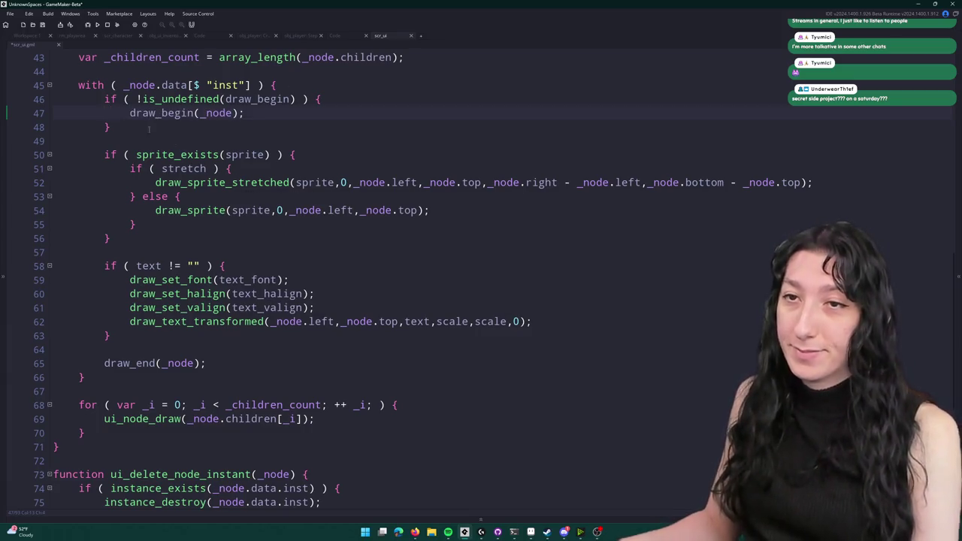
{"action": "key", "text": "shift+Down"}
{"action": "key", "text": "Up"}
{"action": "key", "text": "Up"}
{"action": "key", "text": "shift+Down"}
{"action": "key", "text": "shift+Down"}
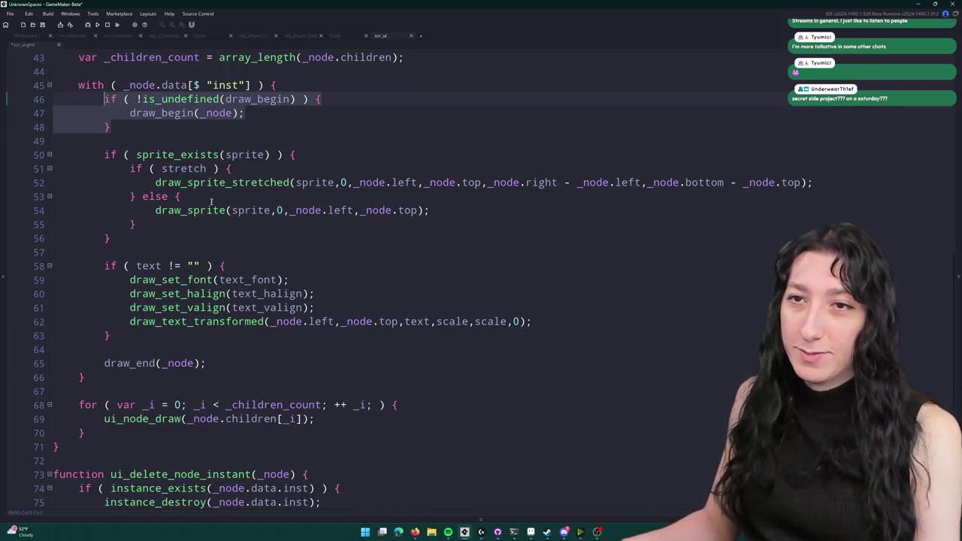
{"action": "key", "text": "ctrl+c"}
- Replace the draw_end call with the same guarded block, changed to draw_end
{"action": "left_click_drag", "start_coordinate": [208, 363], "coordinate": [103, 363]}
{"action": "key", "text": "ctrl+v"}
{"action": "left_click_drag", "start_coordinate": [193, 377], "coordinate": [162, 378]}
{"action": "type", "text": "end"}
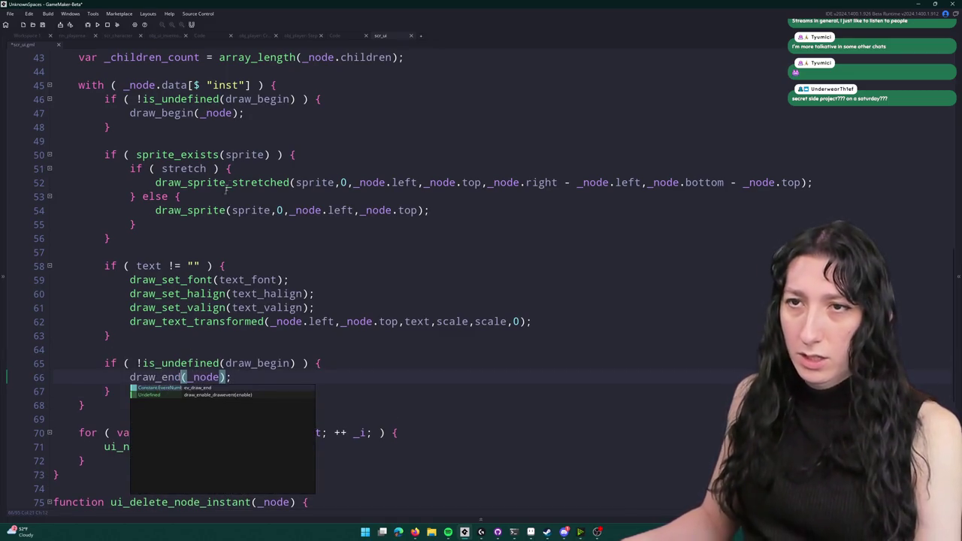
- Add a draw check between them and replace it with a single draw() call
{"action": "left_click", "coordinate": [238, 134]}
{"action": "key", "text": "ctrl+v"}
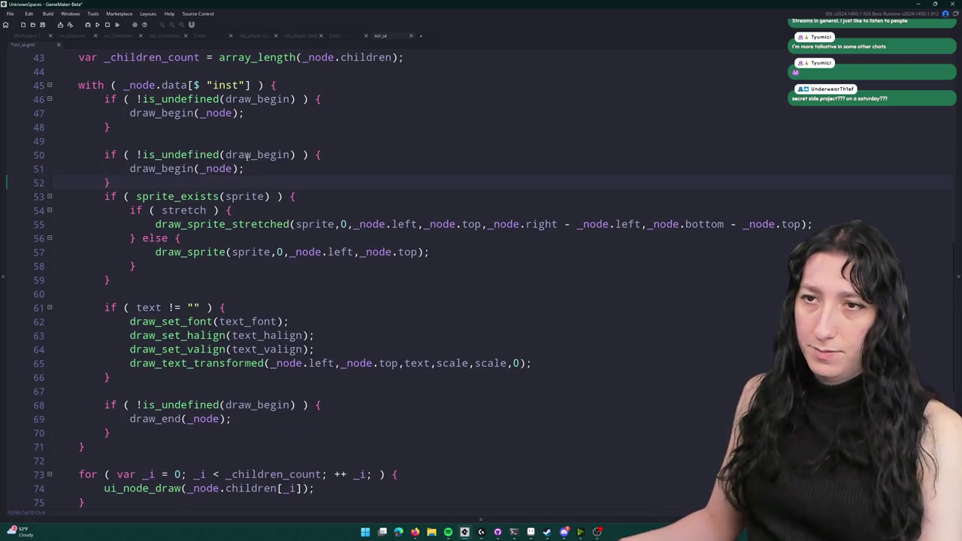
{"action": "left_click_drag", "start_coordinate": [290, 155], "coordinate": [251, 154]}
{"action": "key", "text": "BackSpace"}
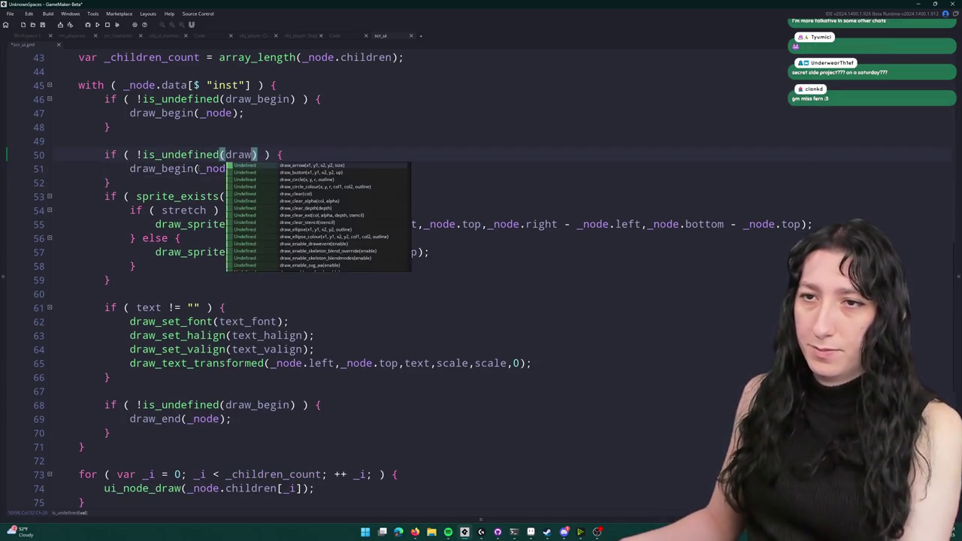
{"action": "left_click", "coordinate": [198, 169]}
{"action": "key", "text": "Up"}
{"action": "left_click_drag", "start_coordinate": [129, 182], "coordinate": [104, 155]}
{"action": "type", "text": "draw"}
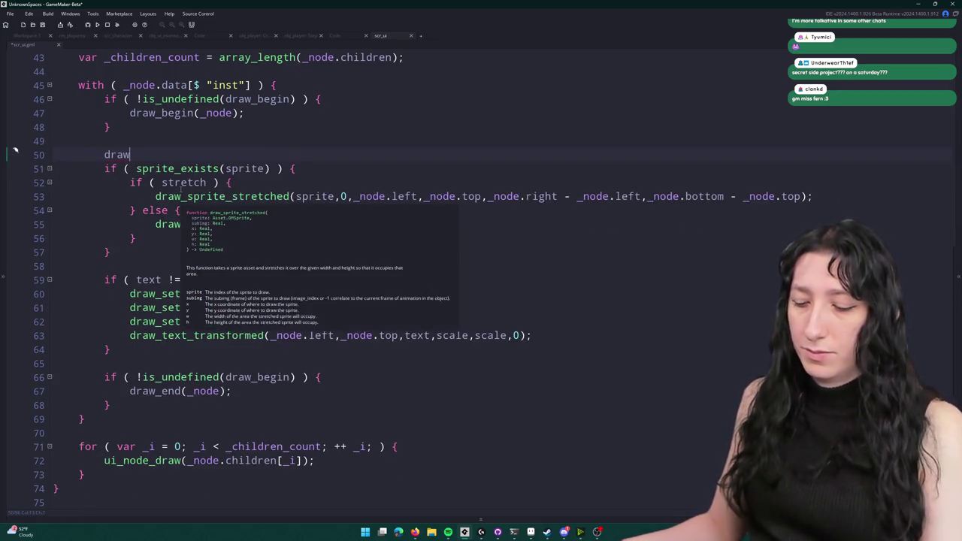
{"action": "type", "text": "();"}
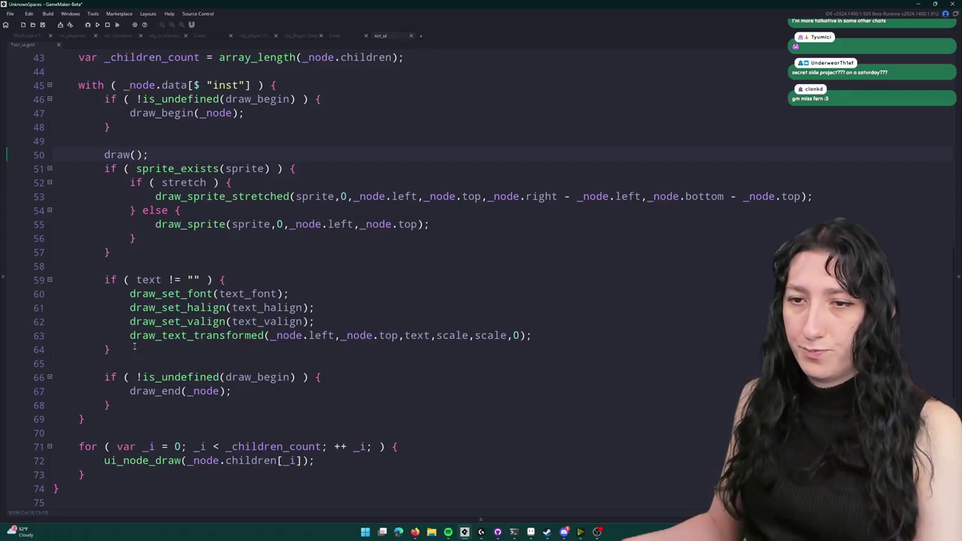
- Delete the old inline sprite and text drawing code from ui_node_draw
{"action": "mouse_move", "coordinate": [129, 349]}
{"action": "left_mouse_down"}
{"action": "mouse_move", "coordinate": [113, 194]}
{"action": "mouse_move", "coordinate": [115, 208]}
{"action": "mouse_move", "coordinate": [178, 174]}
{"action": "mouse_move", "coordinate": [154, 158]}
{"action": "left_mouse_up"}
{"action": "key", "text": "BackSpace"}
{"action": "scroll", "coordinate": [188, 181], "scroll_direction": "up", "scroll_amount": 4}
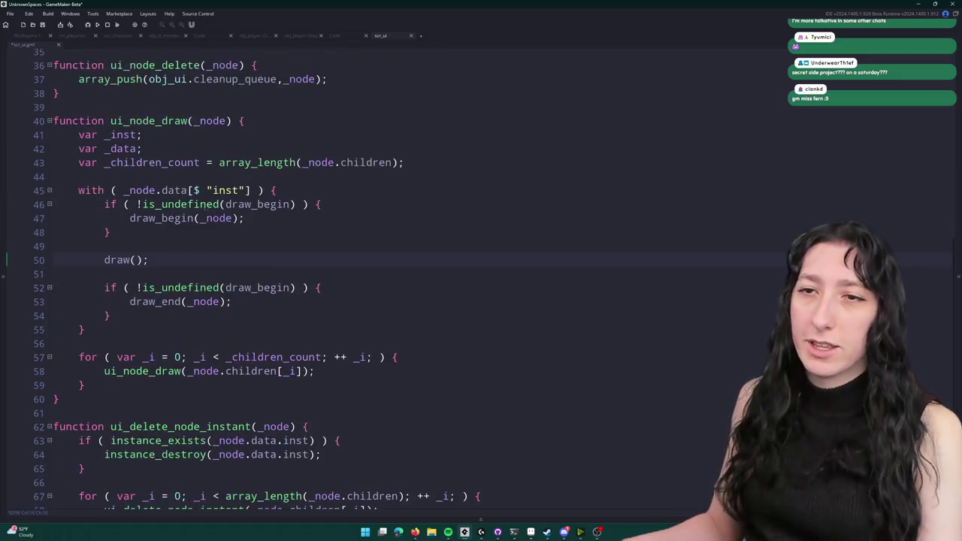
{"action": "scroll", "coordinate": [194, 194], "scroll_direction": "up", "scroll_amount": 10}
{"action": "left_click", "coordinate": [200, 166]}
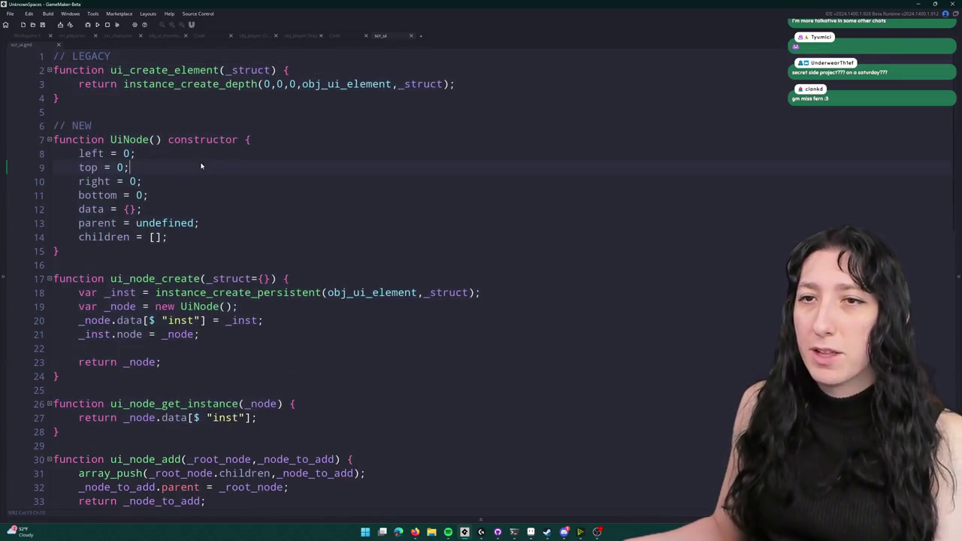
- Open obj_ui_element's Create event and delete the draw = undefined line
{"action": "left_click", "coordinate": [342, 36]}
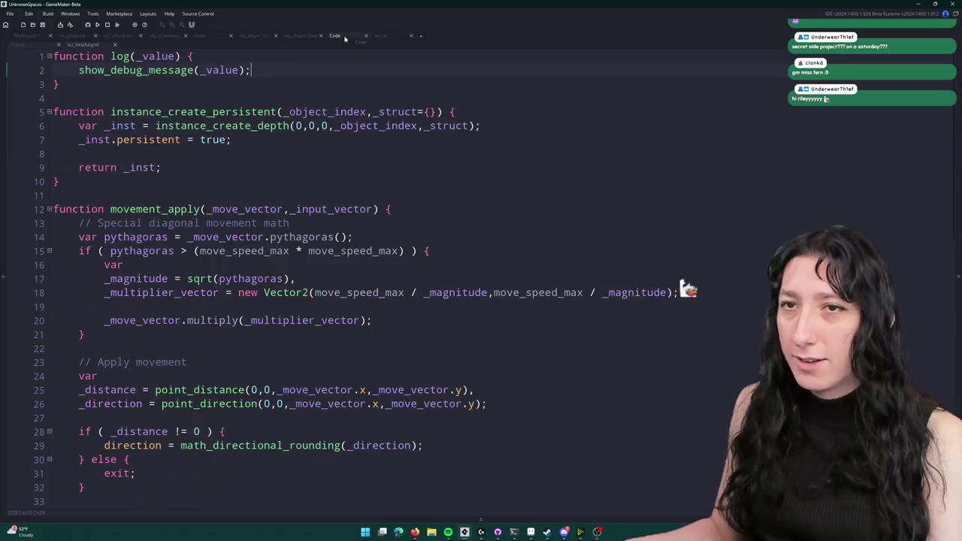
{"action": "left_click", "coordinate": [21, 45]}
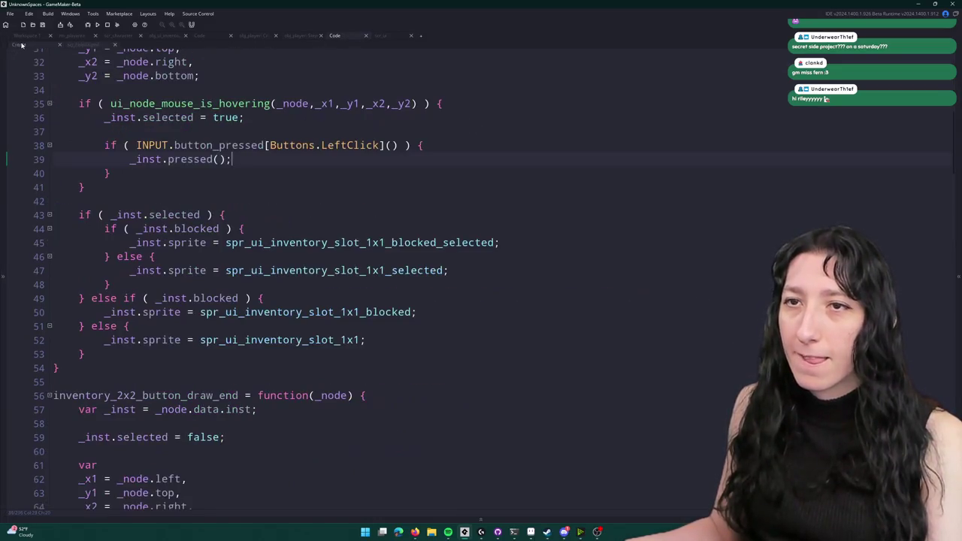
{"action": "left_click", "coordinate": [23, 36]}
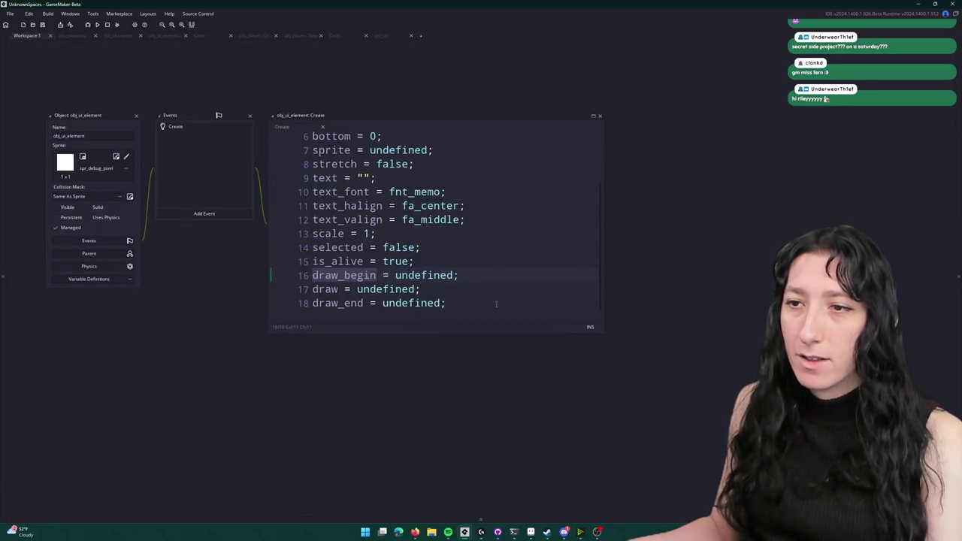
{"action": "left_click", "coordinate": [497, 303]}
{"action": "key", "text": "Return"}
{"action": "key", "text": "BackSpace"}
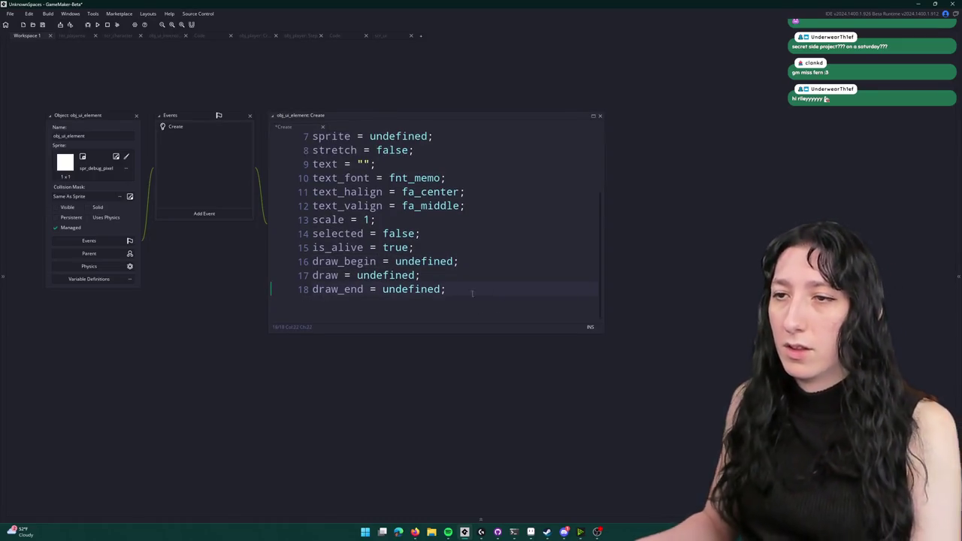
{"action": "left_click_drag", "start_coordinate": [452, 275], "coordinate": [310, 275]}
{"action": "key", "text": "BackSpace"}
{"action": "key", "text": "BackSpace"}
- Add draw = function(_node) after draw_end holding the pasted, outdented drawing code, then return to scr_ui
{"action": "left_click", "coordinate": [497, 290]}
{"action": "key", "text": "Return"}
{"action": "type", "text": "draw "}
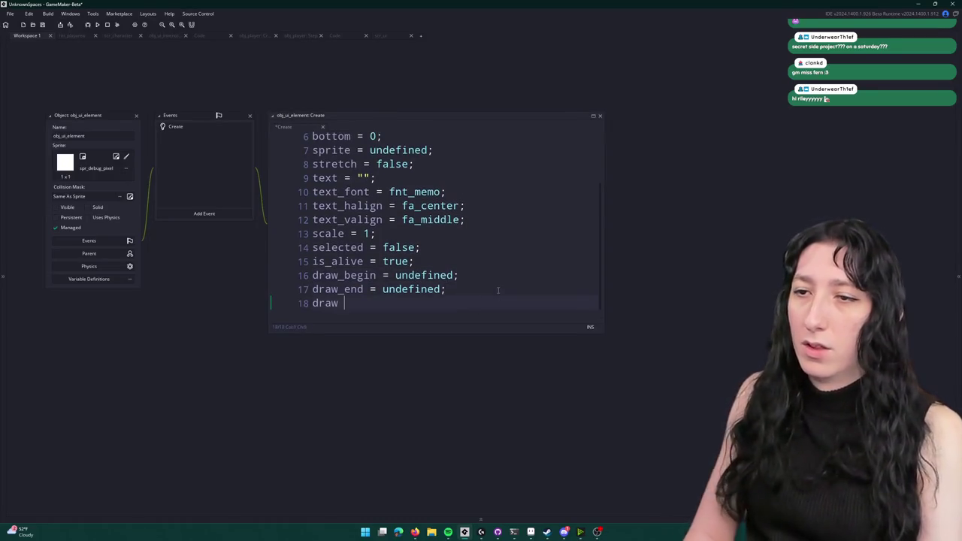
{"action": "type", "text": "= function() {"}
{"action": "key", "text": "Return"}
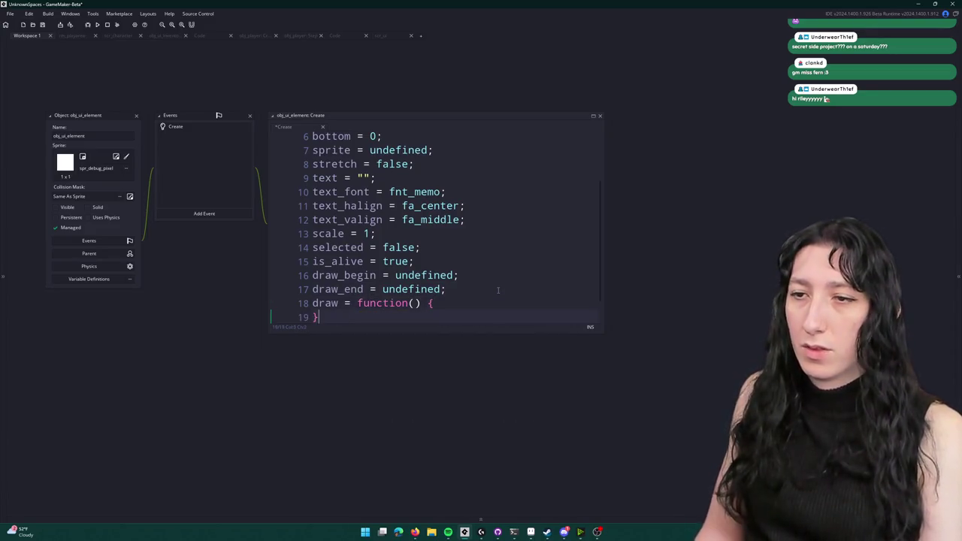
{"action": "key", "text": "ctrl+v"}
{"action": "mouse_move", "coordinate": [460, 292]}
{"action": "left_mouse_down"}
{"action": "mouse_move", "coordinate": [324, 226]}
{"action": "mouse_move", "coordinate": [279, 217]}
{"action": "mouse_move", "coordinate": [361, 257]}
{"action": "left_mouse_up"}
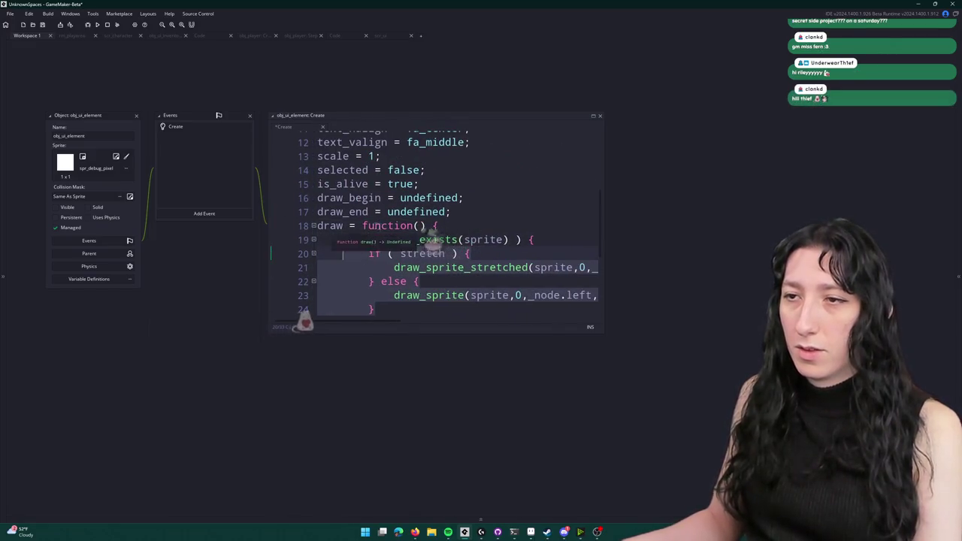
{"action": "key", "text": "shift+Tab"}
{"action": "type", "text": "_node"}
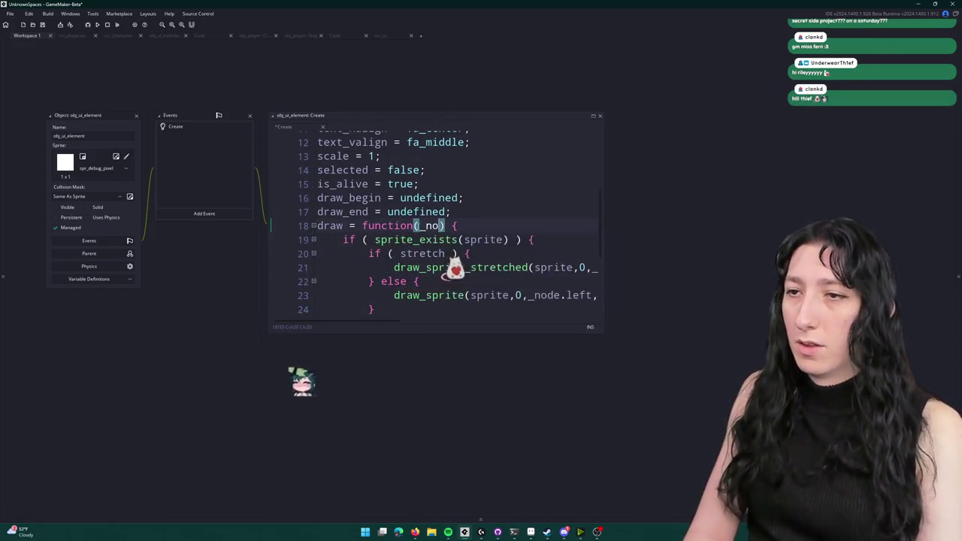
{"action": "left_click", "coordinate": [135, 117]}
{"action": "left_click", "coordinate": [380, 36]}
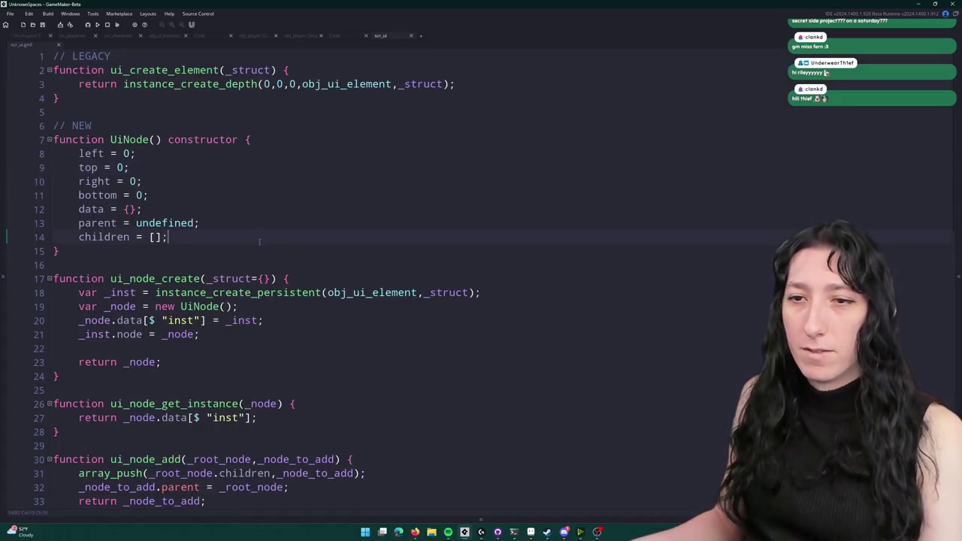
- Pass _node into the draw() call in ui_node_draw
{"action": "scroll", "coordinate": [304, 241], "scroll_direction": "down", "scroll_amount": 9}
{"action": "scroll", "coordinate": [304, 241], "scroll_direction": "down", "scroll_amount": 8}
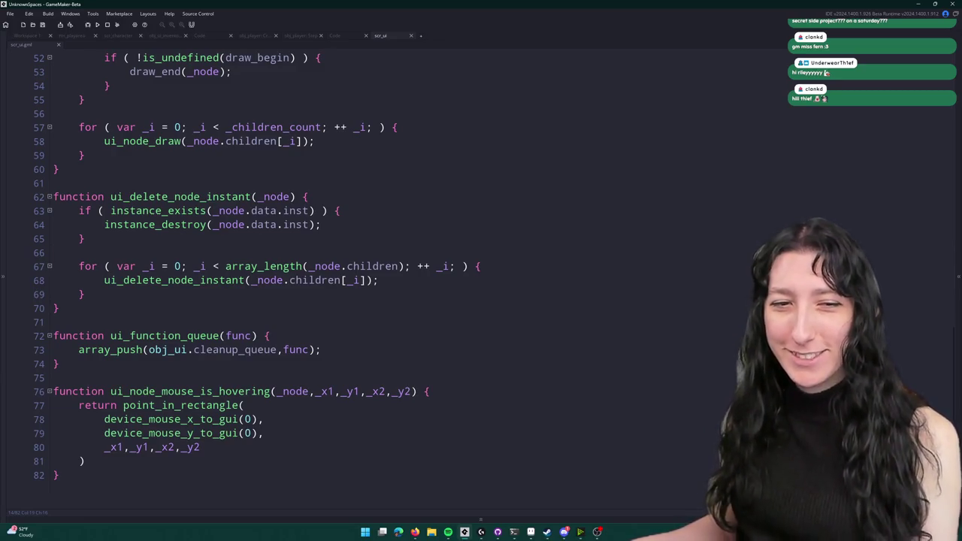
{"action": "scroll", "coordinate": [368, 305], "scroll_direction": "up", "scroll_amount": 7}
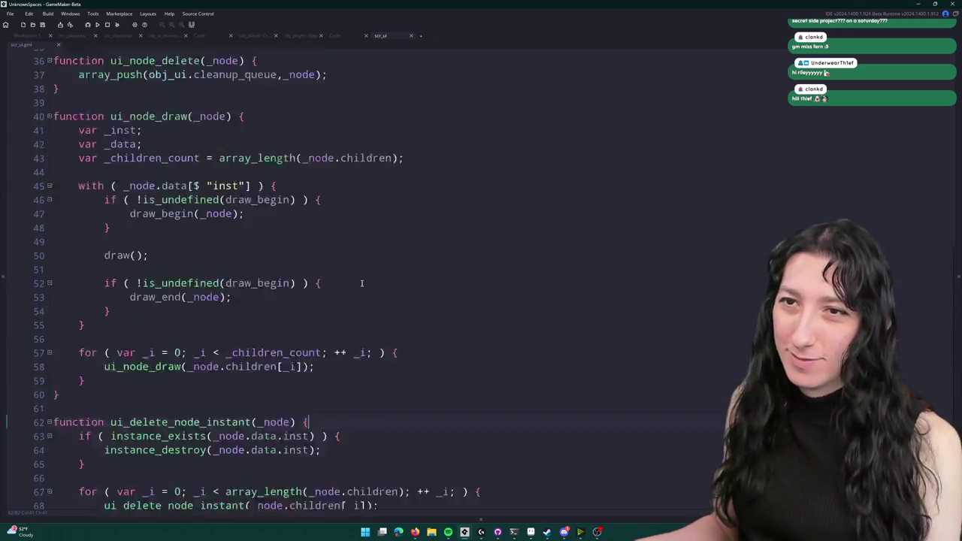
{"action": "left_click", "coordinate": [355, 255]}
{"action": "left_click", "coordinate": [134, 300]}
{"action": "type", "text": "_node"}
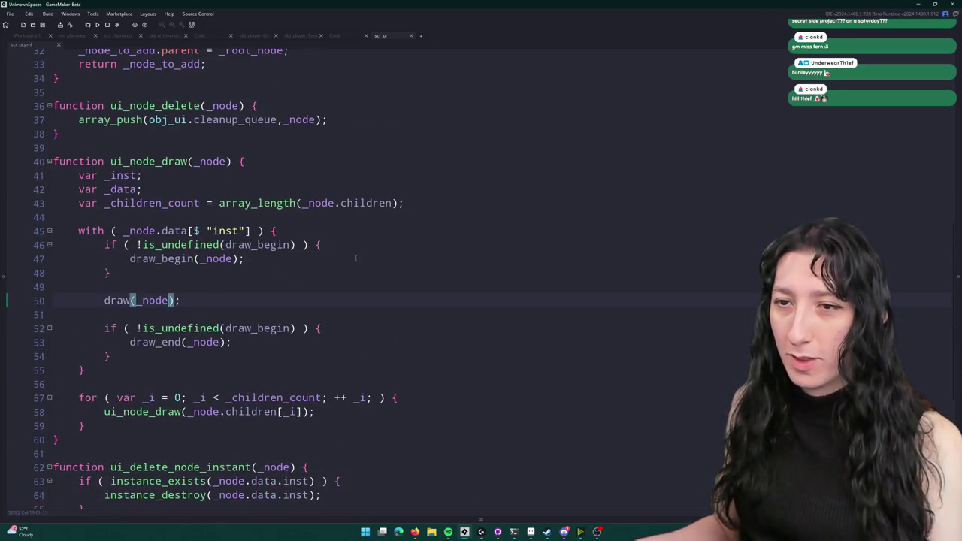
{"action": "left_click", "coordinate": [375, 250]}
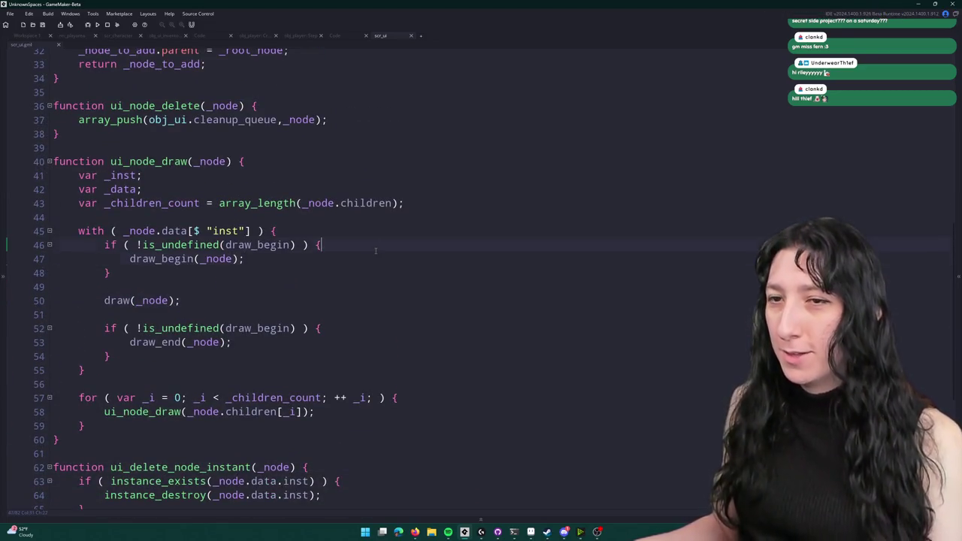
- Change _node.data[$ "inst"] to _node.data.inst on line 45 and save scr_ui
{"action": "left_click", "coordinate": [193, 231]}
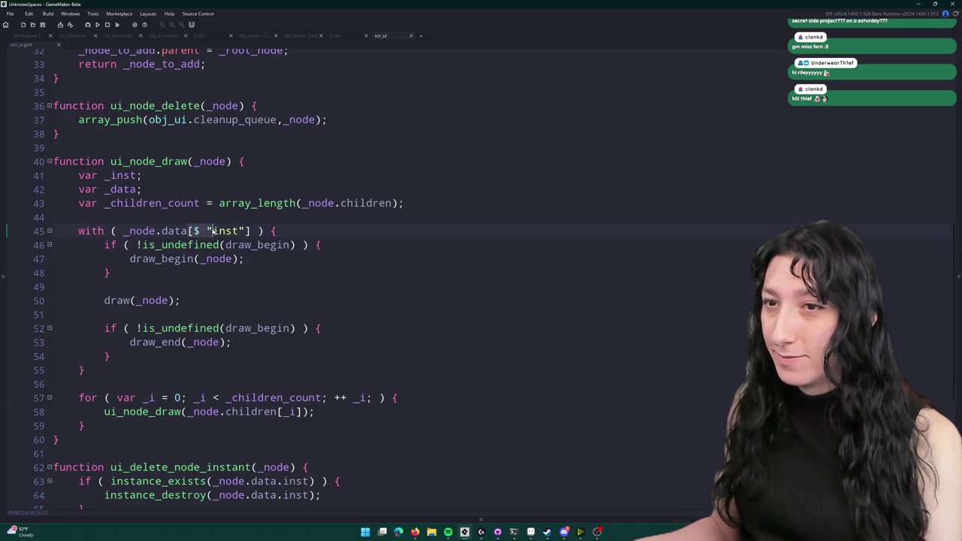
{"action": "key", "text": "BackSpace"}
{"action": "key", "text": "BackSpace"}
{"action": "key", "text": "BackSpace"}
{"action": "type", "text": "."}
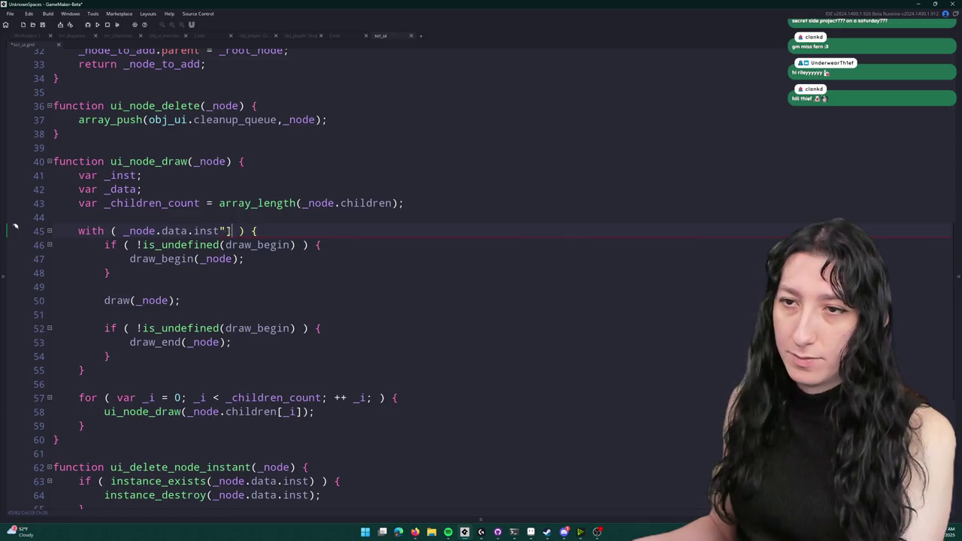
{"action": "left_click", "coordinate": [220, 232]}
{"action": "key", "text": "Delete"}
{"action": "key", "text": "Delete"}
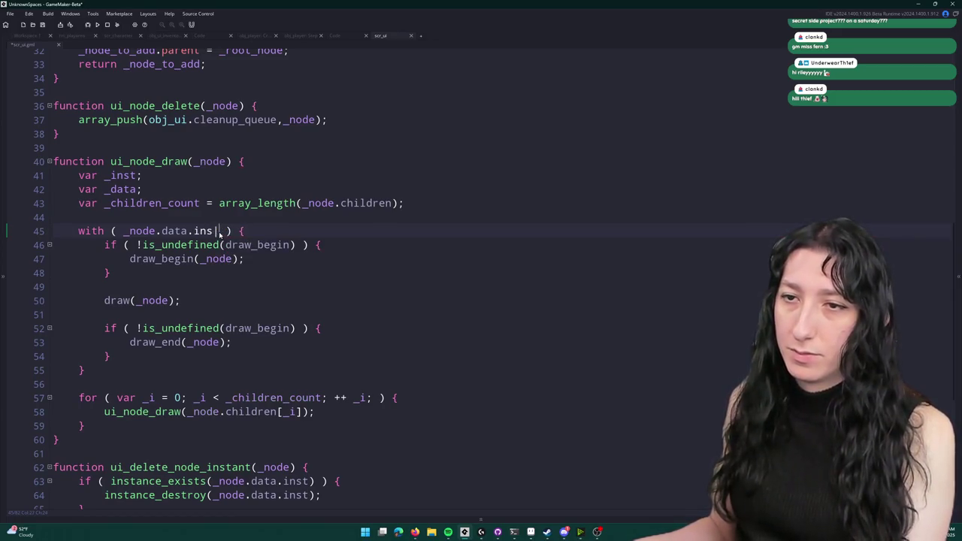
{"action": "type", "text": "t"}
{"action": "left_click", "coordinate": [290, 230]}
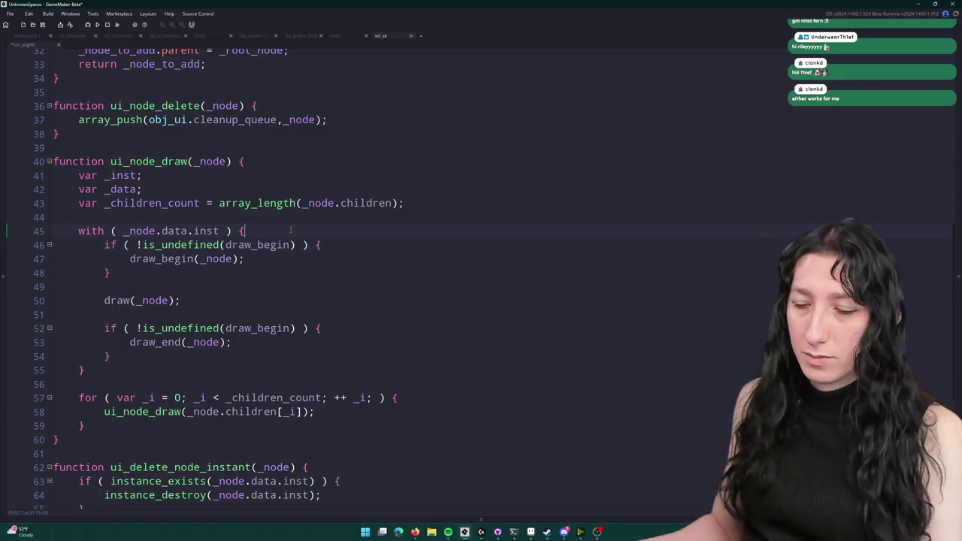
{"action": "key", "text": "ctrl+s"}
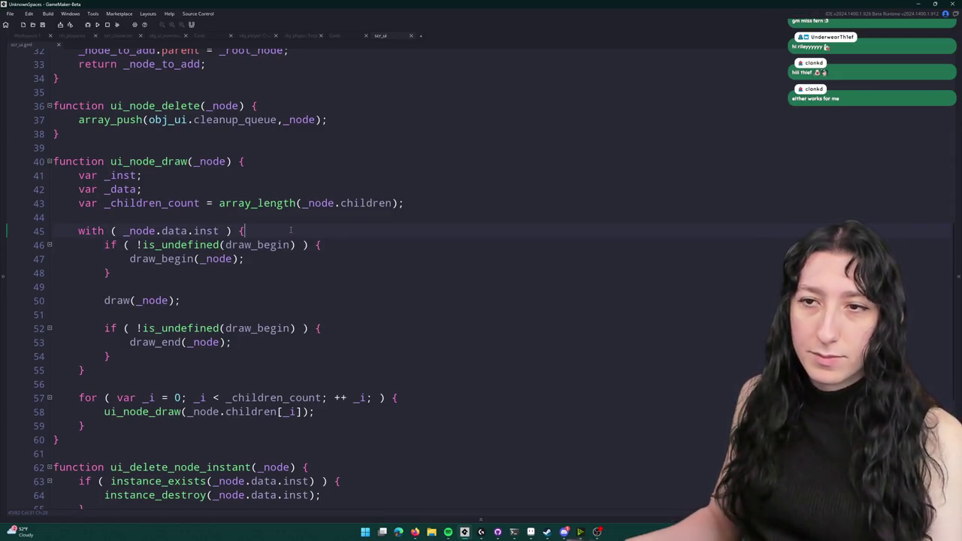
- Highlight the draw_begin block, draw_end block and draw(_node) call for review
{"action": "scroll", "coordinate": [257, 235], "scroll_direction": "down", "scroll_amount": 1}
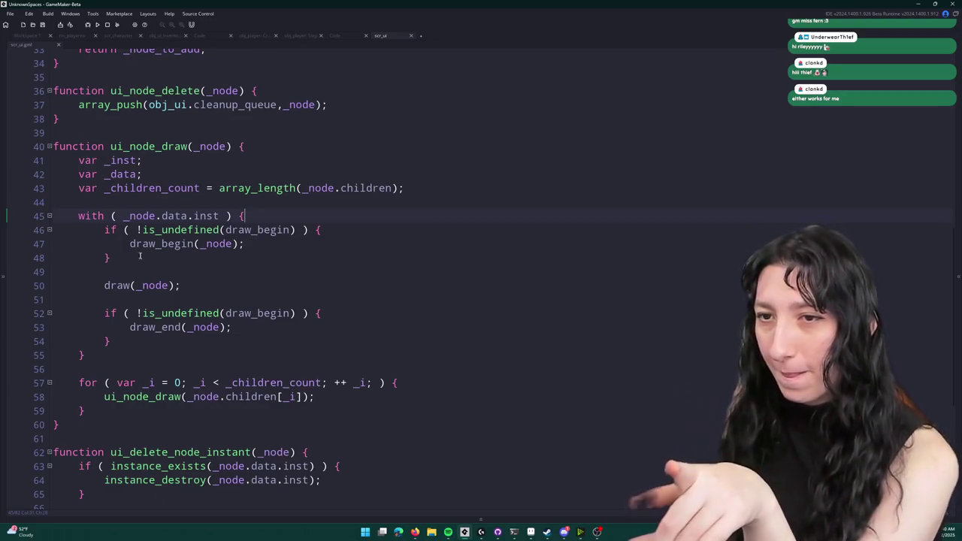
{"action": "left_click_drag", "start_coordinate": [175, 260], "coordinate": [55, 230]}
{"action": "left_click_drag", "start_coordinate": [162, 347], "coordinate": [103, 314]}
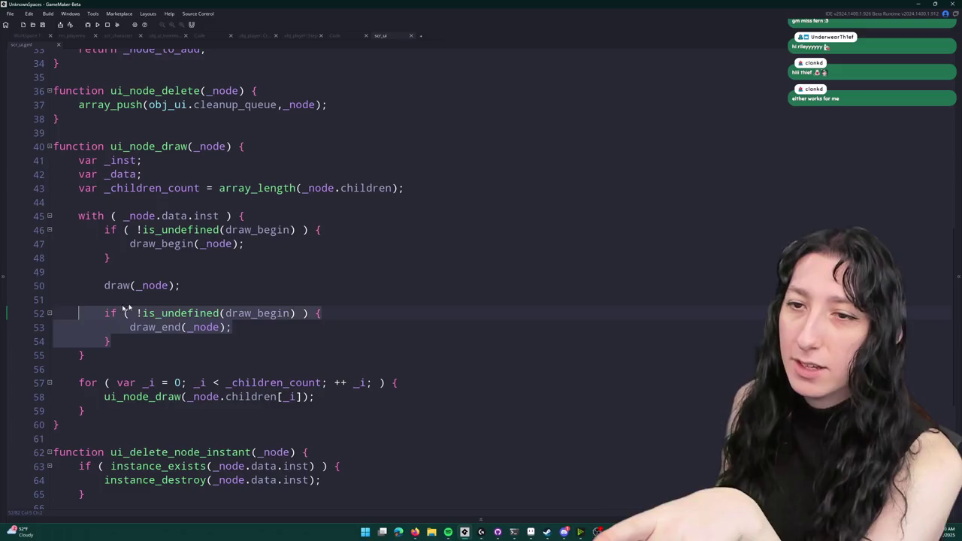
{"action": "left_click_drag", "start_coordinate": [181, 285], "coordinate": [97, 295]}
{"action": "left_click", "coordinate": [242, 290]}
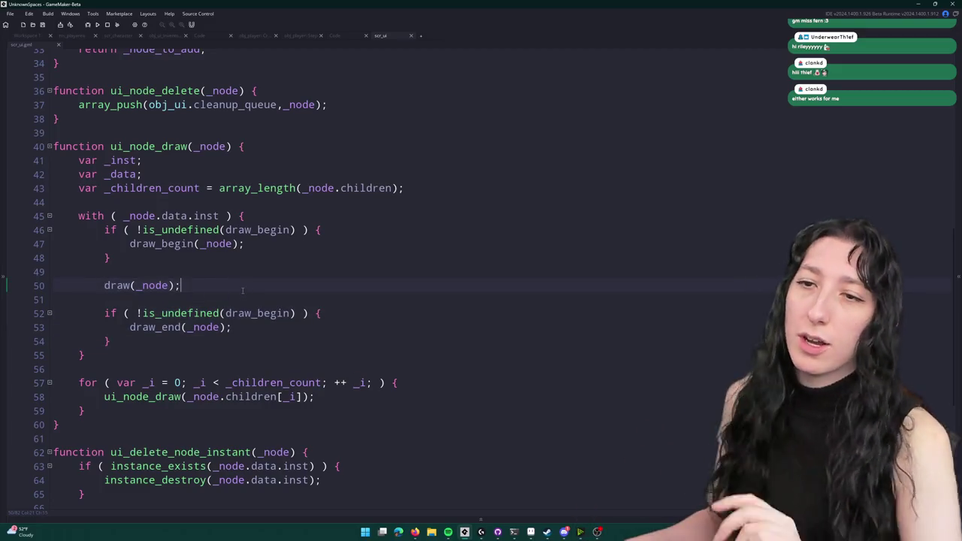
- Enter the _node.left and _node.bottom - _node.top arguments, then select the inventory_1x1_button_draw code
{"action": "type", "text": "_node.left,"}
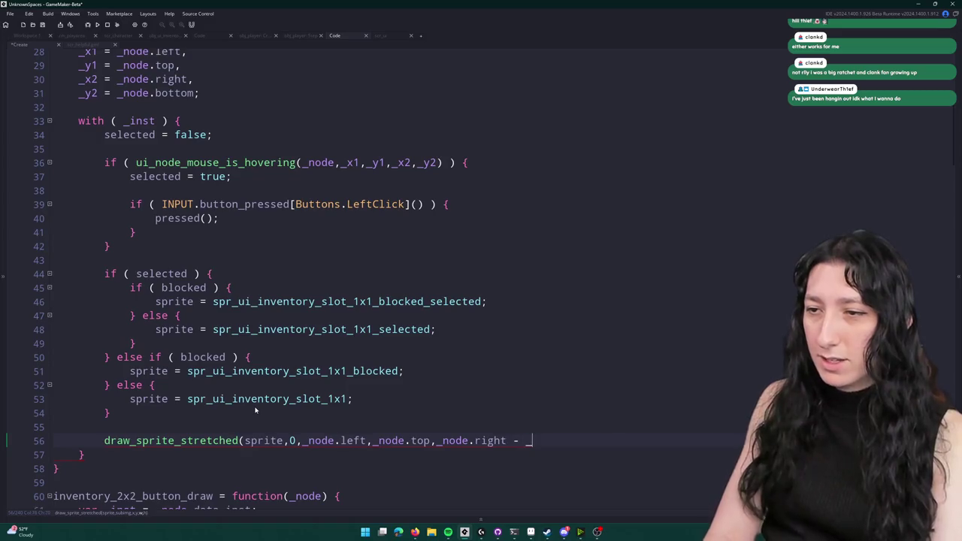
{"action": "type", "text": "_node.bottom -"}
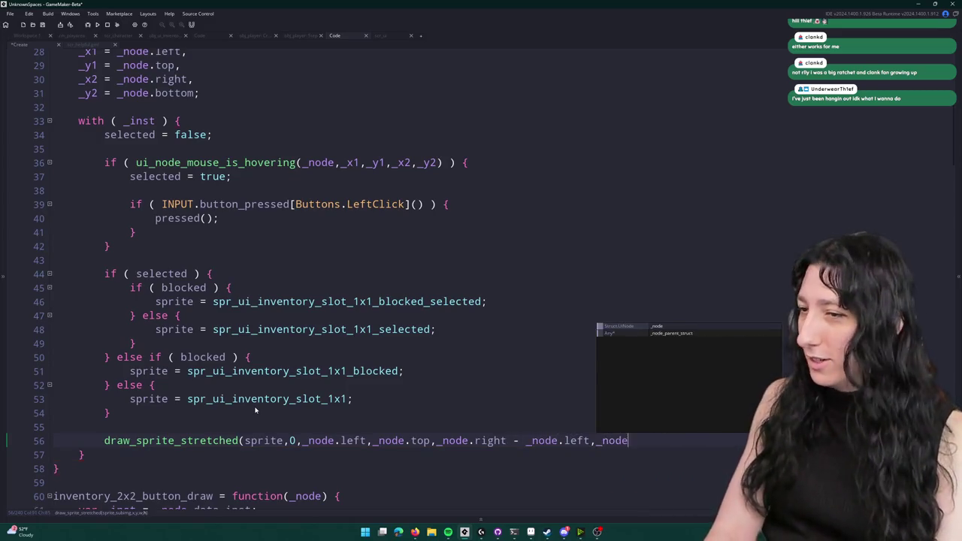
{"action": "key", "text": "BackSpace"}
{"action": "key", "text": "BackSpace"}
{"action": "key", "text": "BackSpace"}
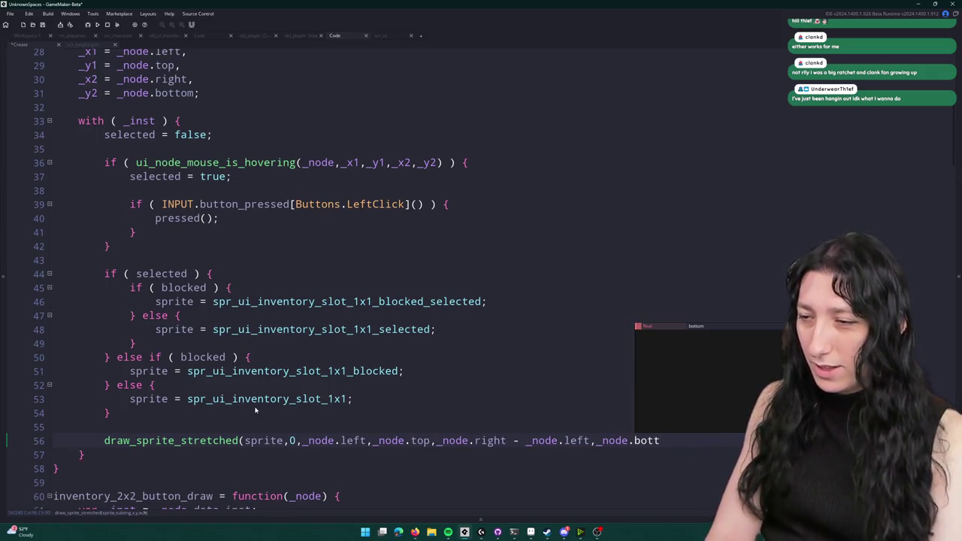
{"action": "type", "text": "om - _node.to"}
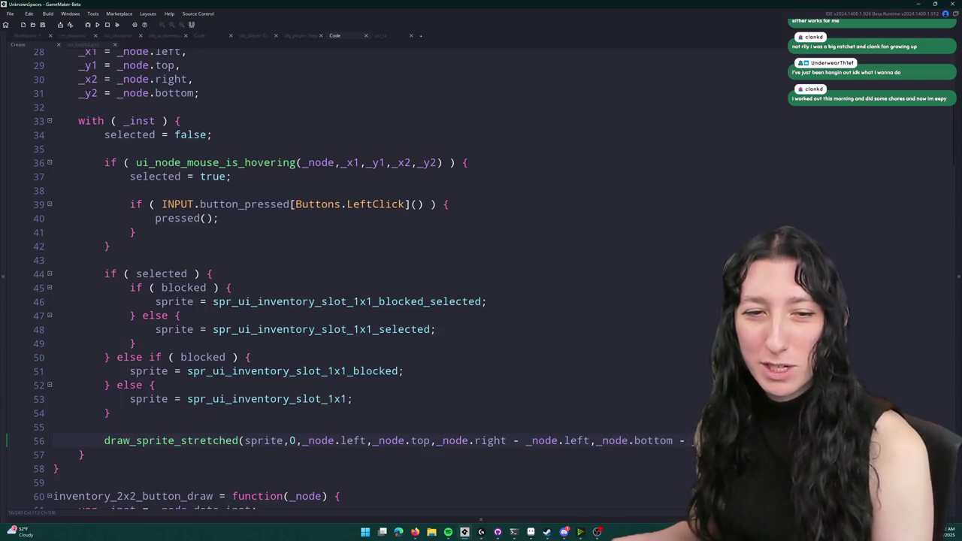
{"action": "scroll", "coordinate": [399, 378], "scroll_direction": "down", "scroll_amount": 1}
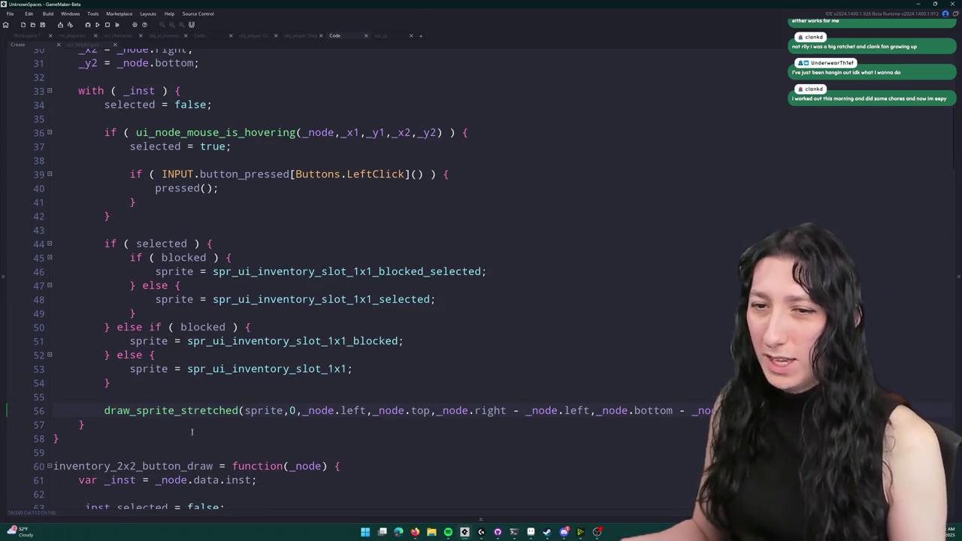
{"action": "mouse_move", "coordinate": [129, 439]}
{"action": "left_mouse_down"}
{"action": "mouse_move", "coordinate": [90, 399]}
{"action": "mouse_move", "coordinate": [37, 123]}
{"action": "mouse_move", "coordinate": [18, 100]}
{"action": "mouse_move", "coordinate": [127, 194]}
{"action": "mouse_move", "coordinate": [30, 101]}
{"action": "mouse_move", "coordinate": [78, 114]}
{"action": "left_mouse_up"}
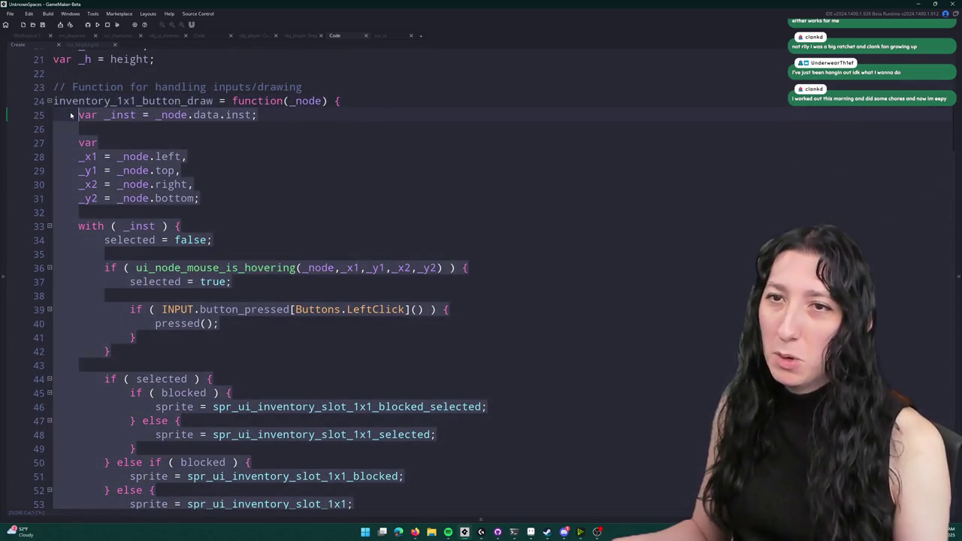
- Jump to the ui_node_mouse_is_hovering definition in scr_ui
{"action": "scroll", "coordinate": [256, 312], "scroll_direction": "down", "scroll_amount": 2}
{"action": "scroll", "coordinate": [215, 272], "scroll_direction": "down", "scroll_amount": 1}
{"action": "scroll", "coordinate": [215, 272], "scroll_direction": "down", "scroll_amount": 2}
{"action": "scroll", "coordinate": [209, 230], "scroll_direction": "up", "scroll_amount": 2}
{"action": "scroll", "coordinate": [199, 212], "scroll_direction": "down", "scroll_amount": 2}
{"action": "middle_click", "coordinate": [219, 90]}
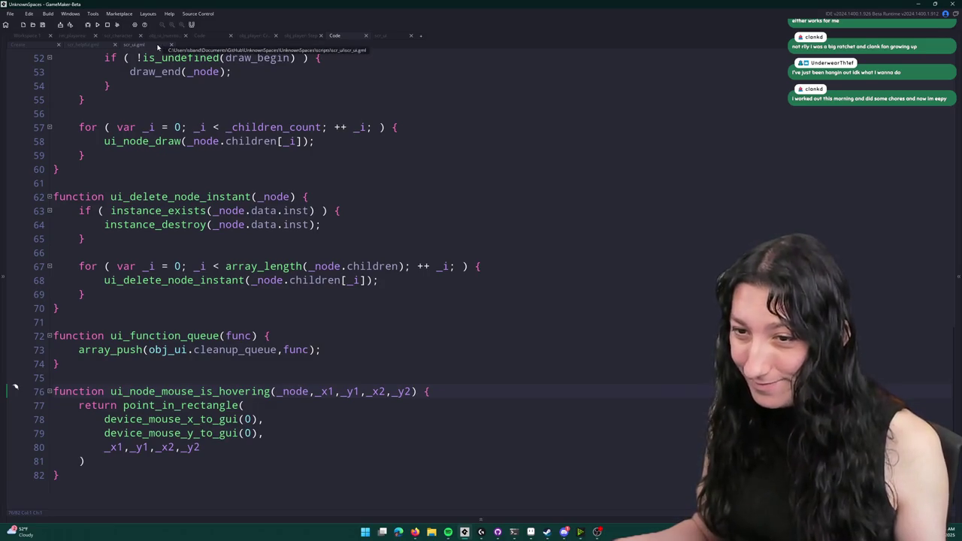
{"action": "mouse_move", "coordinate": [214, 421]}
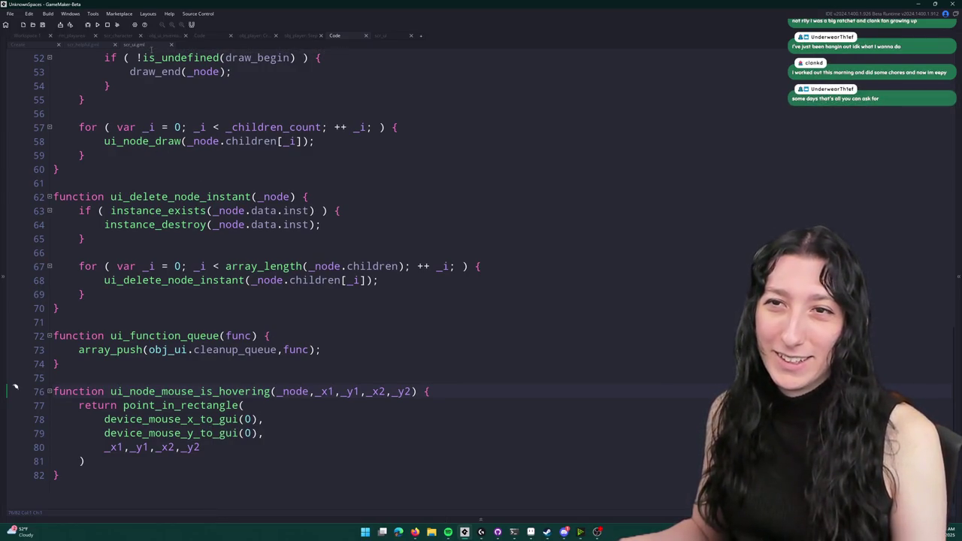
{"action": "key", "text": "alt+Left"}
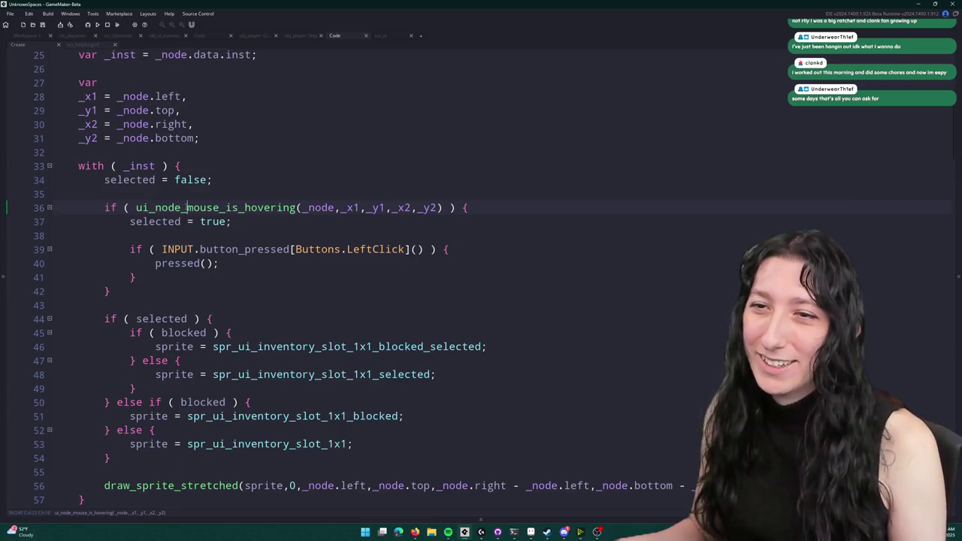
{"action": "middle_click", "coordinate": [186, 208]}
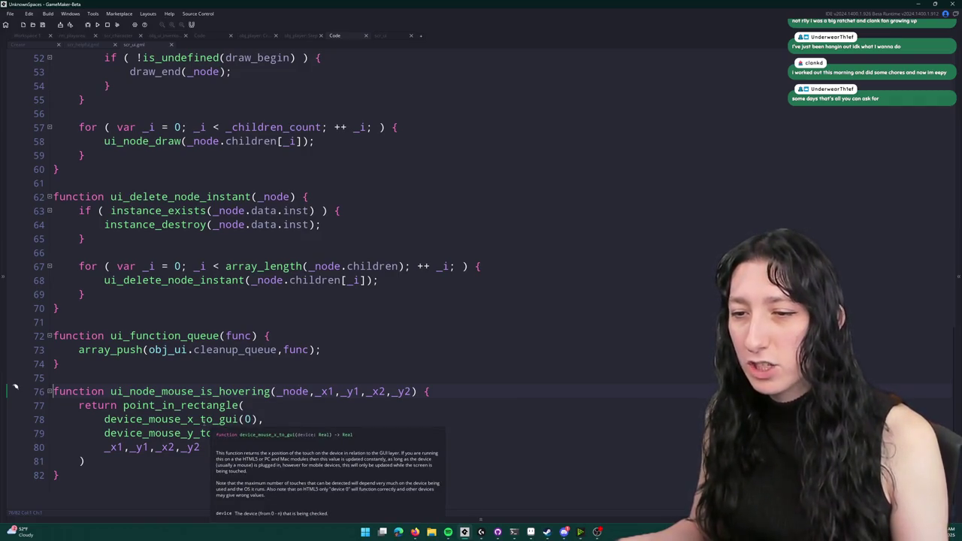
{"action": "left_click", "coordinate": [105, 419]}
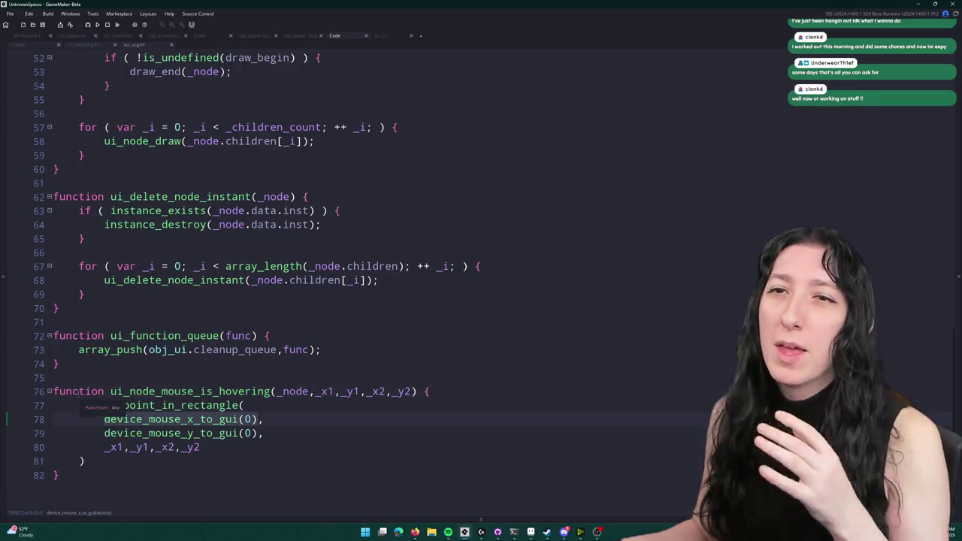
{"action": "scroll", "coordinate": [174, 306], "scroll_direction": "up", "scroll_amount": 2}
{"action": "left_click", "coordinate": [162, 300]}
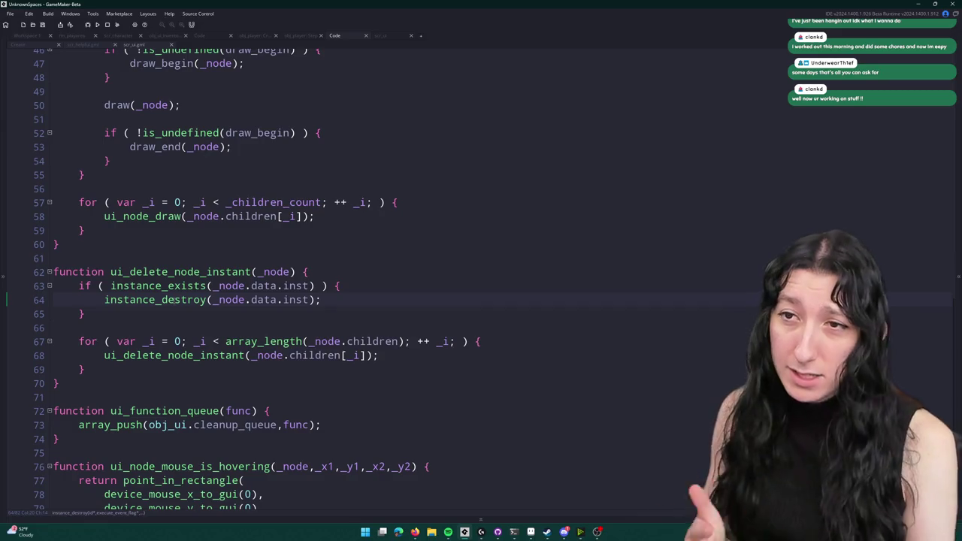
{"action": "scroll", "coordinate": [129, 111], "scroll_direction": "up", "scroll_amount": 15}
{"action": "left_click", "coordinate": [130, 111]}
{"action": "key", "text": "ctrl+t"}
- In obj_ui's Create event, add the line #macro Ui obj_ui
{"action": "type", "text": "obj_ui"}
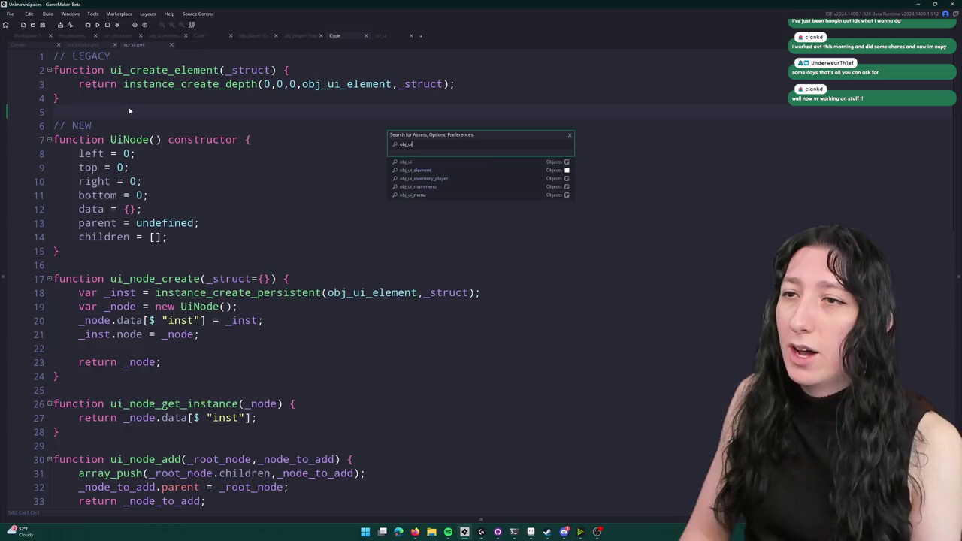
{"action": "key", "text": "Return"}
{"action": "double_click", "coordinate": [179, 146]}
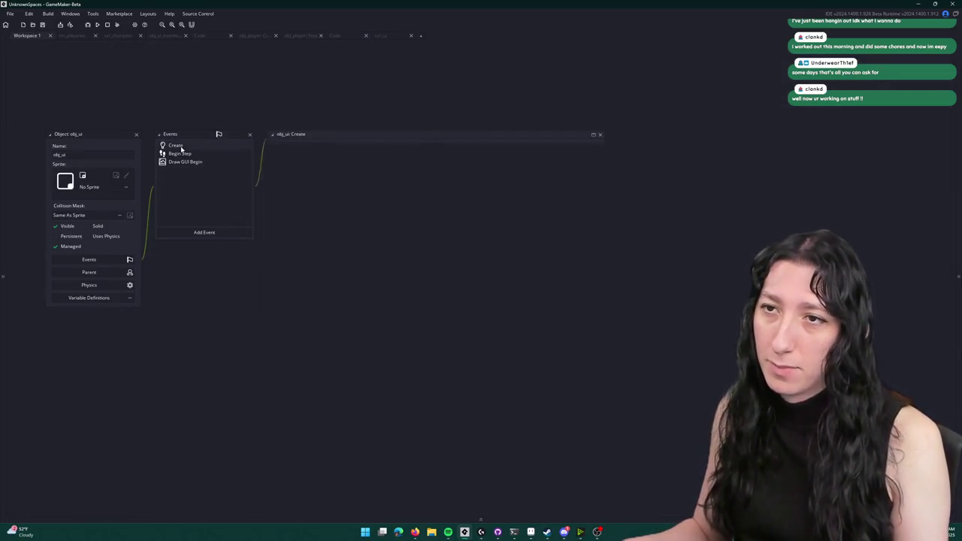
{"action": "type", "text": "#ma"}
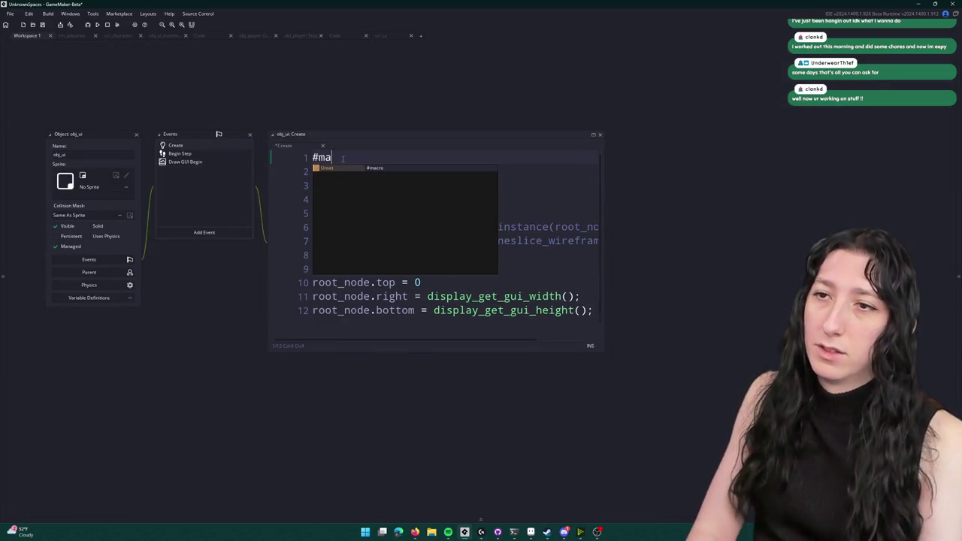
{"action": "type", "text": "croUi"}
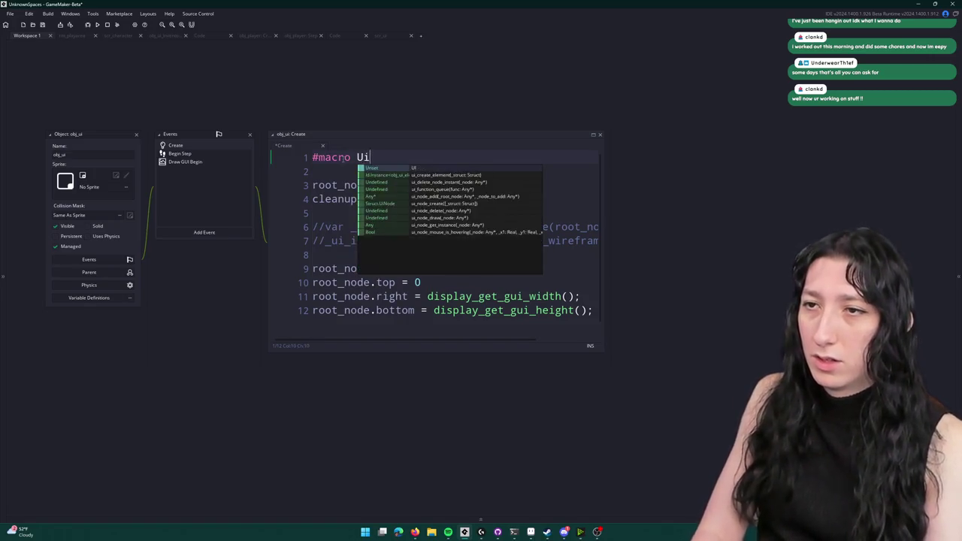
{"action": "type", "text": " ||id"}
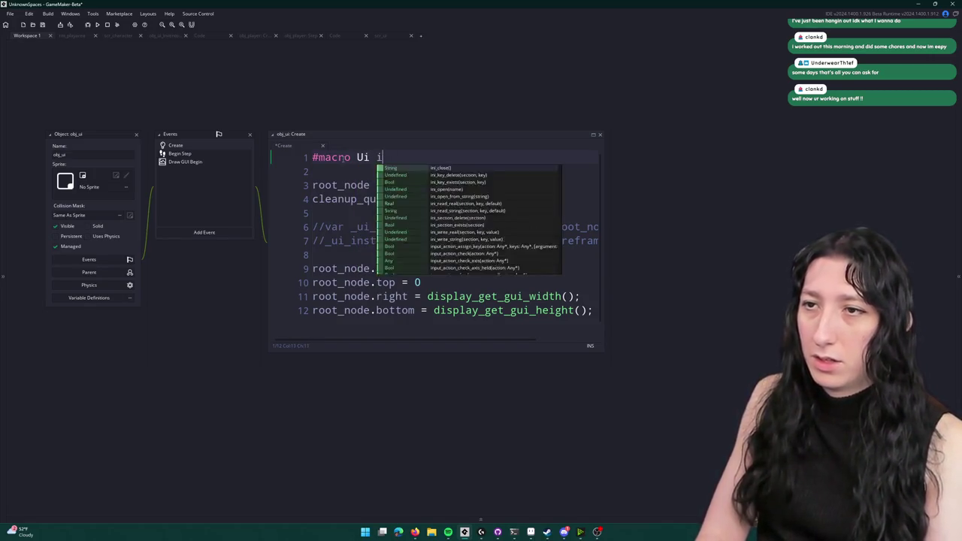
{"action": "key", "text": "BackSpace"}
{"action": "key", "text": "BackSpace"}
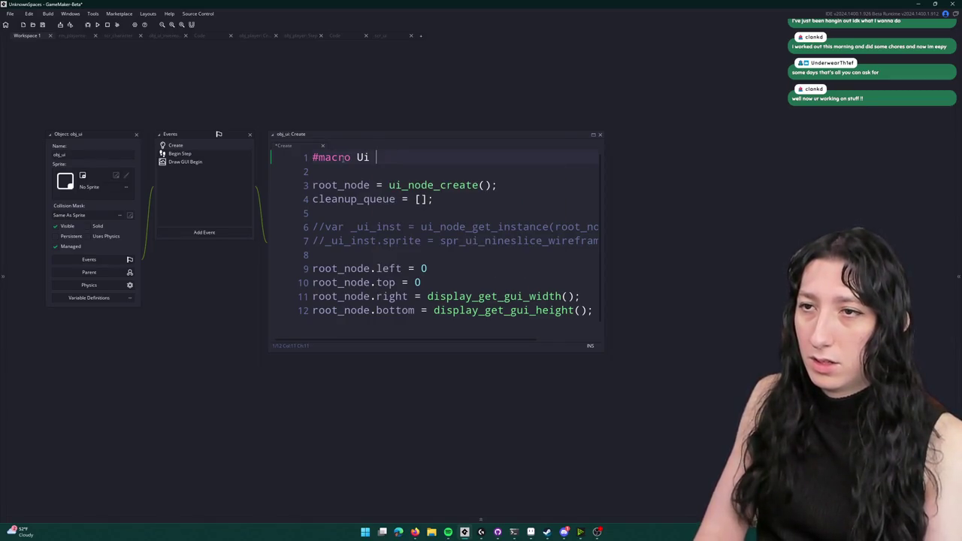
{"action": "type", "text": "obj"}
{"action": "key", "text": "BackSpace"}
{"action": "key", "text": "BackSpace"}
{"action": "key", "text": "BackSpace"}
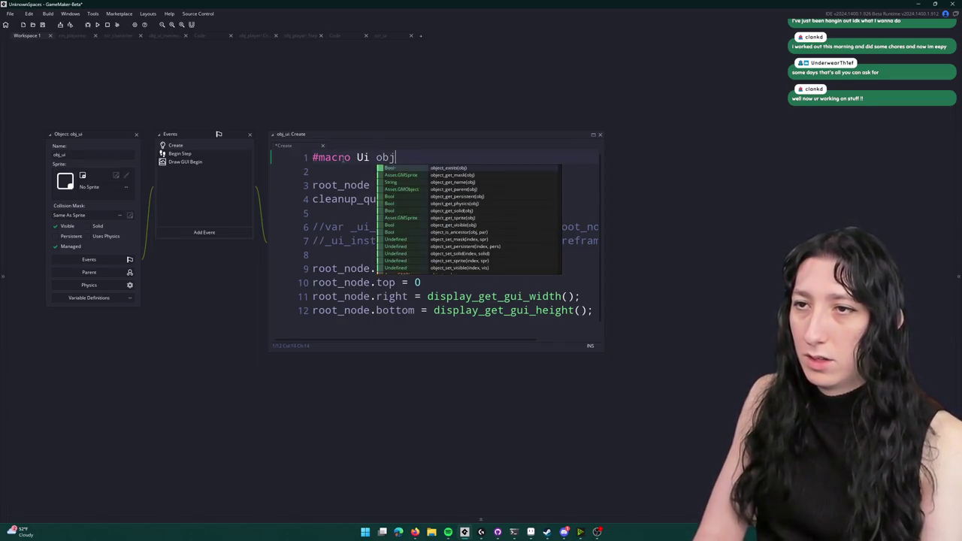
{"action": "type", "text": "d"}
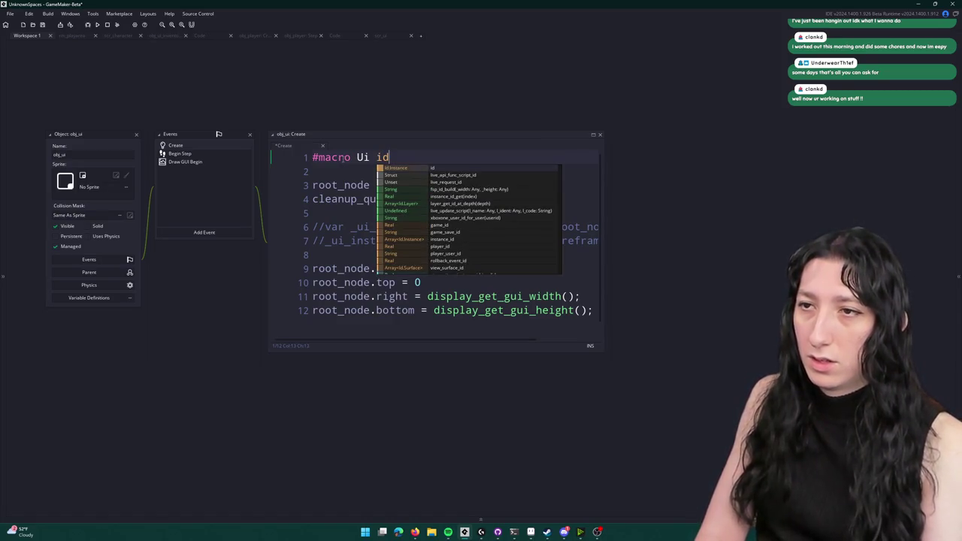
{"action": "key", "text": "Return"}
{"action": "key", "text": "Return"}
{"action": "key", "text": "Return"}
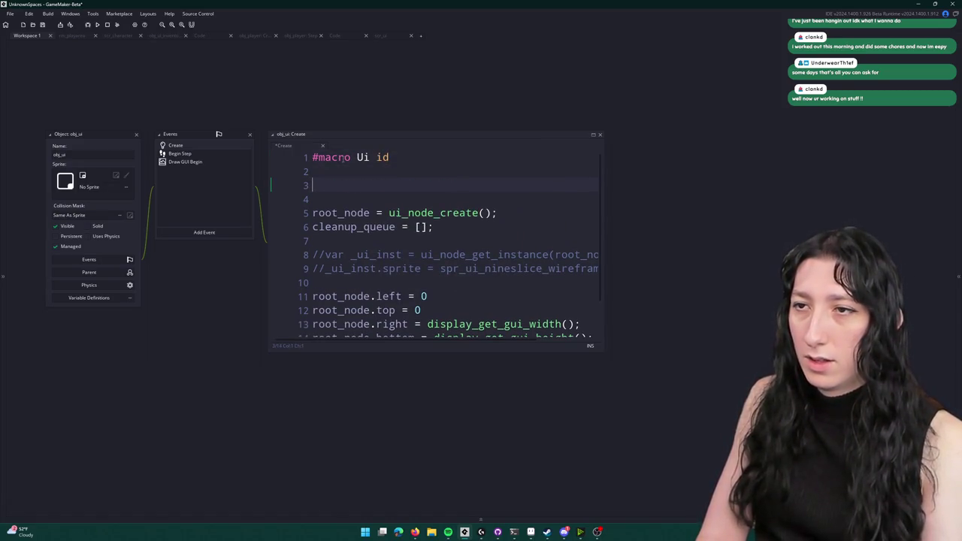
{"action": "key", "text": "BackSpace"}
{"action": "key", "text": "BackSpace"}
{"action": "key", "text": "BackSpace"}
{"action": "type", "text": "bj_ui"}
{"action": "key", "text": "Return"}
{"action": "key", "text": "Return"}
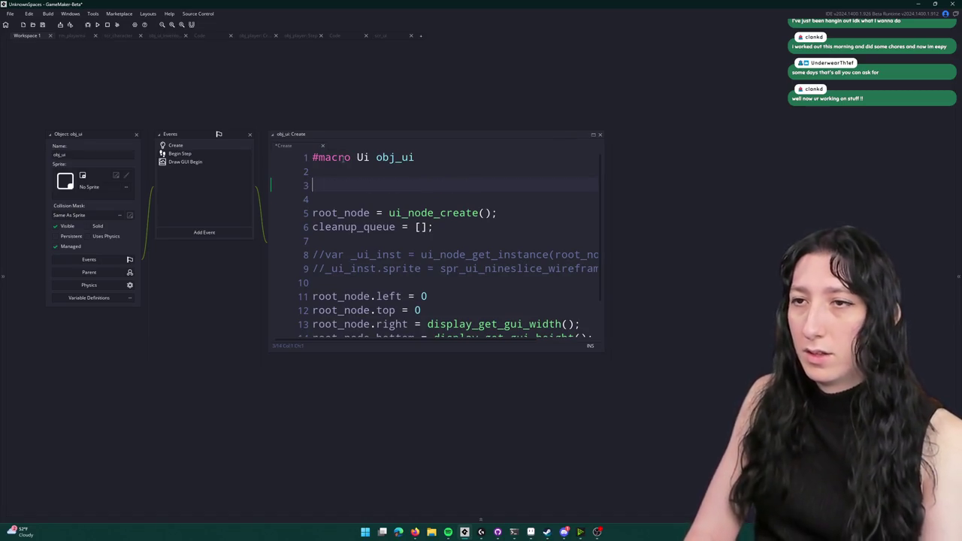
- Add gui_mouse_x and gui_mouse_y lines set from device_mouse_x/y_to_gui(0) in Create
{"action": "type", "text": "mous"}
{"action": "key", "text": "BackSpace"}
{"action": "key", "text": "BackSpace"}
{"action": "key", "text": "BackSpace"}
{"action": "type", "text": "mouse_x ="}
{"action": "type", "text": "device_mouse_x_to_gui(0)"}
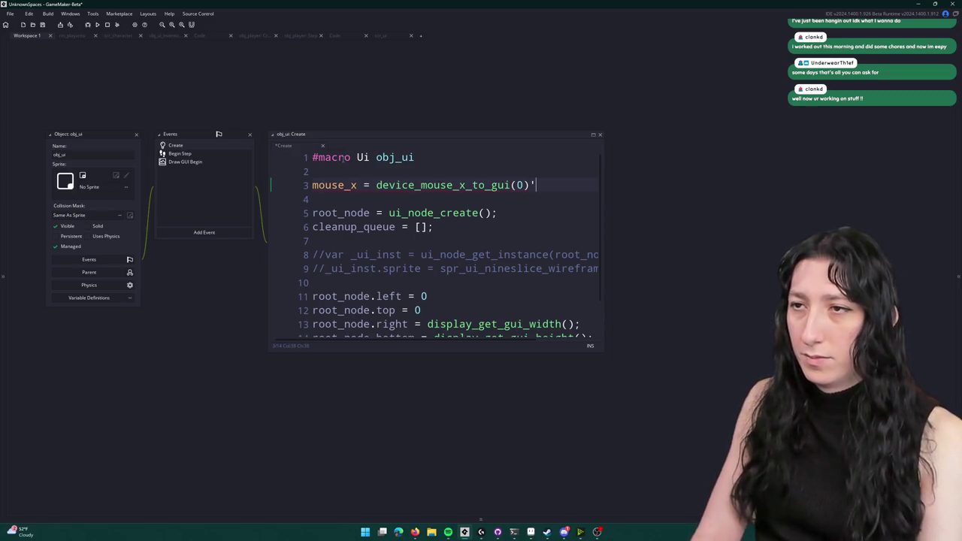
{"action": "key", "text": "BackSpace"}
{"action": "type", "text": ";"}
{"action": "left_click", "coordinate": [279, 181]}
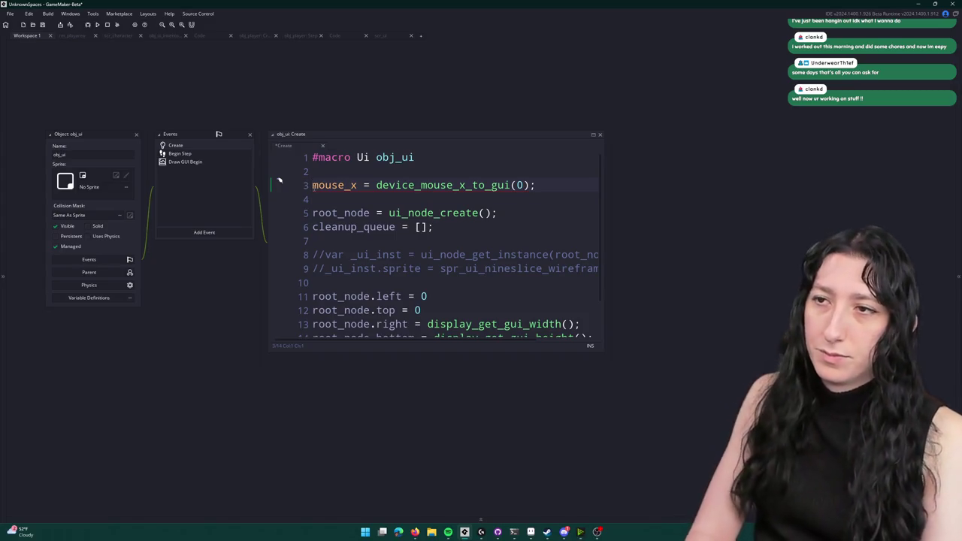
{"action": "type", "text": "gui_"}
{"action": "key", "text": "ctrl+d"}
{"action": "left_click_drag", "start_coordinate": [383, 200], "coordinate": [376, 199]}
{"action": "type", "text": "y"}
{"action": "left_click_drag", "start_coordinate": [491, 200], "coordinate": [484, 199]}
{"action": "type", "text": "y"}
{"action": "left_click", "coordinate": [576, 208]}
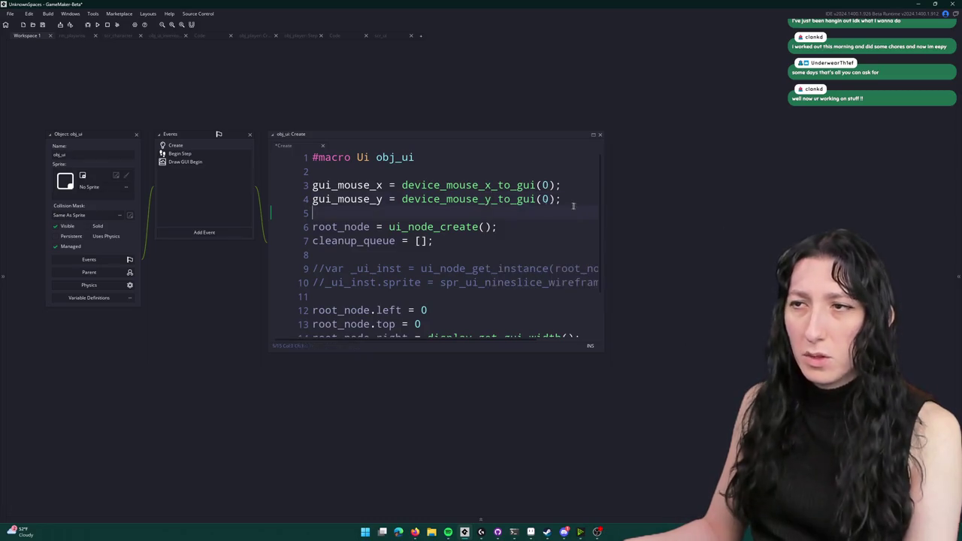
{"action": "left_click_drag", "start_coordinate": [577, 207], "coordinate": [312, 185]}
{"action": "key", "text": "ctrl+c"}
{"action": "left_click", "coordinate": [316, 185]}
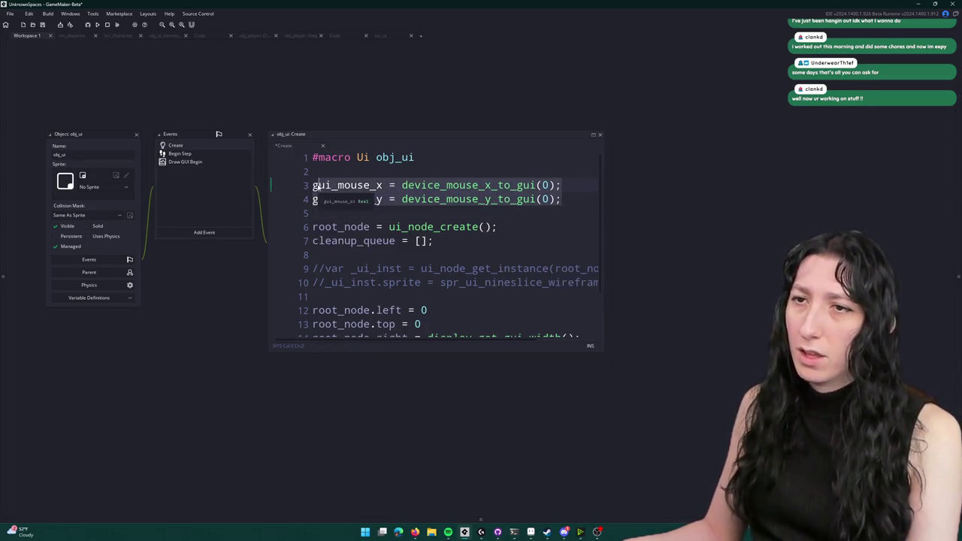
- Paste the two gui mouse lines under an '// Update mouse' comment in Begin Step, then return to scr_ui
{"action": "left_click", "coordinate": [180, 153]}
{"action": "scroll", "coordinate": [398, 274], "scroll_direction": "down", "scroll_amount": 3}
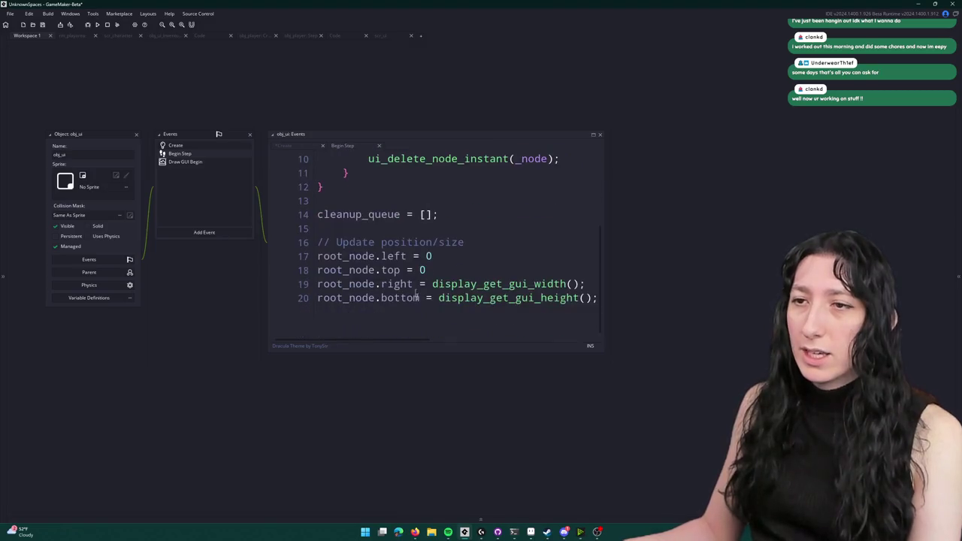
{"action": "left_click", "coordinate": [597, 298]}
{"action": "key", "text": "Return"}
{"action": "key", "text": "Return"}
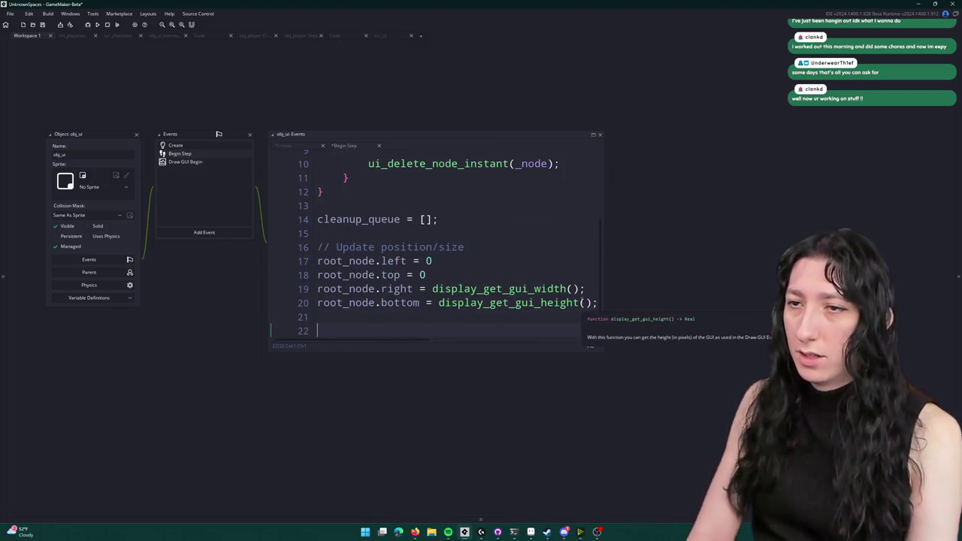
{"action": "type", "text": "// Update mouse"}
{"action": "key", "text": "Return"}
{"action": "key", "text": "ctrl+v"}
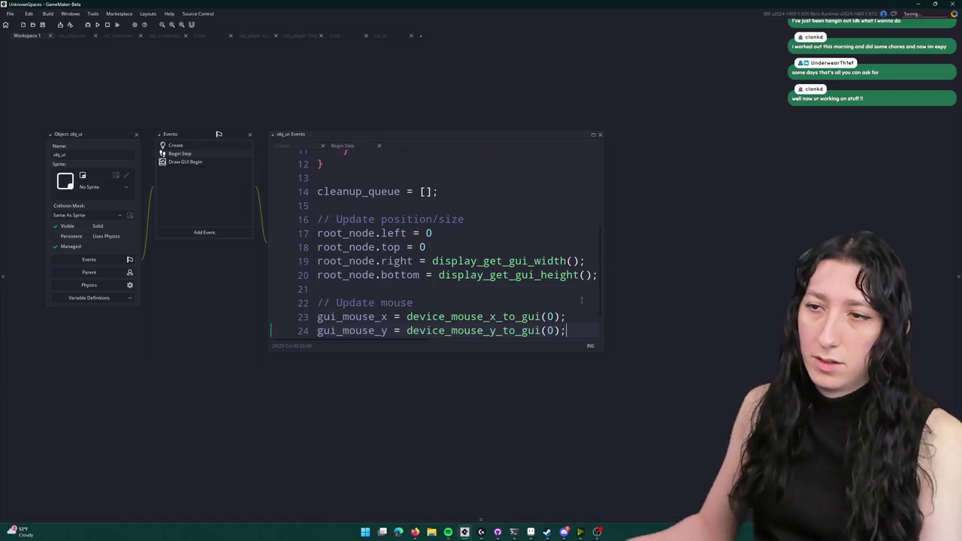
{"action": "left_click", "coordinate": [387, 36]}
{"action": "scroll", "coordinate": [326, 250], "scroll_direction": "down", "scroll_amount": 6}
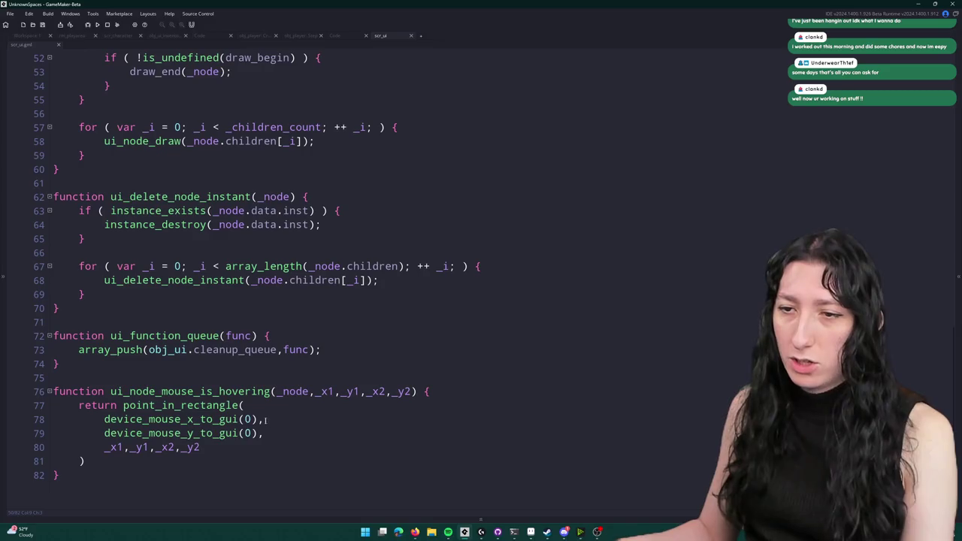
- Replace the mouse calls on lines 78–79 with Ui.gui_mouse_x and Ui.gui_mouse_y
{"action": "left_click", "coordinate": [99, 421]}
{"action": "type", "text": "Ui.gui_mouse_x,"}
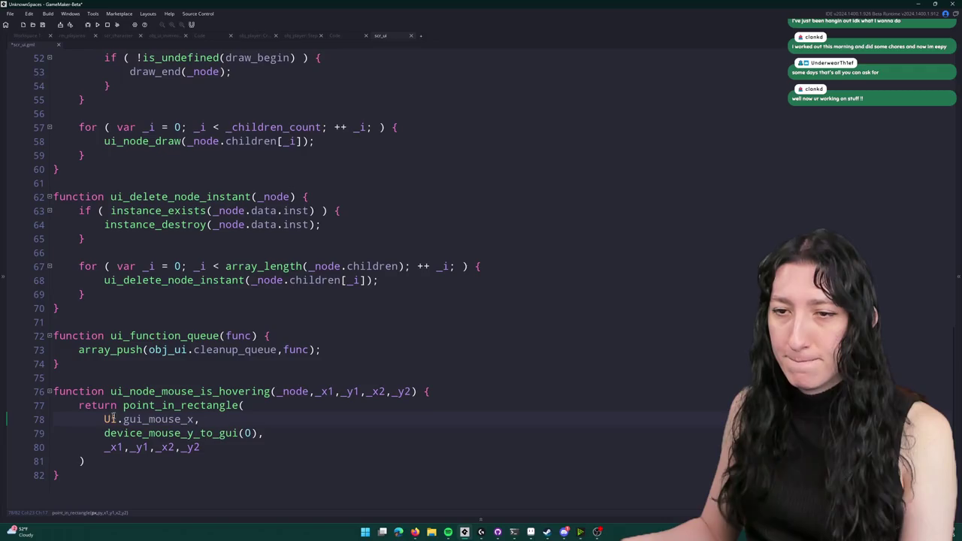
{"action": "left_click_drag", "start_coordinate": [196, 418], "coordinate": [105, 419]}
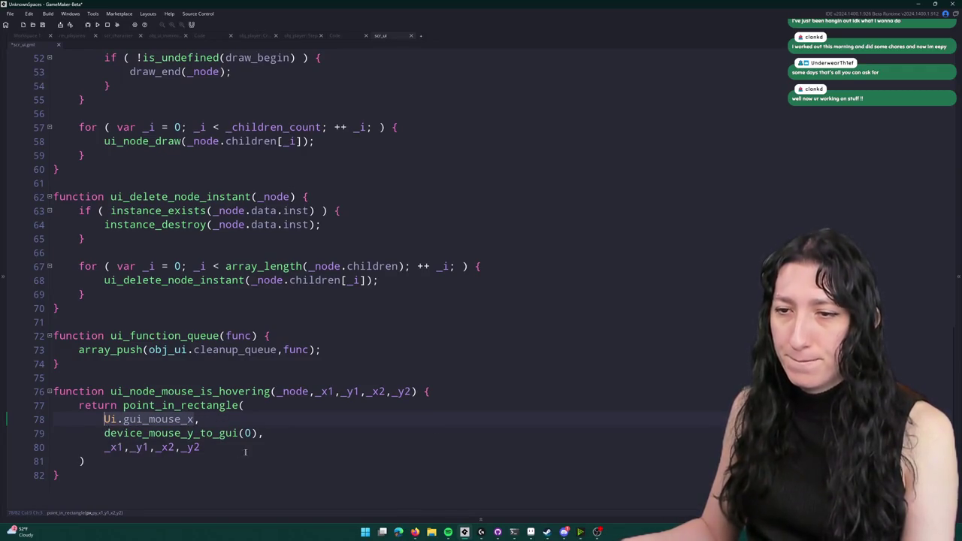
{"action": "key", "text": "ctrl+c"}
{"action": "left_click_drag", "start_coordinate": [259, 433], "coordinate": [103, 433]}
{"action": "key", "text": "ctrl+v"}
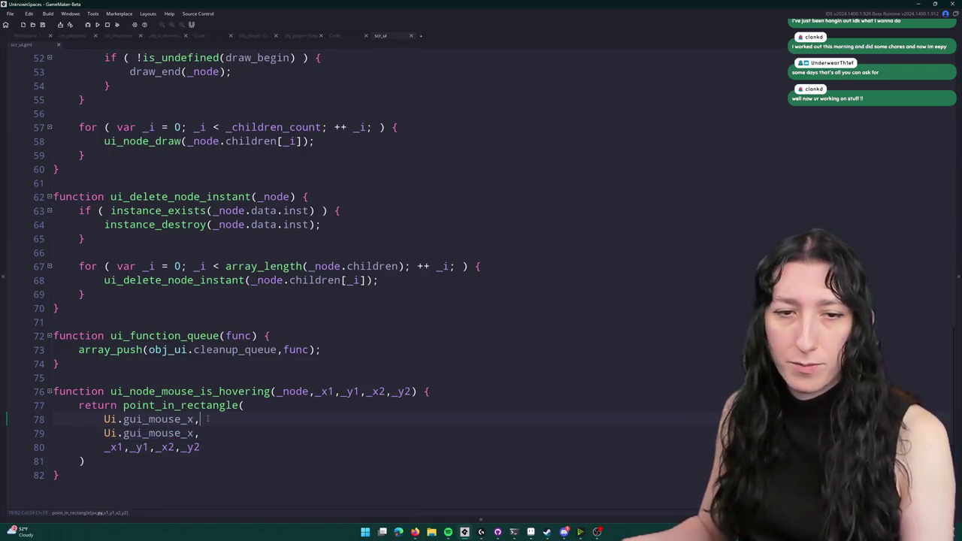
{"action": "left_click", "coordinate": [195, 433]}
{"action": "key", "text": "BackSpace"}
{"action": "type", "text": "y"}
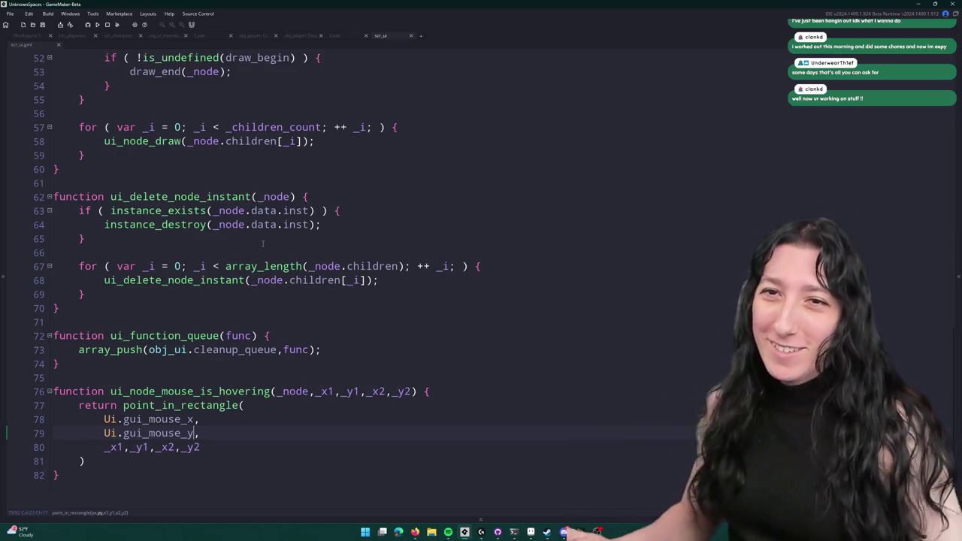
- Jump to the Ui macro definition with F12 to verify it, then return to scr_ui
{"action": "left_click", "coordinate": [418, 266]}
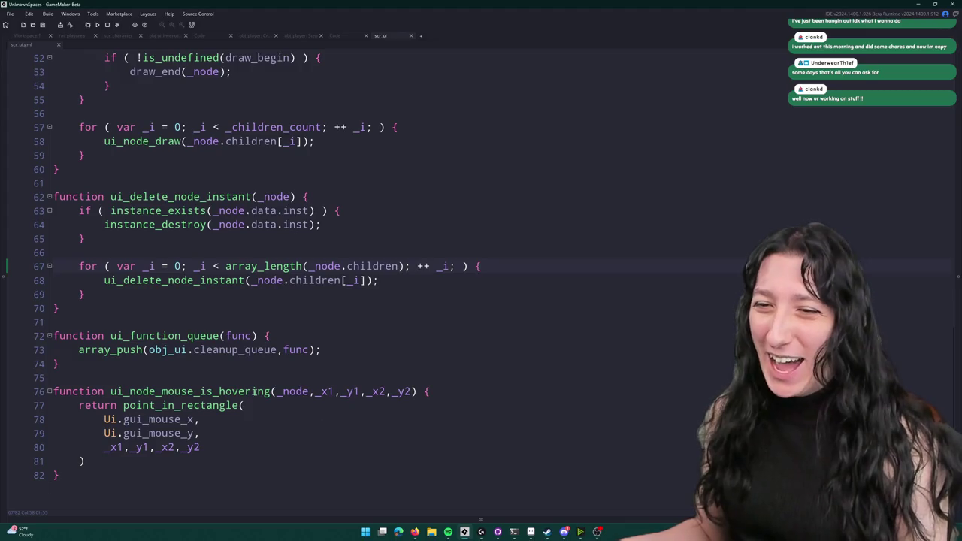
{"action": "left_click", "coordinate": [110, 419]}
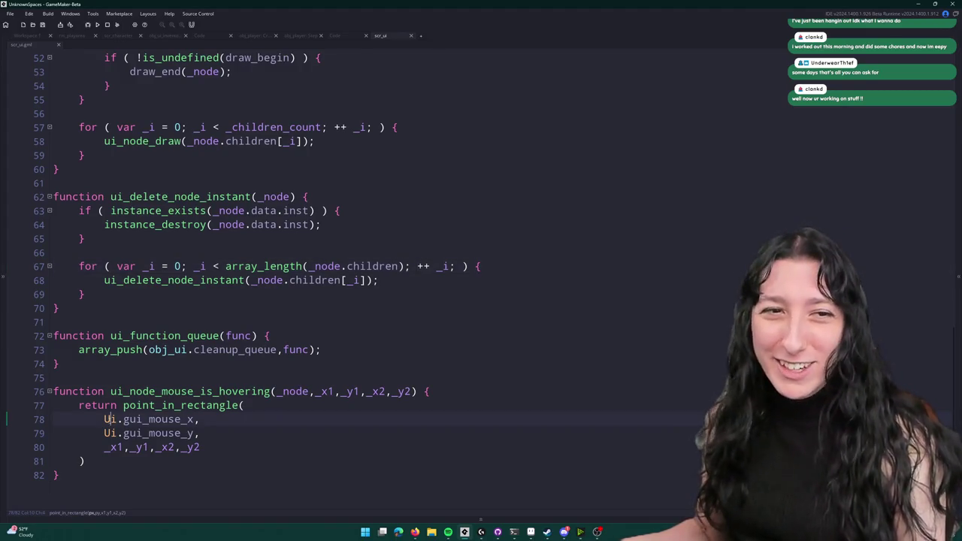
{"action": "key", "text": "F12"}
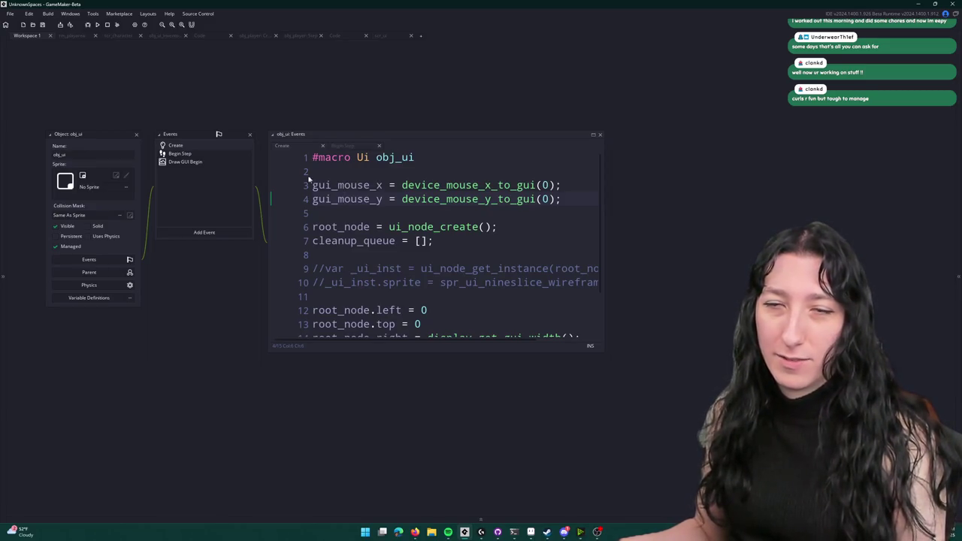
{"action": "left_click", "coordinate": [388, 38]}
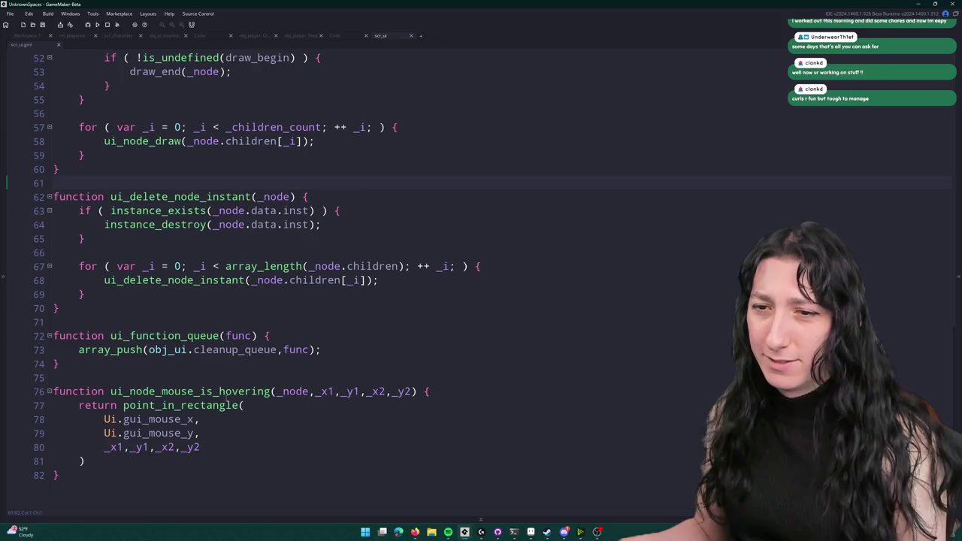
- Review the open code views: scr_ui functions, obj_player events and the inventory slot layout
{"action": "left_click", "coordinate": [338, 35]}
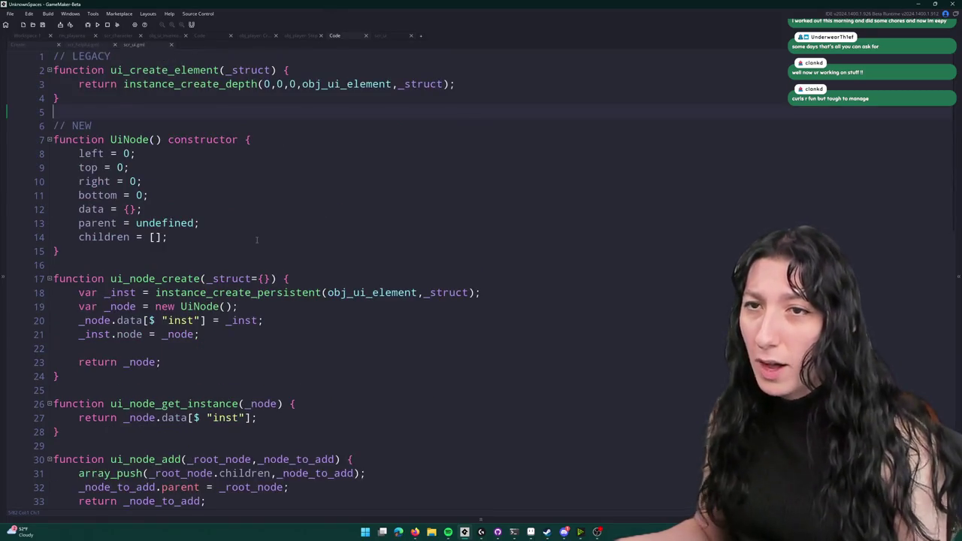
{"action": "scroll", "coordinate": [256, 240], "scroll_direction": "down", "scroll_amount": 15}
{"action": "scroll", "coordinate": [226, 252], "scroll_direction": "up", "scroll_amount": 5}
{"action": "scroll", "coordinate": [221, 254], "scroll_direction": "up", "scroll_amount": 2}
{"action": "scroll", "coordinate": [221, 267], "scroll_direction": "down", "scroll_amount": 6}
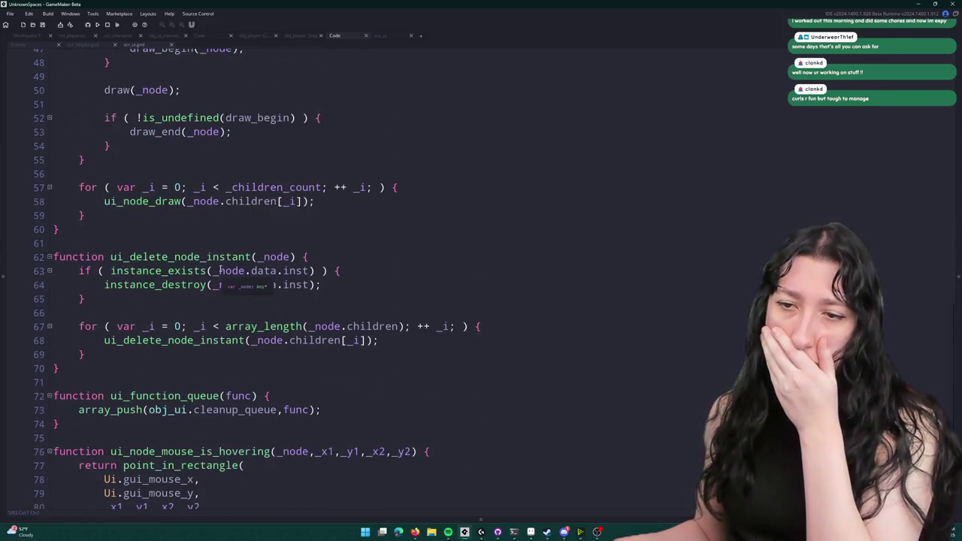
{"action": "scroll", "coordinate": [220, 268], "scroll_direction": "down", "scroll_amount": 2}
{"action": "left_click", "coordinate": [274, 36]}
{"action": "left_click", "coordinate": [258, 36]}
{"action": "left_click", "coordinate": [236, 37]}
{"action": "left_click", "coordinate": [339, 36]}
{"action": "scroll", "coordinate": [224, 53], "scroll_direction": "up", "scroll_amount": 3}
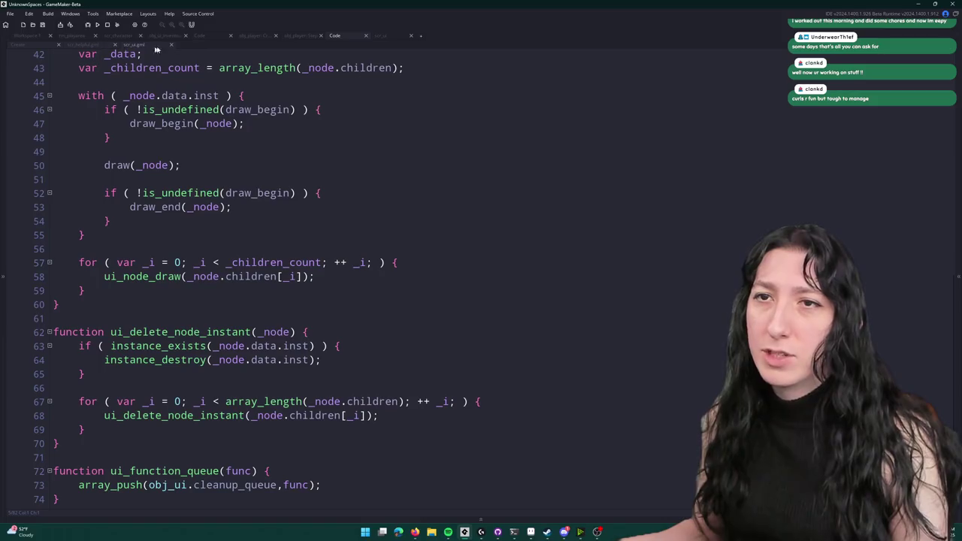
{"action": "left_click", "coordinate": [164, 36]}
{"action": "scroll", "coordinate": [80, 87], "scroll_direction": "down", "scroll_amount": 3}
{"action": "scroll", "coordinate": [80, 86], "scroll_direction": "up", "scroll_amount": 2}
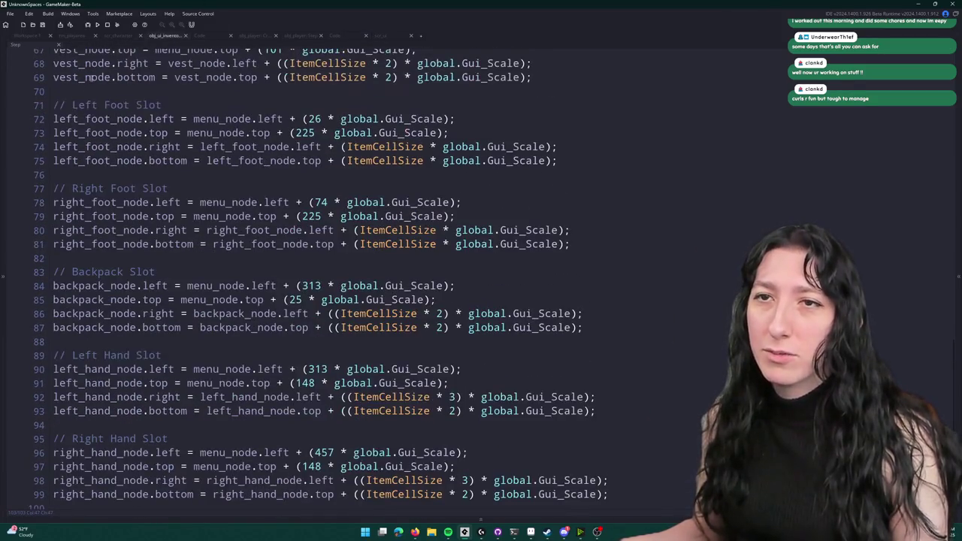
{"action": "left_click", "coordinate": [200, 35]}
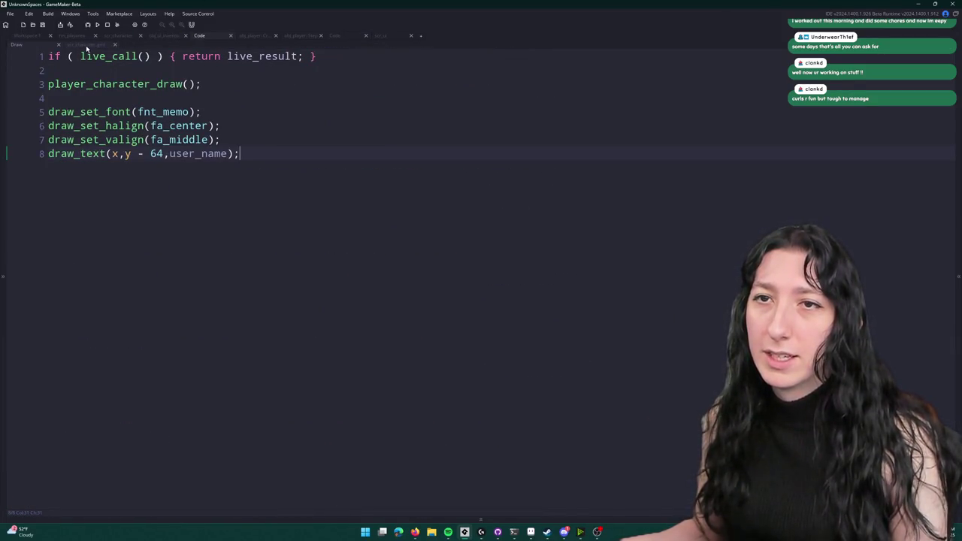
- Close the player draw, player input and both scr_ui code tabs, returning to Workspace 1 and the asset search
{"action": "middle_click", "coordinate": [209, 41]}
{"action": "left_click", "coordinate": [211, 38]}
{"action": "middle_click", "coordinate": [211, 38]}
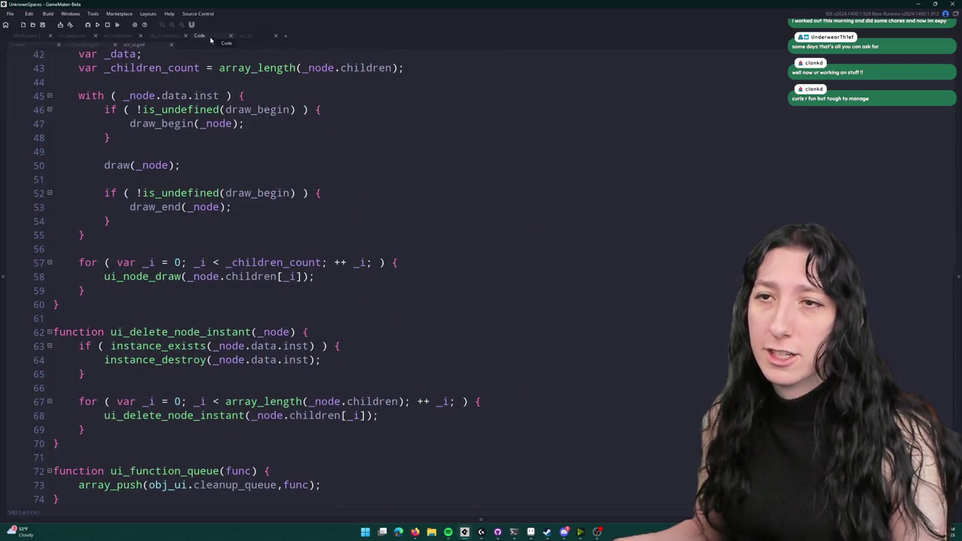
{"action": "middle_click", "coordinate": [210, 36]}
{"action": "middle_click", "coordinate": [210, 36]}
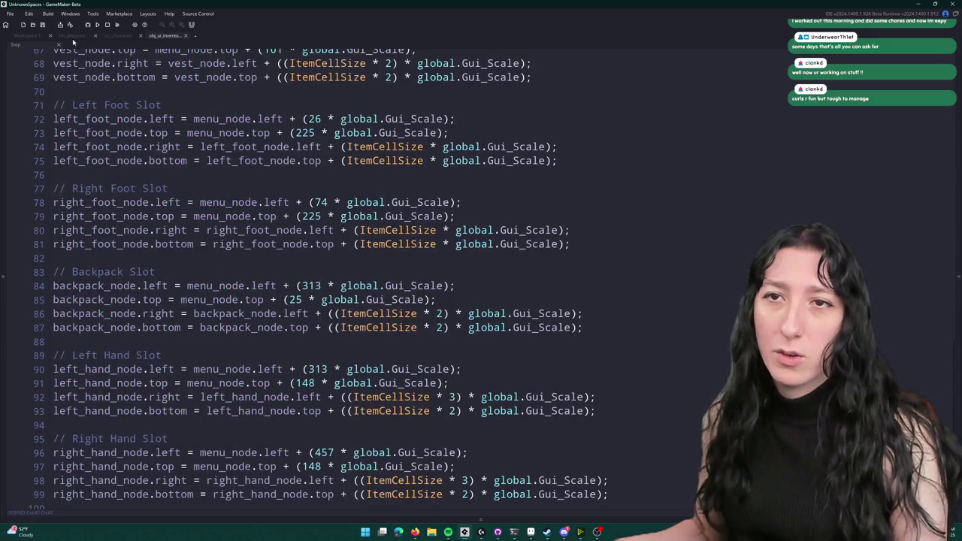
{"action": "left_click", "coordinate": [32, 37]}
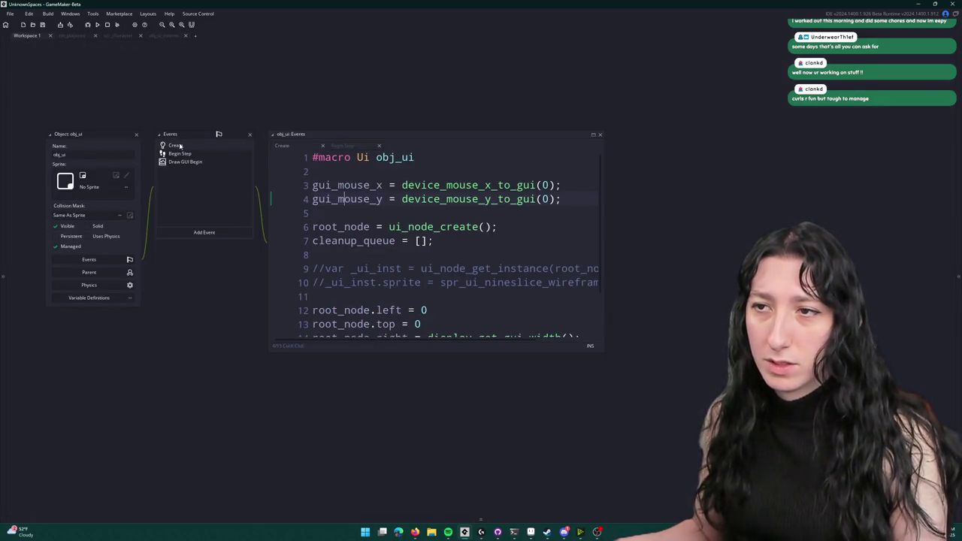
{"action": "key", "text": "ctrl+t"}
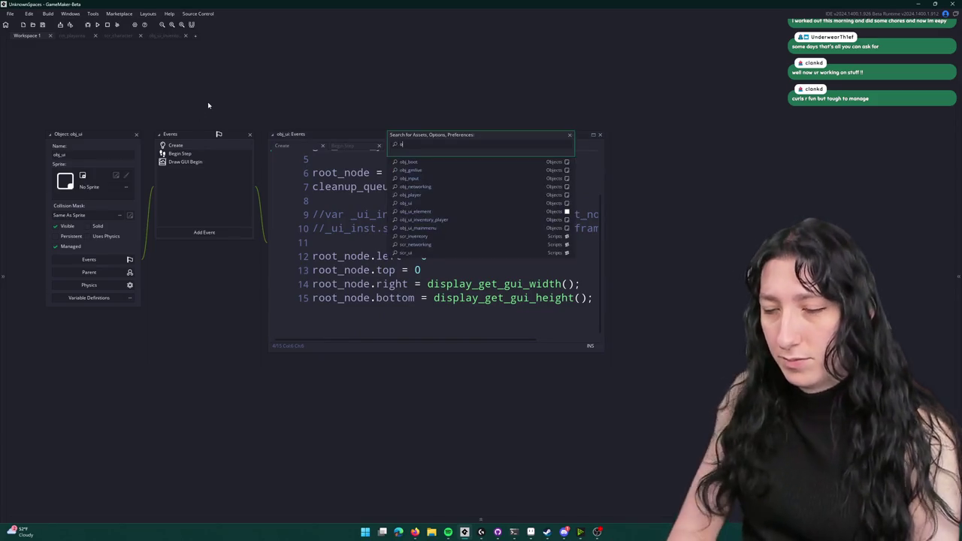
- Find obj_ui_inventory_player via 'obj_ry' and open its Create code in a maximised editor
{"action": "type", "text": "obj_inv"}
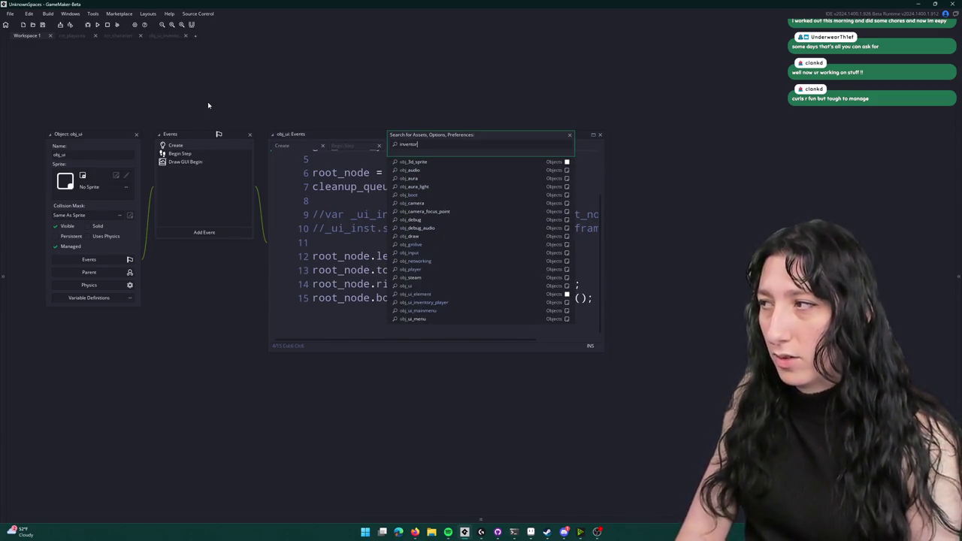
{"action": "type", "text": "ry"}
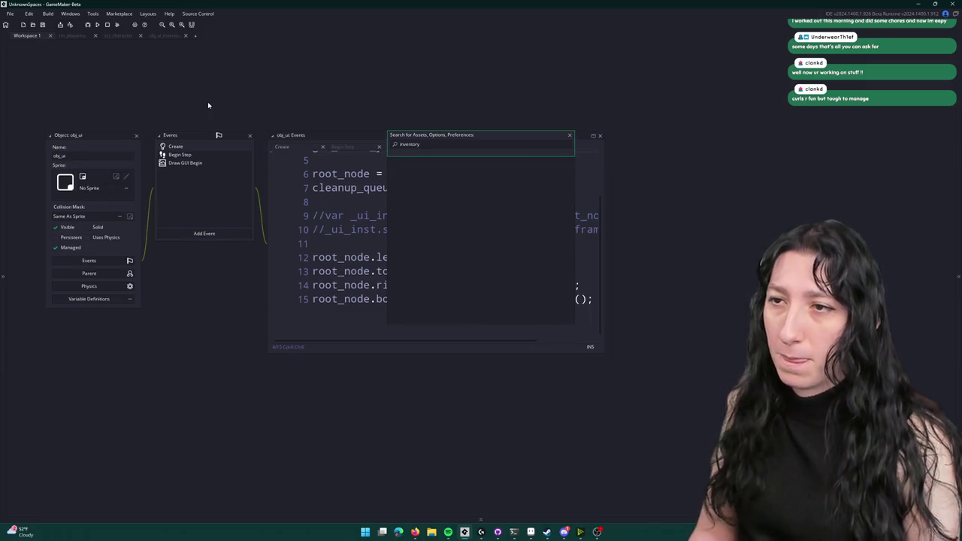
{"action": "key", "text": "Return"}
{"action": "left_click", "coordinate": [201, 184]}
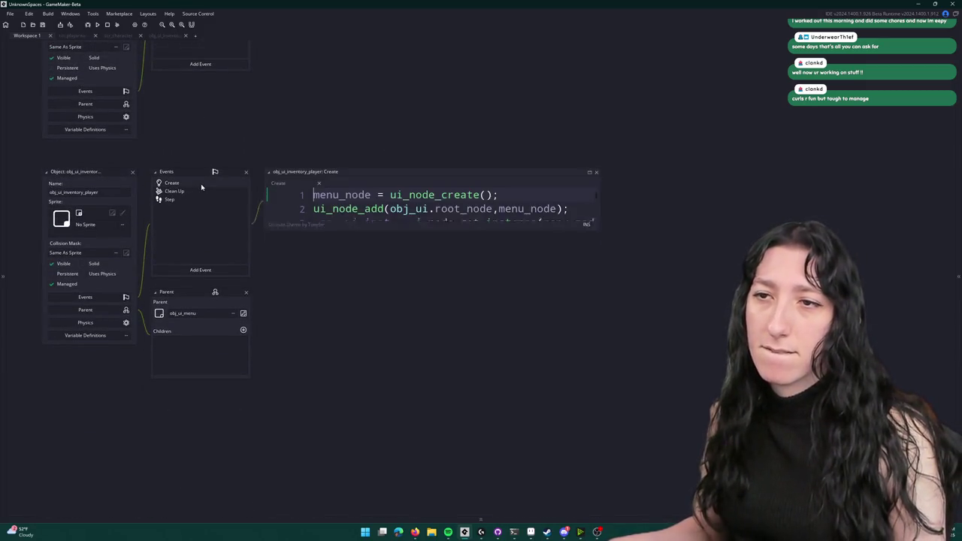
{"action": "scroll", "coordinate": [444, 286], "scroll_direction": "down", "scroll_amount": 4}
{"action": "left_click", "coordinate": [590, 172]}
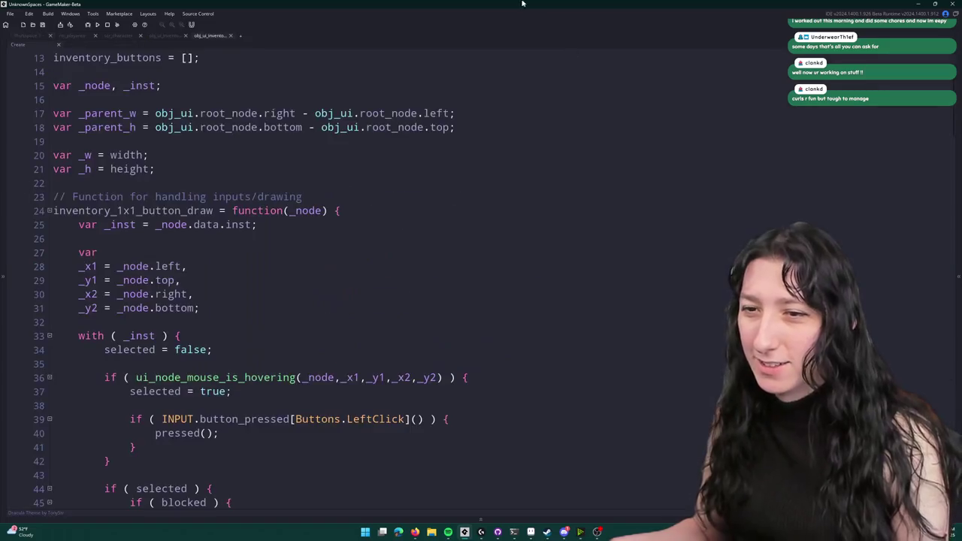
- Compare the 1x1 and 2x2 button draw functions, selecting the opening lines of the 2x2 one
{"action": "scroll", "coordinate": [158, 409], "scroll_direction": "down", "scroll_amount": 6}
{"action": "mouse_move", "coordinate": [159, 409]}
{"action": "left_mouse_down"}
{"action": "mouse_move", "coordinate": [78, 262]}
{"action": "mouse_move", "coordinate": [86, 172]}
{"action": "left_mouse_up"}
{"action": "scroll", "coordinate": [174, 295], "scroll_direction": "down", "scroll_amount": 2}
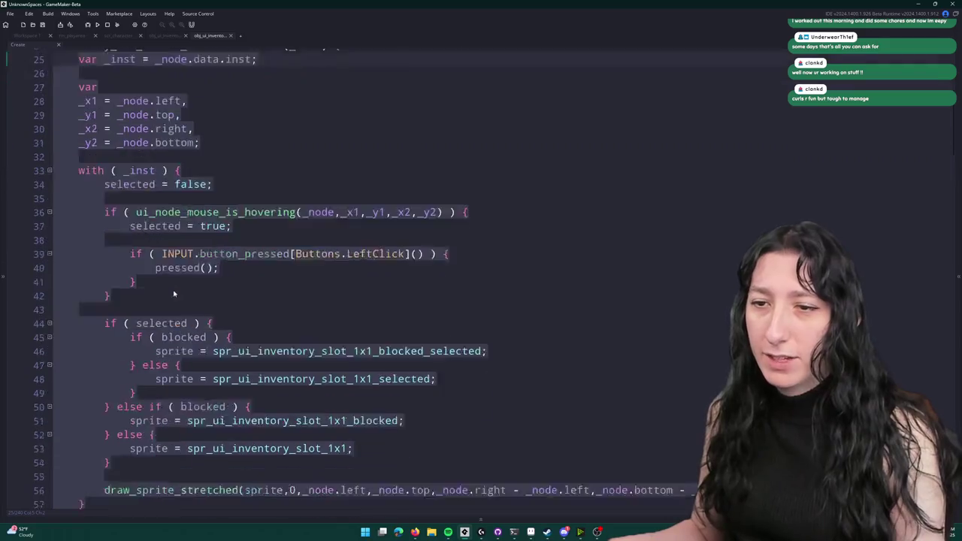
{"action": "scroll", "coordinate": [174, 296], "scroll_direction": "down", "scroll_amount": 11}
{"action": "left_click", "coordinate": [128, 411]}
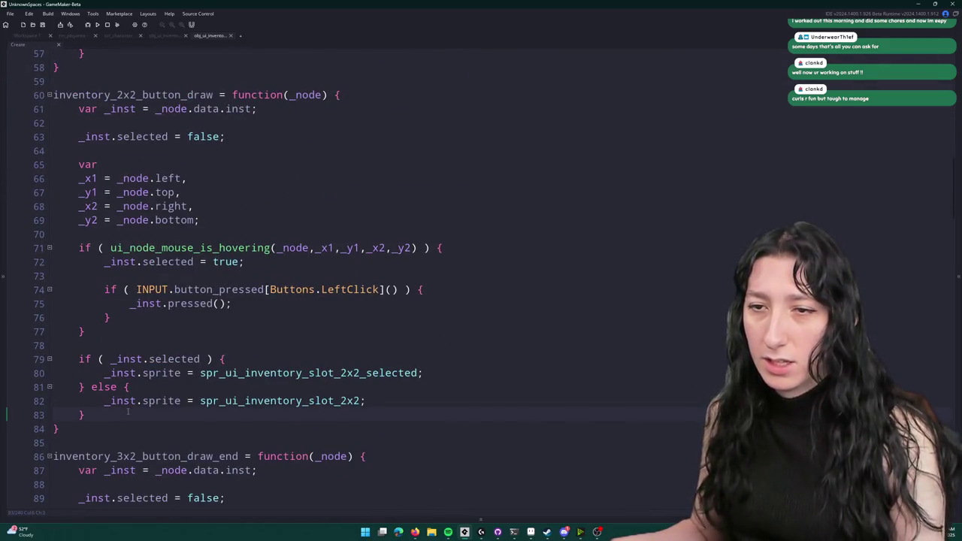
{"action": "scroll", "coordinate": [127, 411], "scroll_direction": "up", "scroll_amount": 11}
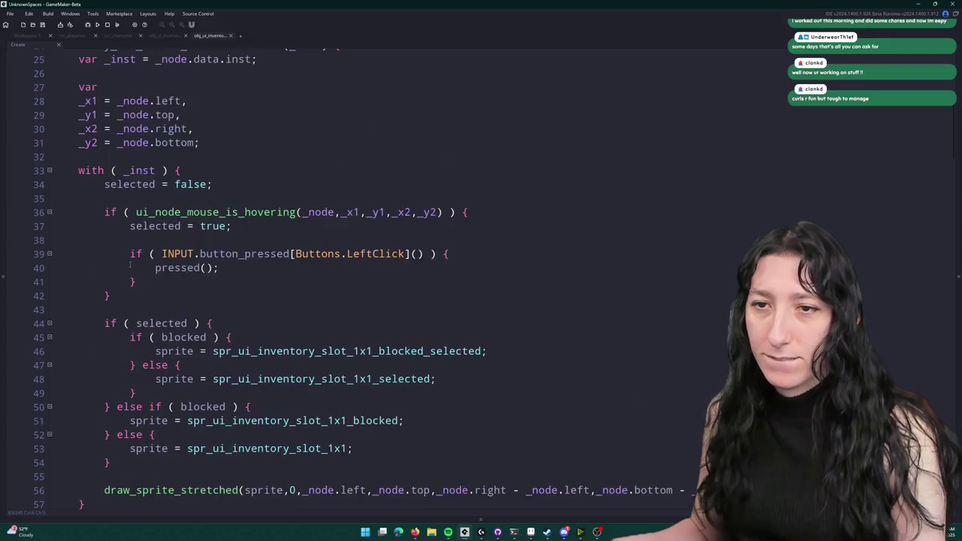
{"action": "scroll", "coordinate": [130, 264], "scroll_direction": "up", "scroll_amount": 1}
{"action": "left_click_drag", "start_coordinate": [211, 371], "coordinate": [78, 119]}
{"action": "left_click", "coordinate": [212, 371]}
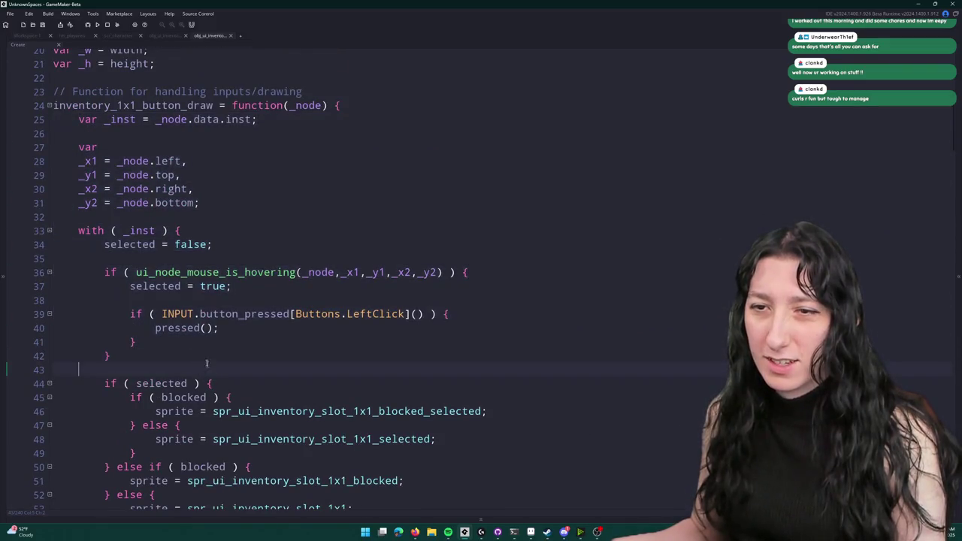
{"action": "mouse_move", "coordinate": [110, 355]}
{"action": "left_mouse_down"}
{"action": "mouse_move", "coordinate": [131, 342]}
{"action": "mouse_move", "coordinate": [83, 140]}
{"action": "left_mouse_up"}
{"action": "key", "text": "ctrl+c"}
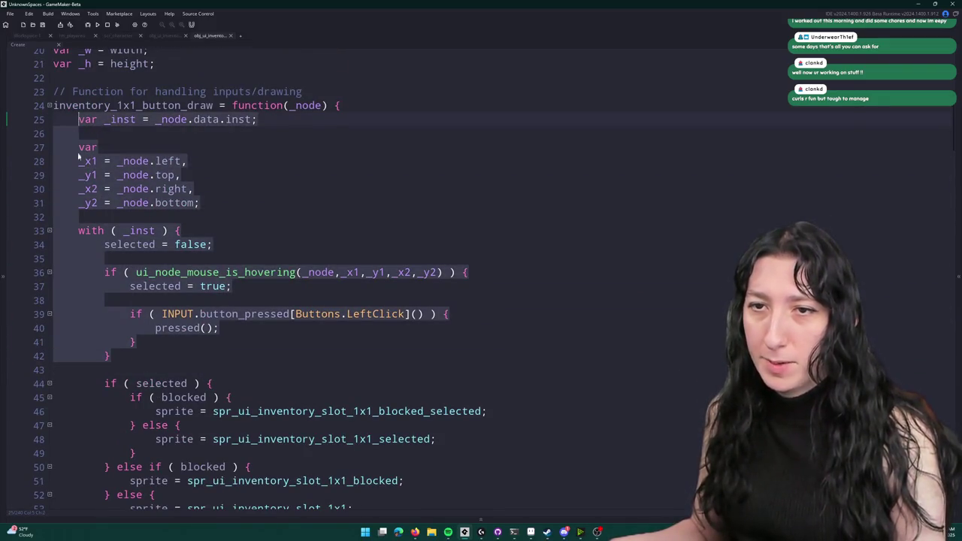
{"action": "scroll", "coordinate": [124, 288], "scroll_direction": "down", "scroll_amount": 3}
{"action": "scroll", "coordinate": [123, 288], "scroll_direction": "down", "scroll_amount": 8}
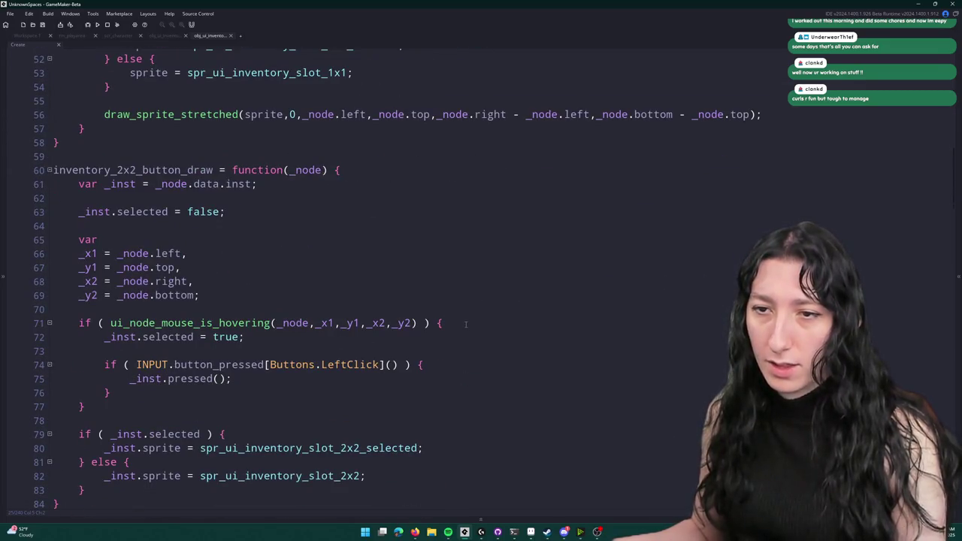
{"action": "mouse_move", "coordinate": [465, 324]}
{"action": "left_mouse_down"}
{"action": "mouse_move", "coordinate": [140, 225]}
{"action": "mouse_move", "coordinate": [79, 184]}
{"action": "left_mouse_up"}
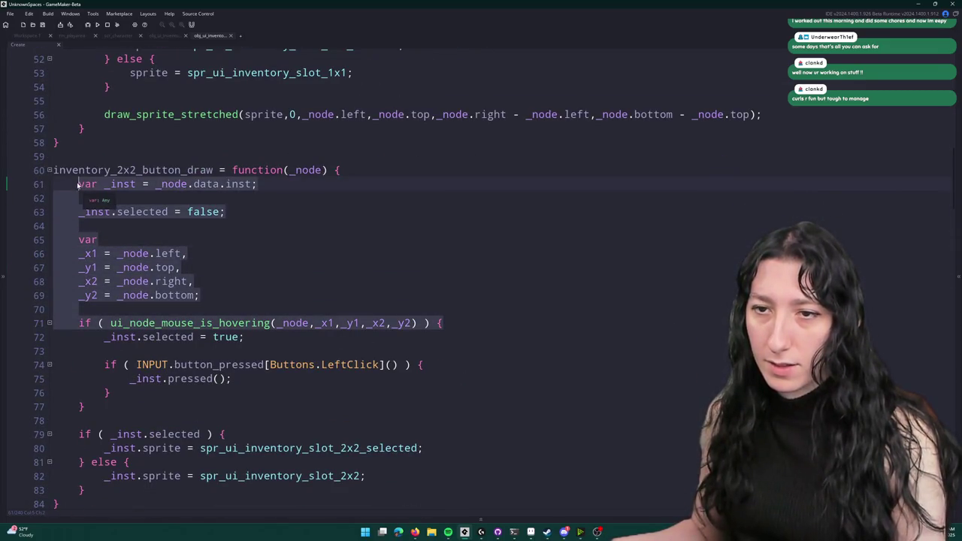
- Paste the with ( _inst ) version into the 2x2 draw function and delete leftover duplicate lines and braces
{"action": "key", "text": "ctrl+v"}
{"action": "scroll", "coordinate": [236, 306], "scroll_direction": "down", "scroll_amount": 1}
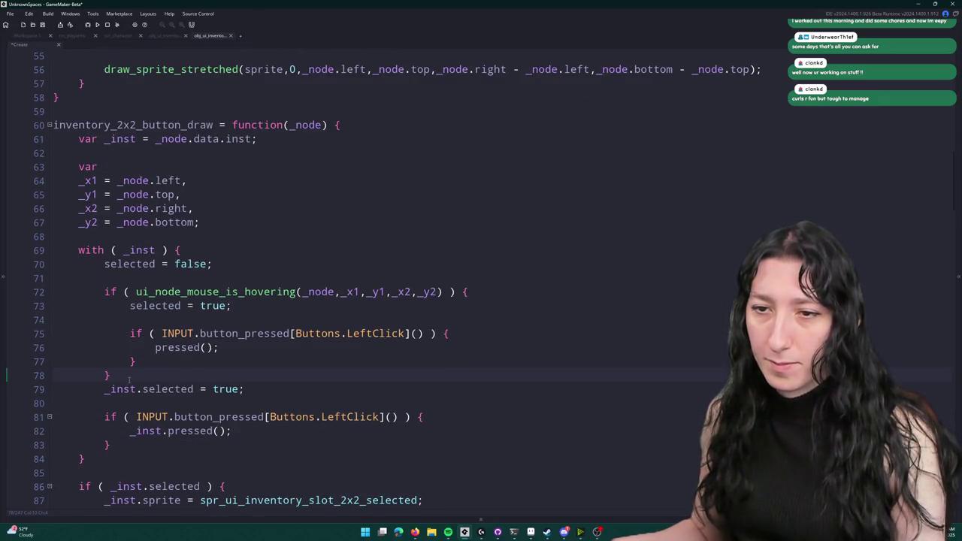
{"action": "scroll", "coordinate": [129, 379], "scroll_direction": "down", "scroll_amount": 1}
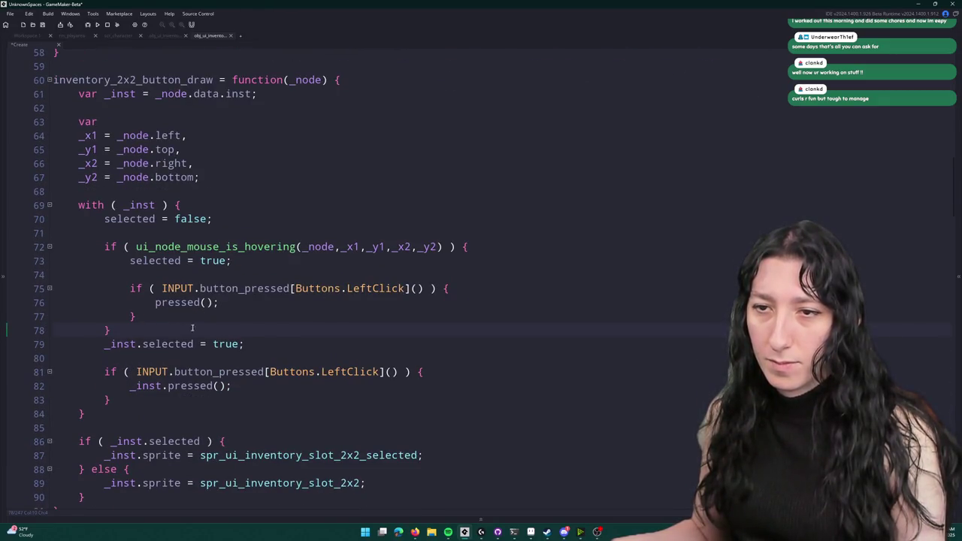
{"action": "left_click_drag", "start_coordinate": [168, 406], "coordinate": [39, 349]}
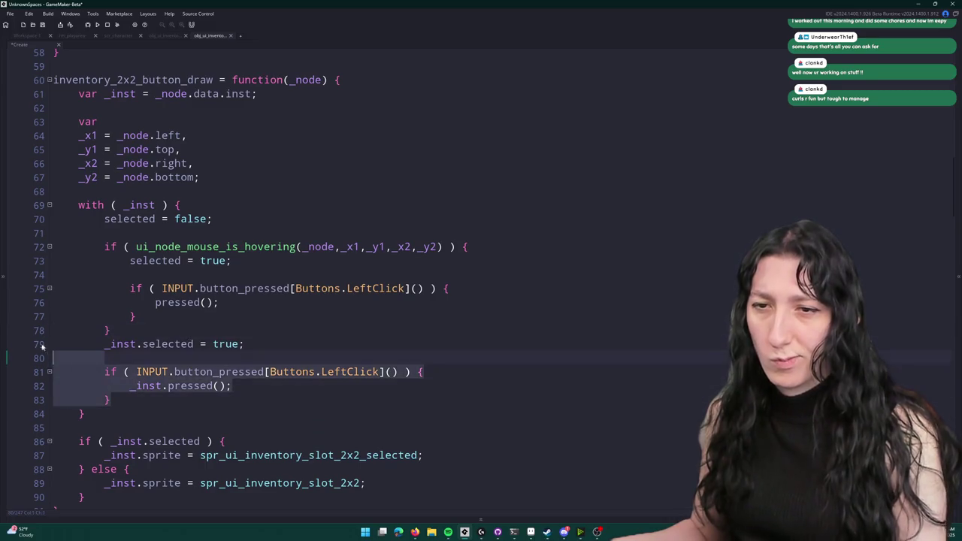
{"action": "key", "text": "BackSpace"}
{"action": "key", "text": "BackSpace"}
{"action": "left_click_drag", "start_coordinate": [122, 343], "coordinate": [139, 316]}
{"action": "key", "text": "BackSpace"}
- Close the with block with a brace, indent the if/else, and drop _inst. prefixes on lines 79–82
{"action": "key", "text": "Return"}
{"action": "type", "text": "}"}
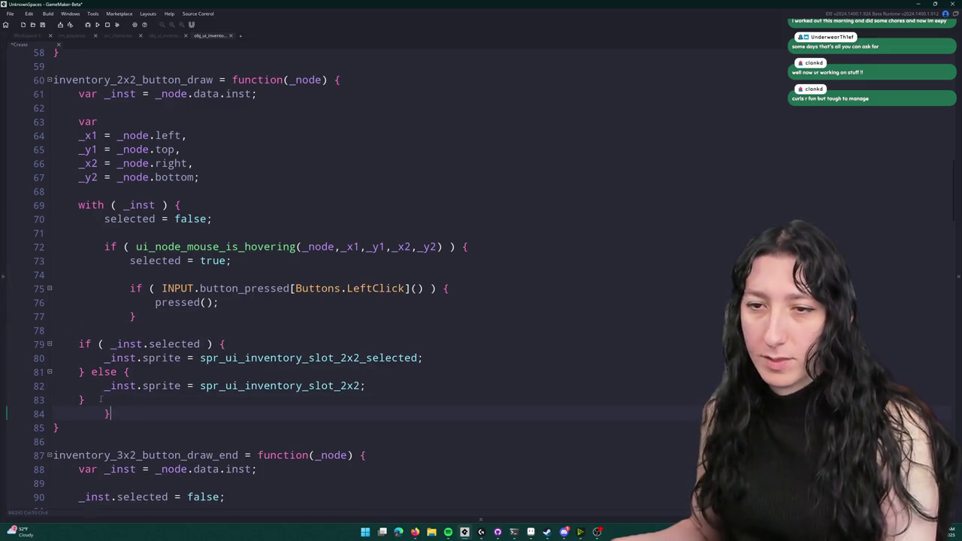
{"action": "key", "text": "shift+Up"}
{"action": "key", "text": "shift+Up"}
{"action": "key", "text": "shift+Up"}
{"action": "key", "text": "Tab"}
{"action": "key", "text": "Right"}
{"action": "key", "text": "Down"}
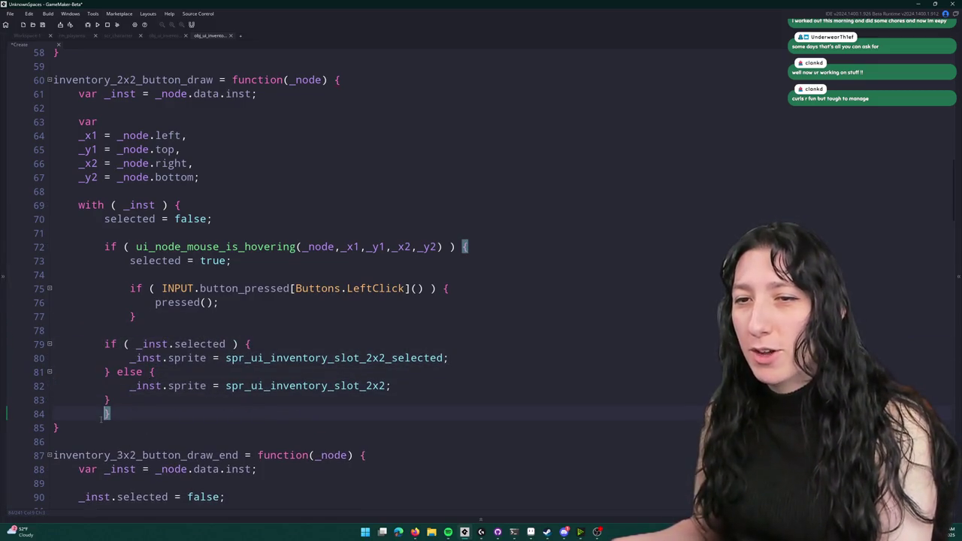
{"action": "key", "text": "shift+Tab"}
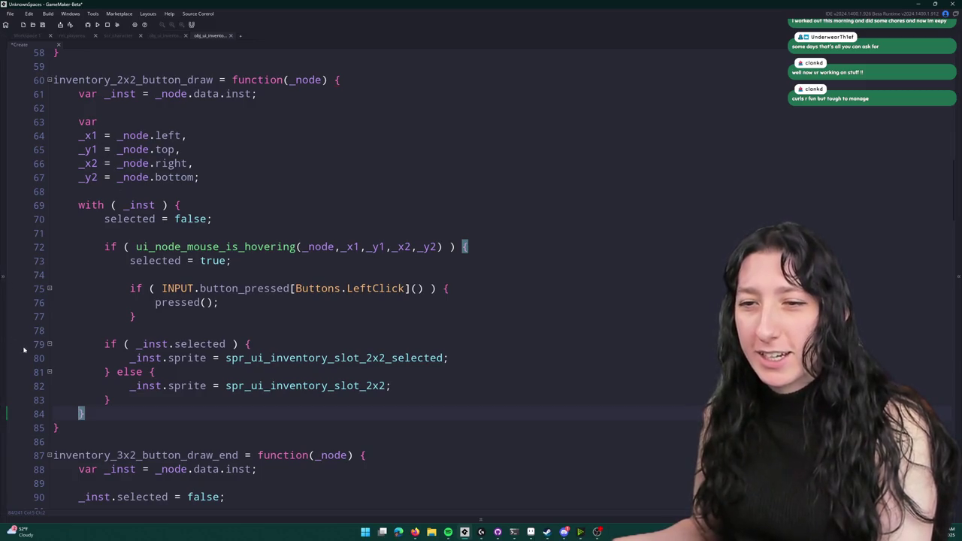
{"action": "double_click", "coordinate": [143, 386]}
{"action": "key", "text": "Delete"}
{"action": "key", "text": "Delete"}
{"action": "double_click", "coordinate": [143, 358]}
{"action": "key", "text": "Delete"}
{"action": "key", "text": "Delete"}
{"action": "double_click", "coordinate": [147, 343]}
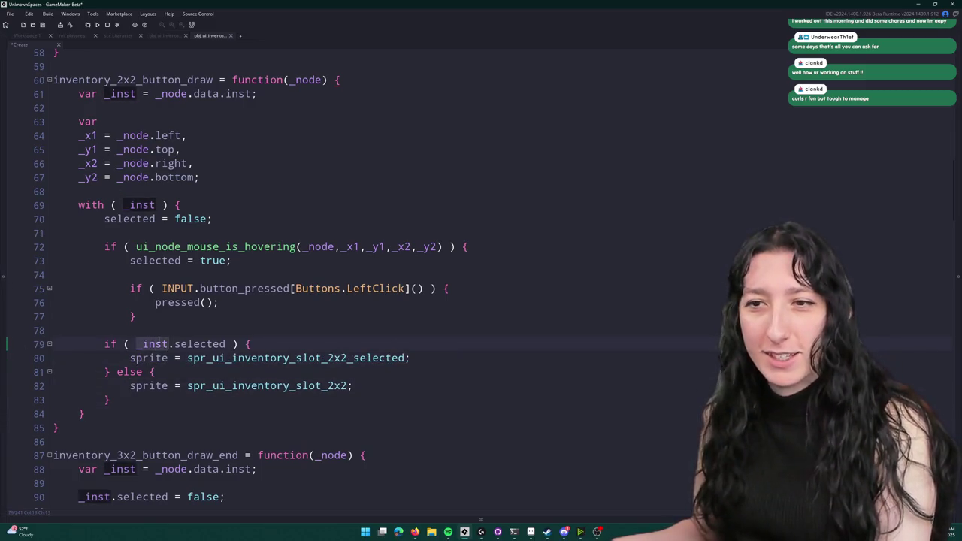
{"action": "key", "text": "Delete"}
{"action": "key", "text": "Delete"}
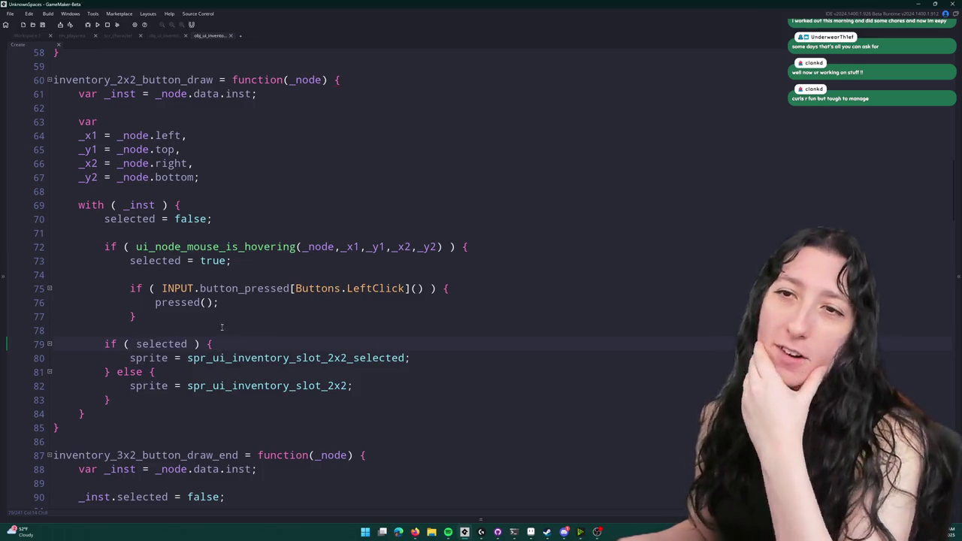
- Replace lines 88–104 of the 3x2 draw function with the restructured with-block code
{"action": "scroll", "coordinate": [237, 136], "scroll_direction": "down", "scroll_amount": 4}
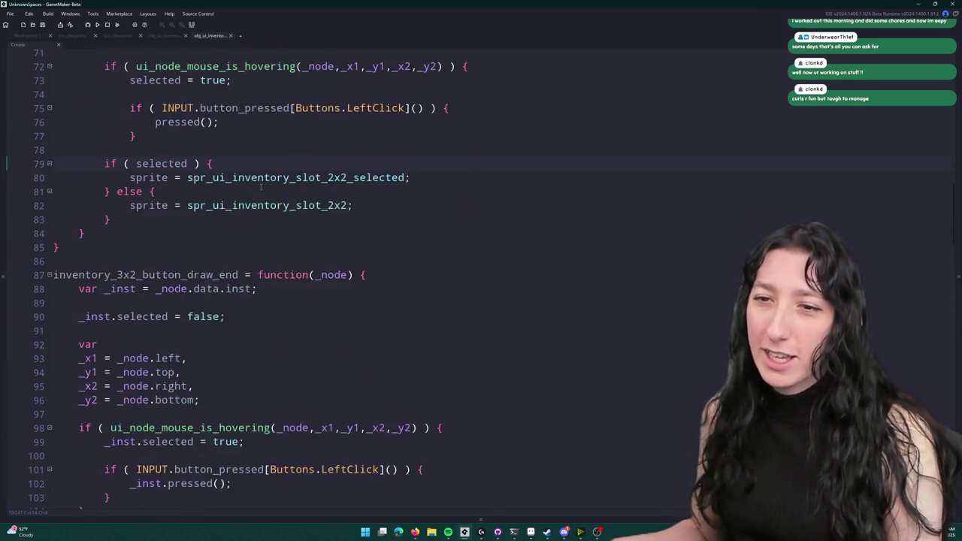
{"action": "scroll", "coordinate": [258, 186], "scroll_direction": "down", "scroll_amount": 1}
{"action": "scroll", "coordinate": [257, 186], "scroll_direction": "up", "scroll_amount": 2}
{"action": "scroll", "coordinate": [286, 389], "scroll_direction": "down", "scroll_amount": 3}
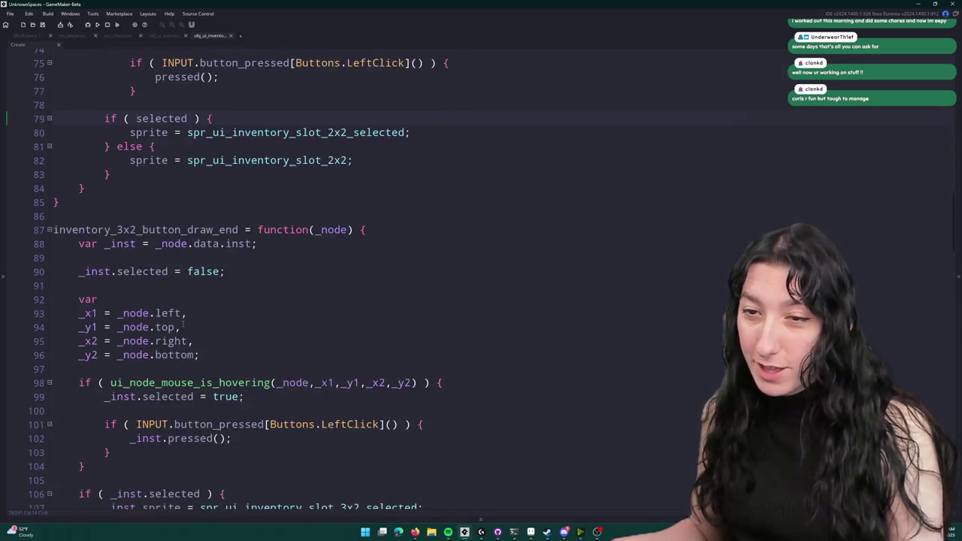
{"action": "mouse_move", "coordinate": [286, 390]}
{"action": "left_mouse_down"}
{"action": "mouse_move", "coordinate": [83, 309]}
{"action": "mouse_move", "coordinate": [79, 167]}
{"action": "left_mouse_up"}
{"action": "key", "text": "ctrl+v"}
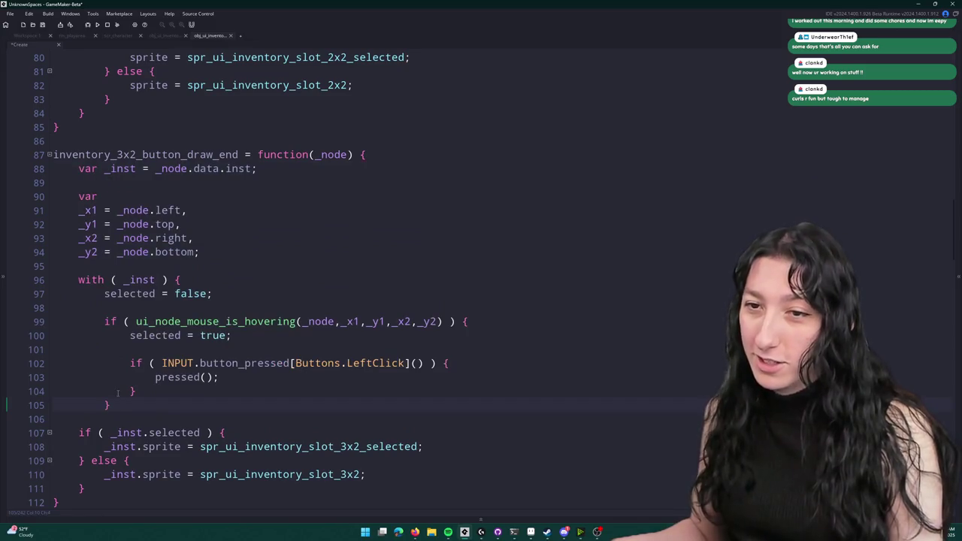
- Delete the _inst. prefixes on lines 107, 108 and 110 of the 3x2 draw function
{"action": "scroll", "coordinate": [118, 411], "scroll_direction": "down", "scroll_amount": 1}
{"action": "double_click", "coordinate": [124, 387]}
{"action": "key", "text": "Delete"}
{"action": "key", "text": "Delete"}
{"action": "double_click", "coordinate": [124, 402]}
{"action": "key", "text": "Delete"}
{"action": "key", "text": "Delete"}
{"action": "double_click", "coordinate": [121, 429]}
{"action": "key", "text": "Delete"}
{"action": "key", "text": "Delete"}
- Indent lines 107–111 one level and add a closing brace on line 112 ending the with block
{"action": "left_click", "coordinate": [96, 443]}
{"action": "key", "text": "shift+Up"}
{"action": "key", "text": "shift+Up"}
{"action": "key", "text": "shift+Up"}
{"action": "key", "text": "shift+Home"}
{"action": "key", "text": "Tab"}
{"action": "left_click", "coordinate": [126, 443]}
{"action": "key", "text": "Return"}
{"action": "type", "text": "}"}
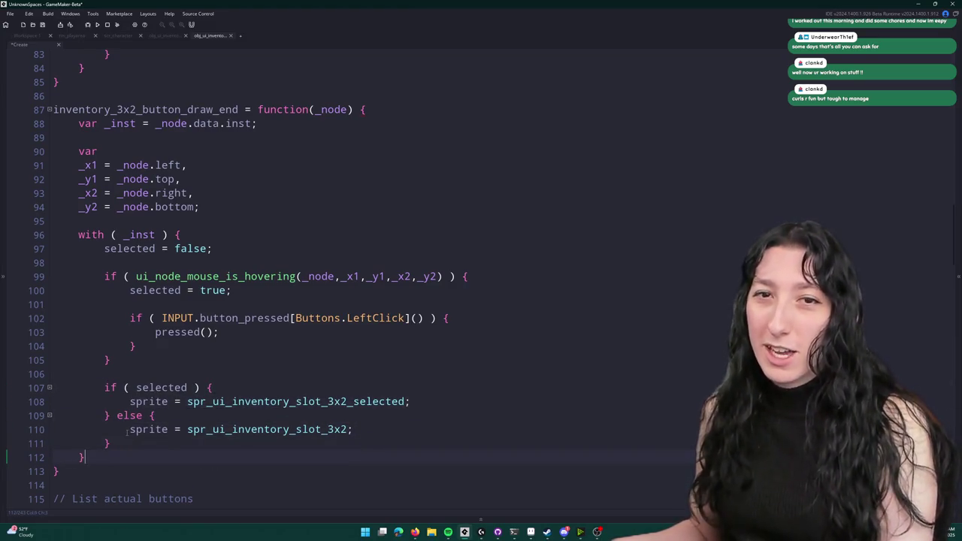
{"action": "left_click", "coordinate": [233, 291]}
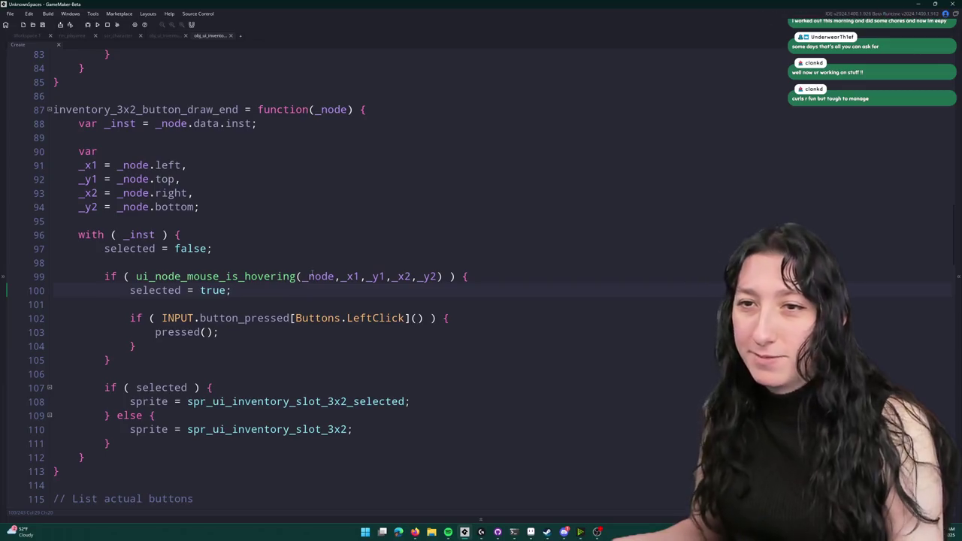
{"action": "scroll", "coordinate": [321, 218], "scroll_direction": "down", "scroll_amount": 6}
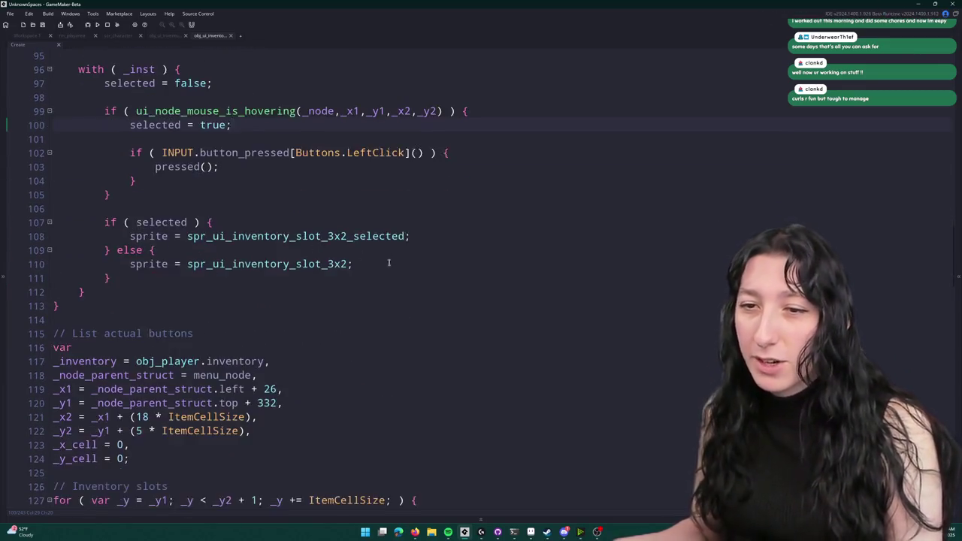
{"action": "scroll", "coordinate": [321, 218], "scroll_direction": "up", "scroll_amount": 1}
{"action": "scroll", "coordinate": [301, 210], "scroll_direction": "down", "scroll_amount": 6}
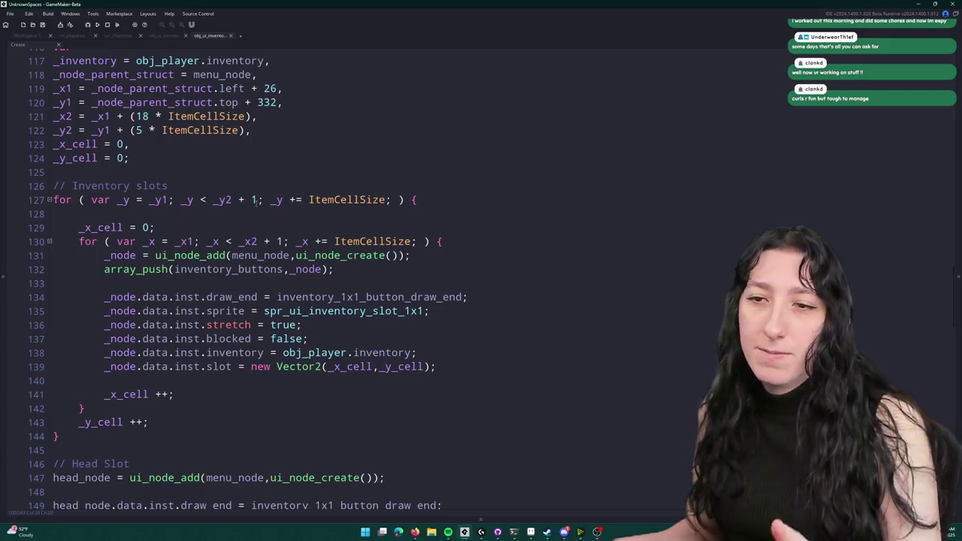
{"action": "scroll", "coordinate": [239, 198], "scroll_direction": "down", "scroll_amount": 3}
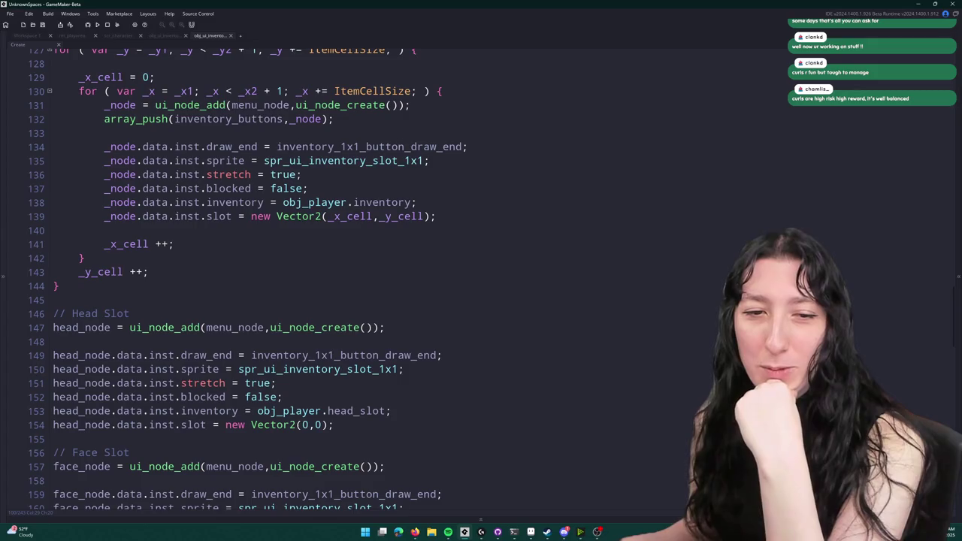
{"action": "scroll", "coordinate": [239, 198], "scroll_direction": "down", "scroll_amount": 4}
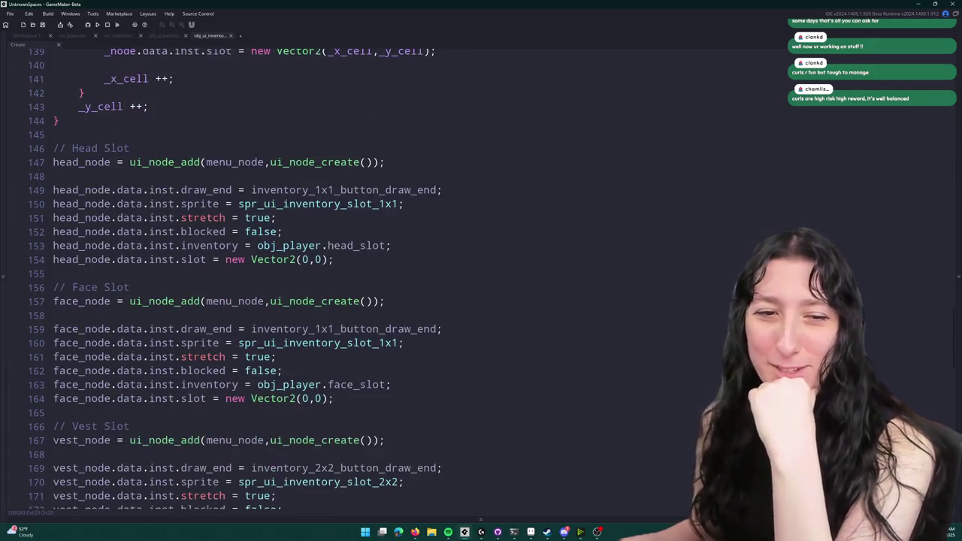
{"action": "left_click", "coordinate": [564, 532]}
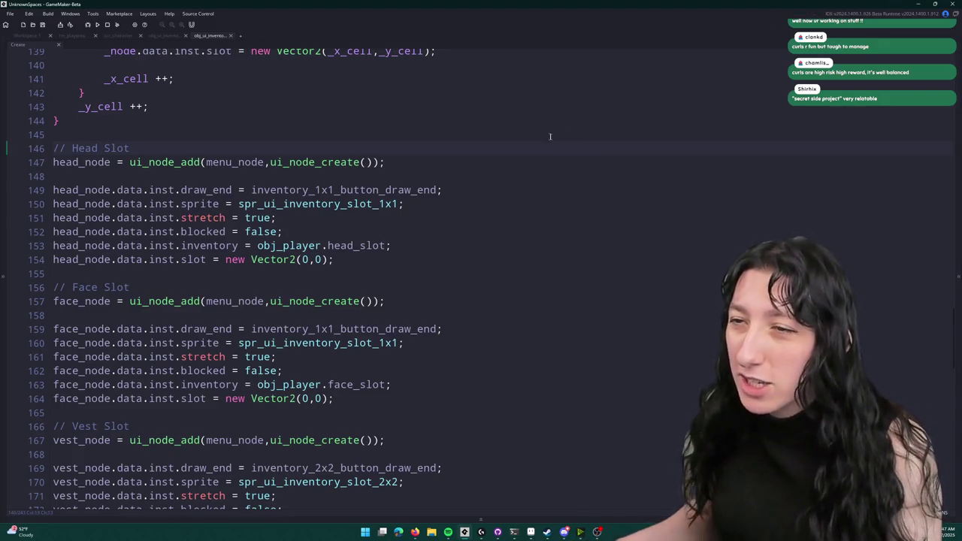
{"action": "key", "text": "Down"}
{"action": "scroll", "coordinate": [558, 153], "scroll_direction": "up", "scroll_amount": 8}
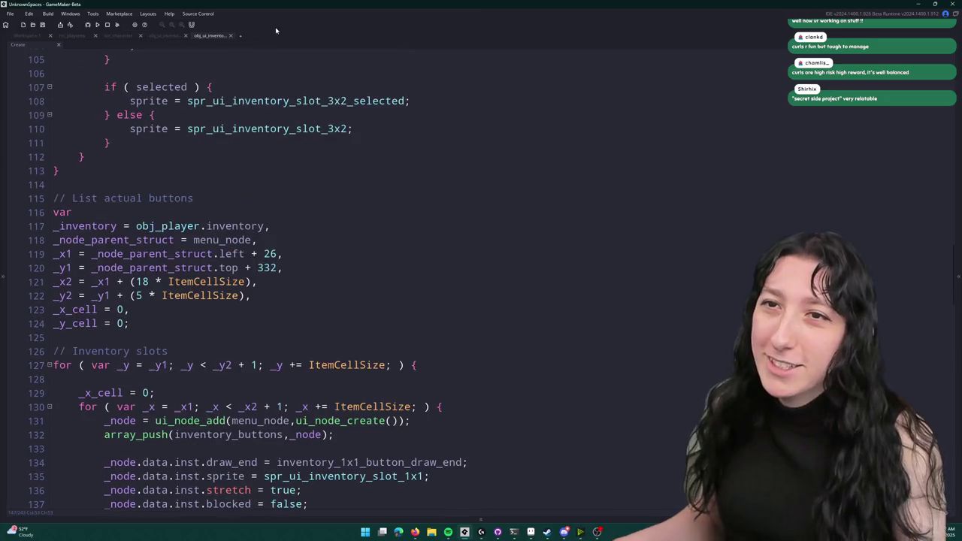
{"action": "left_click", "coordinate": [168, 36]}
- Review obj_ui_inventory's Step event slot layout code, then build and run the game with F5
{"action": "scroll", "coordinate": [444, 308], "scroll_direction": "down", "scroll_amount": 2}
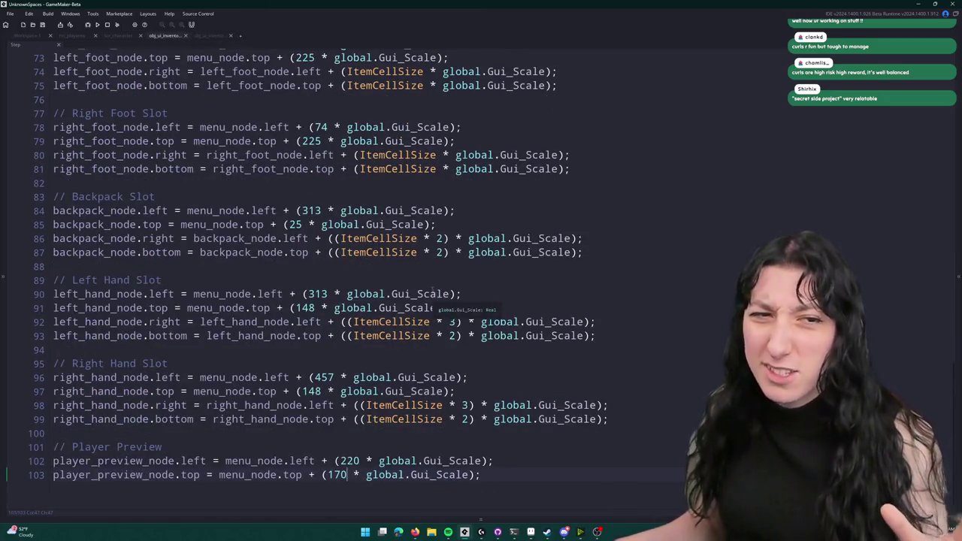
{"action": "scroll", "coordinate": [408, 276], "scroll_direction": "up", "scroll_amount": 2}
{"action": "scroll", "coordinate": [409, 275], "scroll_direction": "up", "scroll_amount": 2}
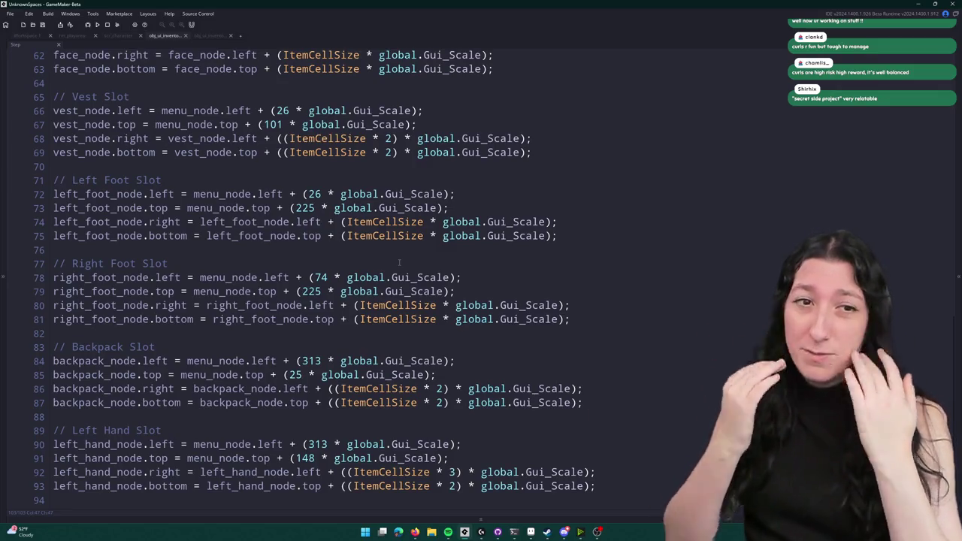
{"action": "scroll", "coordinate": [399, 263], "scroll_direction": "up", "scroll_amount": 10}
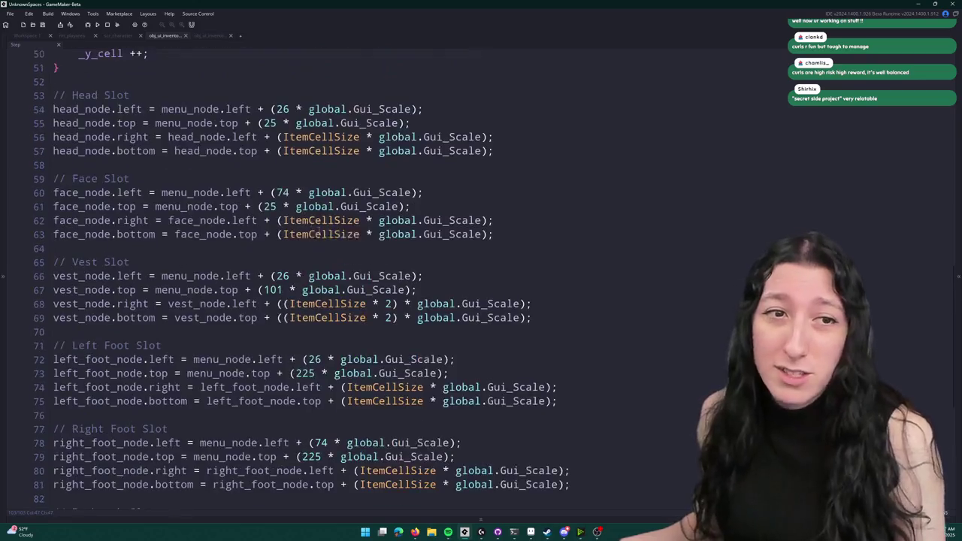
{"action": "scroll", "coordinate": [411, 119], "scroll_direction": "up", "scroll_amount": 12}
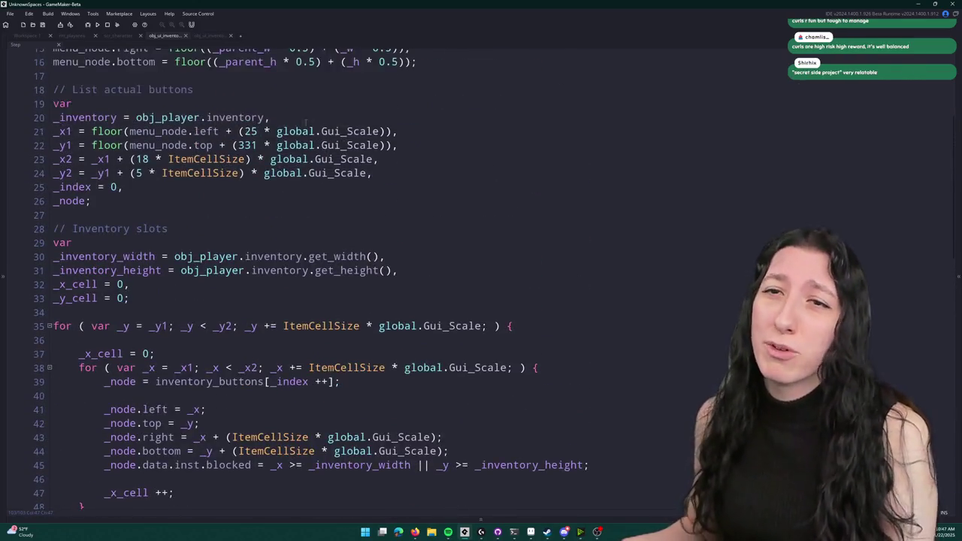
{"action": "scroll", "coordinate": [309, 178], "scroll_direction": "up", "scroll_amount": 2}
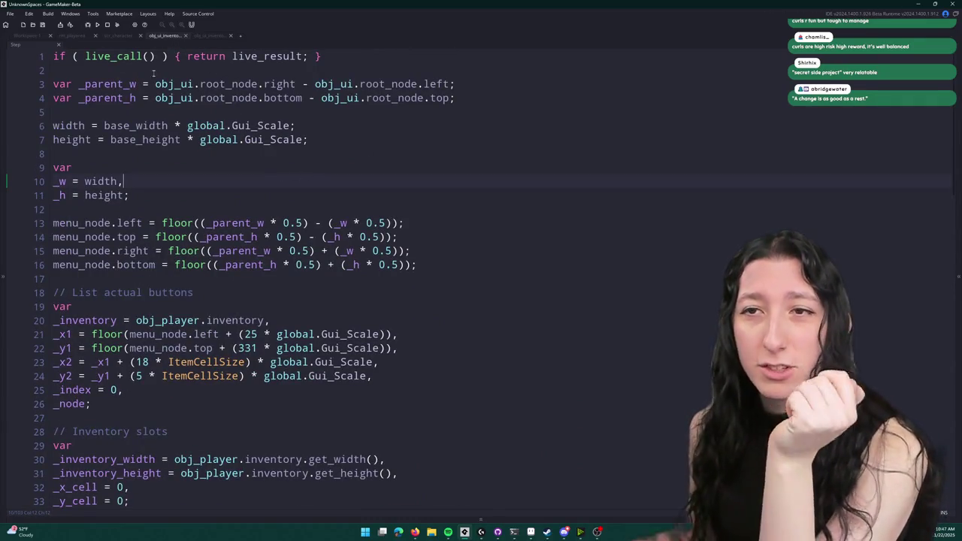
{"action": "scroll", "coordinate": [259, 182], "scroll_direction": "down", "scroll_amount": 2}
{"action": "key", "text": "F5"}
{"action": "scroll", "coordinate": [260, 182], "scroll_direction": "down", "scroll_amount": 6}
{"action": "scroll", "coordinate": [260, 182], "scroll_direction": "down", "scroll_amount": 2}
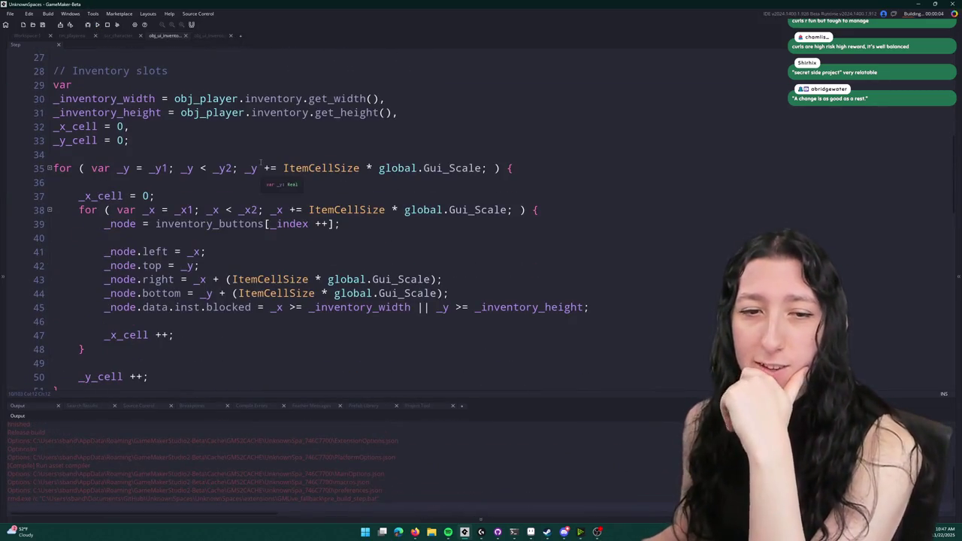
- Jump to the first compile error and check the brace and bracket pairs around the with block
{"action": "double_click", "coordinate": [197, 427]}
{"action": "scroll", "coordinate": [273, 252], "scroll_direction": "down", "scroll_amount": 1}
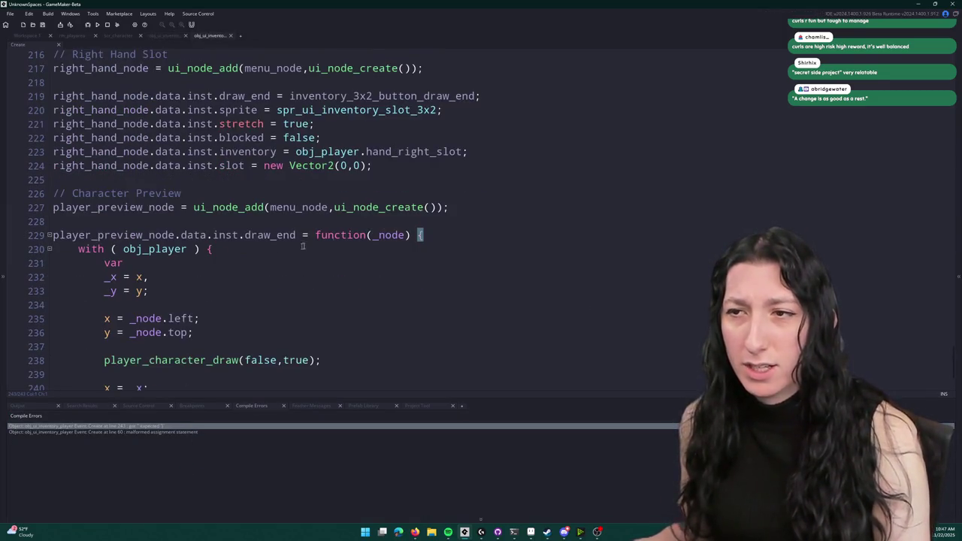
{"action": "scroll", "coordinate": [395, 242], "scroll_direction": "down", "scroll_amount": 2}
{"action": "left_click", "coordinate": [82, 342]}
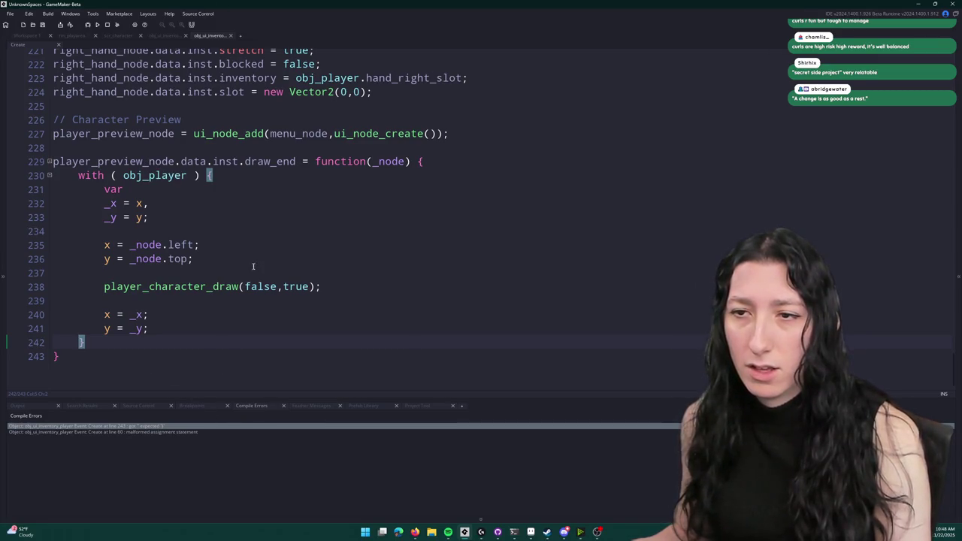
{"action": "left_click", "coordinate": [409, 161]}
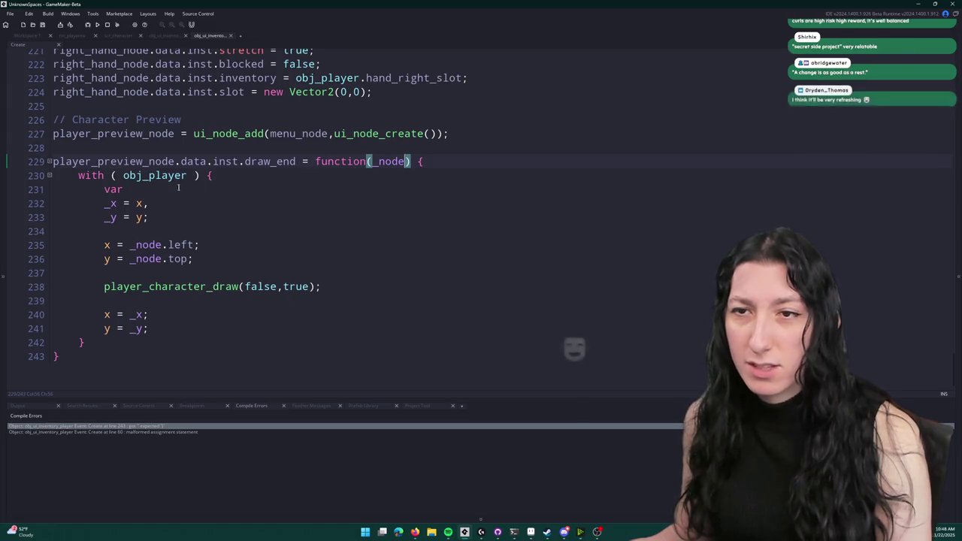
{"action": "scroll", "coordinate": [534, 326], "scroll_direction": "up", "scroll_amount": 8}
{"action": "scroll", "coordinate": [308, 258], "scroll_direction": "up", "scroll_amount": 20}
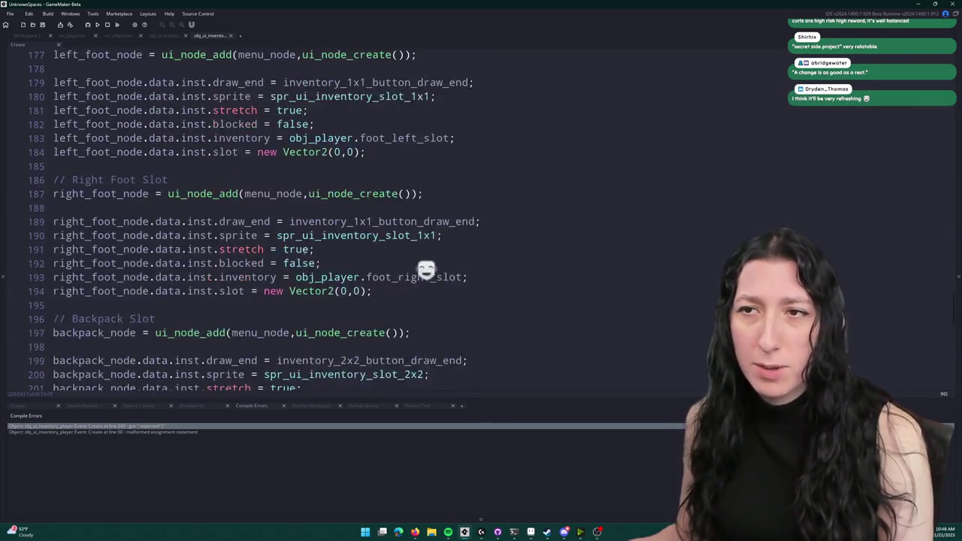
{"action": "scroll", "coordinate": [284, 285], "scroll_direction": "up", "scroll_amount": 5}
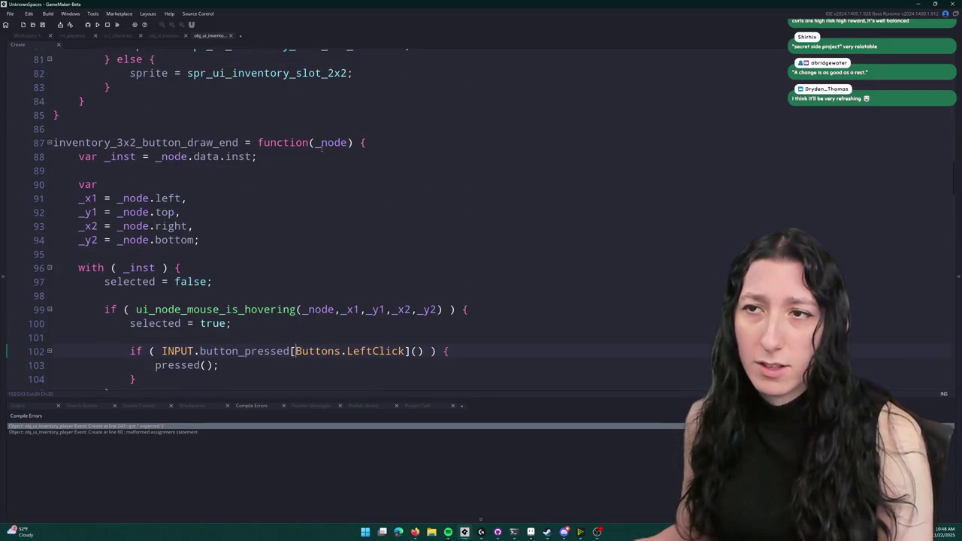
{"action": "scroll", "coordinate": [240, 211], "scroll_direction": "down", "scroll_amount": 3}
{"action": "left_click", "coordinate": [177, 147]}
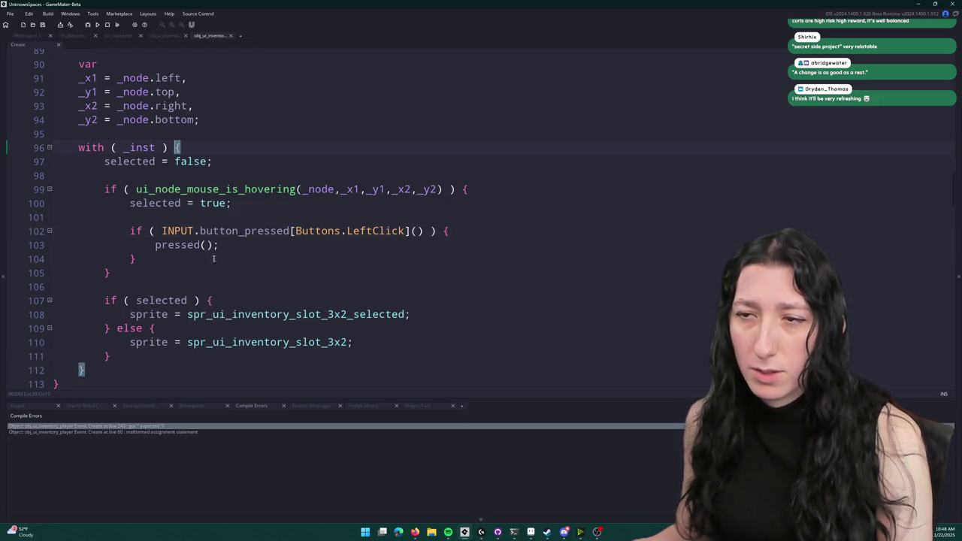
{"action": "left_click", "coordinate": [431, 231]}
{"action": "left_click", "coordinate": [451, 189]}
{"action": "scroll", "coordinate": [409, 286], "scroll_direction": "up", "scroll_amount": 9}
- Go to the second compile error at line 60 and add the missing closing brace after line 77
{"action": "double_click", "coordinate": [178, 432]}
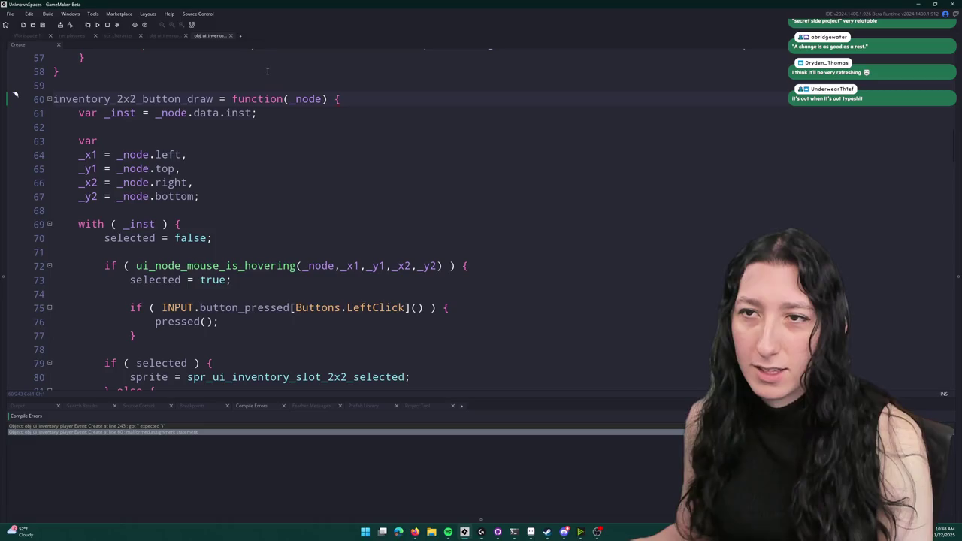
{"action": "scroll", "coordinate": [136, 302], "scroll_direction": "down", "scroll_amount": 4}
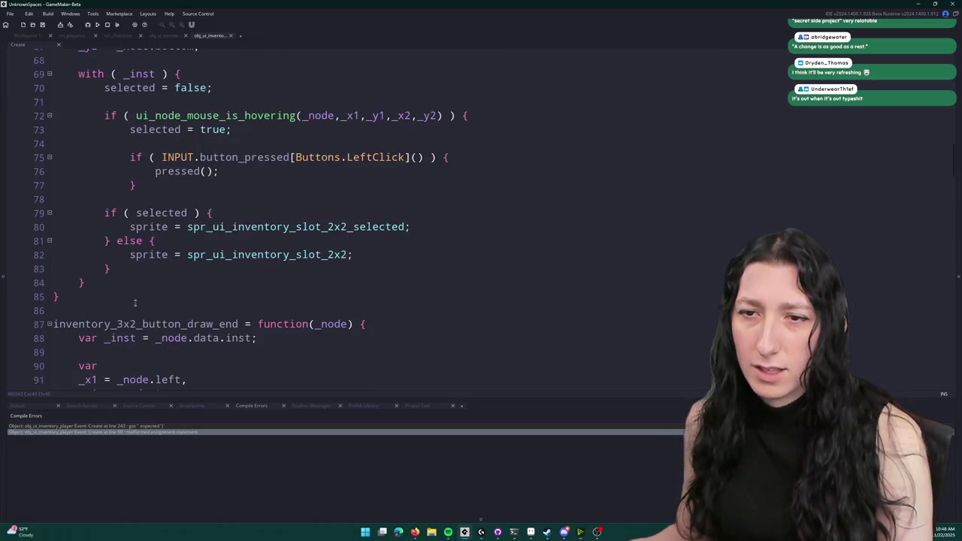
{"action": "scroll", "coordinate": [53, 306], "scroll_direction": "up", "scroll_amount": 1}
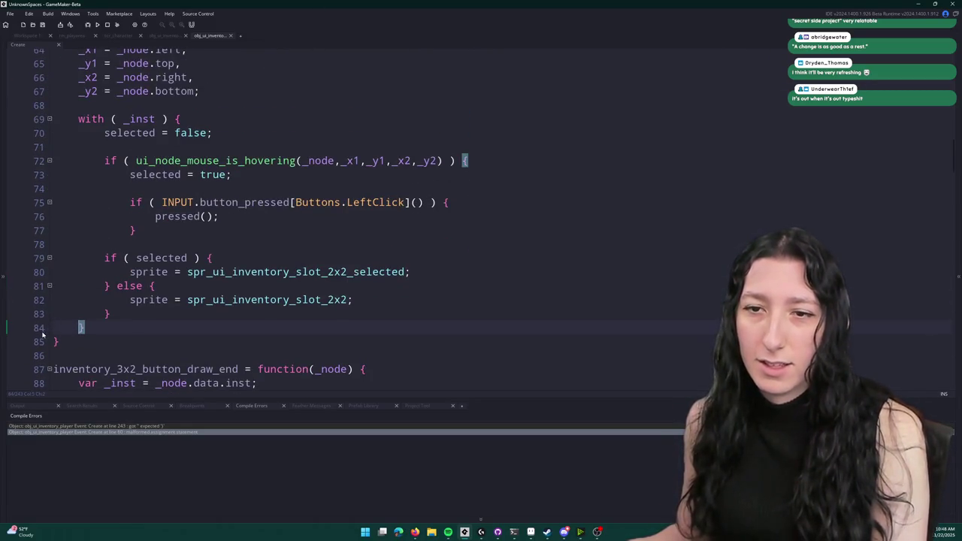
{"action": "left_click", "coordinate": [63, 342]}
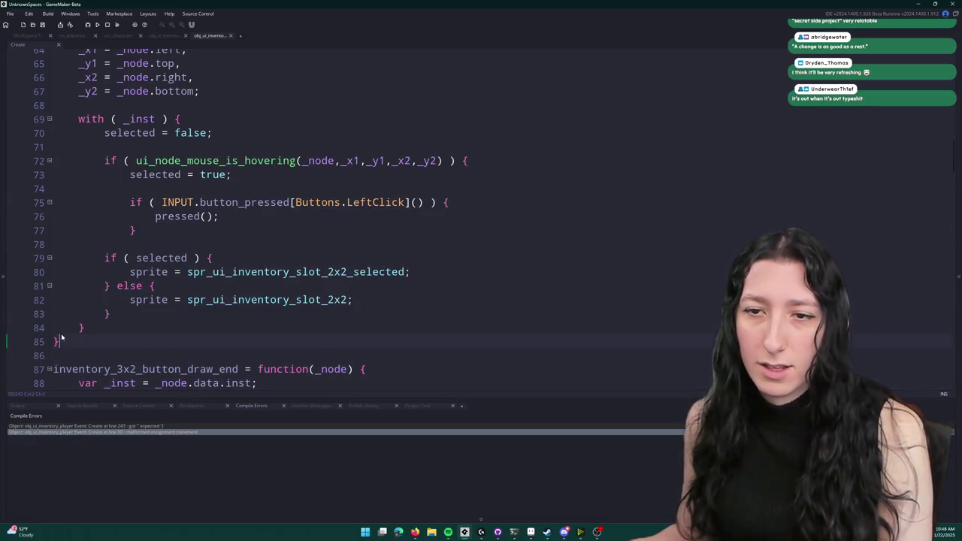
{"action": "scroll", "coordinate": [72, 342], "scroll_direction": "up", "scroll_amount": 2}
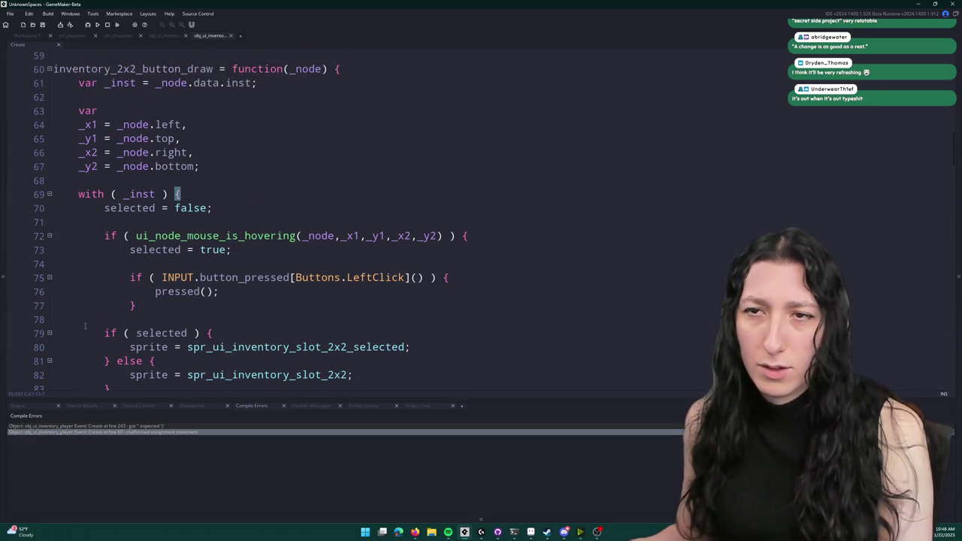
{"action": "scroll", "coordinate": [102, 111], "scroll_direction": "down", "scroll_amount": 3}
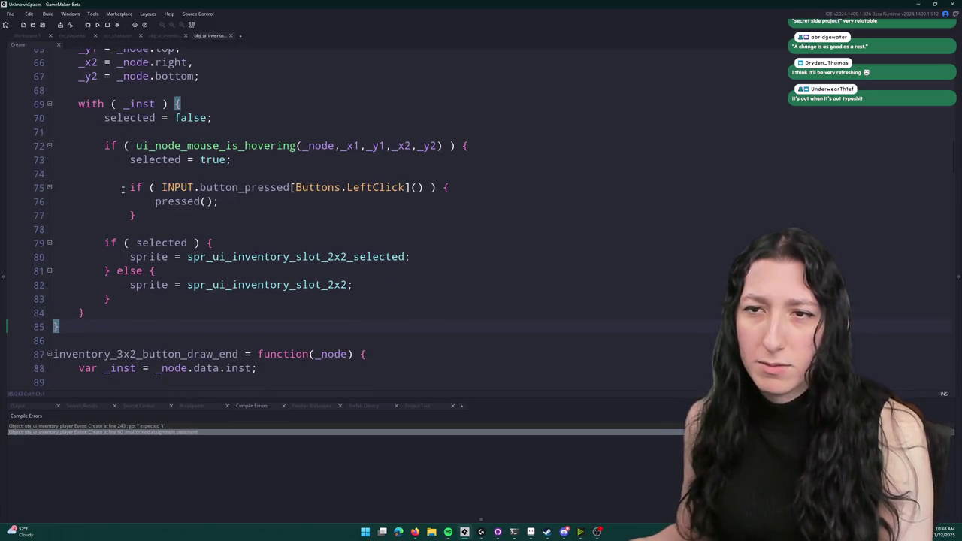
{"action": "key", "text": "Return"}
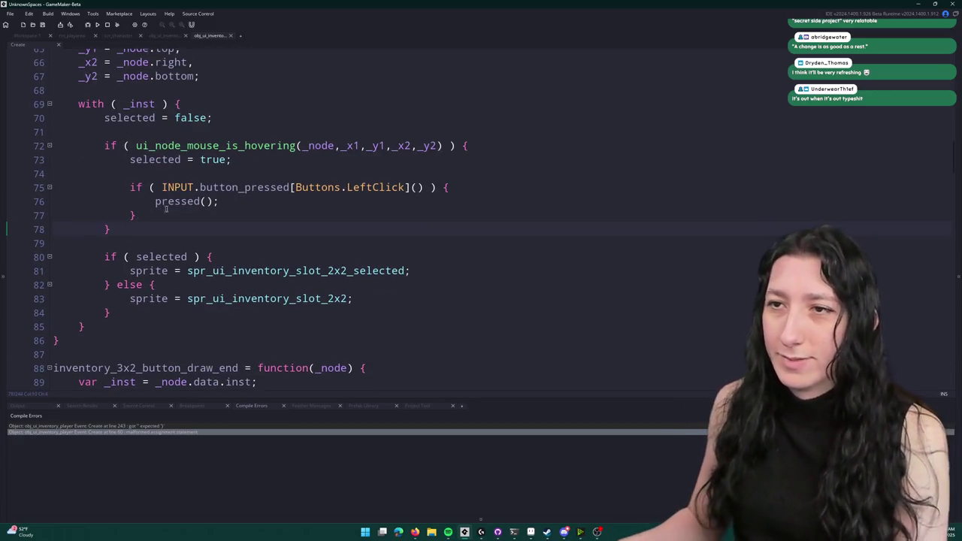
{"action": "scroll", "coordinate": [157, 210], "scroll_direction": "up", "scroll_amount": 12}
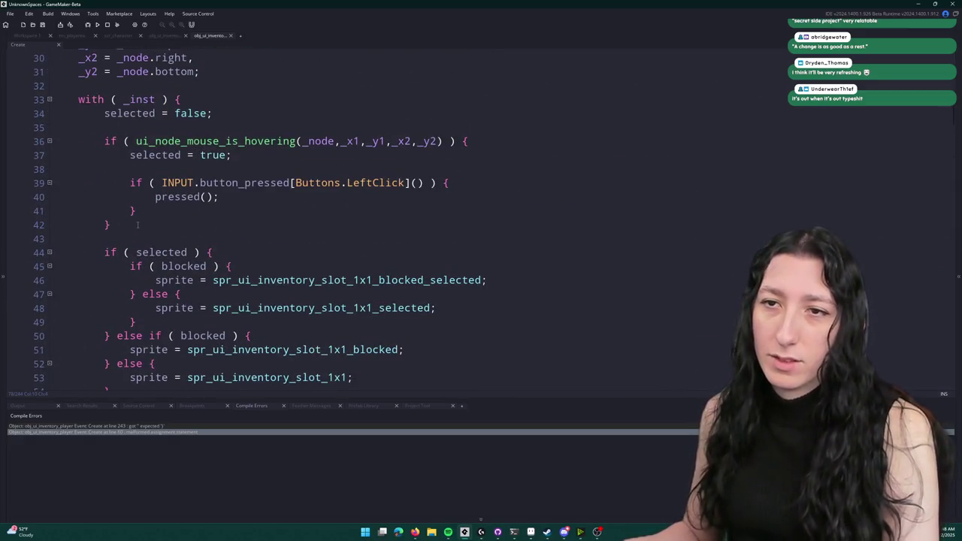
- Build and run the game, abort the draw-event Code Error, and scroll the Output log to it
{"action": "key", "text": "F5"}
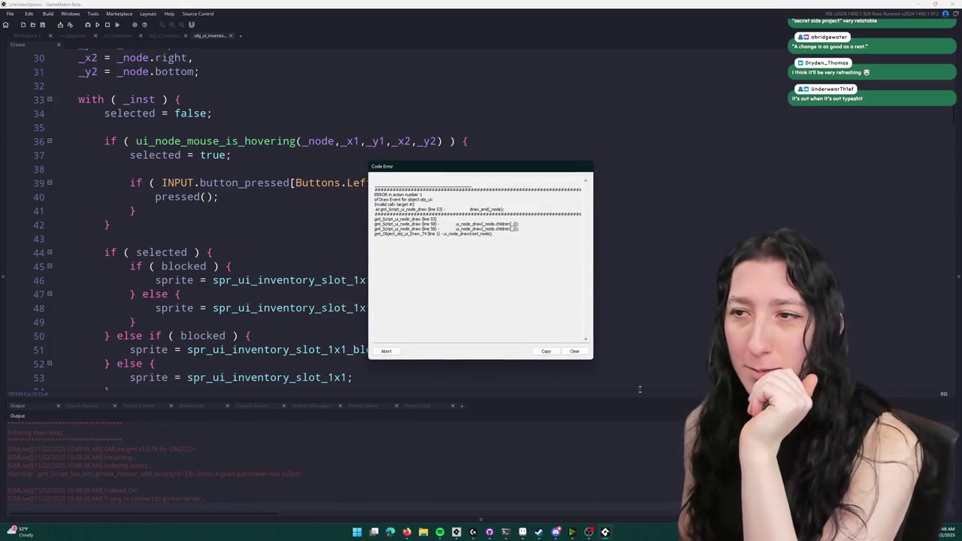
{"action": "left_click", "coordinate": [385, 352]}
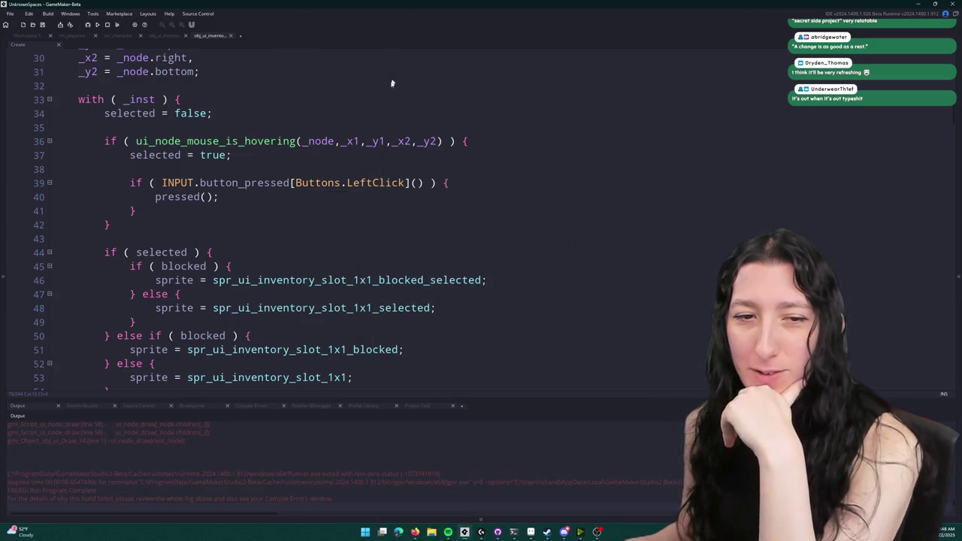
{"action": "scroll", "coordinate": [188, 451], "scroll_direction": "up", "scroll_amount": 3}
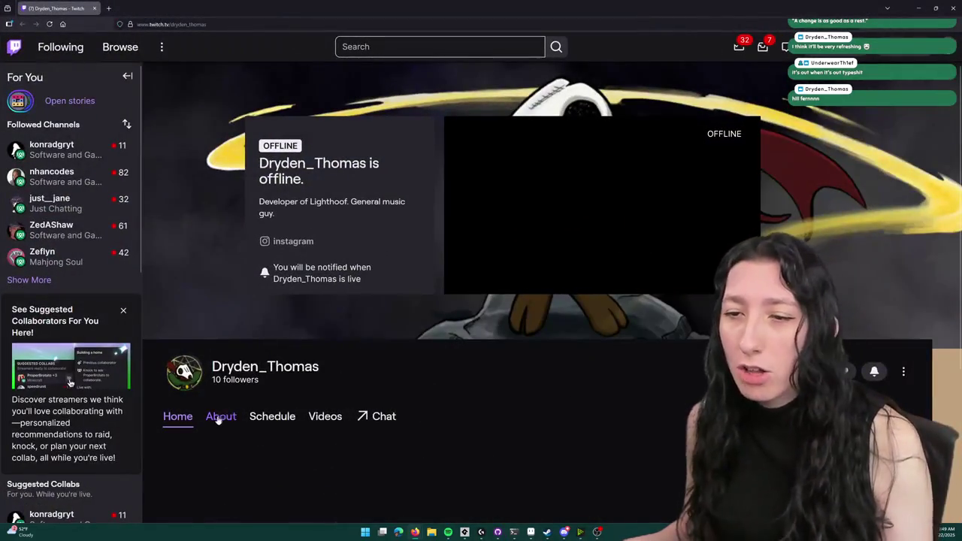
- Read the Twitch channel's About info, then search 'dryden lighthoof' and open the YouTube result
{"action": "left_click", "coordinate": [220, 421]}
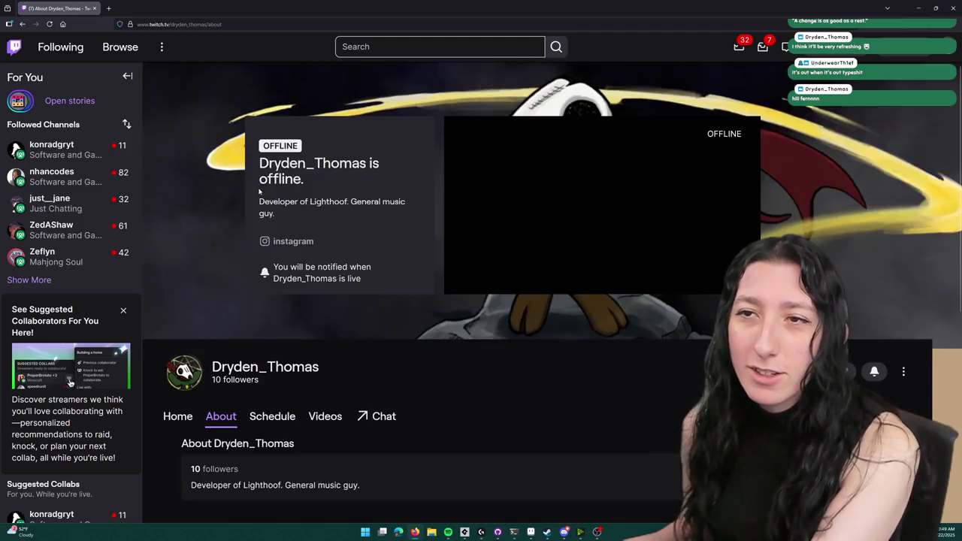
{"action": "scroll", "coordinate": [305, 345], "scroll_direction": "down", "scroll_amount": 3}
{"action": "left_click", "coordinate": [312, 27]}
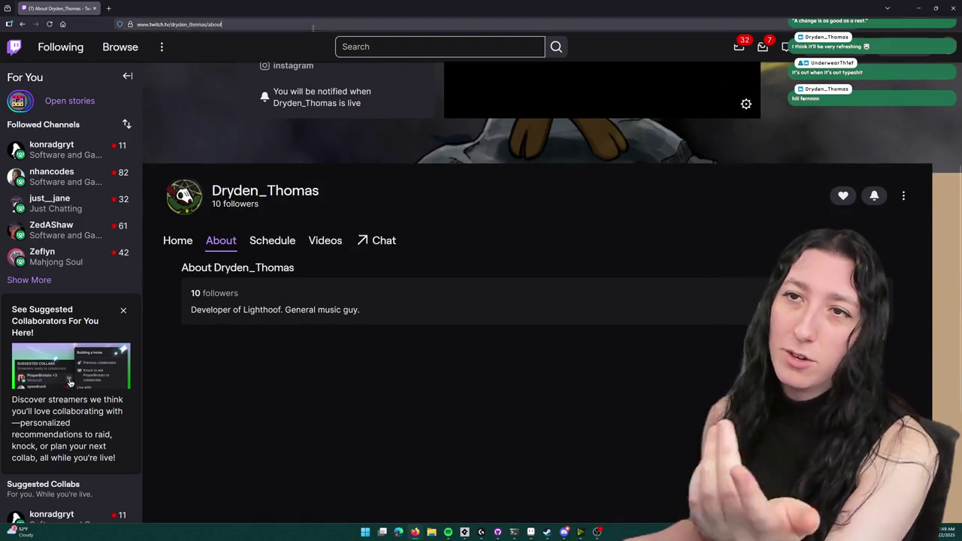
{"action": "type", "text": "dryden lighthoof"}
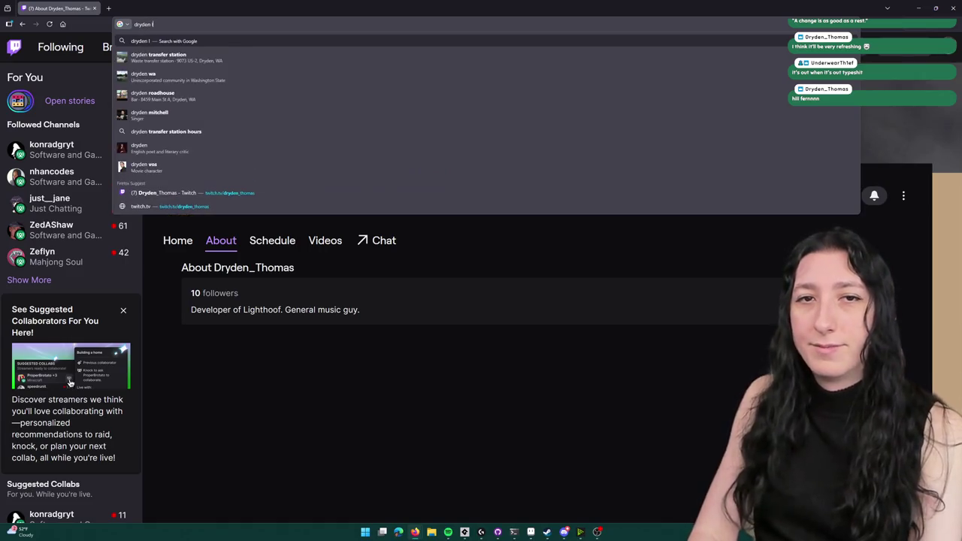
{"action": "key", "text": "Return"}
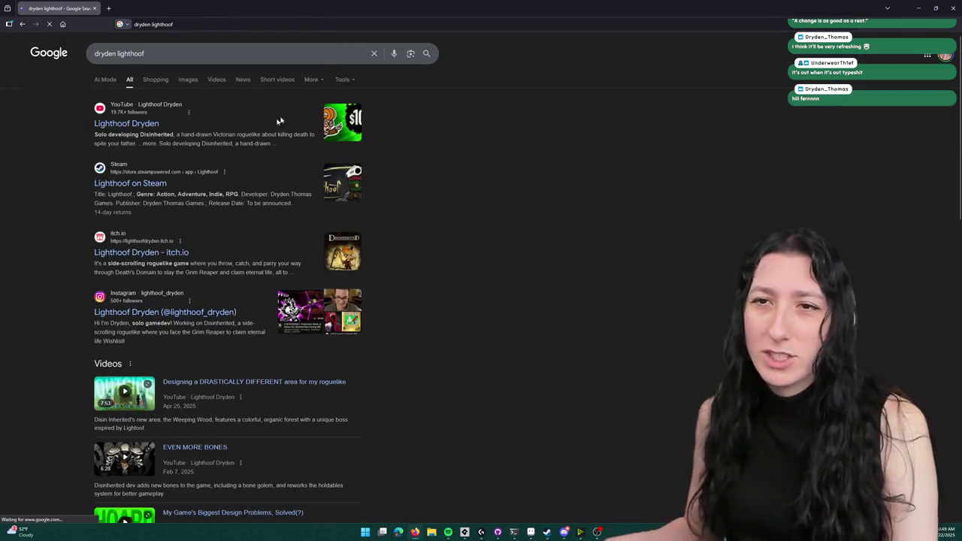
{"action": "left_click", "coordinate": [130, 127]}
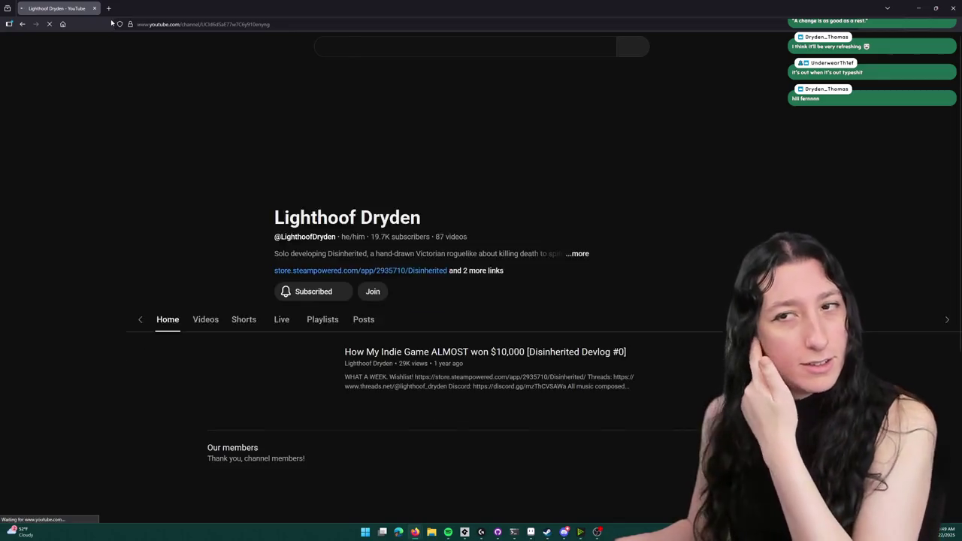
- Play the 'How My Indie Game ALMOST won $10,000' devlog muted, starting from 2:45
{"action": "scroll", "coordinate": [280, 288], "scroll_direction": "down", "scroll_amount": 2}
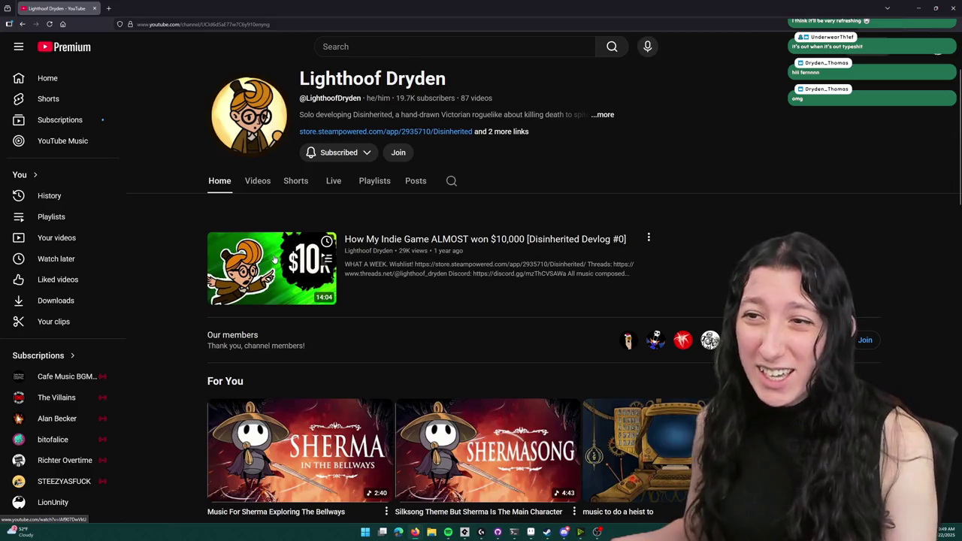
{"action": "left_click", "coordinate": [274, 260]}
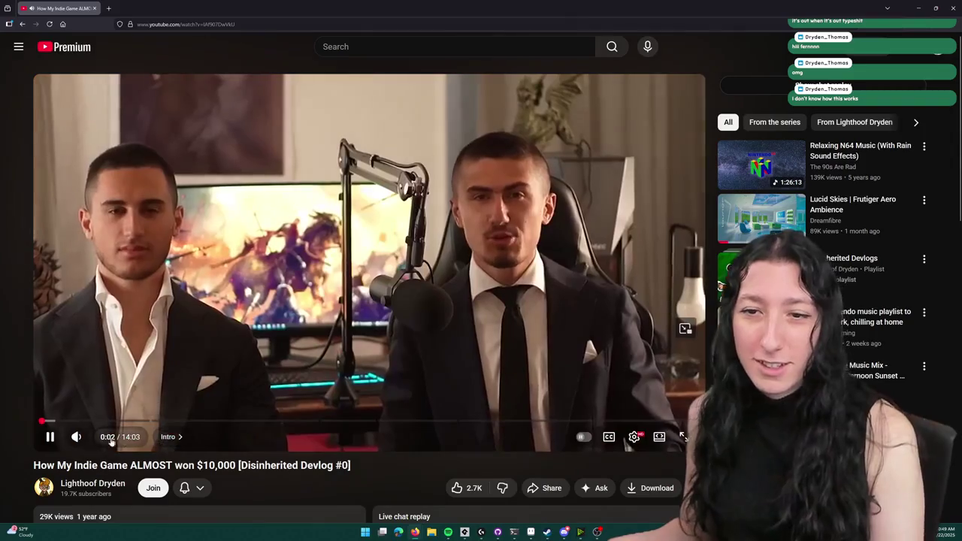
{"action": "left_click", "coordinate": [76, 437]}
{"action": "left_click", "coordinate": [171, 422]}
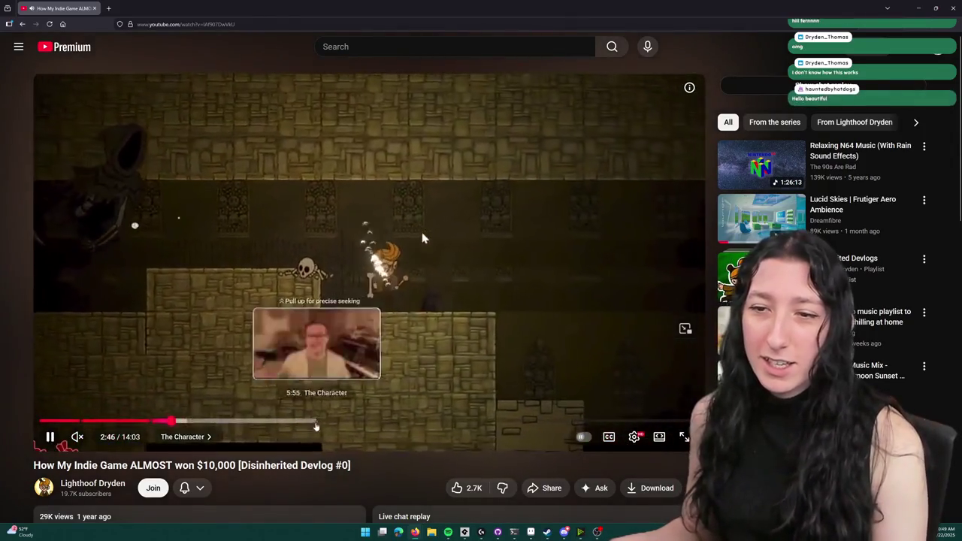
{"action": "scroll", "coordinate": [126, 379], "scroll_direction": "down", "scroll_amount": 2}
- Return to the developer's channel page and browse its full Videos list
{"action": "left_click", "coordinate": [90, 316]}
{"action": "left_click", "coordinate": [259, 294]}
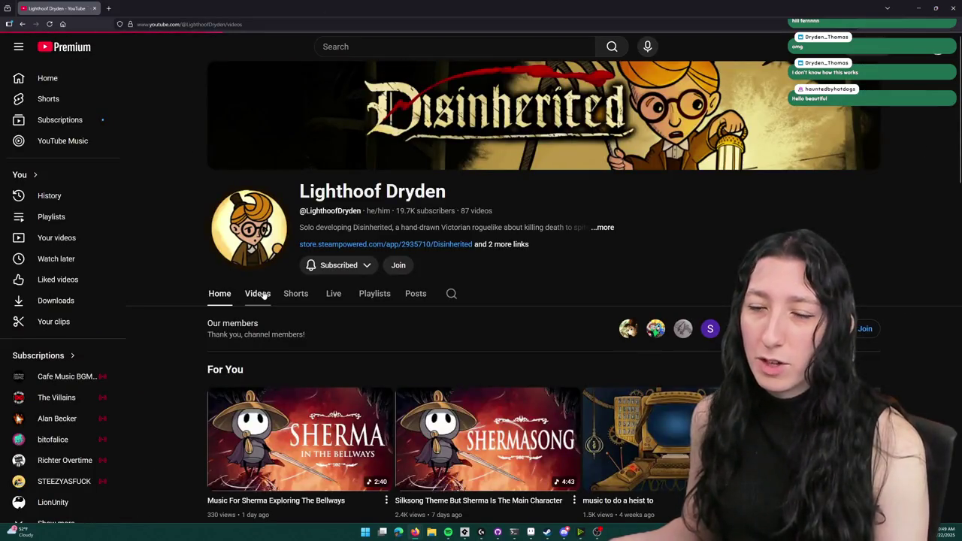
{"action": "scroll", "coordinate": [557, 171], "scroll_direction": "down", "scroll_amount": 3}
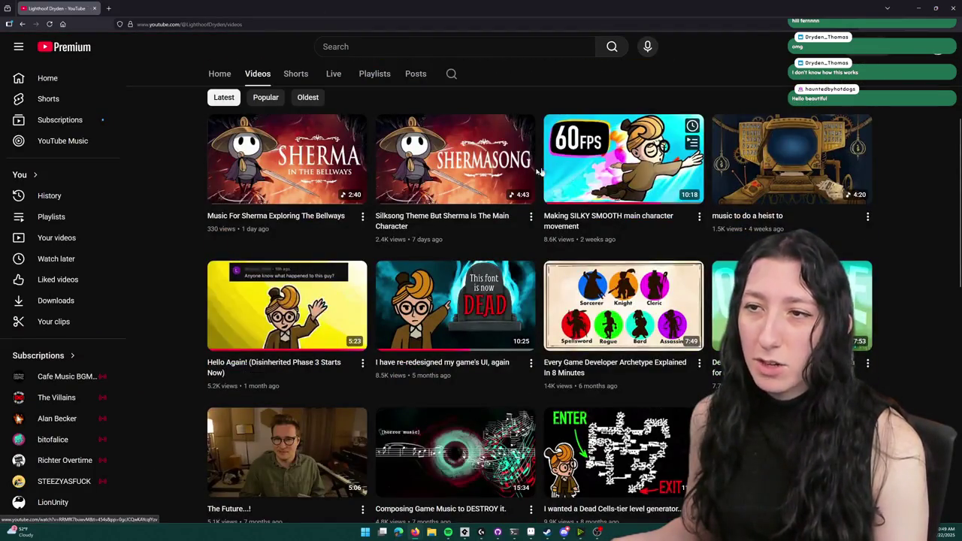
{"action": "scroll", "coordinate": [427, 150], "scroll_direction": "up", "scroll_amount": 1}
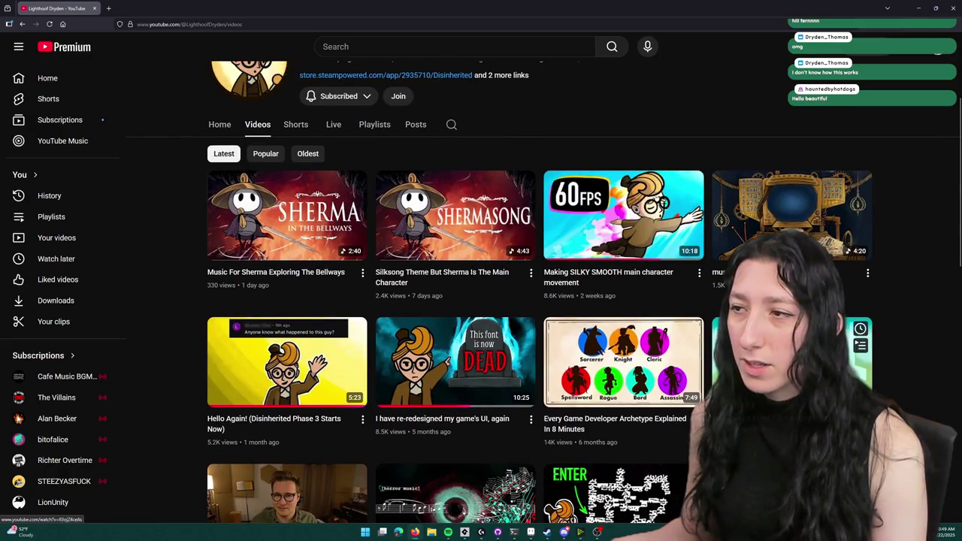
{"action": "scroll", "coordinate": [618, 300], "scroll_direction": "up", "scroll_amount": 2}
{"action": "scroll", "coordinate": [618, 301], "scroll_direction": "down", "scroll_amount": 2}
- Watch the 'Making SILKY SMOOTH main character movement' video full screen, skipping ahead to later footage
{"action": "left_click", "coordinate": [618, 223]}
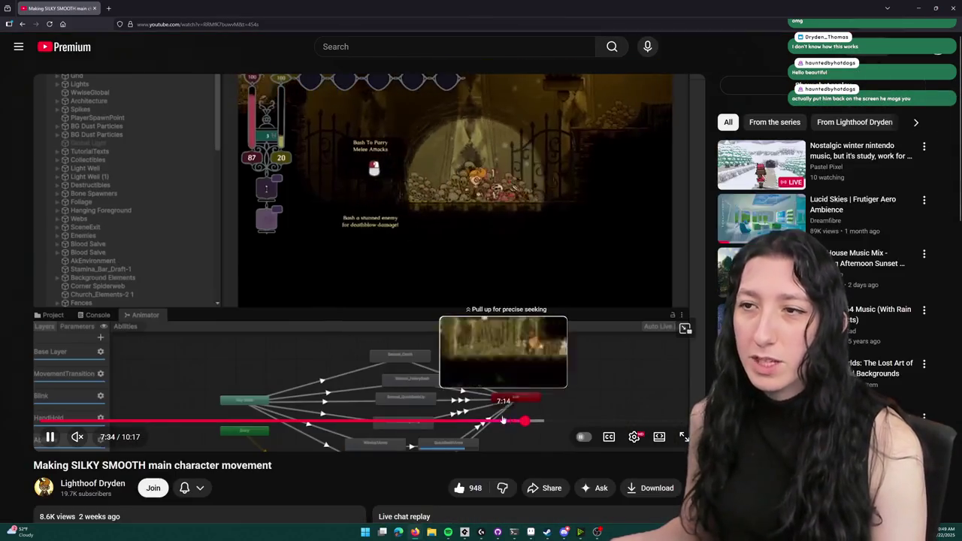
{"action": "left_click", "coordinate": [684, 437]}
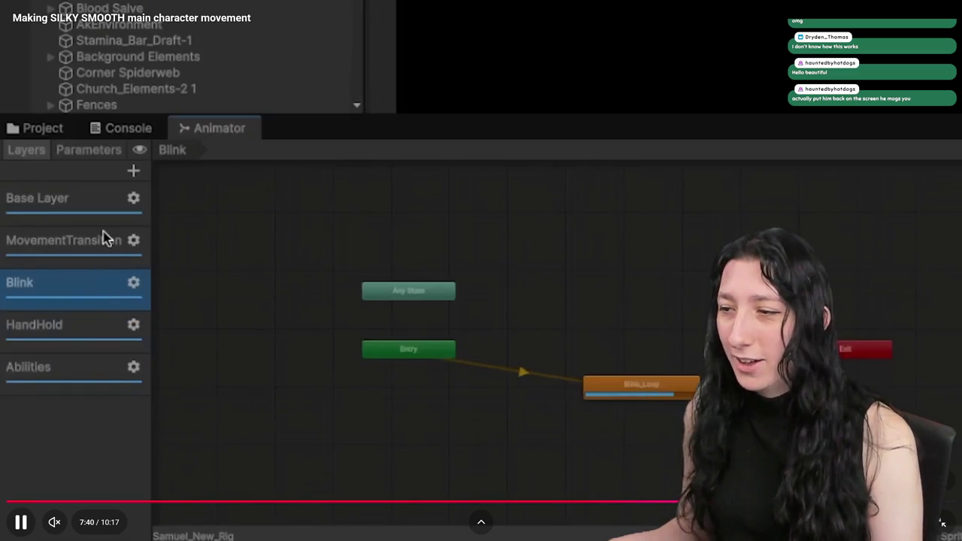
{"action": "key", "text": "Right"}
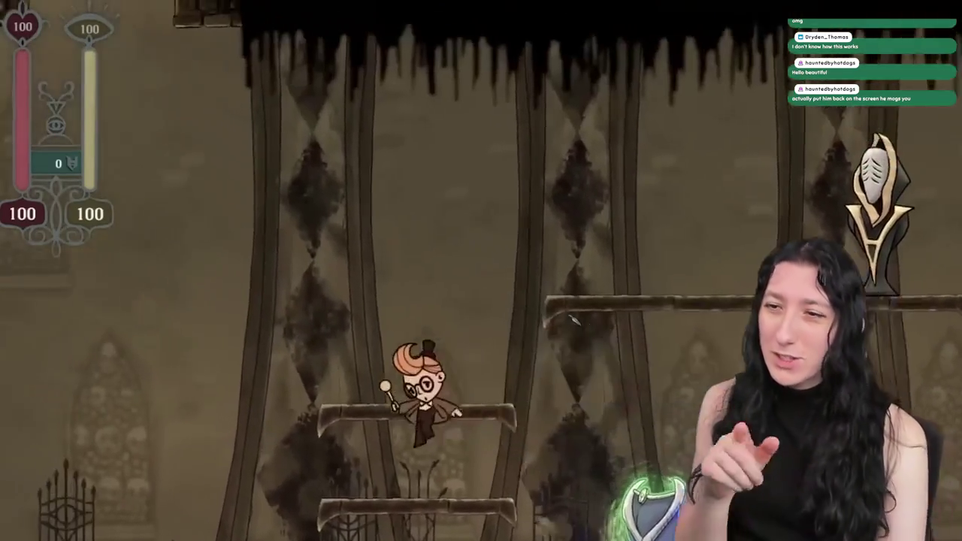
{"action": "key", "text": "Right"}
{"action": "key", "text": "Right"}
{"action": "key", "text": "Right"}
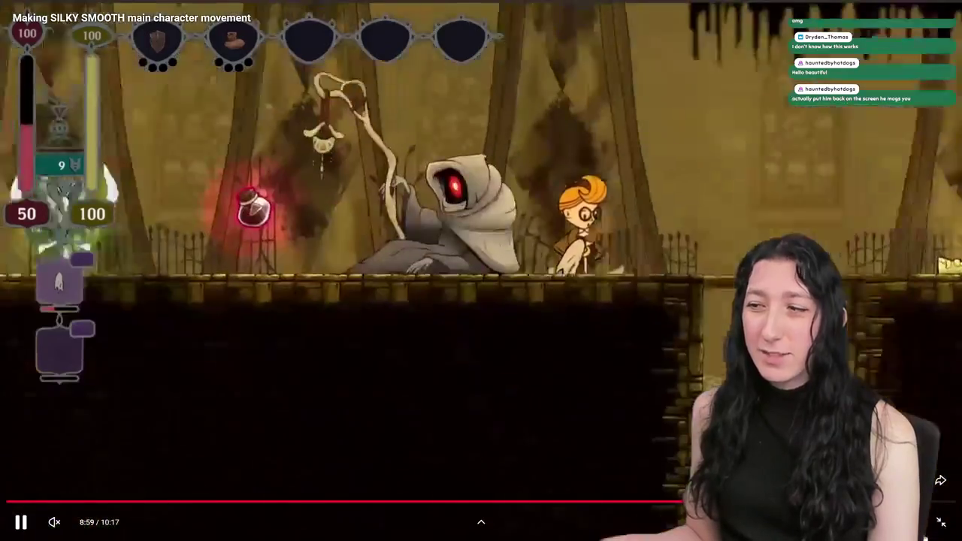
{"action": "key", "text": "Escape"}
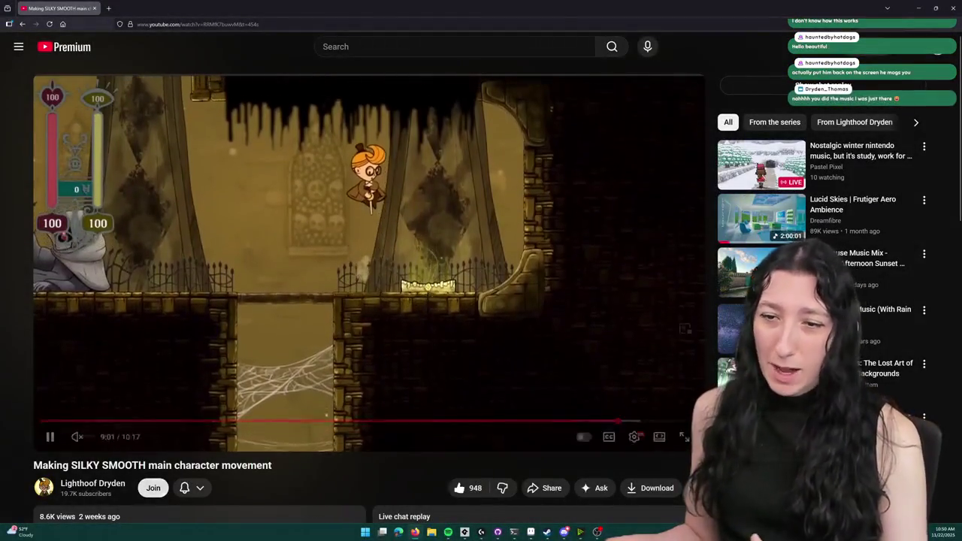
- Return to the developer's channel page, then switch back to the GameMaker code editor
{"action": "left_click", "coordinate": [92, 483]}
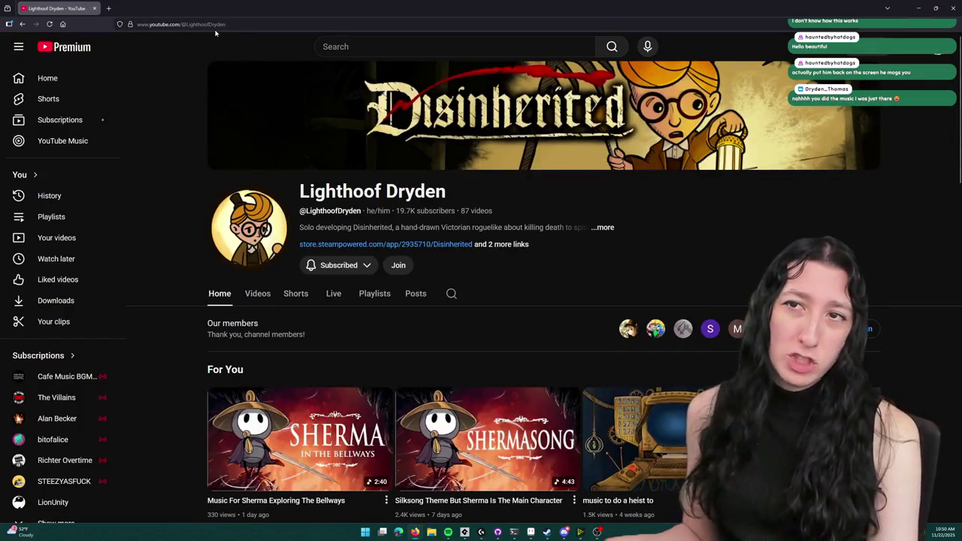
{"action": "left_click", "coordinate": [217, 25]}
{"action": "key", "text": "alt+Tab"}
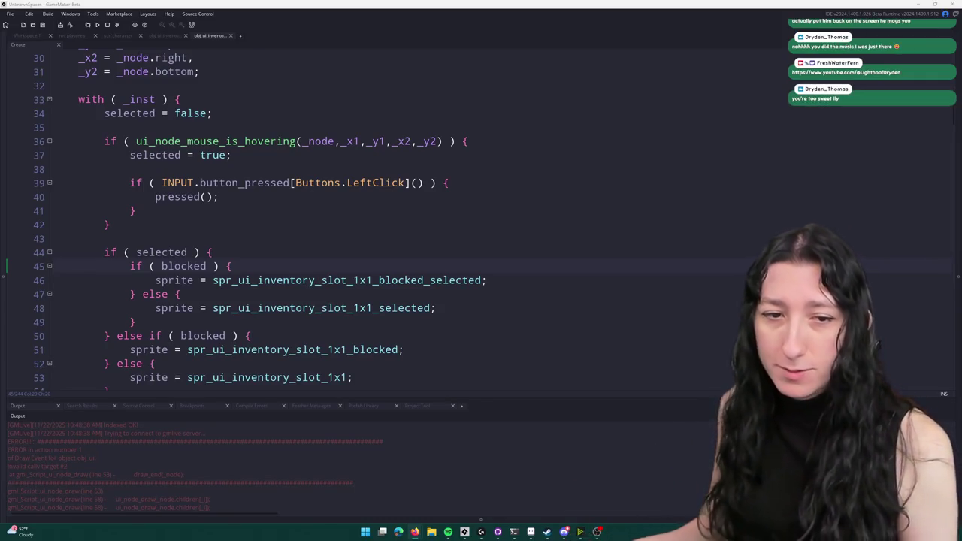
- Open the scr_ui script through the Ctrl+T asset search
{"action": "scroll", "coordinate": [269, 153], "scroll_direction": "down", "scroll_amount": 5}
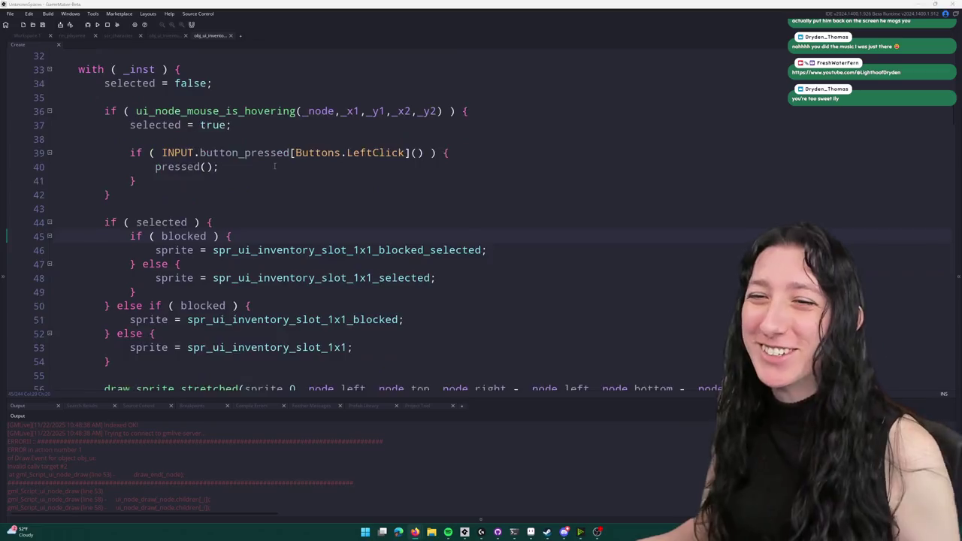
{"action": "left_click", "coordinate": [429, 171]}
{"action": "scroll", "coordinate": [429, 171], "scroll_direction": "down", "scroll_amount": 2}
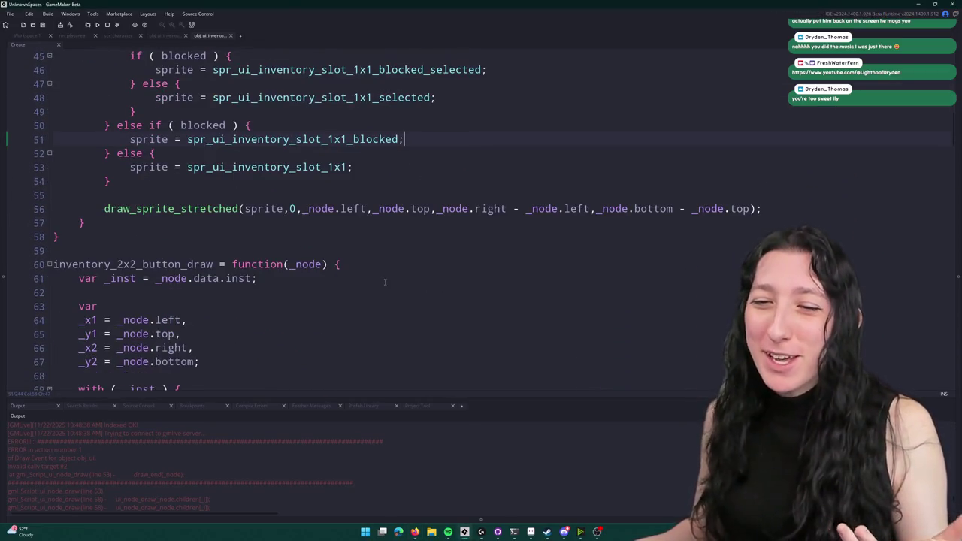
{"action": "scroll", "coordinate": [263, 262], "scroll_direction": "down", "scroll_amount": 2}
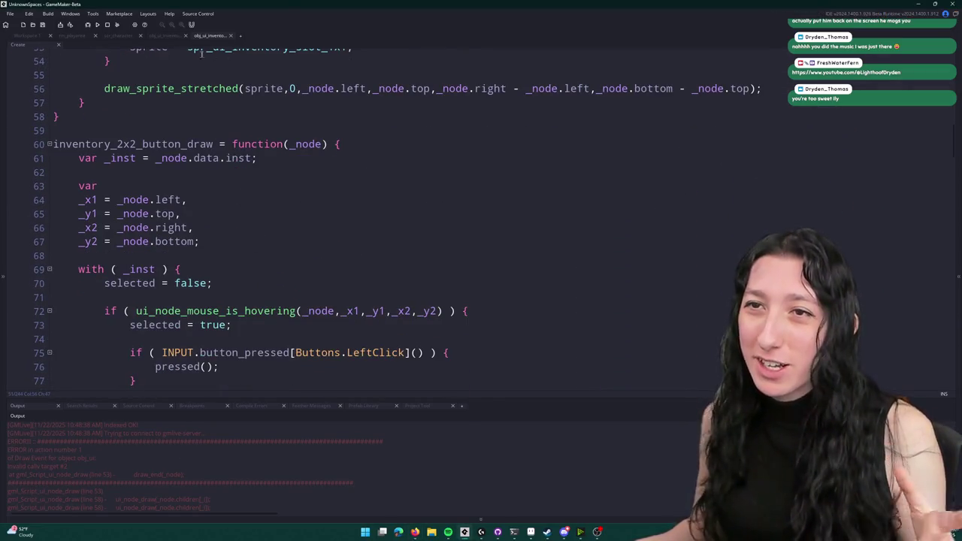
{"action": "left_click", "coordinate": [155, 37]}
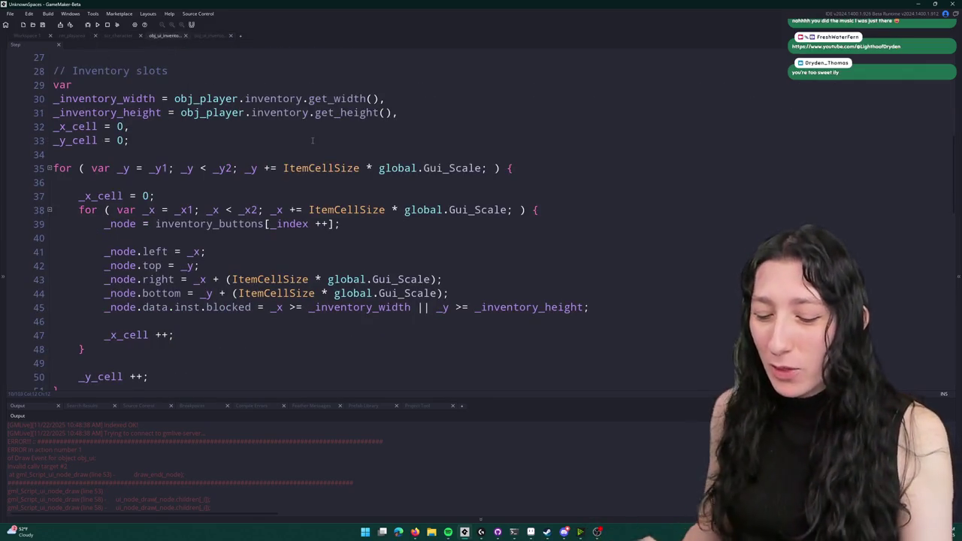
{"action": "key", "text": "ctrl+t"}
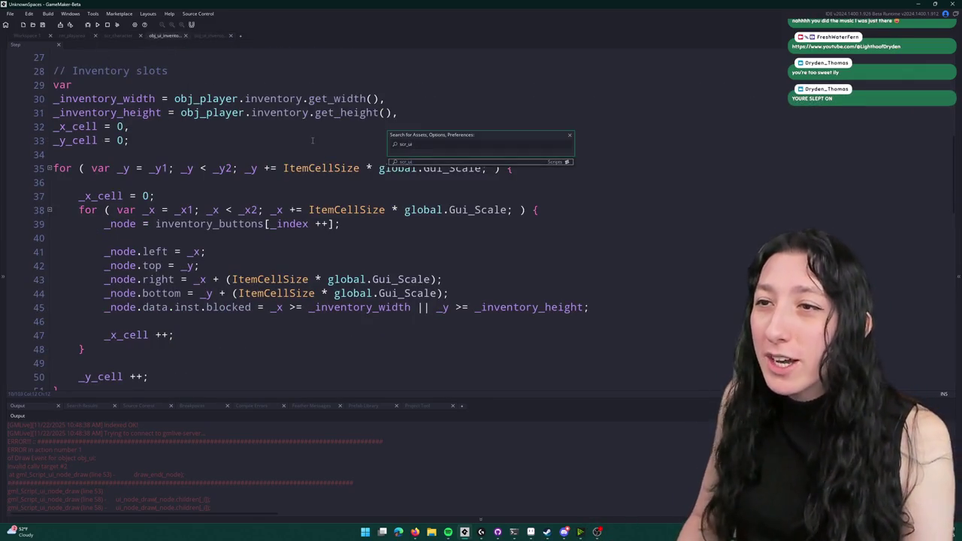
{"action": "key", "text": "Return"}
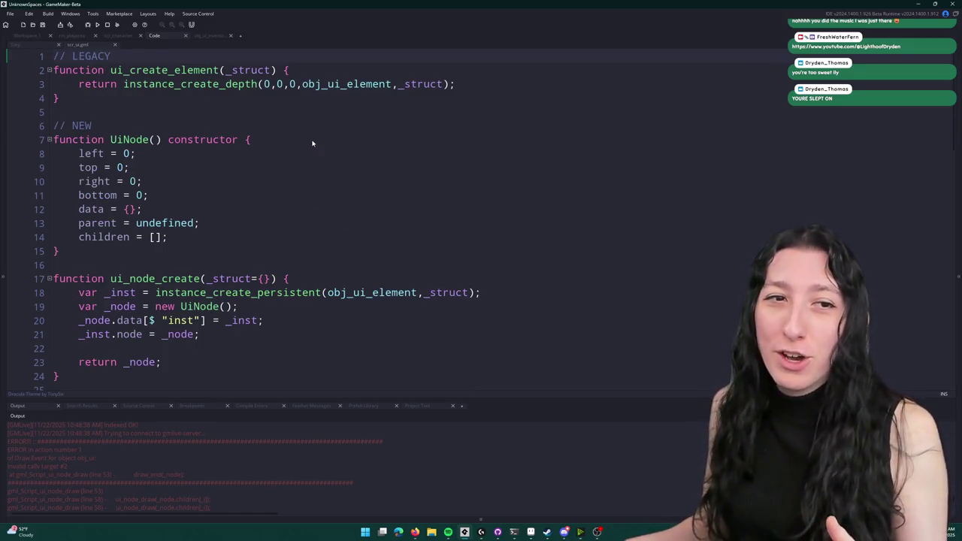
- Run the game, create a lobby, abort the code error, and read the undefined variable in the message
{"action": "scroll", "coordinate": [313, 143], "scroll_direction": "down", "scroll_amount": 9}
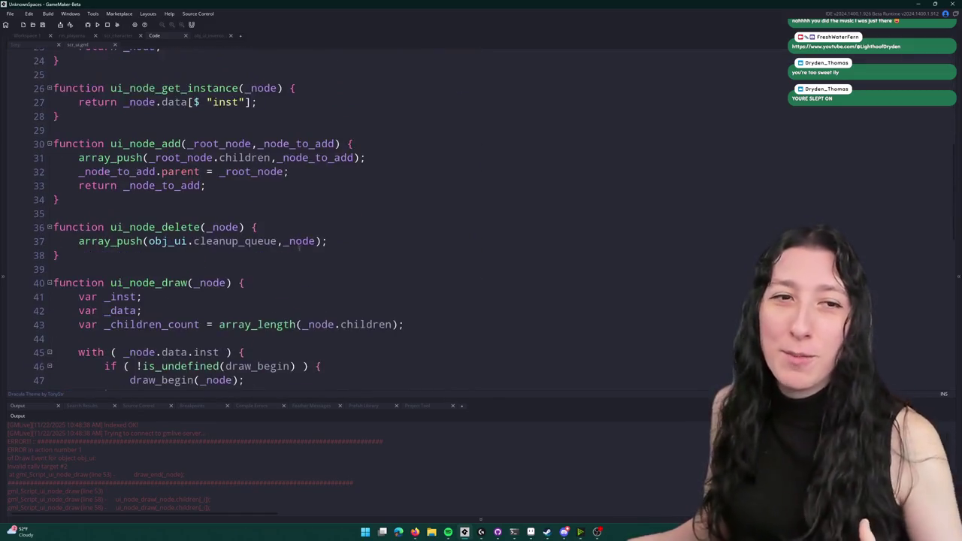
{"action": "scroll", "coordinate": [276, 217], "scroll_direction": "down", "scroll_amount": 4}
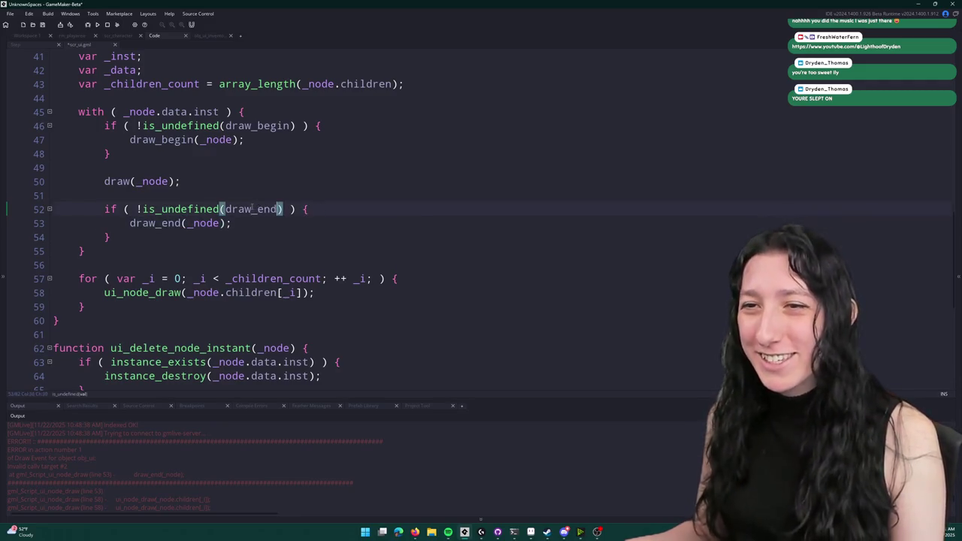
{"action": "left_click", "coordinate": [417, 225]}
{"action": "key", "text": "F5"}
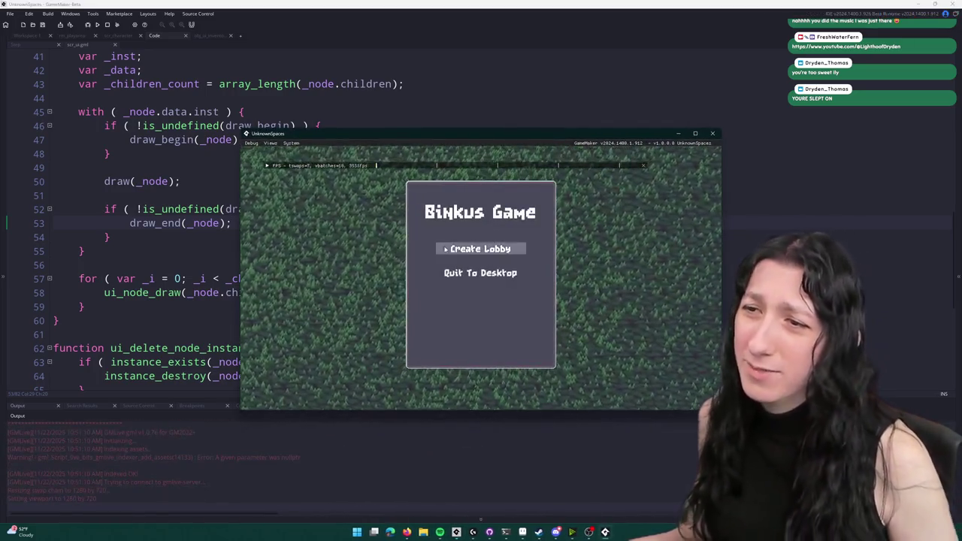
{"action": "left_click", "coordinate": [480, 249]}
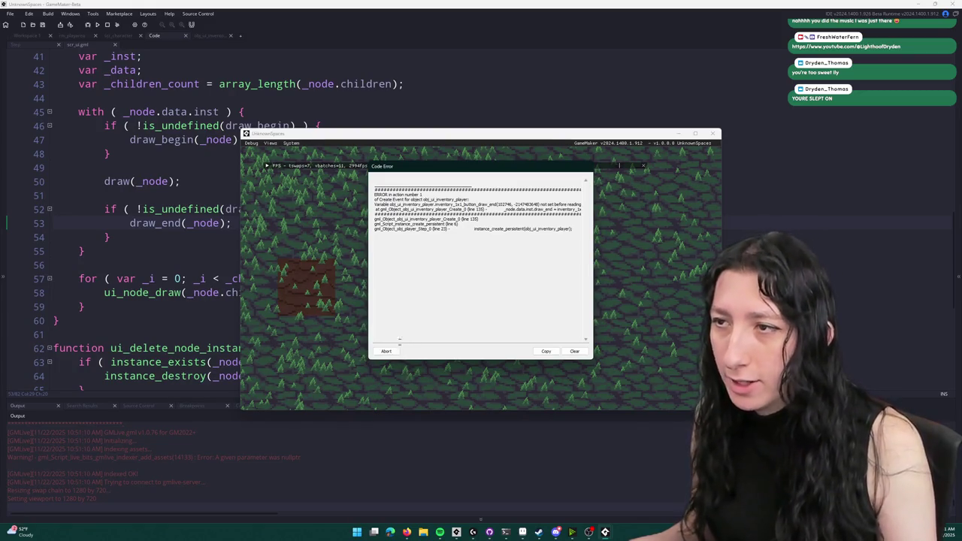
{"action": "left_click", "coordinate": [386, 351]}
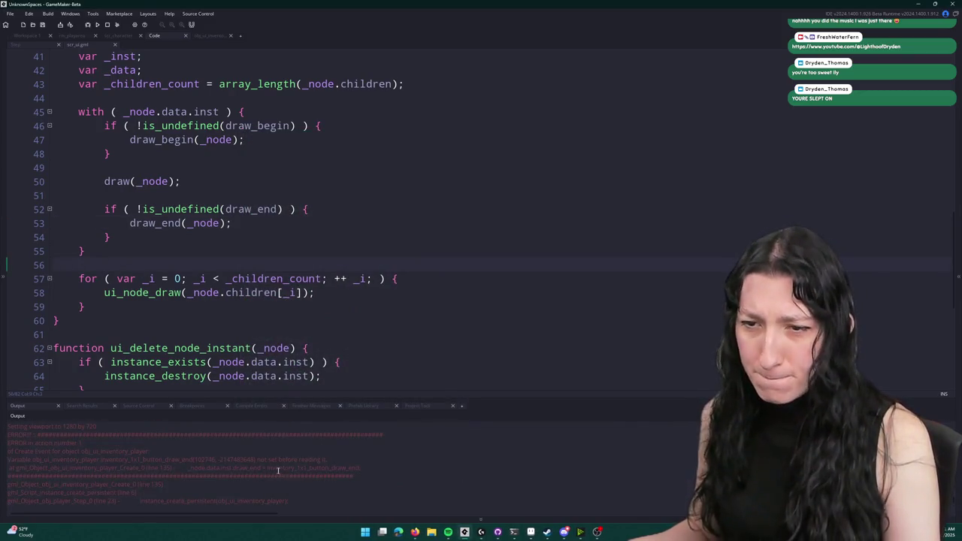
{"action": "double_click", "coordinate": [182, 460]}
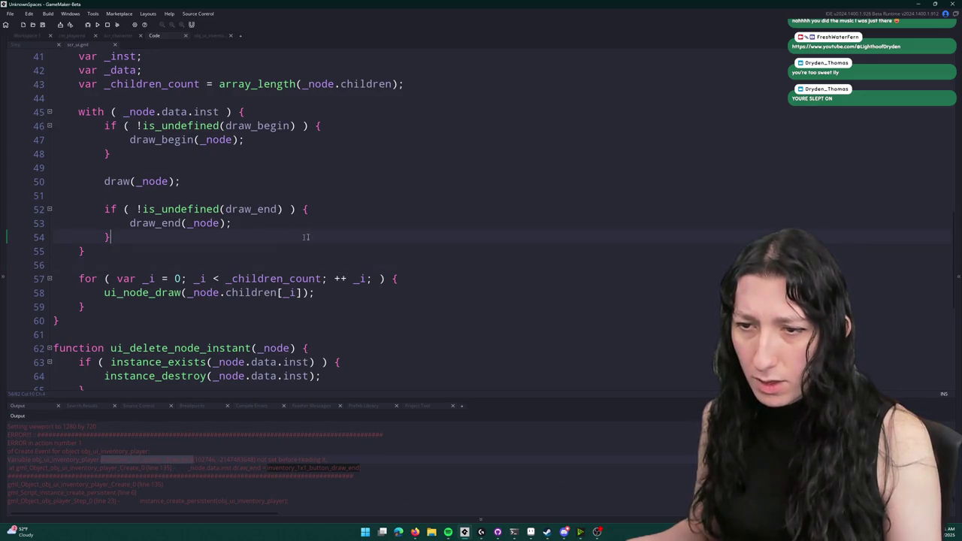
{"action": "scroll", "coordinate": [294, 262], "scroll_direction": "down", "scroll_amount": 2}
{"action": "scroll", "coordinate": [308, 263], "scroll_direction": "down", "scroll_amount": 5}
{"action": "scroll", "coordinate": [148, 84], "scroll_direction": "up", "scroll_amount": 8}
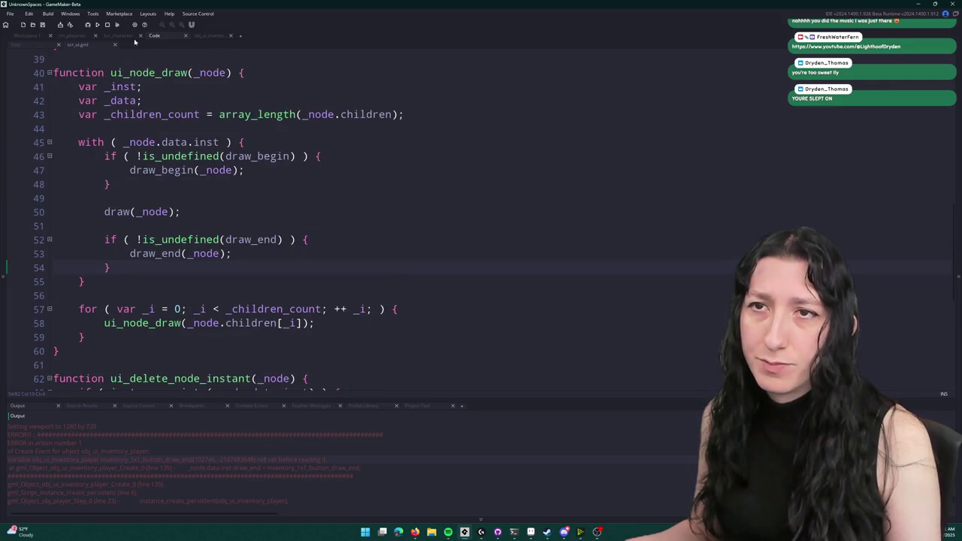
- In obj_ui_inventory, replace the draw_end names on lines 135 and 150 with inventory_1x1_button_draw
{"action": "left_click", "coordinate": [209, 35]}
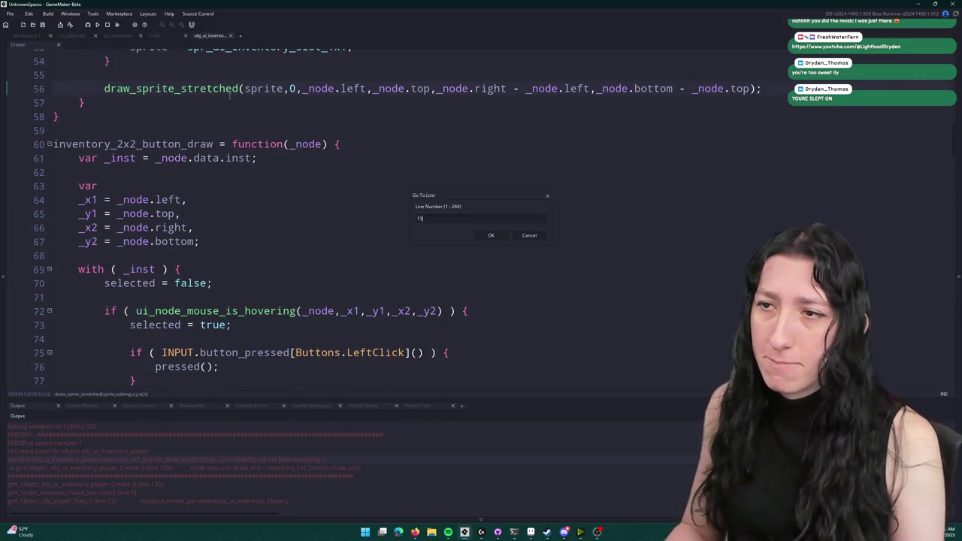
{"action": "type", "text": "5"}
{"action": "key", "text": "Return"}
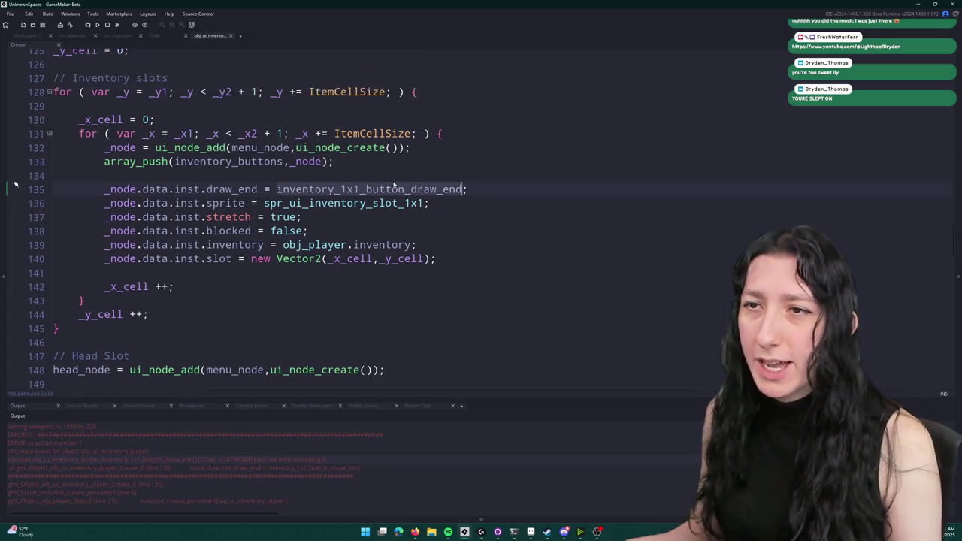
{"action": "scroll", "coordinate": [373, 265], "scroll_direction": "up", "scroll_amount": 15}
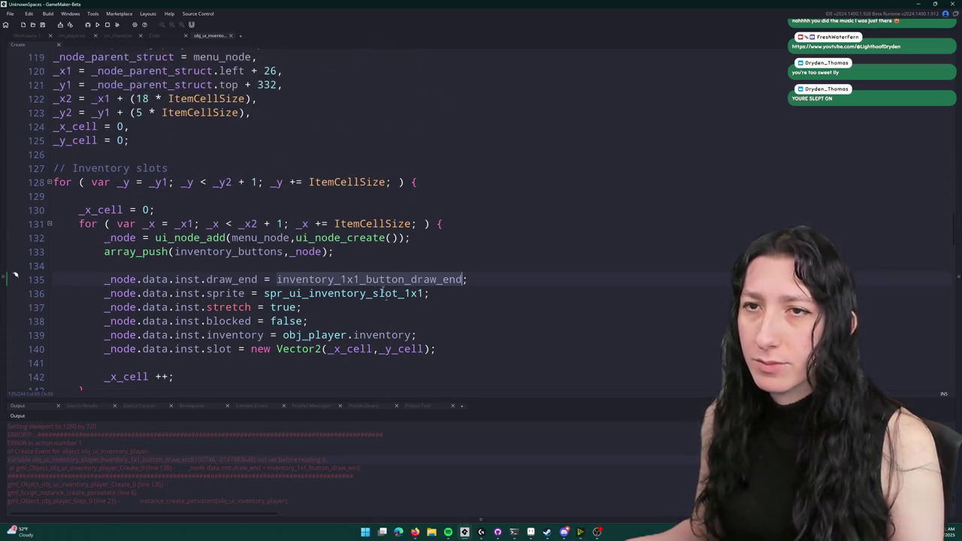
{"action": "scroll", "coordinate": [373, 264], "scroll_direction": "up", "scroll_amount": 15}
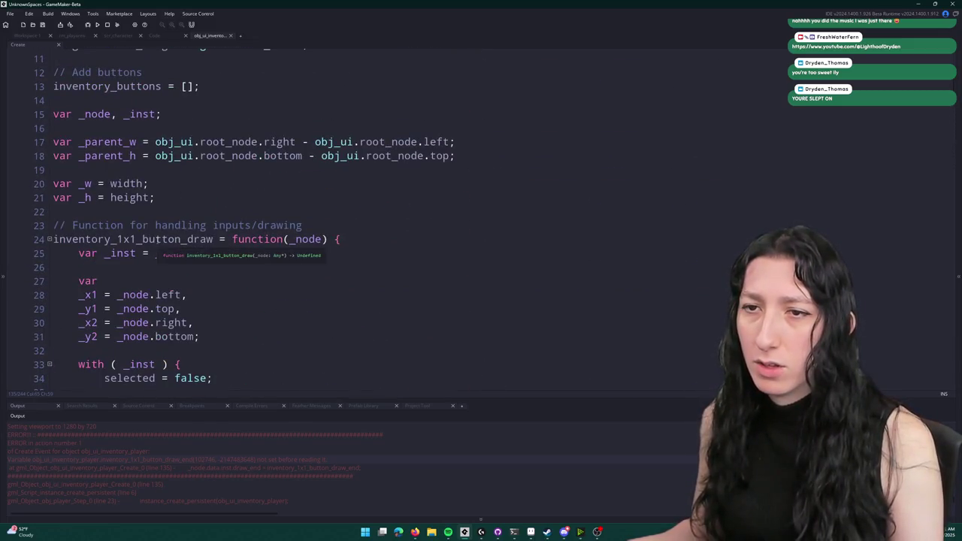
{"action": "double_click", "coordinate": [156, 239]}
{"action": "key", "text": "ctrl+c"}
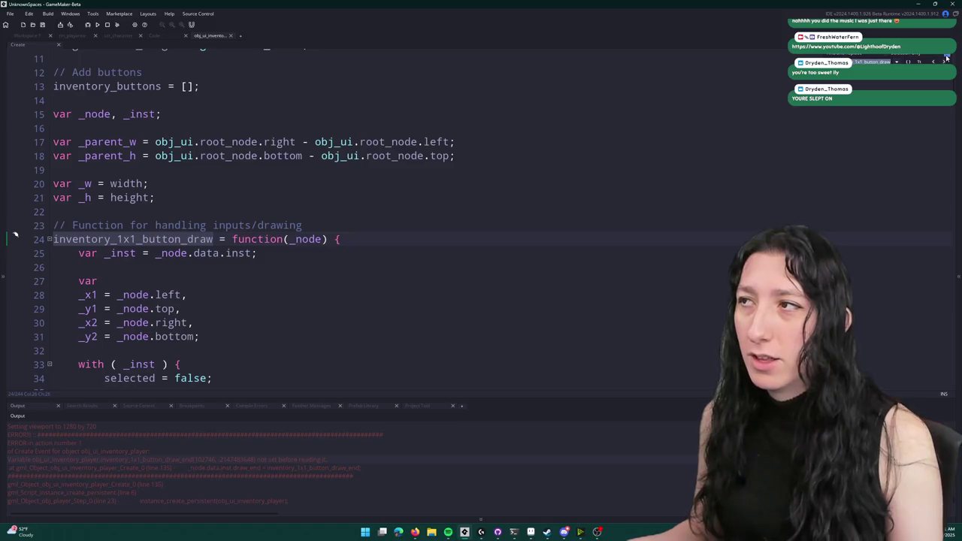
{"action": "left_click", "coordinate": [947, 60]}
{"action": "key", "text": "Escape"}
{"action": "double_click", "coordinate": [420, 83]}
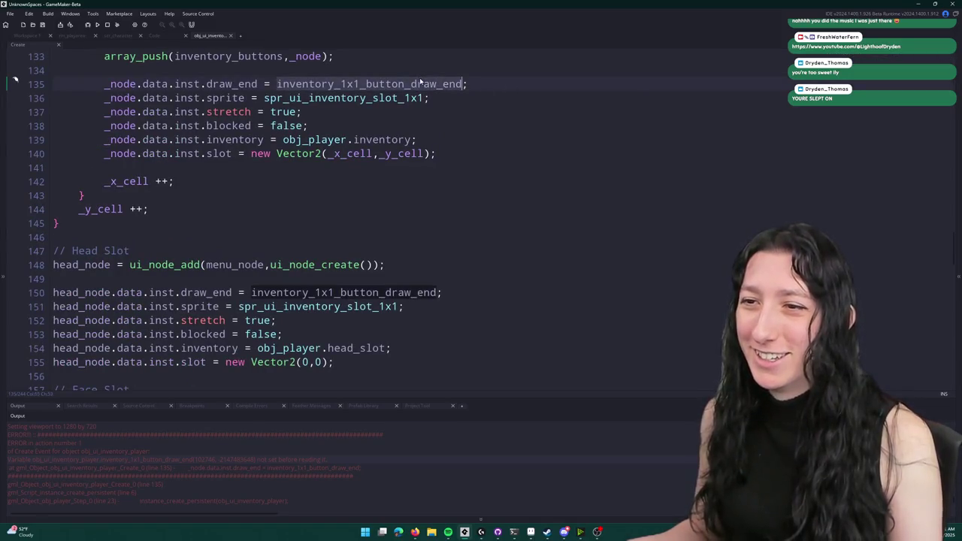
{"action": "key", "text": "ctrl+v"}
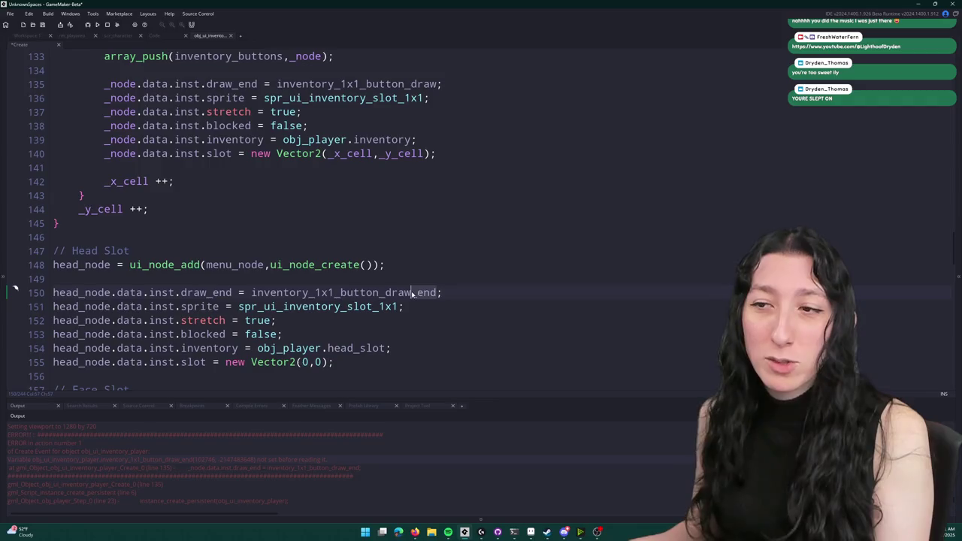
{"action": "key", "text": "ctrl+v"}
- Strip '_end' from the face, vest, foot, backpack and hand slot references, rerun, and make the preview use draw
{"action": "scroll", "coordinate": [421, 271], "scroll_direction": "down", "scroll_amount": 5}
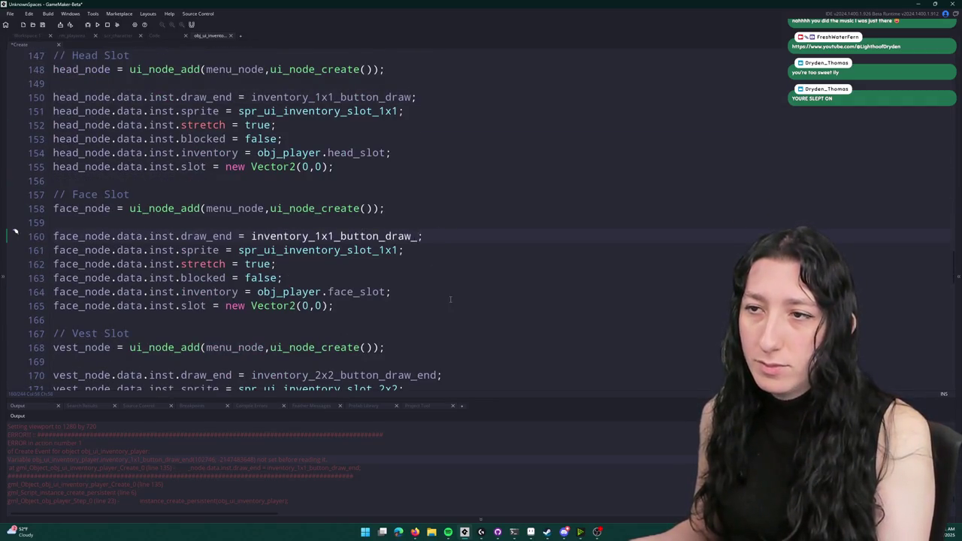
{"action": "key", "text": "BackSpace"}
{"action": "scroll", "coordinate": [448, 293], "scroll_direction": "down", "scroll_amount": 2}
{"action": "key", "text": "BackSpace"}
{"action": "key", "text": "BackSpace"}
{"action": "key", "text": "BackSpace"}
{"action": "scroll", "coordinate": [437, 290], "scroll_direction": "down", "scroll_amount": 4}
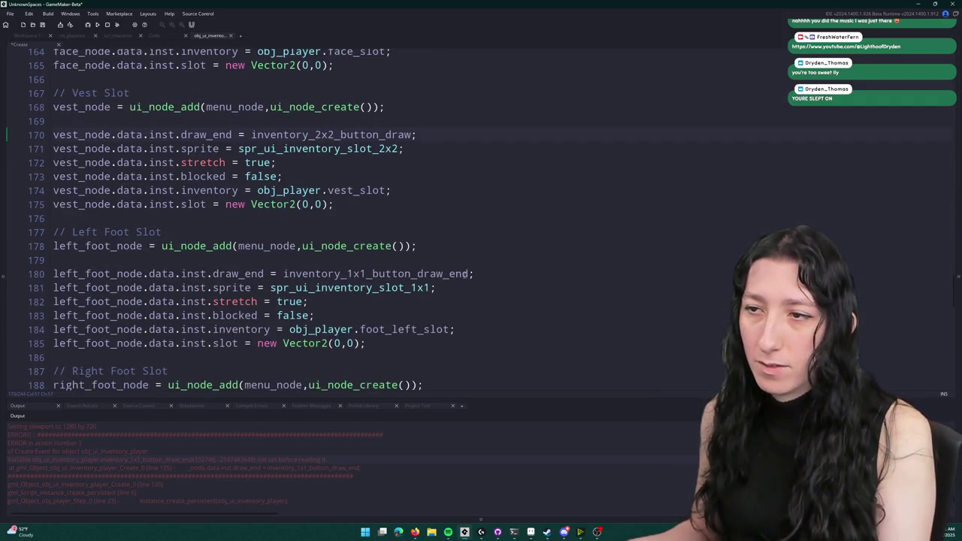
{"action": "key", "text": "BackSpace"}
{"action": "scroll", "coordinate": [445, 277], "scroll_direction": "down", "scroll_amount": 3}
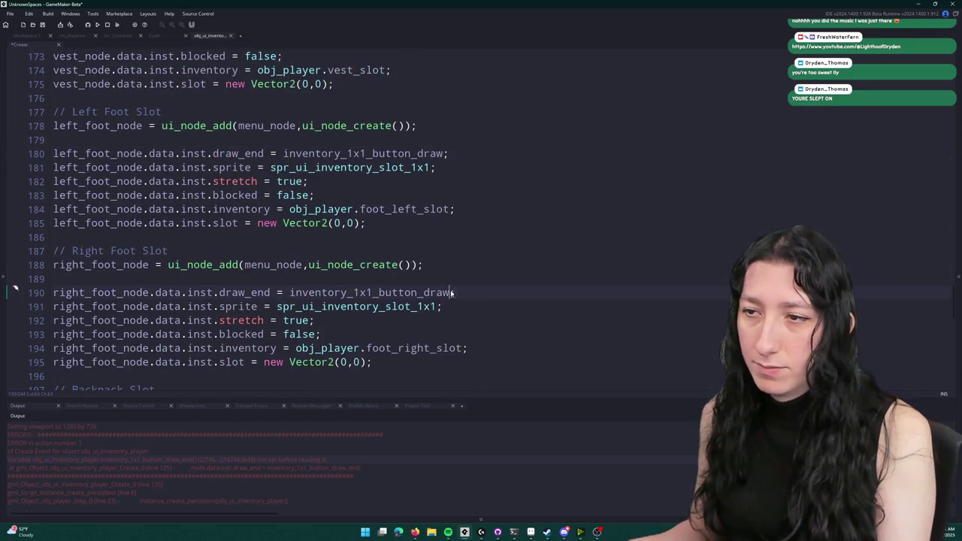
{"action": "scroll", "coordinate": [455, 286], "scroll_direction": "down", "scroll_amount": 4}
{"action": "key", "text": "BackSpace"}
{"action": "scroll", "coordinate": [448, 273], "scroll_direction": "down", "scroll_amount": 3}
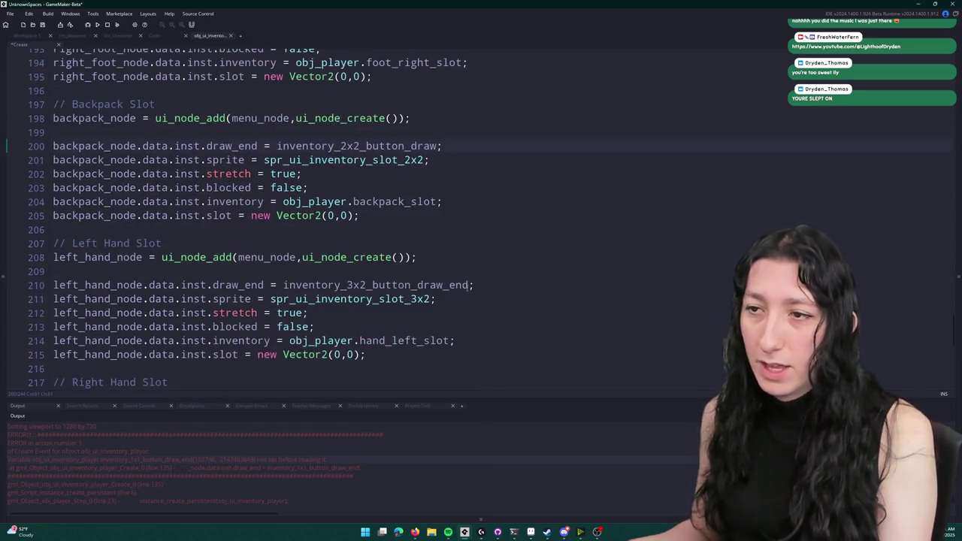
{"action": "key", "text": "BackSpace"}
{"action": "scroll", "coordinate": [444, 286], "scroll_direction": "down", "scroll_amount": 3}
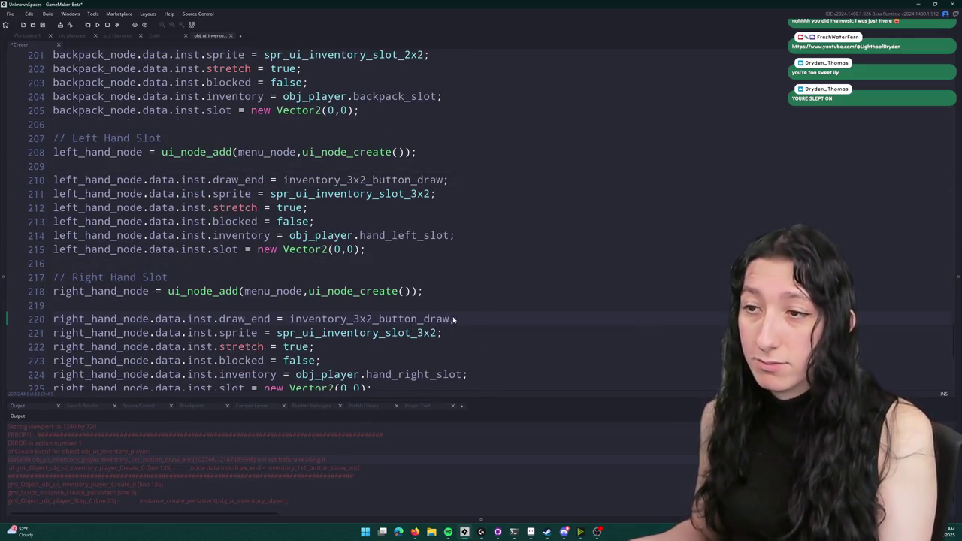
{"action": "key", "text": "BackSpace"}
{"action": "scroll", "coordinate": [455, 300], "scroll_direction": "down", "scroll_amount": 5}
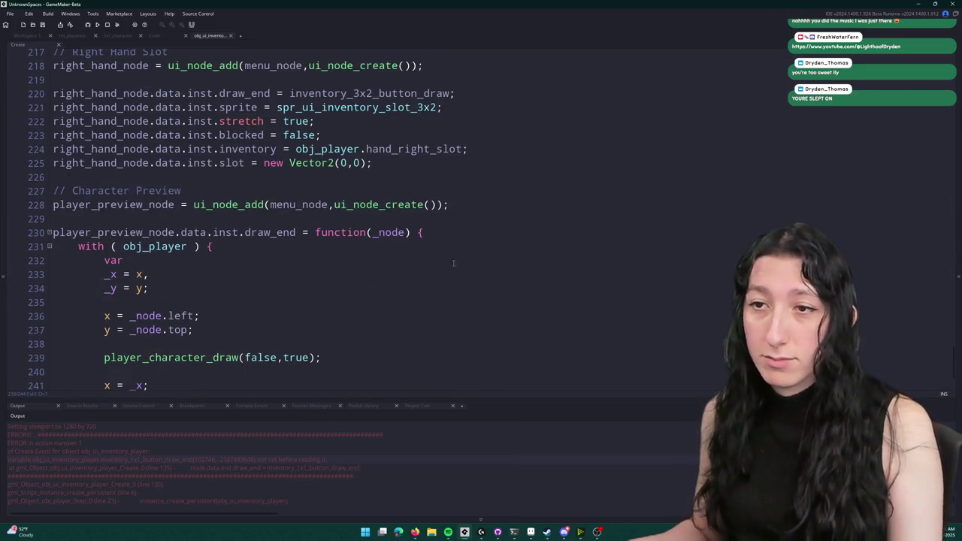
{"action": "scroll", "coordinate": [454, 264], "scroll_direction": "down", "scroll_amount": 2}
{"action": "key", "text": "F5"}
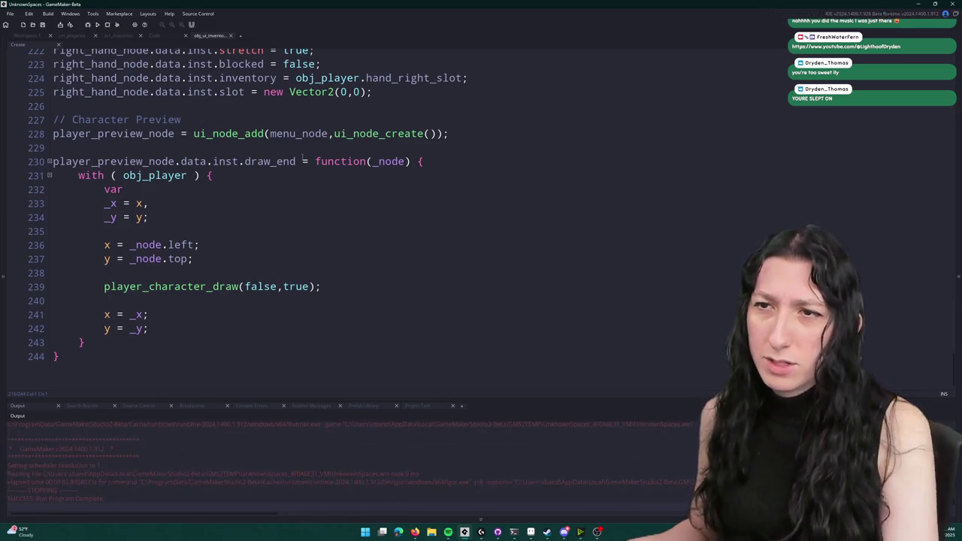
{"action": "key", "text": "Delete"}
{"action": "key", "text": "Delete"}
{"action": "key", "text": "Delete"}
- Rebuild and run the game, start a lobby, and abort the new code error
{"action": "left_click", "coordinate": [410, 161]}
{"action": "key", "text": "F5"}
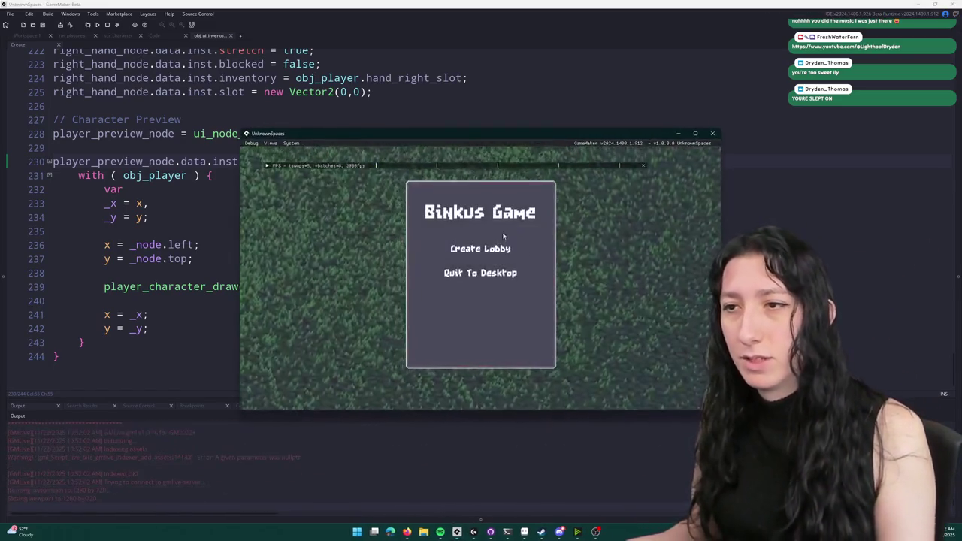
{"action": "left_click", "coordinate": [503, 233]}
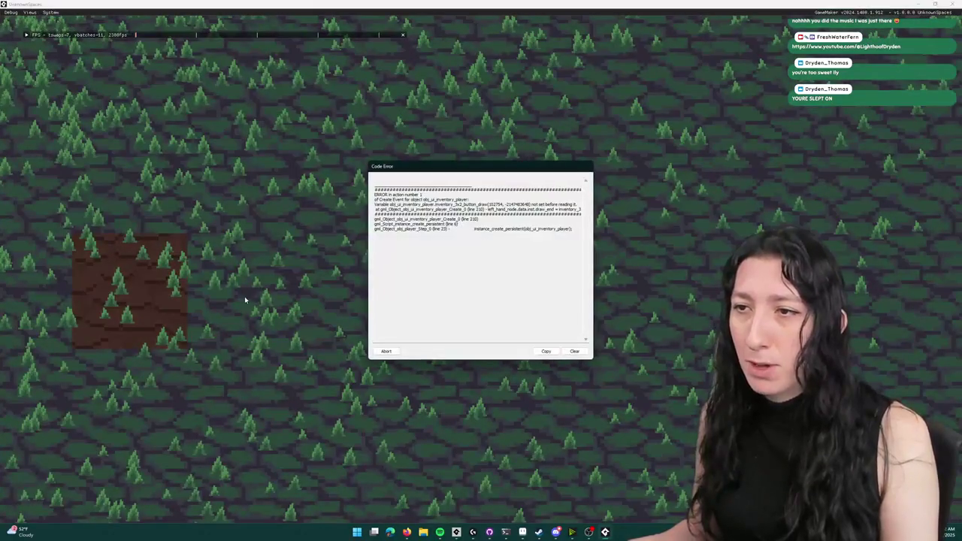
{"action": "left_click", "coordinate": [394, 351]}
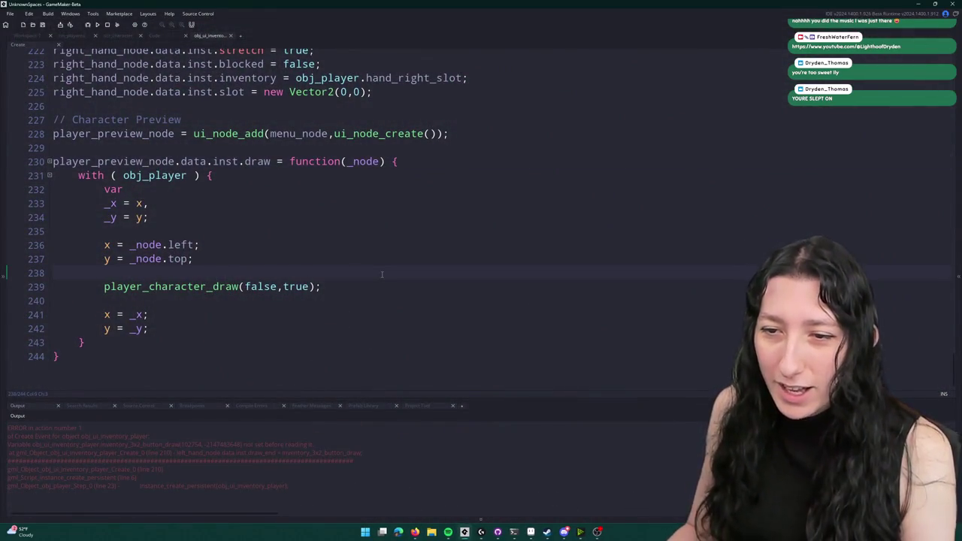
- Rename inventory_3x2_button_draw_end to inventory_3x2_button_draw, then rebuild and start a lobby
{"action": "type", "text": "210"}
{"action": "key", "text": "ctrl+f"}
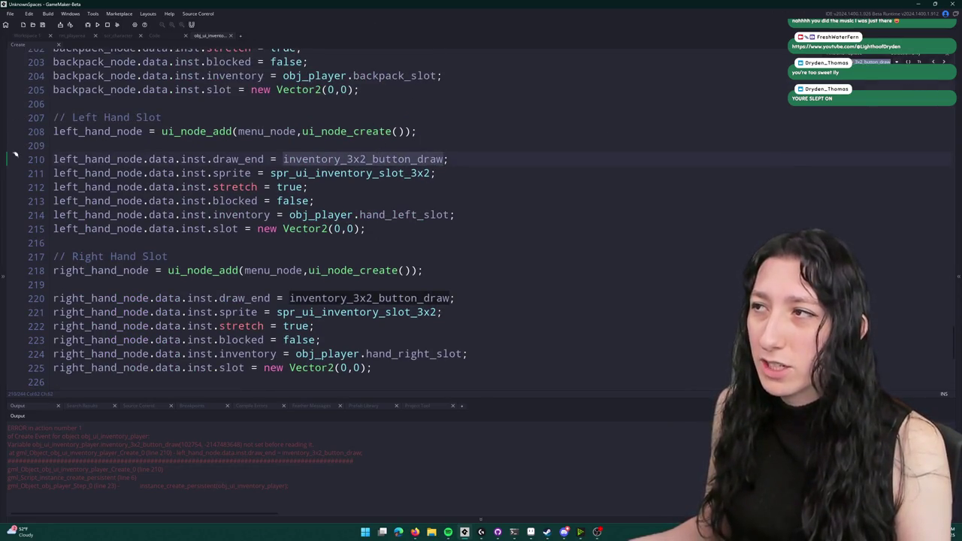
{"action": "key", "text": "F12"}
{"action": "key", "text": "BackSpace"}
{"action": "key", "text": "BackSpace"}
{"action": "key", "text": "BackSpace"}
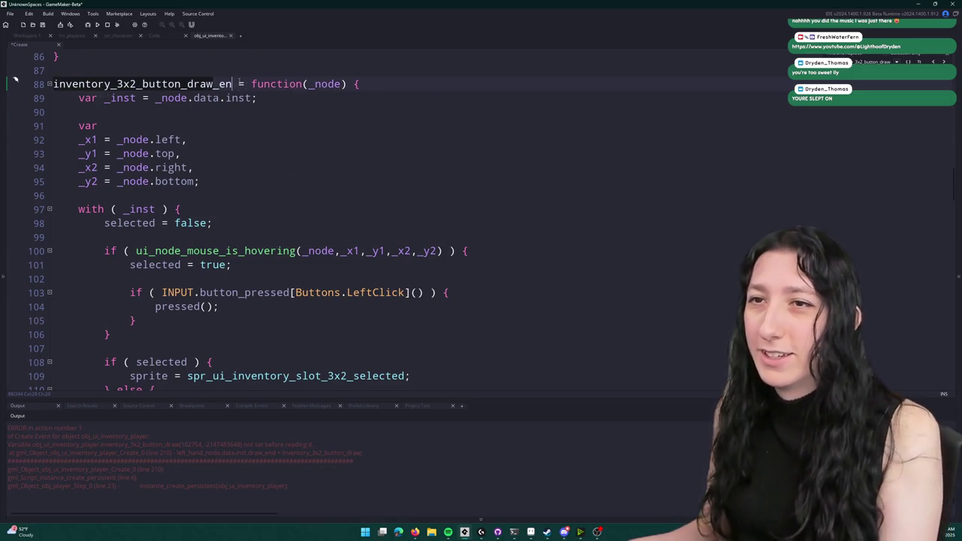
{"action": "scroll", "coordinate": [301, 203], "scroll_direction": "up", "scroll_amount": 10}
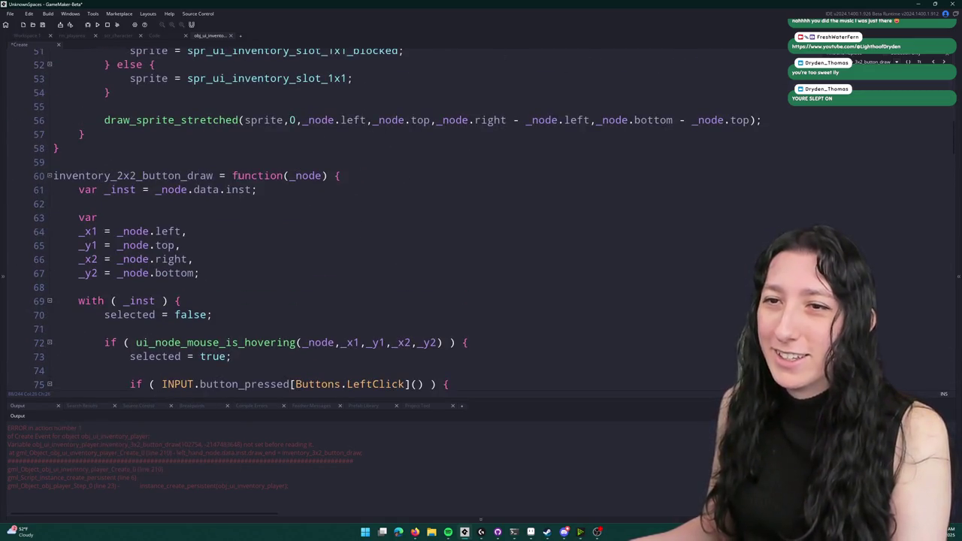
{"action": "key", "text": "F5"}
{"action": "scroll", "coordinate": [247, 198], "scroll_direction": "down", "scroll_amount": 3}
{"action": "scroll", "coordinate": [247, 198], "scroll_direction": "down", "scroll_amount": 7}
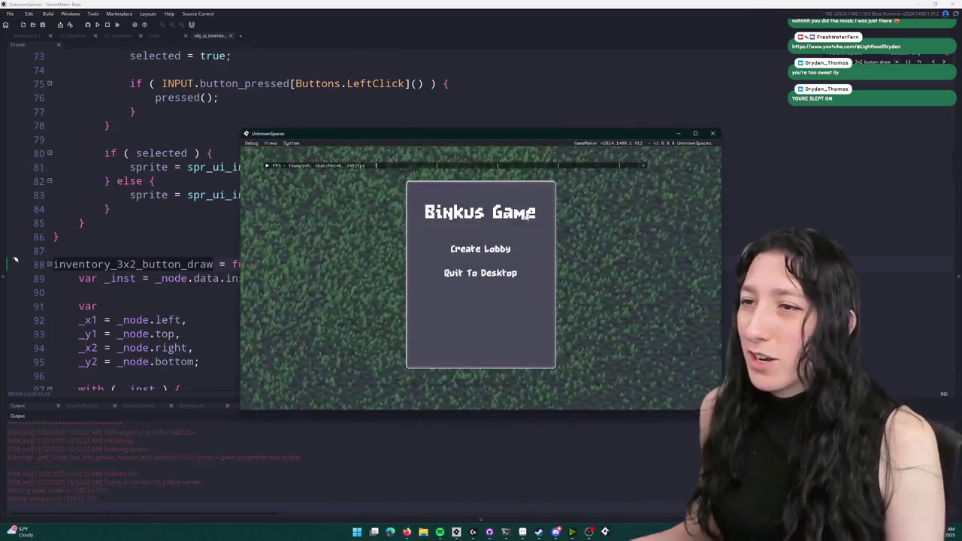
{"action": "left_click", "coordinate": [483, 248]}
- Maximize the game window, toggle the inventory with E, and walk the character left
{"action": "double_click", "coordinate": [496, 135]}
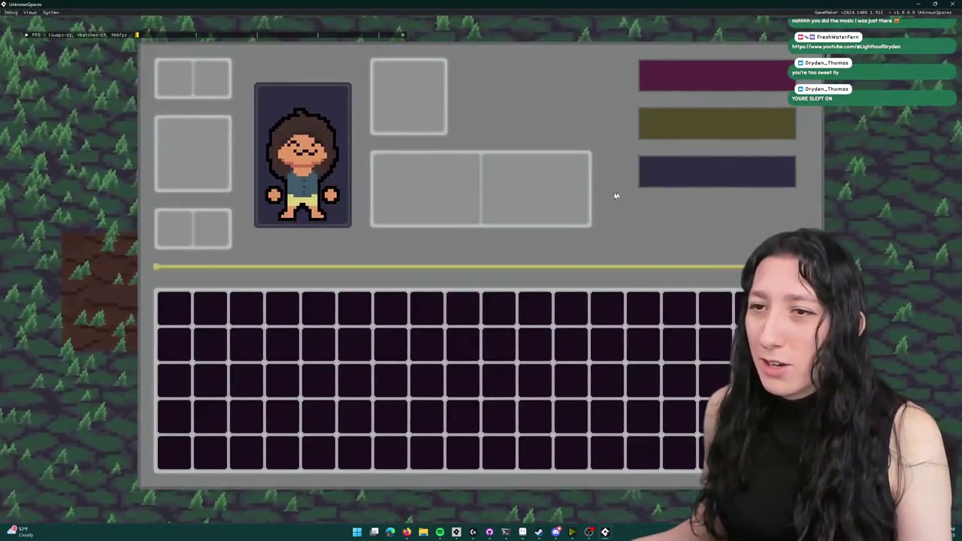
{"action": "key", "text": "e"}
{"action": "key", "text": "a"}
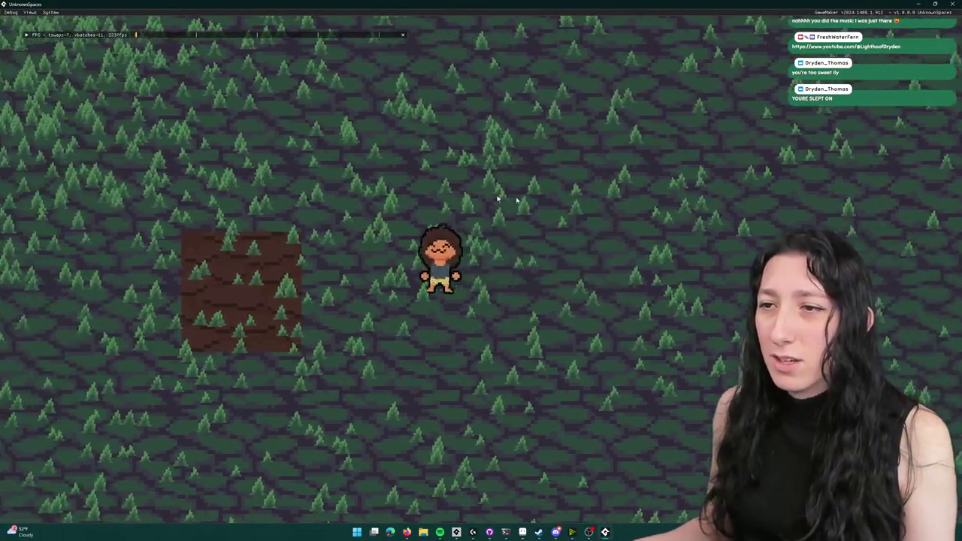
{"action": "key", "text": "e"}
{"action": "key", "text": "e"}
{"action": "key", "text": "e"}
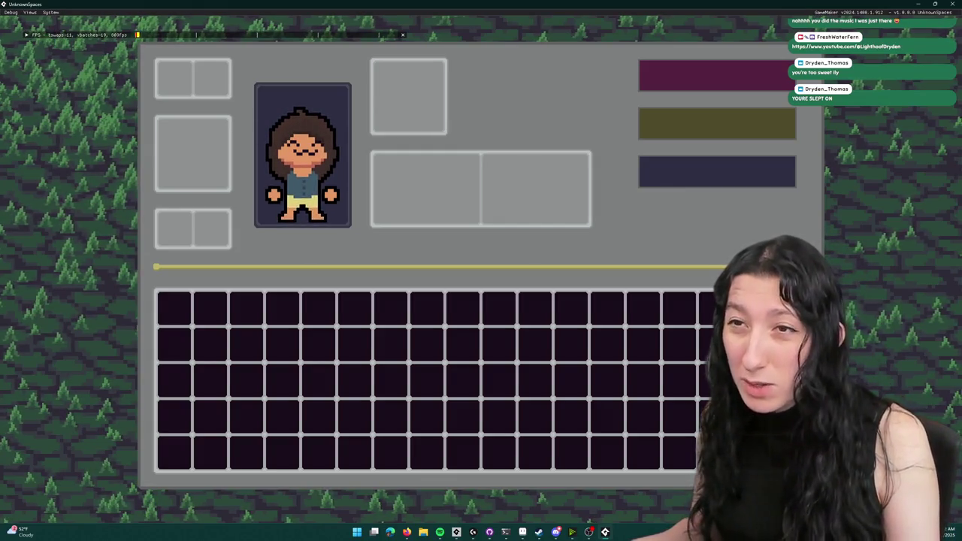
{"action": "key", "text": "e"}
{"action": "key", "text": "e"}
{"action": "key", "text": "e"}
{"action": "key", "text": "e"}
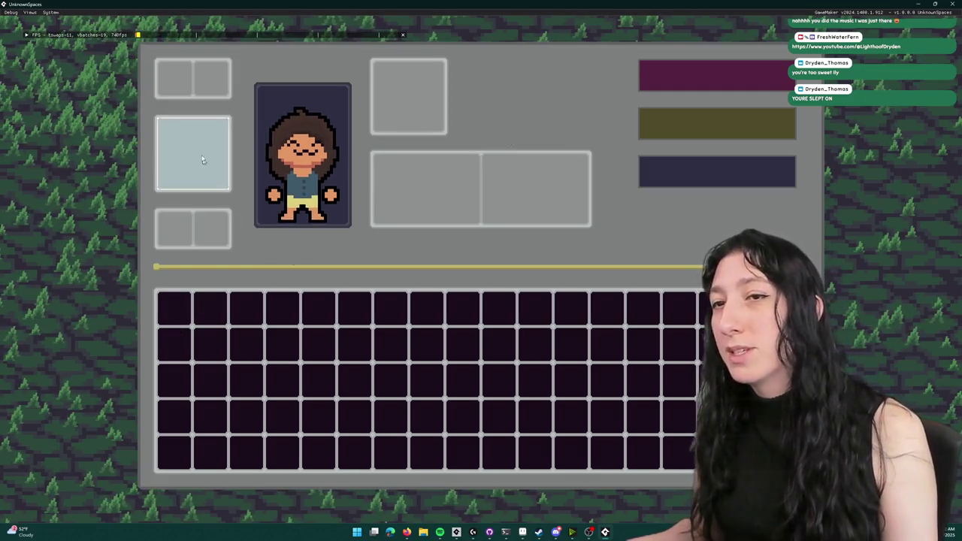
- Press an inventory slot, abort the resulting pressed-not-set error, and switch to the Aseprite UIConcept file
{"action": "left_click", "coordinate": [410, 118]}
{"action": "left_click", "coordinate": [387, 352]}
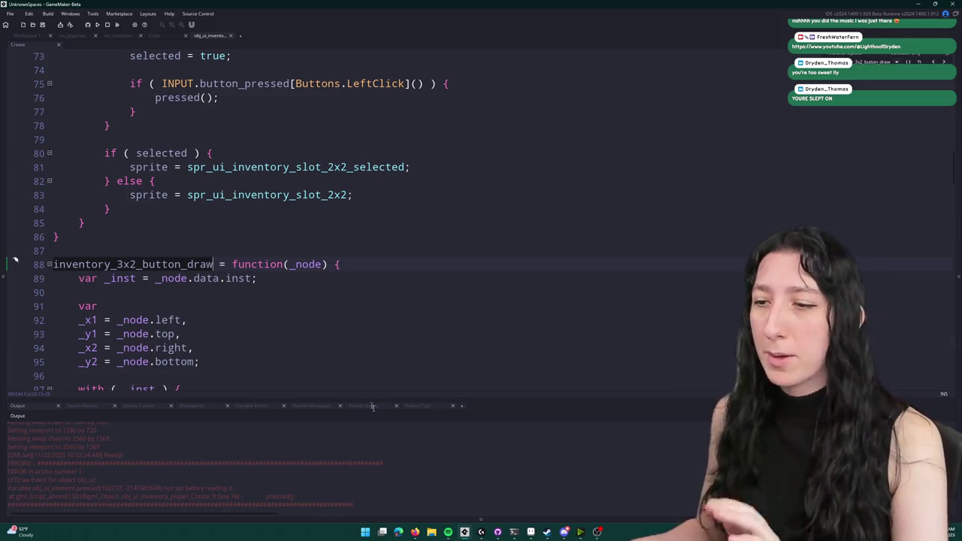
{"action": "left_click", "coordinate": [531, 532]}
- Save the current palette, overwriting the existing palette file
{"action": "scroll", "coordinate": [406, 188], "scroll_direction": "up", "scroll_amount": 2}
{"action": "left_click", "coordinate": [6, 35]}
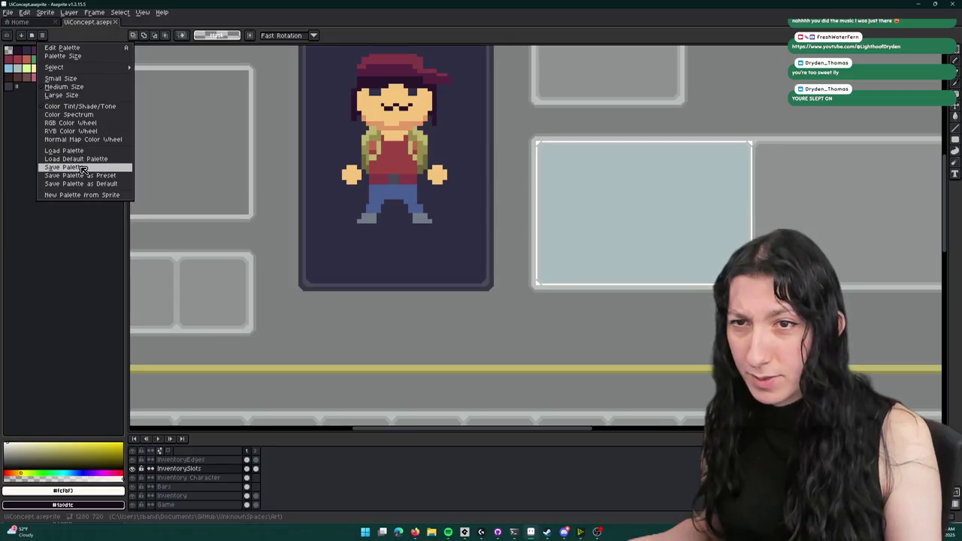
{"action": "left_click", "coordinate": [75, 166]}
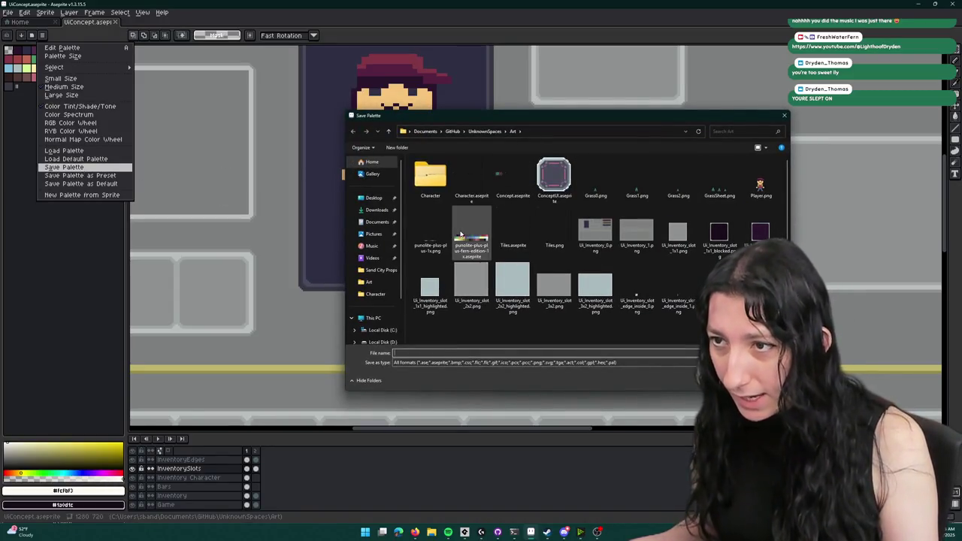
{"action": "key", "text": "Return"}
{"action": "left_click", "coordinate": [503, 266]}
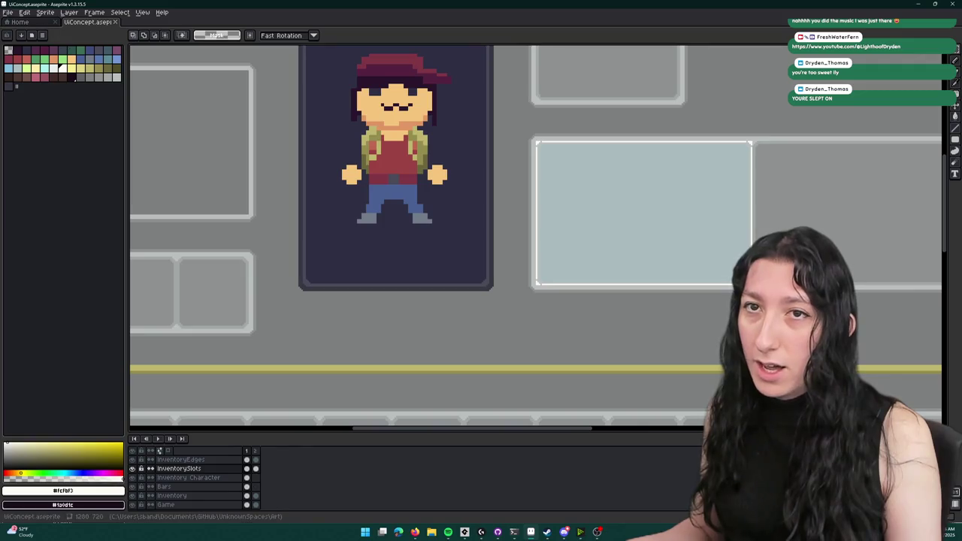
- Create a new 96x96 sprite
{"action": "left_click", "coordinate": [14, 13]}
{"action": "left_click", "coordinate": [19, 24]}
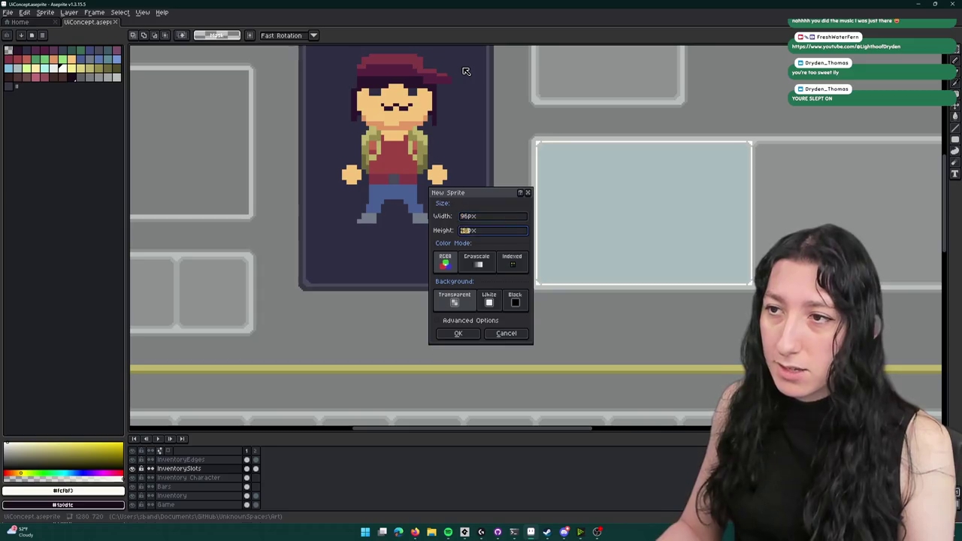
{"action": "key", "text": "Return"}
{"action": "scroll", "coordinate": [552, 239], "scroll_direction": "up", "scroll_amount": 2}
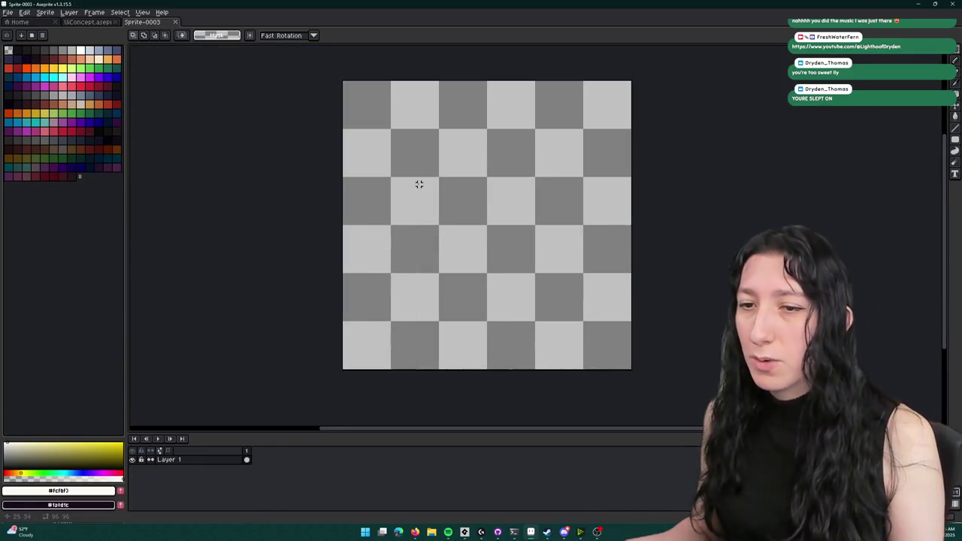
{"action": "left_click_drag", "start_coordinate": [314, 230], "coordinate": [279, 219]}
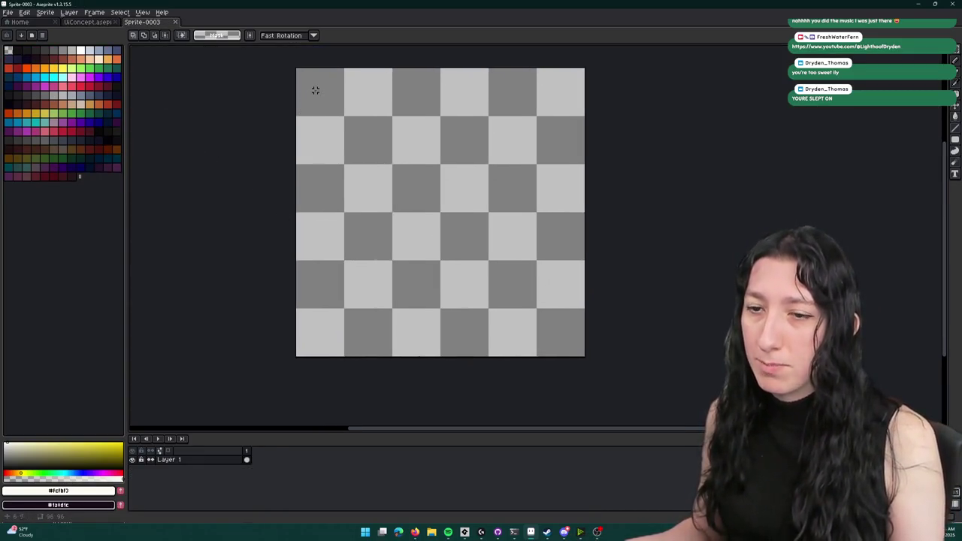
- Trim the canvas to 88 px wide by removing 4 px from the left and right
{"action": "left_click", "coordinate": [54, 15]}
{"action": "left_click", "coordinate": [60, 67]}
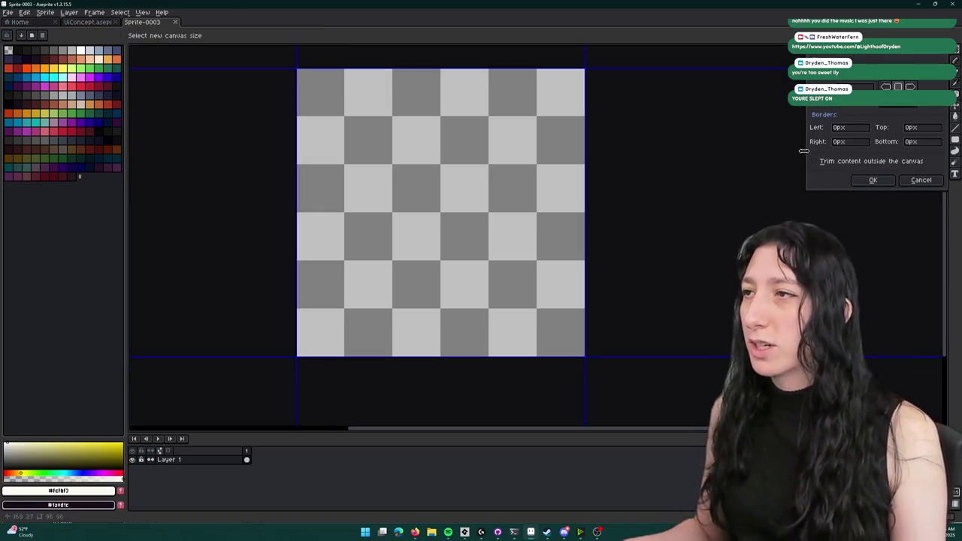
{"action": "type", "text": "88"}
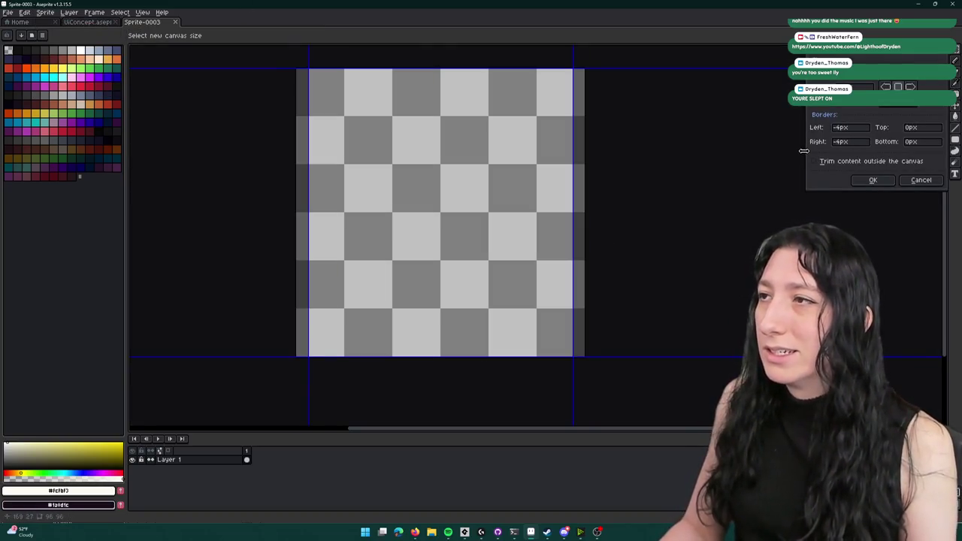
{"action": "key", "text": "Return"}
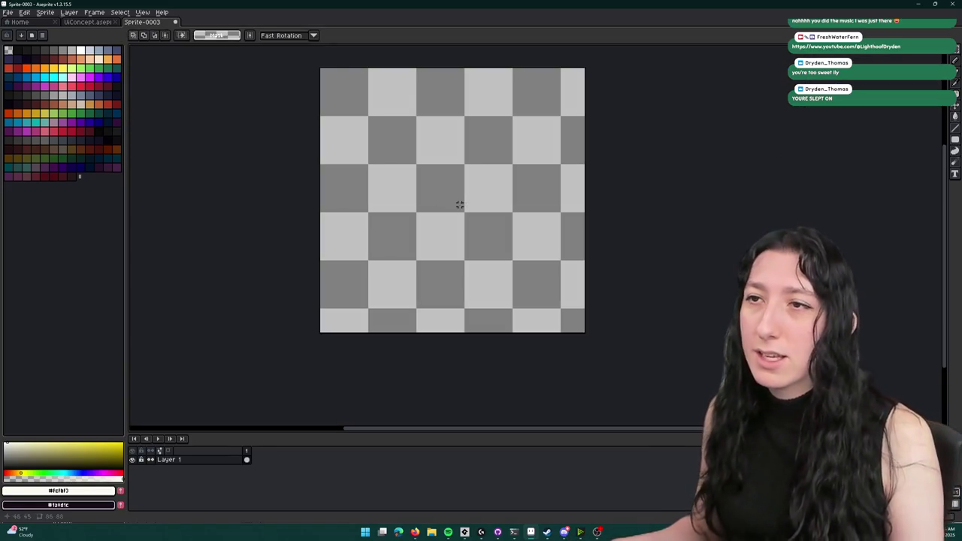
{"action": "left_click_drag", "start_coordinate": [457, 204], "coordinate": [446, 200]}
{"action": "scroll", "coordinate": [412, 94], "scroll_direction": "up", "scroll_amount": 1}
{"action": "left_click_drag", "start_coordinate": [409, 88], "coordinate": [357, 125]}
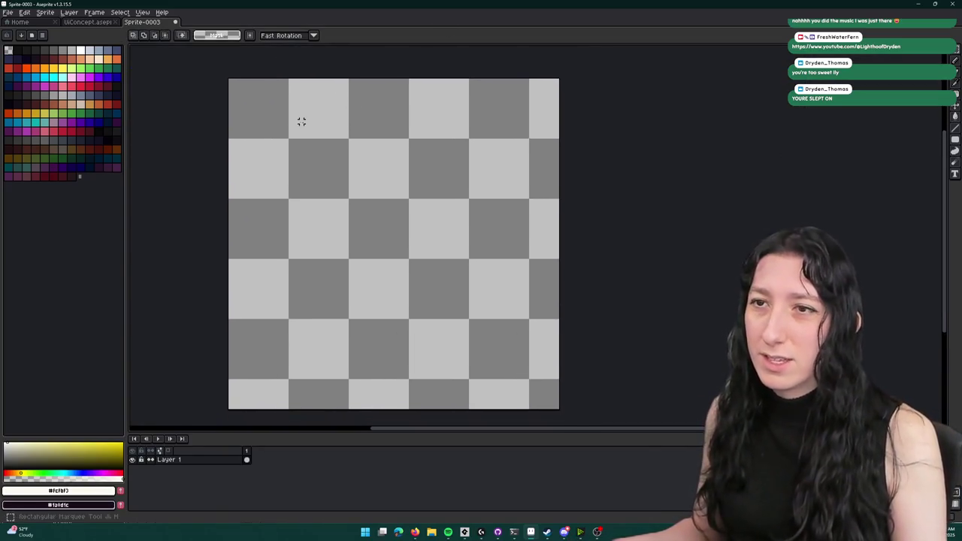
- Load the punolite fern-edition palette into the new sprite
{"action": "left_click", "coordinate": [71, 96]}
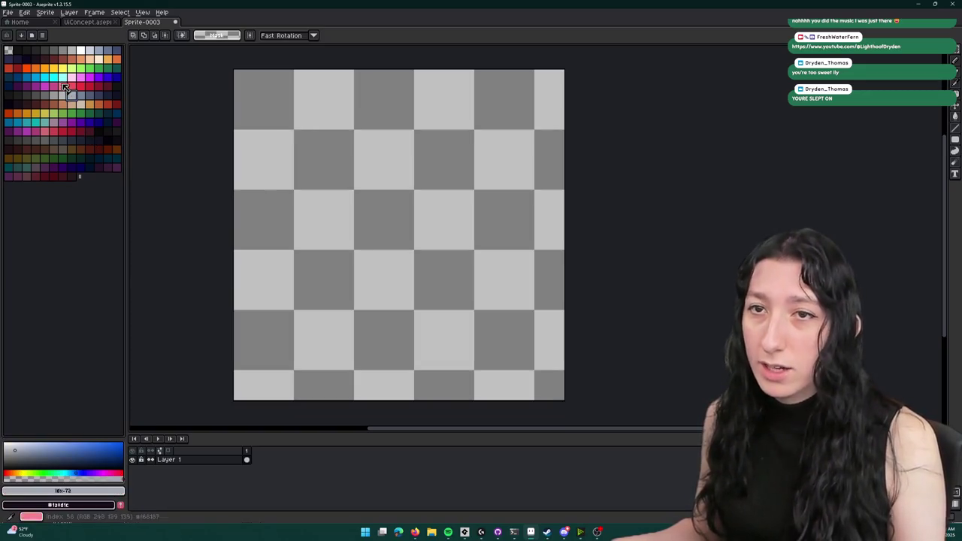
{"action": "left_click", "coordinate": [39, 46]}
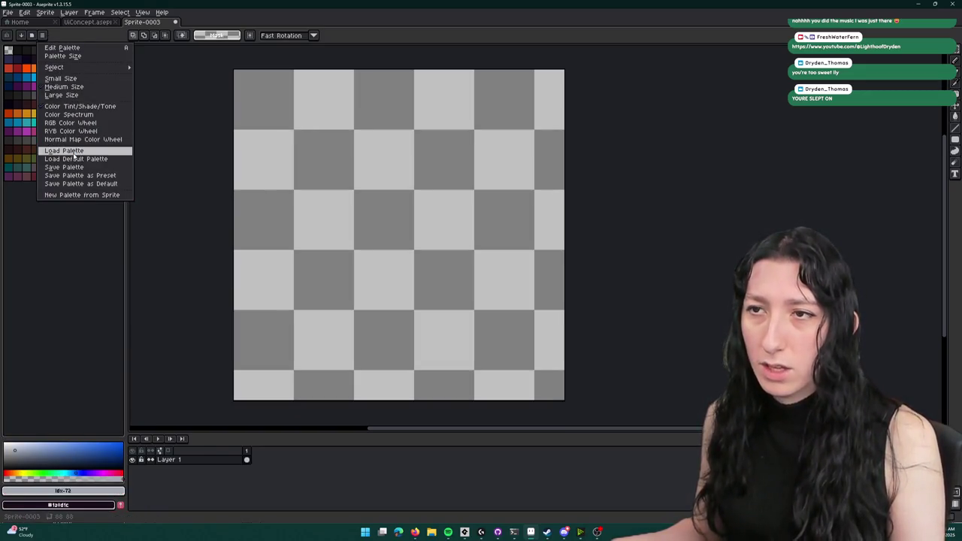
{"action": "left_click", "coordinate": [75, 151]}
{"action": "double_click", "coordinate": [471, 240]}
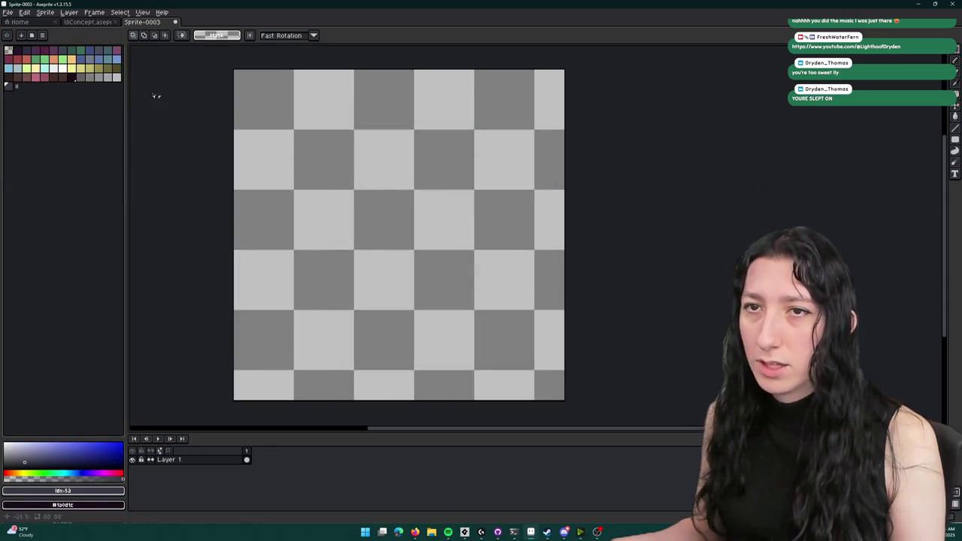
- Draw yellow test strokes with the pencil, then undo them
{"action": "left_click", "coordinate": [108, 68]}
{"action": "key", "text": "b"}
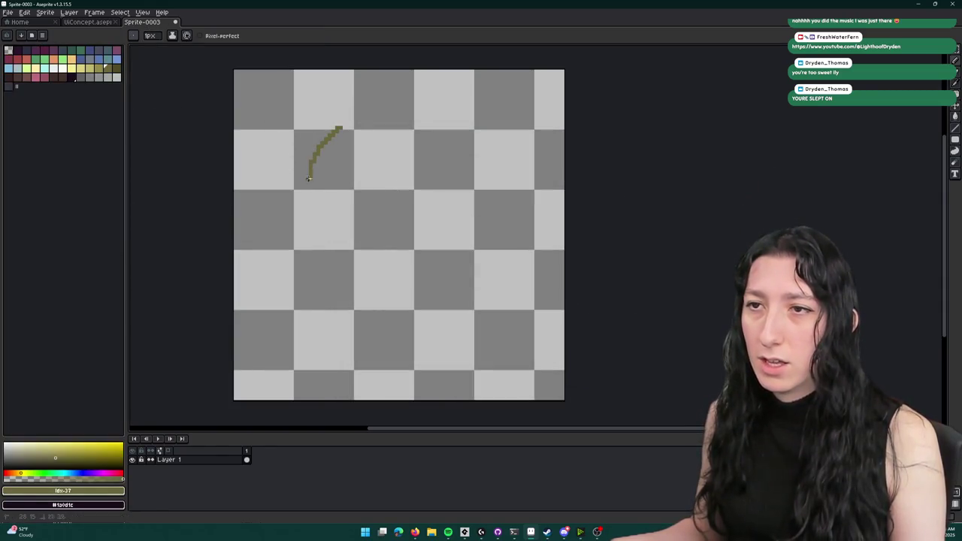
{"action": "key", "text": "ctrl+z"}
{"action": "left_click_drag", "start_coordinate": [371, 161], "coordinate": [354, 209]}
{"action": "key", "text": "ctrl+z"}
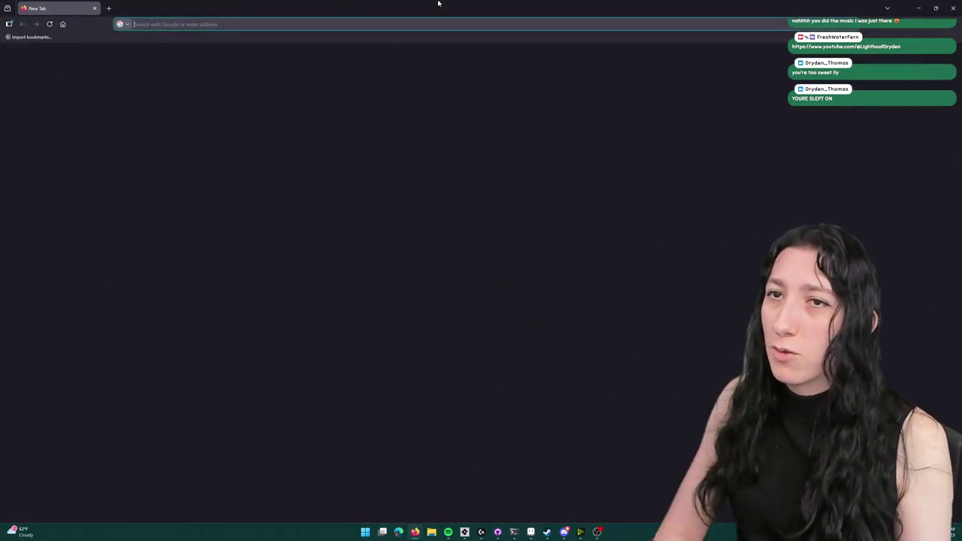
- Search Google for 'backpack reference art' and preview the backpack drawing reference sheet
{"action": "type", "text": "BACKPACK"}
{"action": "key", "text": "ctrl+a"}
{"action": "type", "text": "backpack reference art"}
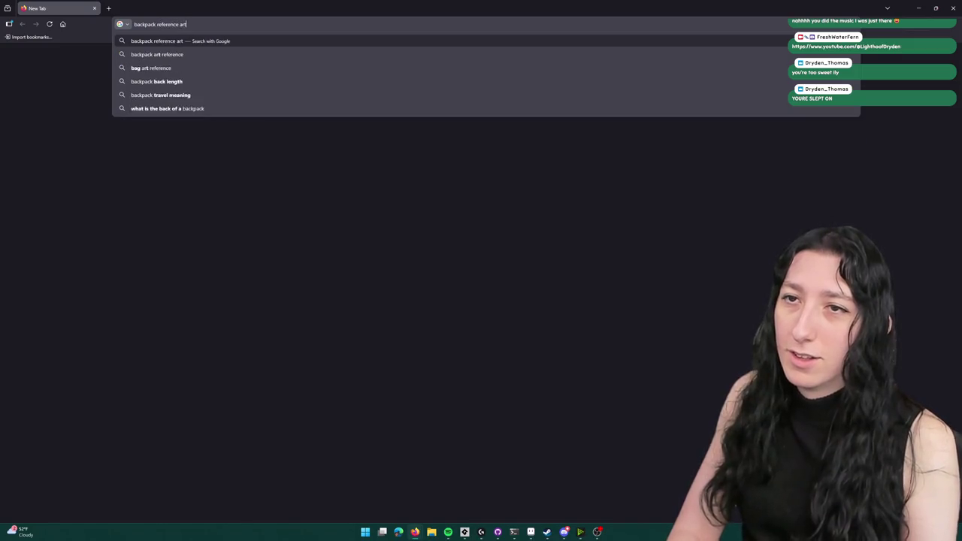
{"action": "key", "text": "Return"}
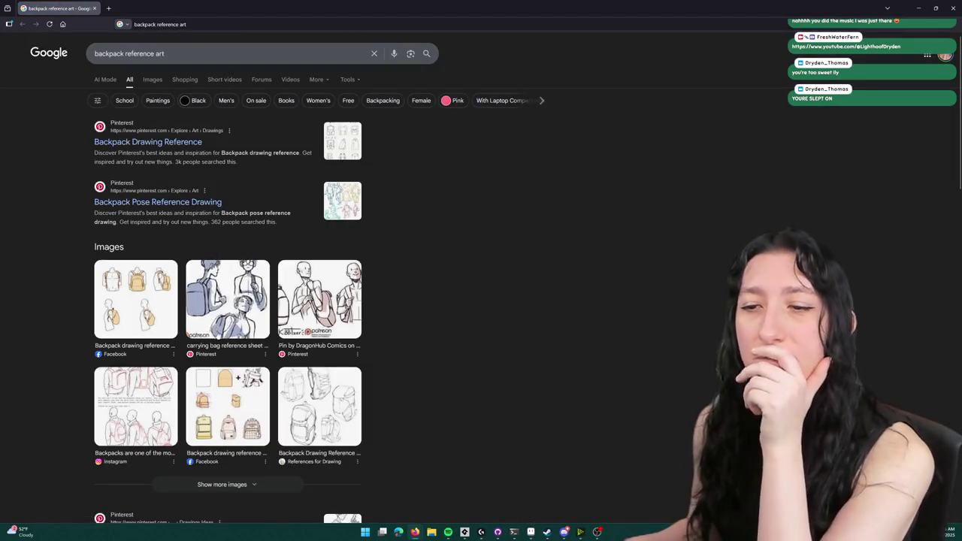
{"action": "left_click", "coordinate": [229, 436]}
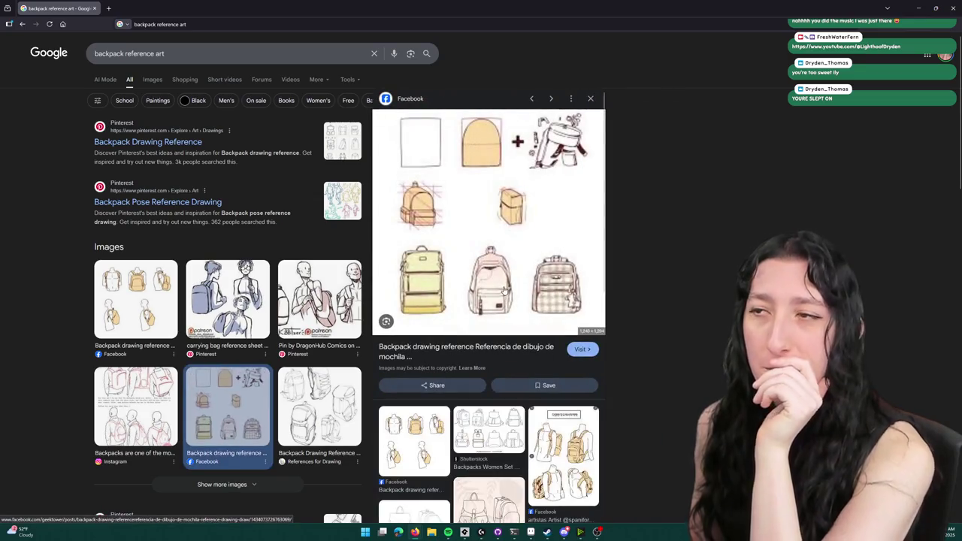
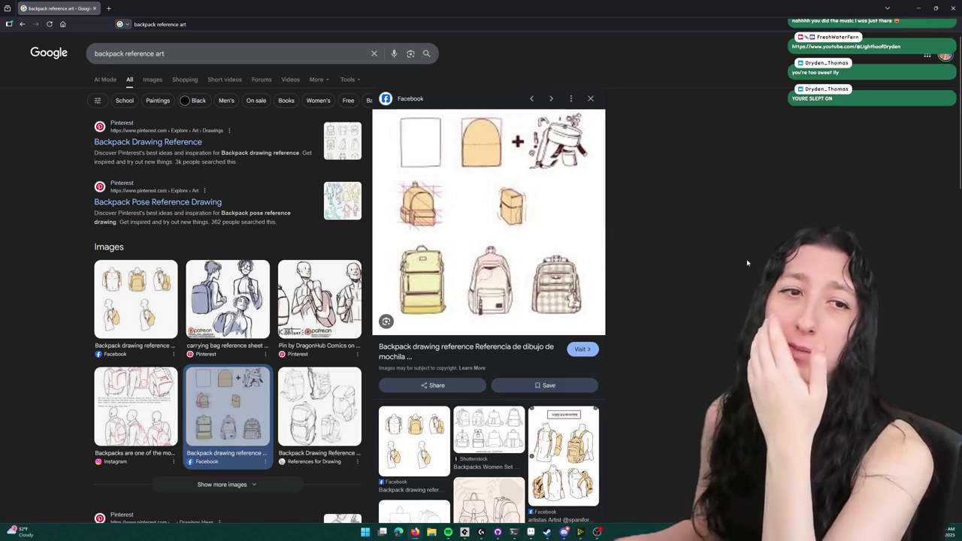
- Open the Shutterstock 'Backpacks Women Set Sketch' result and copy the image for Aseprite
{"action": "scroll", "coordinate": [728, 275], "scroll_direction": "down", "scroll_amount": 3}
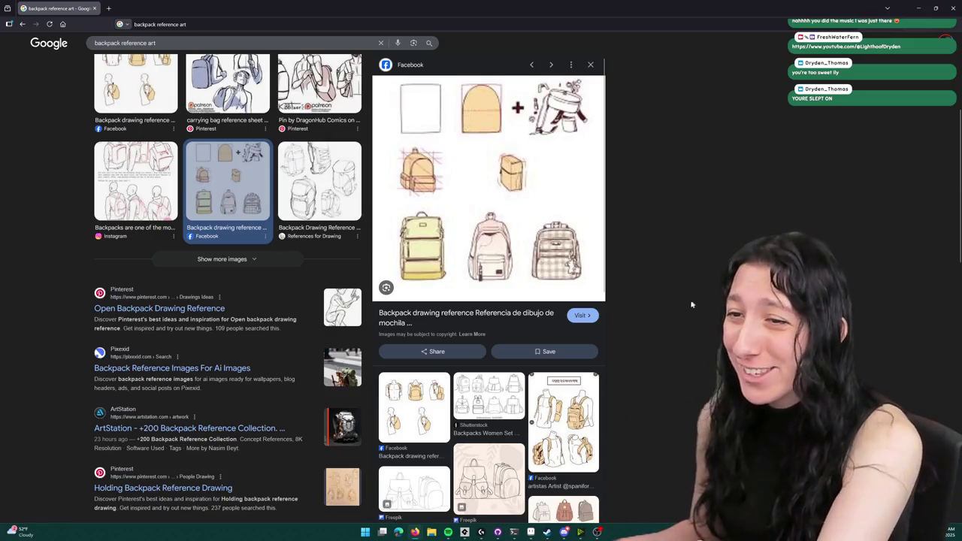
{"action": "scroll", "coordinate": [689, 383], "scroll_direction": "down", "scroll_amount": 1}
{"action": "left_click", "coordinate": [496, 395]}
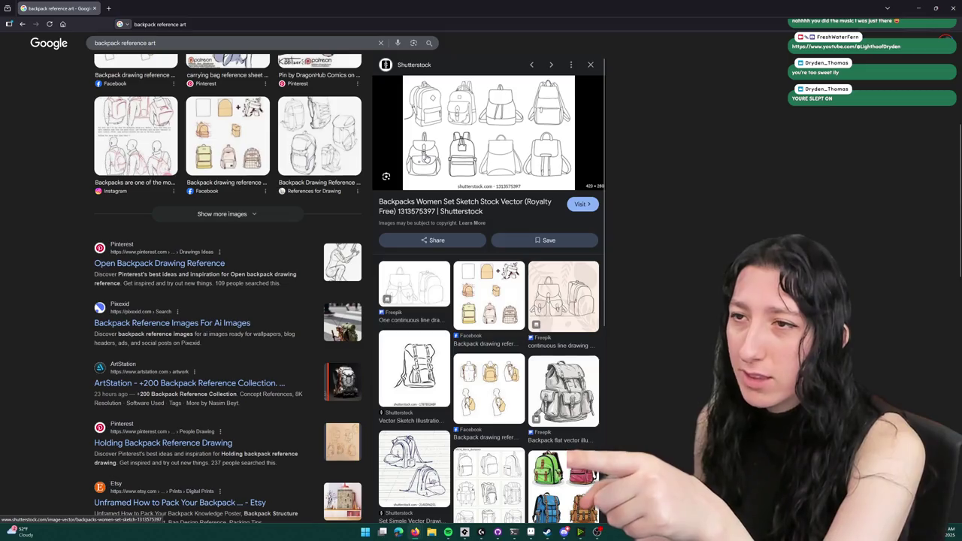
{"action": "right_click", "coordinate": [427, 155]}
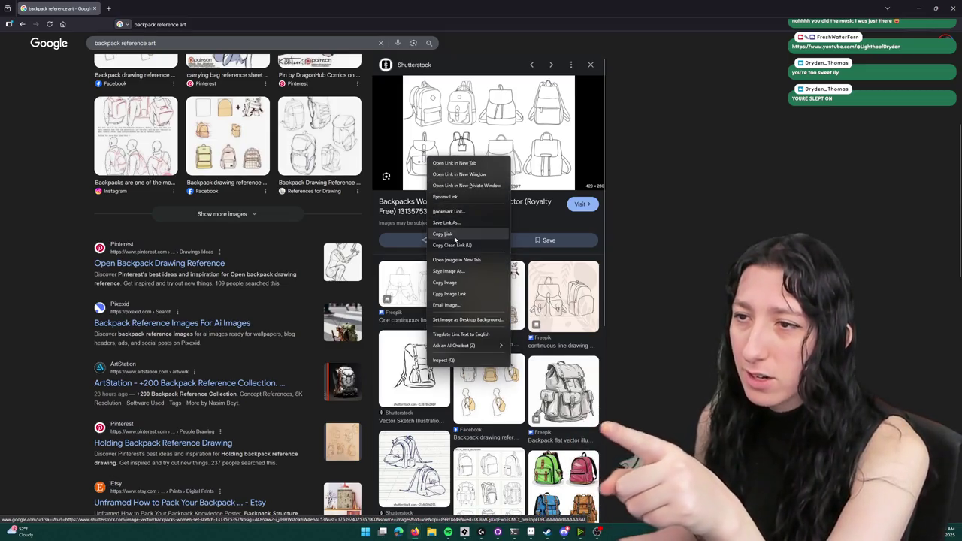
{"action": "left_click", "coordinate": [458, 279]}
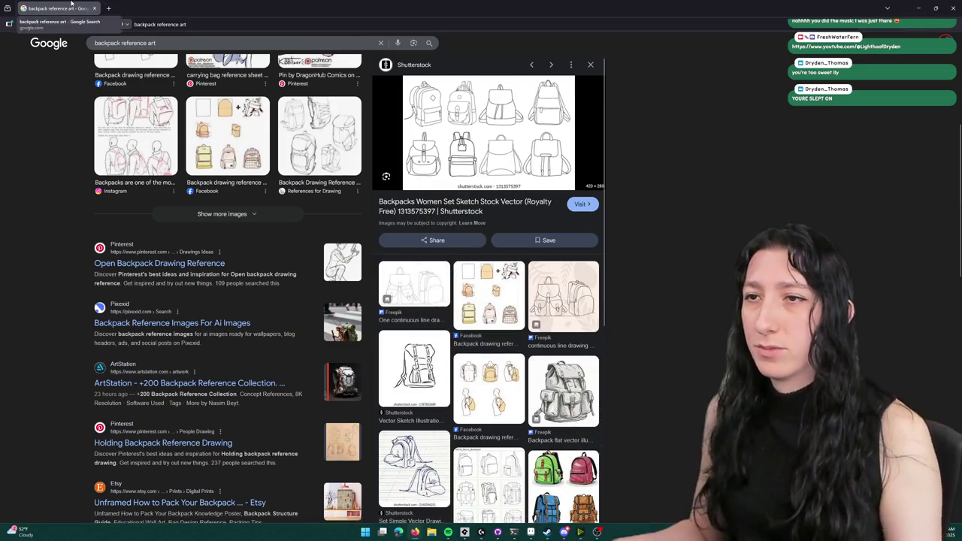
{"action": "key", "text": "alt+Tab"}
- Paste the backpack sketch into Sprite-0003, then move and scale it to fill the canvas
{"action": "key", "text": "ctrl+v"}
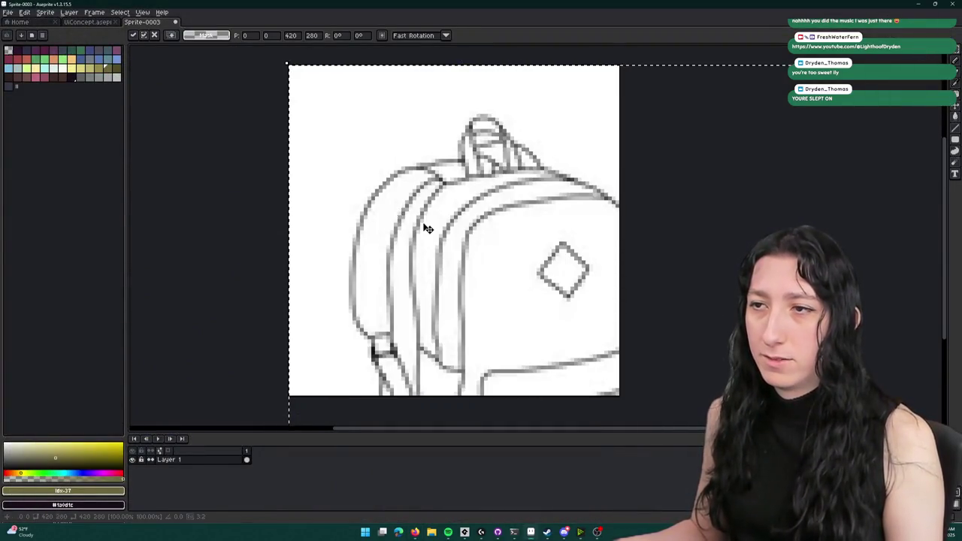
{"action": "scroll", "coordinate": [423, 229], "scroll_direction": "down", "scroll_amount": 3}
{"action": "mouse_move", "coordinate": [412, 186]}
{"action": "left_mouse_down"}
{"action": "mouse_move", "coordinate": [426, 152]}
{"action": "mouse_move", "coordinate": [451, 209]}
{"action": "mouse_move", "coordinate": [378, 161]}
{"action": "left_mouse_up"}
{"action": "scroll", "coordinate": [376, 150], "scroll_direction": "down", "scroll_amount": 4}
{"action": "scroll", "coordinate": [370, 126], "scroll_direction": "up", "scroll_amount": 4}
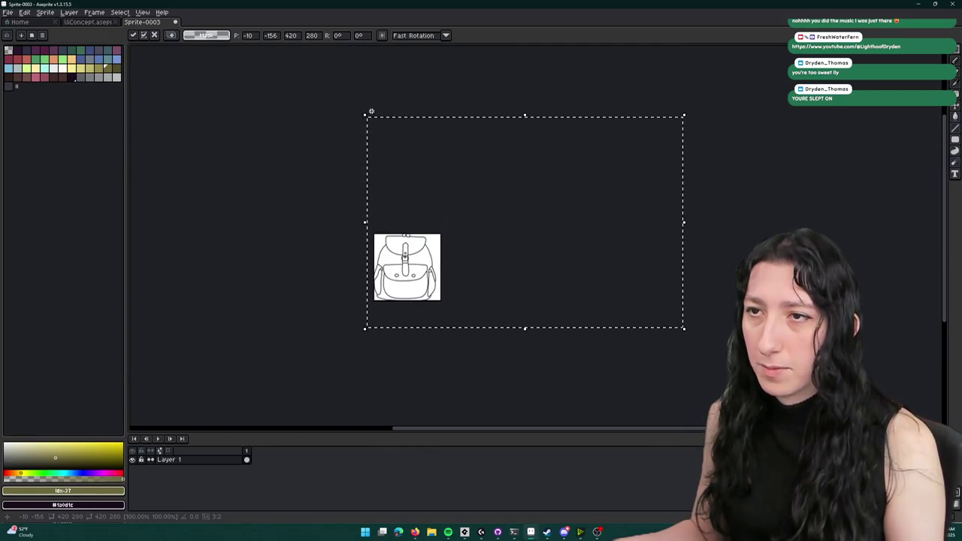
{"action": "mouse_move", "coordinate": [363, 114]}
{"action": "left_mouse_down"}
{"action": "mouse_move", "coordinate": [428, 165]}
{"action": "mouse_move", "coordinate": [473, 223]}
{"action": "mouse_move", "coordinate": [438, 219]}
{"action": "mouse_move", "coordinate": [449, 237]}
{"action": "left_mouse_up"}
{"action": "scroll", "coordinate": [415, 254], "scroll_direction": "up", "scroll_amount": 4}
{"action": "key", "text": "Return"}
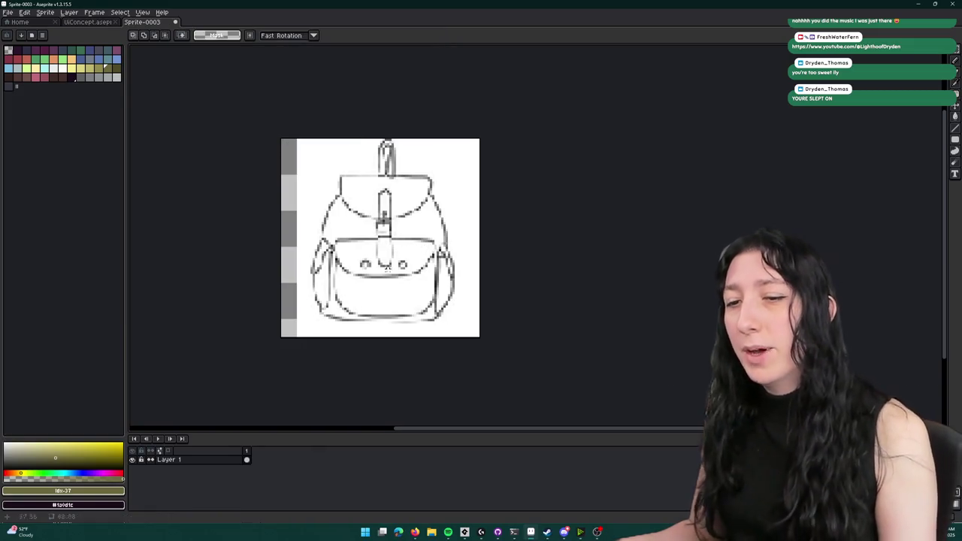
{"action": "scroll", "coordinate": [303, 284], "scroll_direction": "up", "scroll_amount": 1}
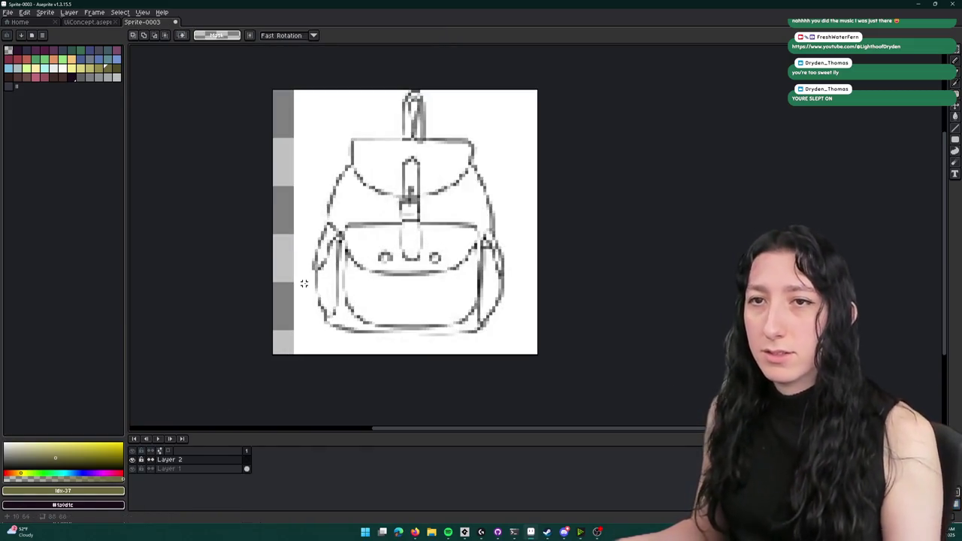
- Select the pixel-perfect pencil, undo a stray vertical line, and choose the olive outline colour
{"action": "key", "text": "b"}
{"action": "scroll", "coordinate": [385, 121], "scroll_direction": "up", "scroll_amount": 3}
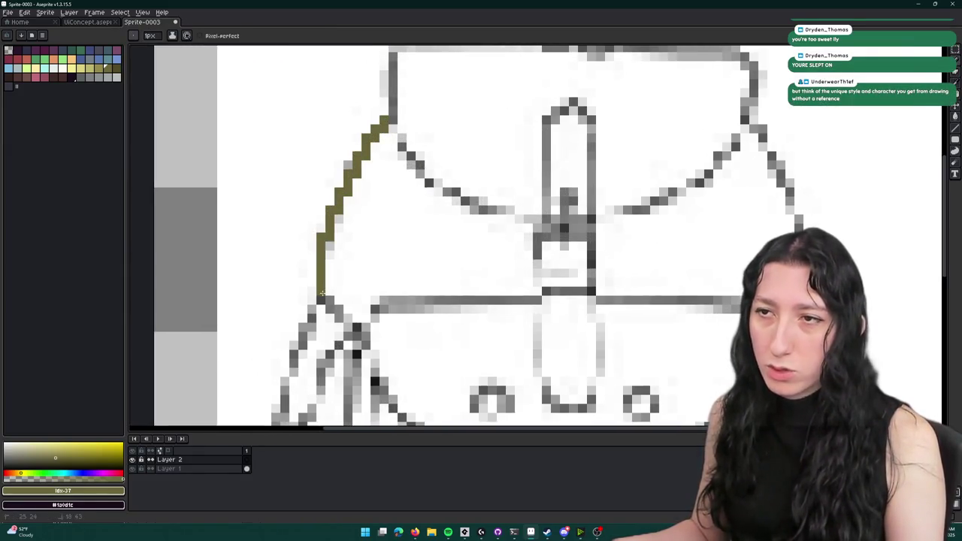
{"action": "scroll", "coordinate": [503, 200], "scroll_direction": "right", "scroll_amount": 5}
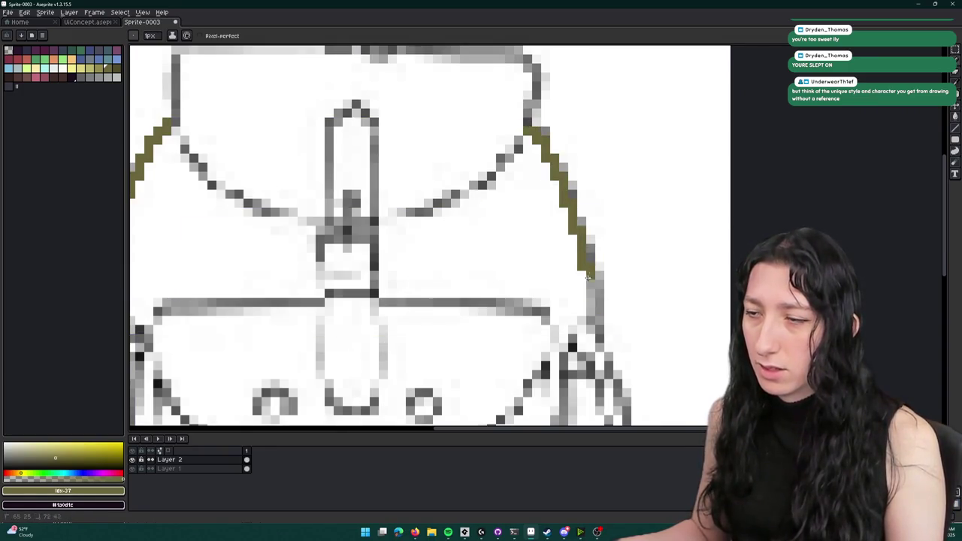
{"action": "scroll", "coordinate": [594, 325], "scroll_direction": "down", "scroll_amount": 3}
{"action": "scroll", "coordinate": [419, 204], "scroll_direction": "up", "scroll_amount": 3}
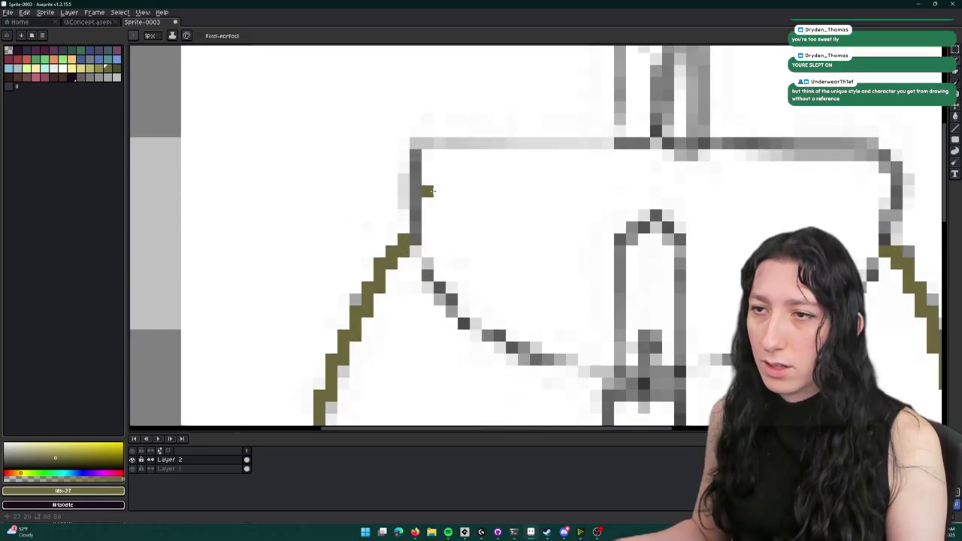
{"action": "key", "text": "ctrl+z"}
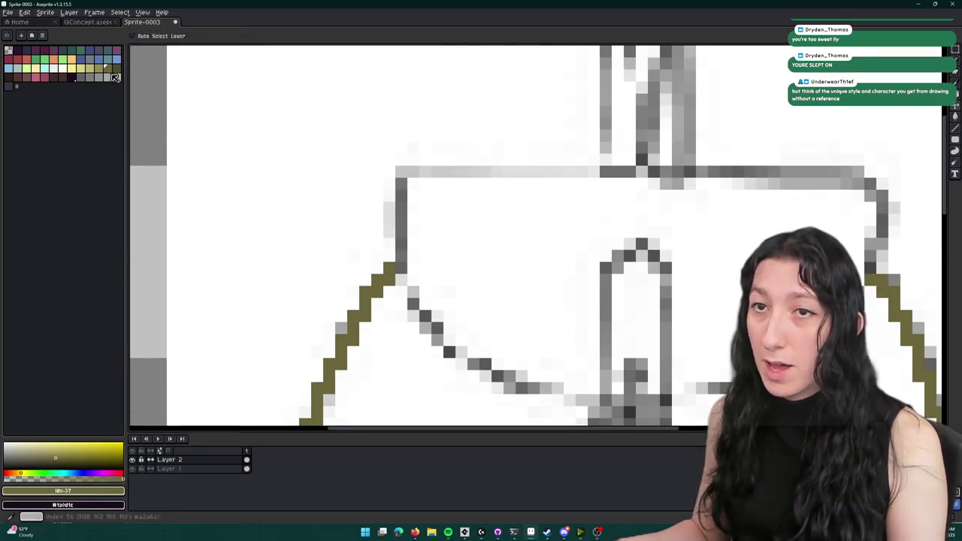
{"action": "left_click", "coordinate": [98, 67]}
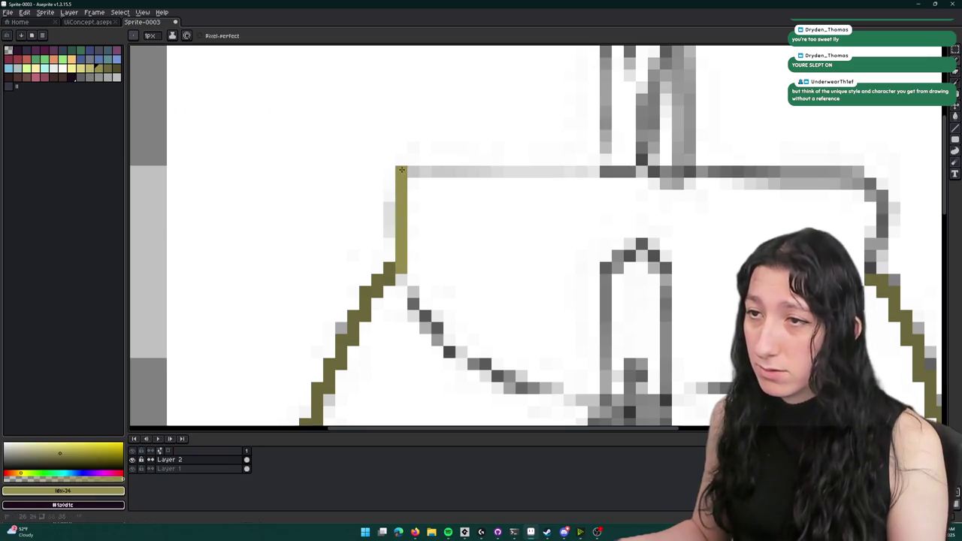
{"action": "scroll", "coordinate": [402, 170], "scroll_direction": "right", "scroll_amount": 2}
- Draw the flap's top edge in olive and select a red-brown colour for the strap
{"action": "left_click", "coordinate": [759, 172], "text": "shift"}
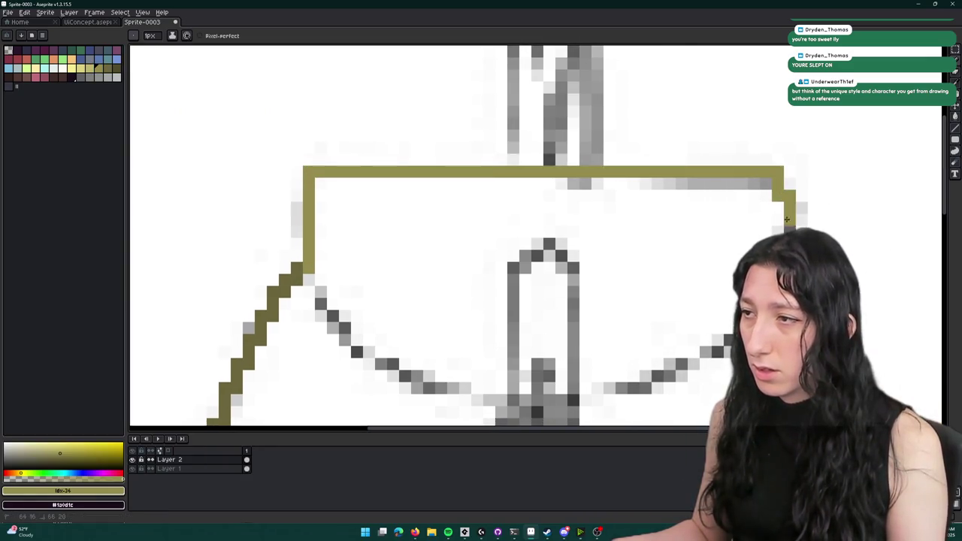
{"action": "scroll", "coordinate": [424, 154], "scroll_direction": "down", "scroll_amount": 3}
{"action": "scroll", "coordinate": [423, 154], "scroll_direction": "up", "scroll_amount": 3}
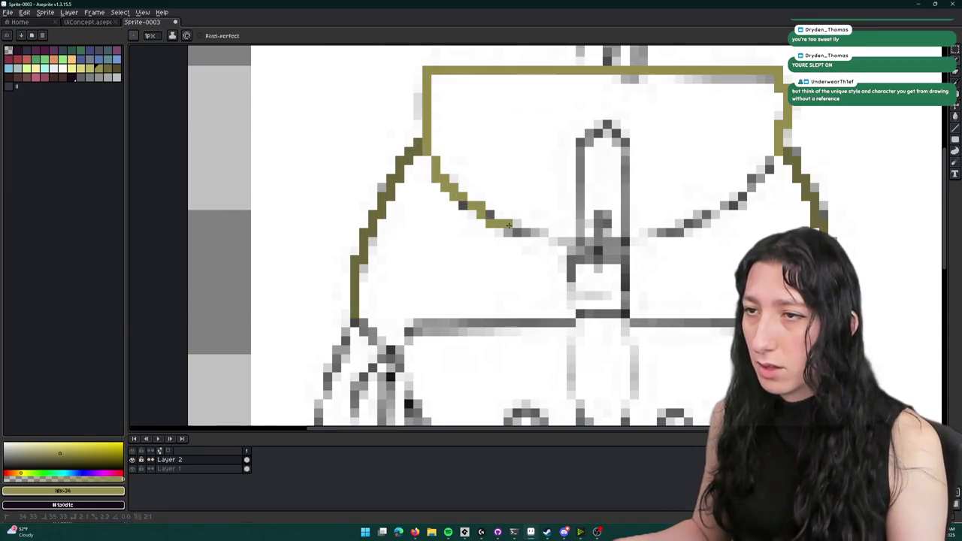
{"action": "scroll", "coordinate": [580, 240], "scroll_direction": "right", "scroll_amount": 1}
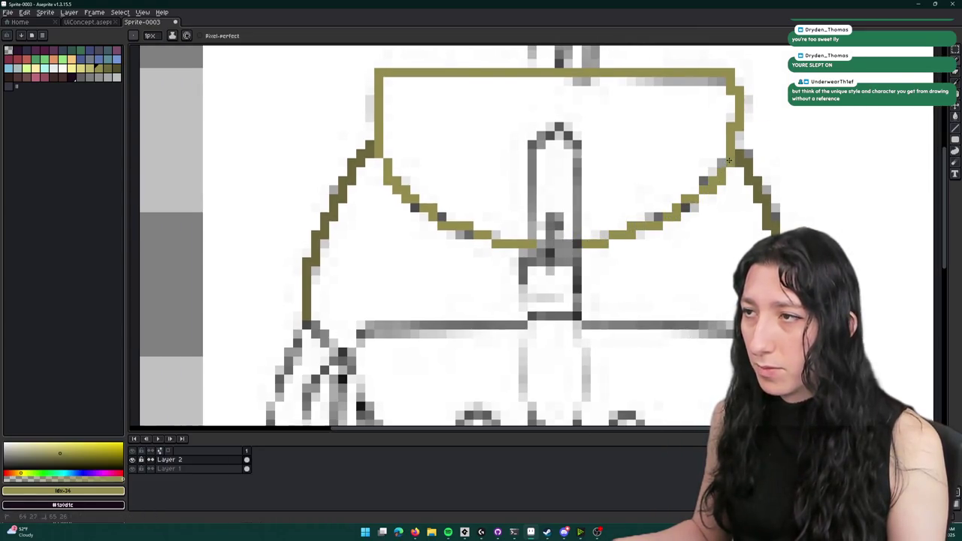
{"action": "scroll", "coordinate": [714, 170], "scroll_direction": "down", "scroll_amount": 2}
{"action": "scroll", "coordinate": [458, 179], "scroll_direction": "up", "scroll_amount": 1}
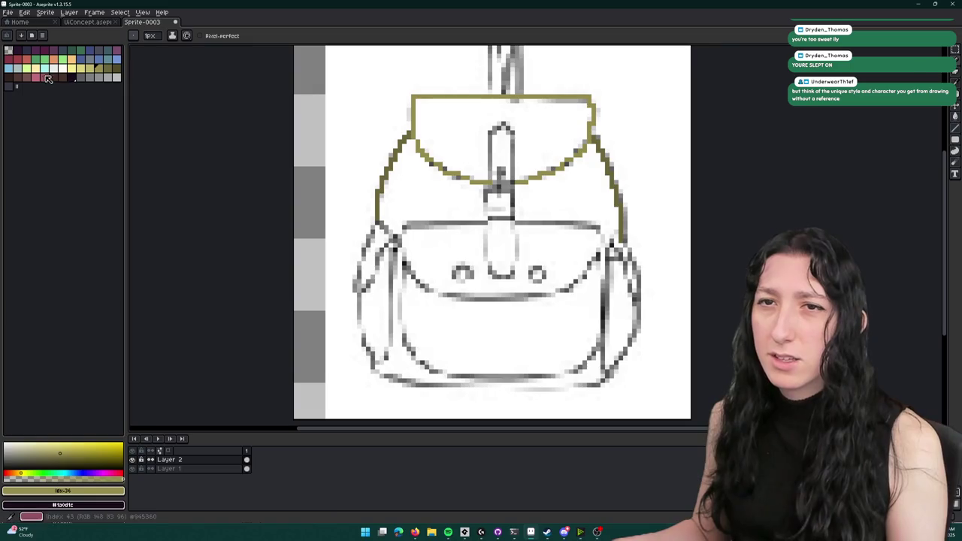
{"action": "left_click", "coordinate": [27, 78]}
{"action": "scroll", "coordinate": [485, 140], "scroll_direction": "up", "scroll_amount": 2}
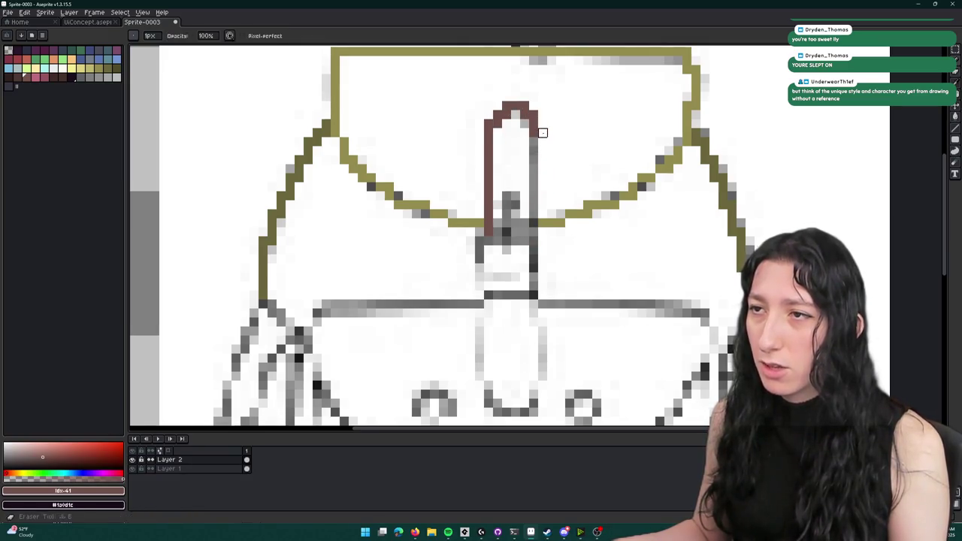
- Draw the strap's right and left side columns in brown
{"action": "key", "text": "b"}
{"action": "left_click_drag", "start_coordinate": [533, 139], "coordinate": [533, 216]}
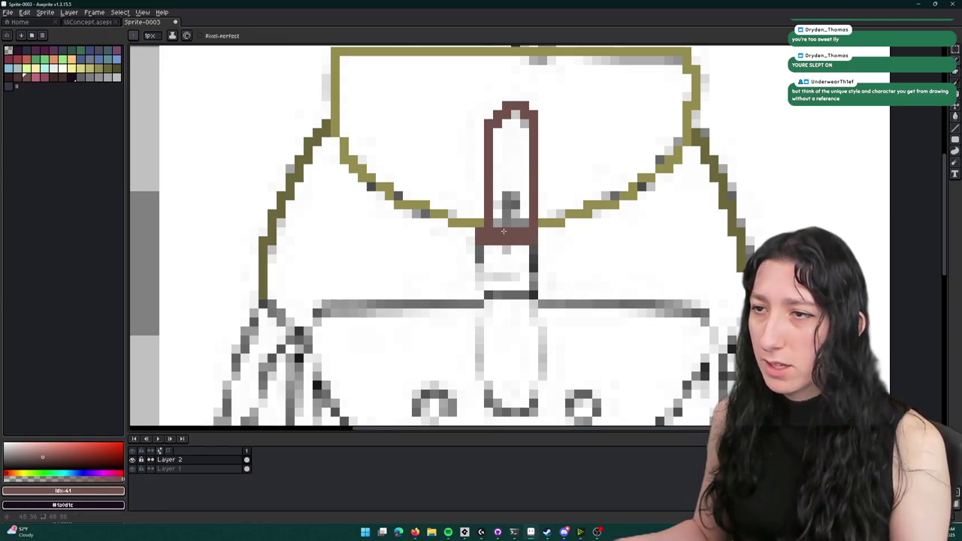
{"action": "scroll", "coordinate": [504, 231], "scroll_direction": "down", "scroll_amount": 5}
{"action": "scroll", "coordinate": [528, 217], "scroll_direction": "up", "scroll_amount": 5}
{"action": "scroll", "coordinate": [538, 229], "scroll_direction": "up", "scroll_amount": 2}
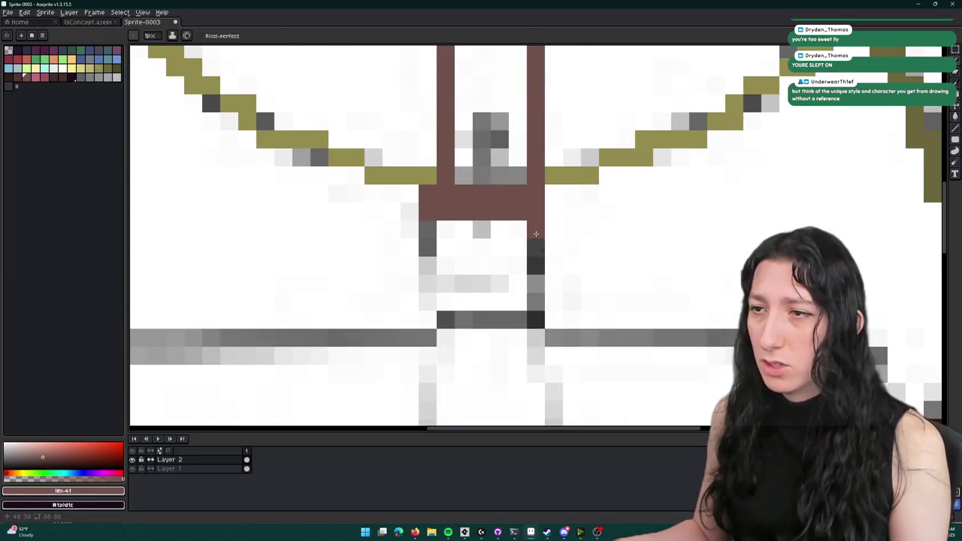
{"action": "left_click_drag", "start_coordinate": [536, 236], "coordinate": [517, 285]}
{"action": "left_click_drag", "start_coordinate": [422, 223], "coordinate": [427, 304]}
{"action": "scroll", "coordinate": [436, 309], "scroll_direction": "down", "scroll_amount": 3}
{"action": "scroll", "coordinate": [445, 315], "scroll_direction": "up", "scroll_amount": 3}
{"action": "scroll", "coordinate": [445, 315], "scroll_direction": "up", "scroll_amount": 2}
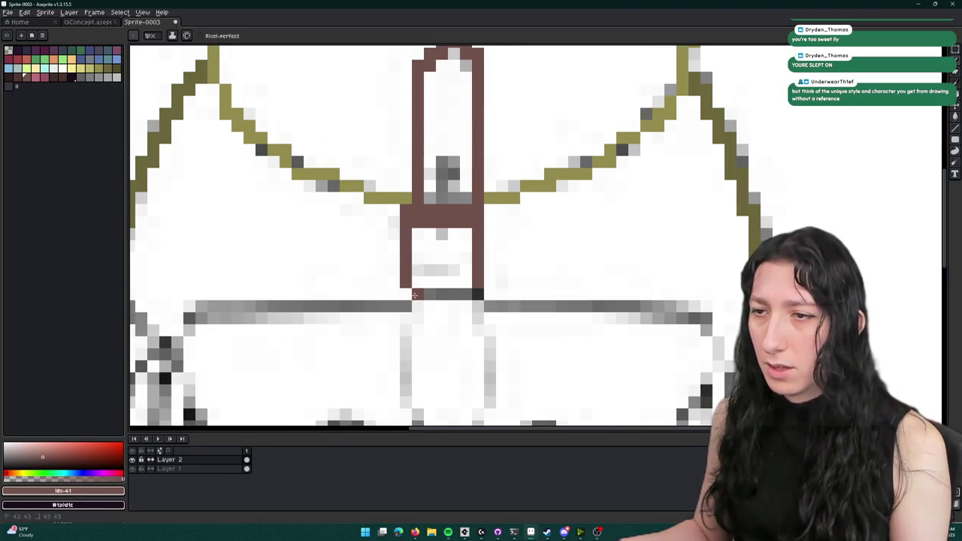
- Draw the strap's brown bottom row to close the buckle loop
{"action": "left_click_drag", "start_coordinate": [472, 297], "coordinate": [414, 291]}
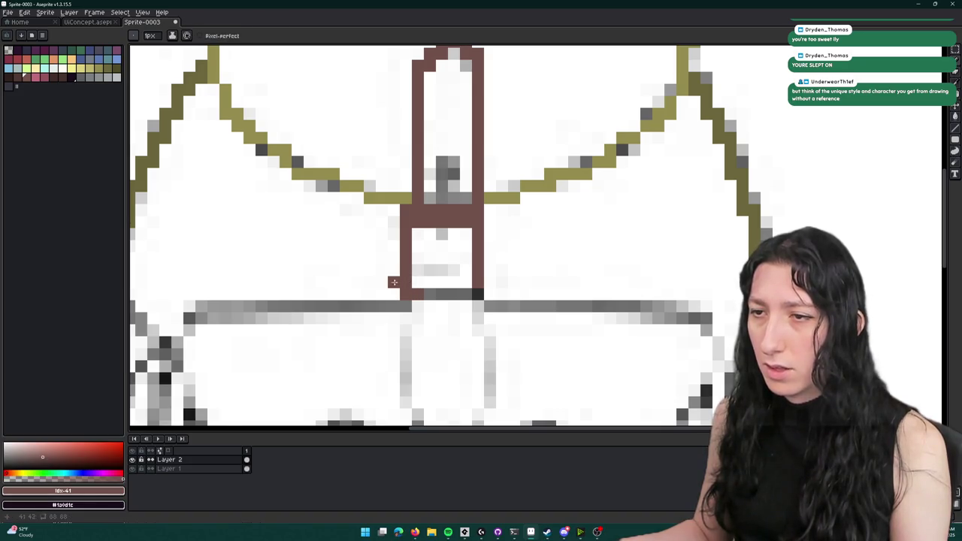
{"action": "scroll", "coordinate": [395, 282], "scroll_direction": "down", "scroll_amount": 3}
{"action": "scroll", "coordinate": [422, 282], "scroll_direction": "up", "scroll_amount": 4}
{"action": "left_click_drag", "start_coordinate": [430, 281], "coordinate": [369, 282]}
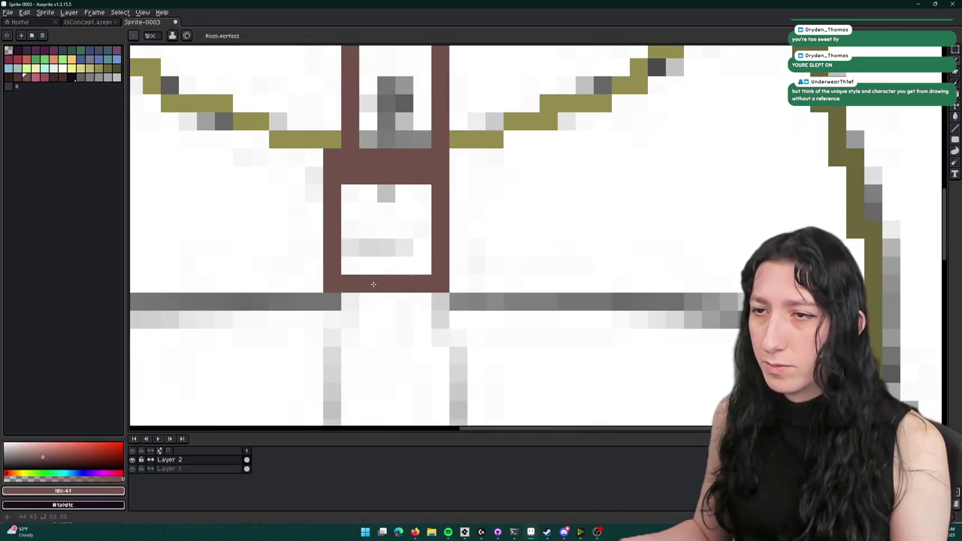
{"action": "scroll", "coordinate": [369, 281], "scroll_direction": "down", "scroll_amount": 3}
{"action": "scroll", "coordinate": [378, 286], "scroll_direction": "up", "scroll_amount": 3}
- Paint grey shading pixels down the strap's centre
{"action": "left_click", "coordinate": [95, 78]}
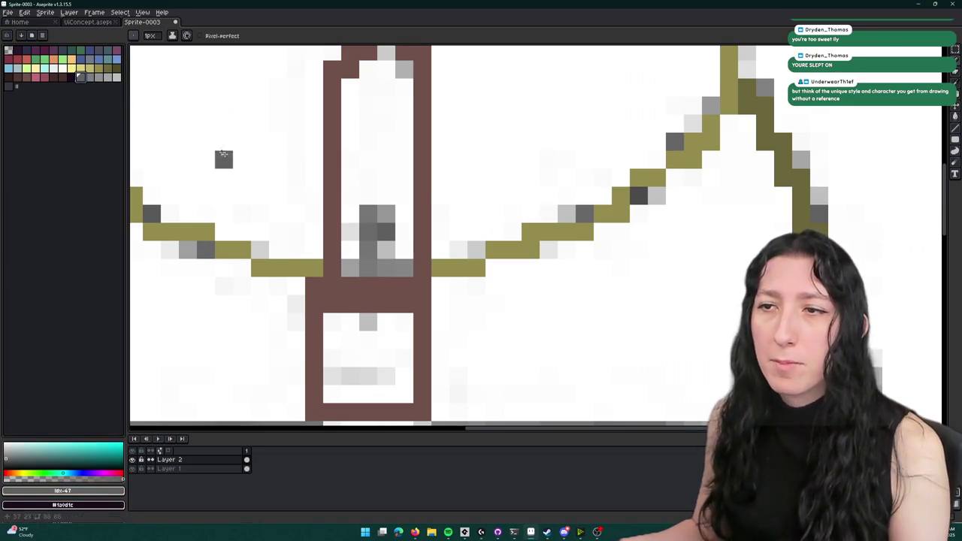
{"action": "scroll", "coordinate": [366, 225], "scroll_direction": "down", "scroll_amount": 3}
{"action": "scroll", "coordinate": [366, 225], "scroll_direction": "up", "scroll_amount": 3}
{"action": "mouse_move", "coordinate": [365, 159]}
{"action": "left_mouse_down"}
{"action": "mouse_move", "coordinate": [365, 269]}
{"action": "mouse_move", "coordinate": [383, 251]}
{"action": "left_mouse_up"}
{"action": "scroll", "coordinate": [366, 266], "scroll_direction": "down", "scroll_amount": 3}
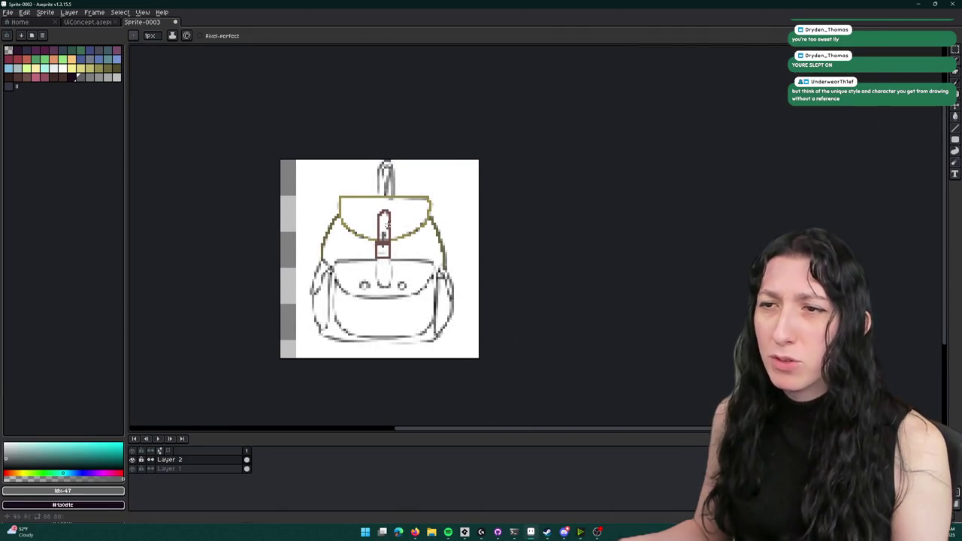
- Sample the olive outline colours, then draw a dark grey line along the strap's left edge
{"action": "scroll", "coordinate": [473, 185], "scroll_direction": "up", "scroll_amount": 5}
{"action": "left_click", "coordinate": [470, 188], "text": "alt"}
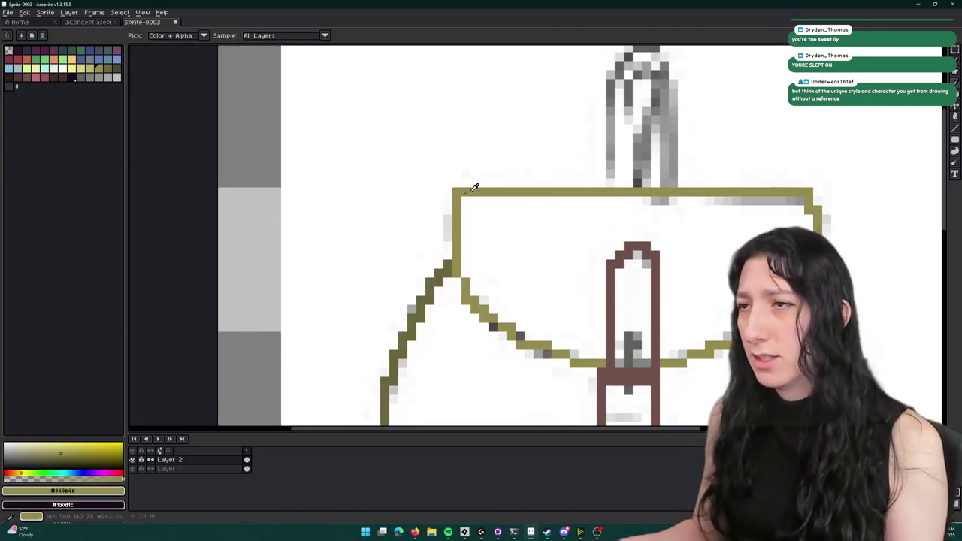
{"action": "left_click", "coordinate": [268, 273]}
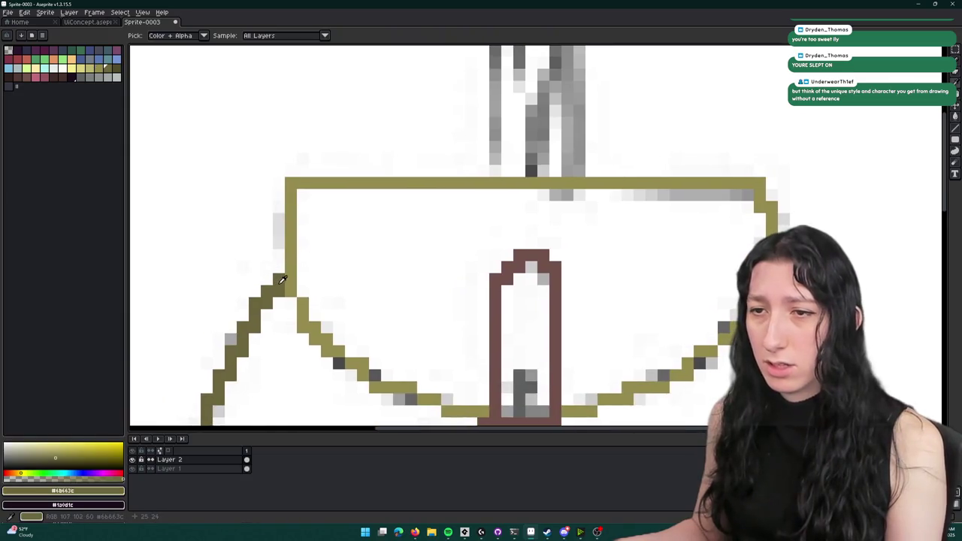
{"action": "scroll", "coordinate": [333, 277], "scroll_direction": "up", "scroll_amount": 1}
{"action": "left_click", "coordinate": [85, 78]}
{"action": "left_click_drag", "start_coordinate": [376, 310], "coordinate": [373, 189]}
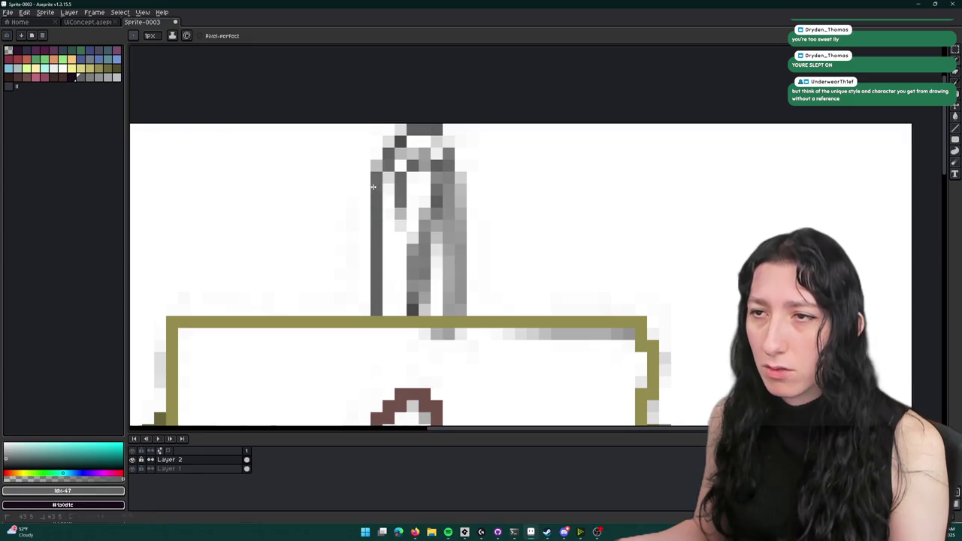
{"action": "scroll", "coordinate": [377, 172], "scroll_direction": "down", "scroll_amount": 3}
{"action": "key", "text": "ctrl"}
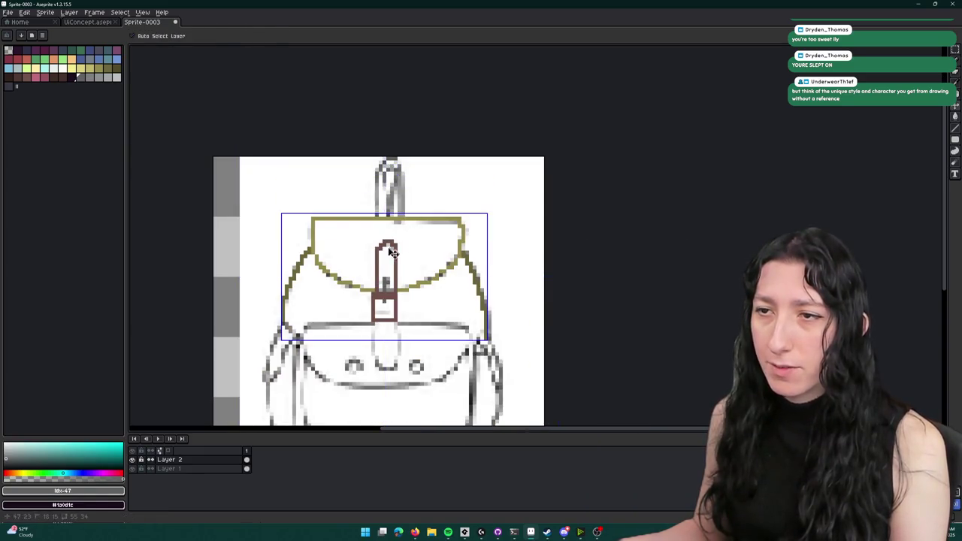
{"action": "left_click_drag", "start_coordinate": [378, 268], "coordinate": [446, 156]}
{"action": "scroll", "coordinate": [376, 172], "scroll_direction": "up", "scroll_amount": 3}
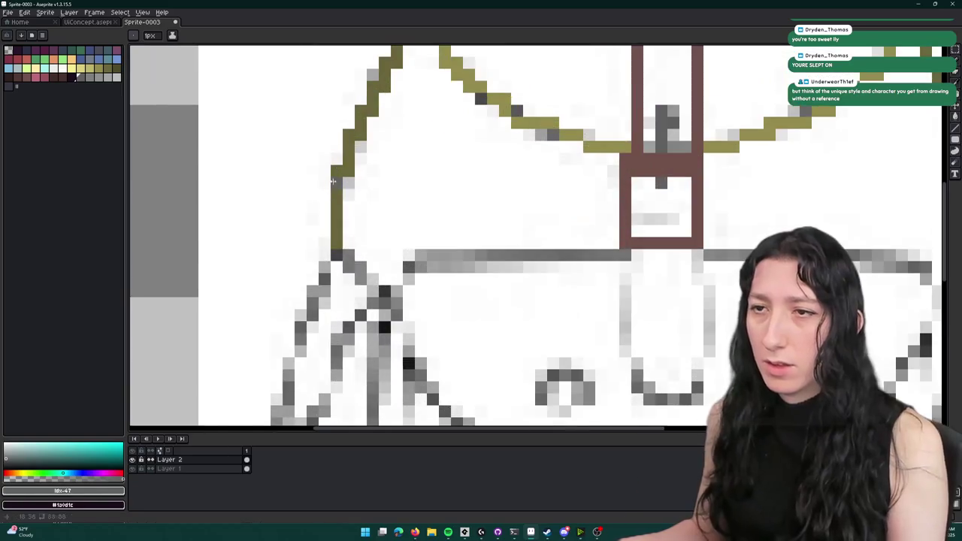
- Sample the olive outline colour and trace the left strap loop in olive
{"action": "key", "text": "i"}
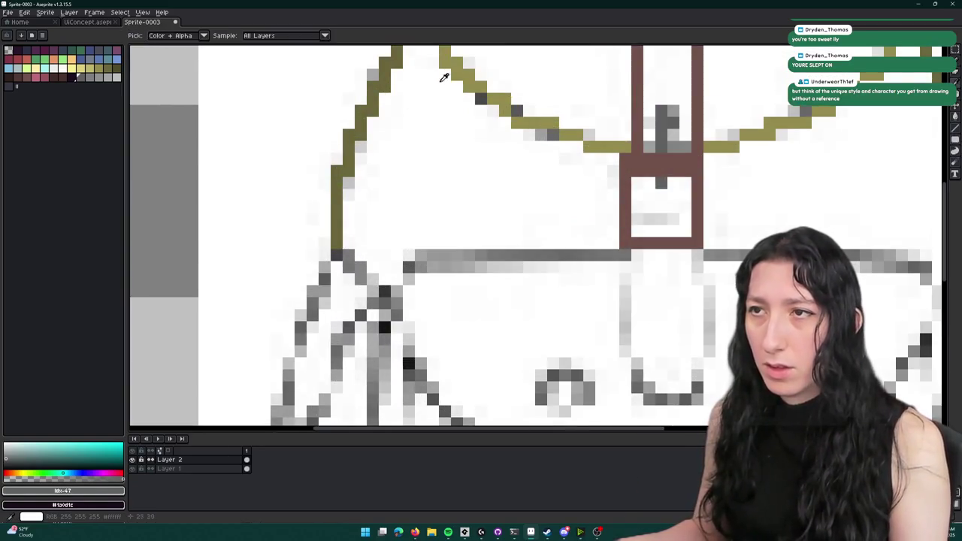
{"action": "left_click", "coordinate": [456, 62]}
{"action": "scroll", "coordinate": [411, 122], "scroll_direction": "down", "scroll_amount": 3}
{"action": "key", "text": "b"}
{"action": "left_click_drag", "start_coordinate": [392, 115], "coordinate": [426, 159]}
{"action": "left_click_drag", "start_coordinate": [375, 122], "coordinate": [325, 270]}
{"action": "scroll", "coordinate": [326, 271], "scroll_direction": "down", "scroll_amount": 3}
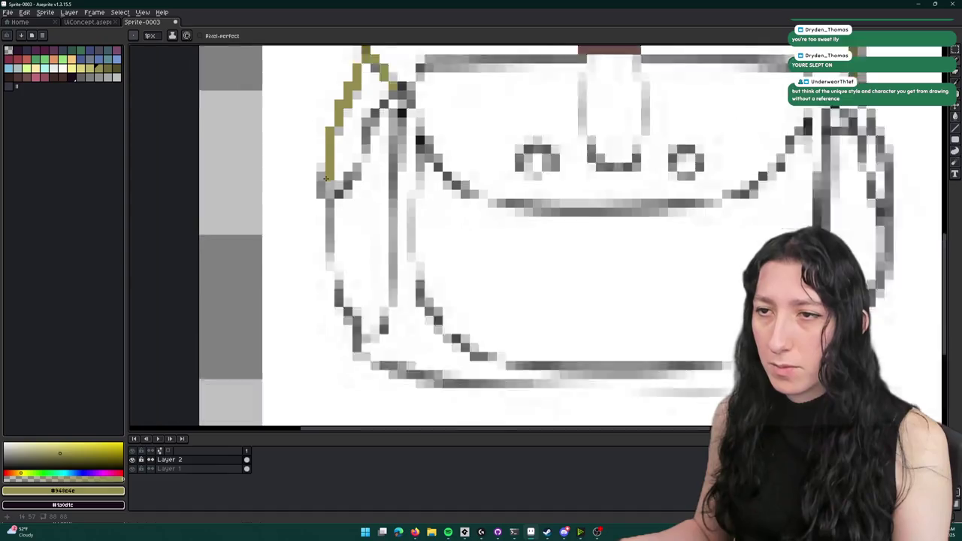
{"action": "scroll", "coordinate": [325, 174], "scroll_direction": "up", "scroll_amount": 2}
{"action": "scroll", "coordinate": [323, 178], "scroll_direction": "up", "scroll_amount": 2}
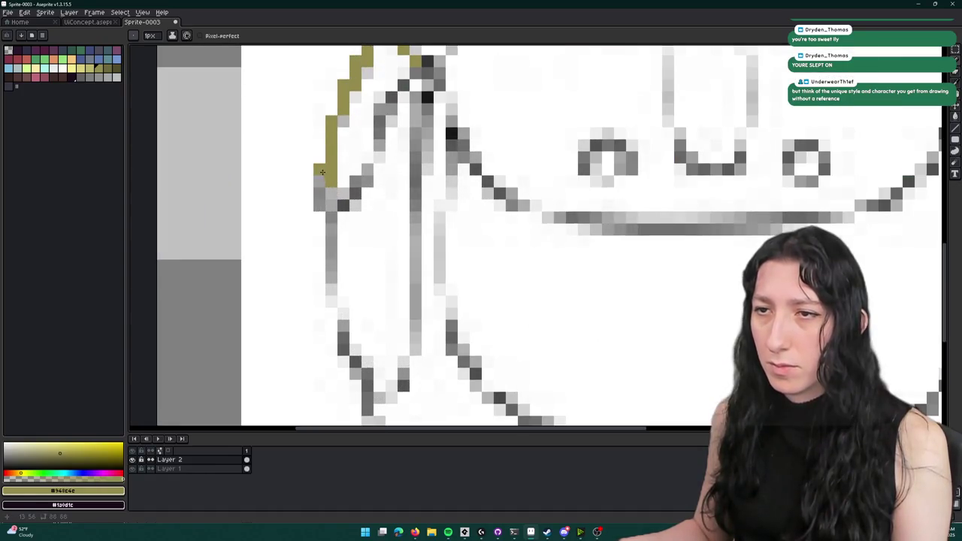
{"action": "mouse_move", "coordinate": [325, 200]}
{"action": "left_mouse_down"}
{"action": "mouse_move", "coordinate": [354, 197]}
{"action": "mouse_move", "coordinate": [352, 206]}
{"action": "mouse_move", "coordinate": [376, 139]}
{"action": "mouse_move", "coordinate": [405, 100]}
{"action": "left_mouse_up"}
{"action": "scroll", "coordinate": [404, 99], "scroll_direction": "down", "scroll_amount": 3}
{"action": "scroll", "coordinate": [503, 176], "scroll_direction": "up", "scroll_amount": 3}
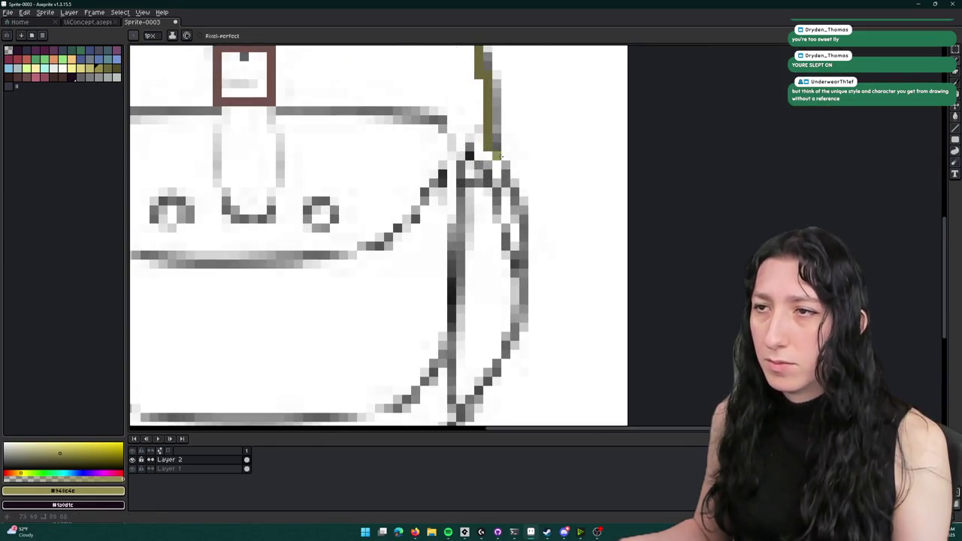
- Trace the right side strap in olive
{"action": "mouse_move", "coordinate": [492, 153]}
{"action": "left_mouse_down"}
{"action": "mouse_move", "coordinate": [512, 185]}
{"action": "mouse_move", "coordinate": [518, 248]}
{"action": "mouse_move", "coordinate": [469, 153]}
{"action": "left_mouse_up"}
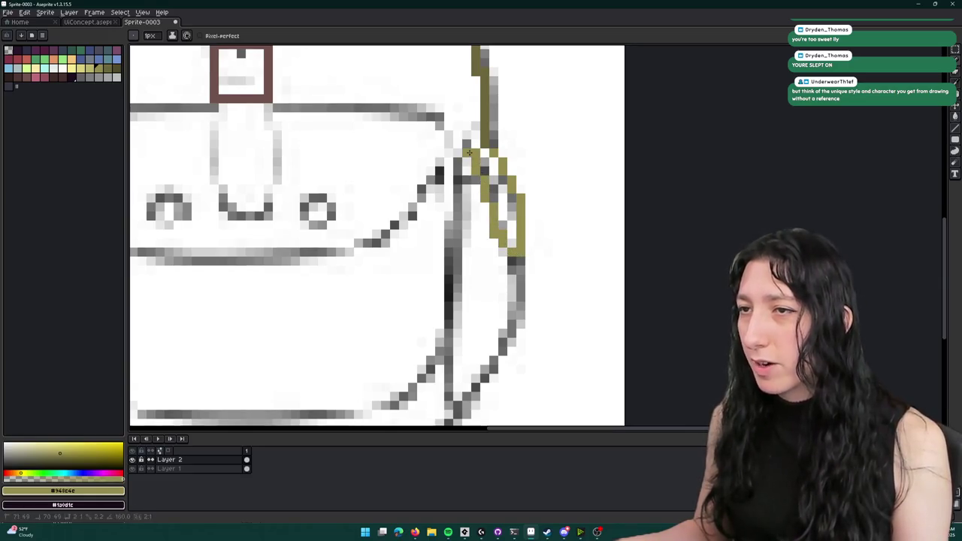
{"action": "scroll", "coordinate": [482, 153], "scroll_direction": "down", "scroll_amount": 4}
{"action": "scroll", "coordinate": [399, 163], "scroll_direction": "up", "scroll_amount": 2}
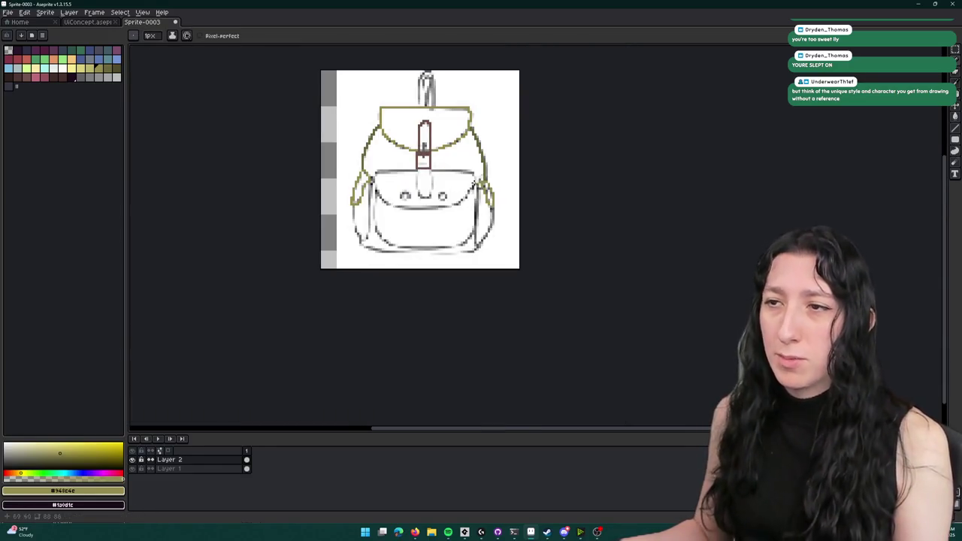
{"action": "scroll", "coordinate": [400, 162], "scroll_direction": "up", "scroll_amount": 2}
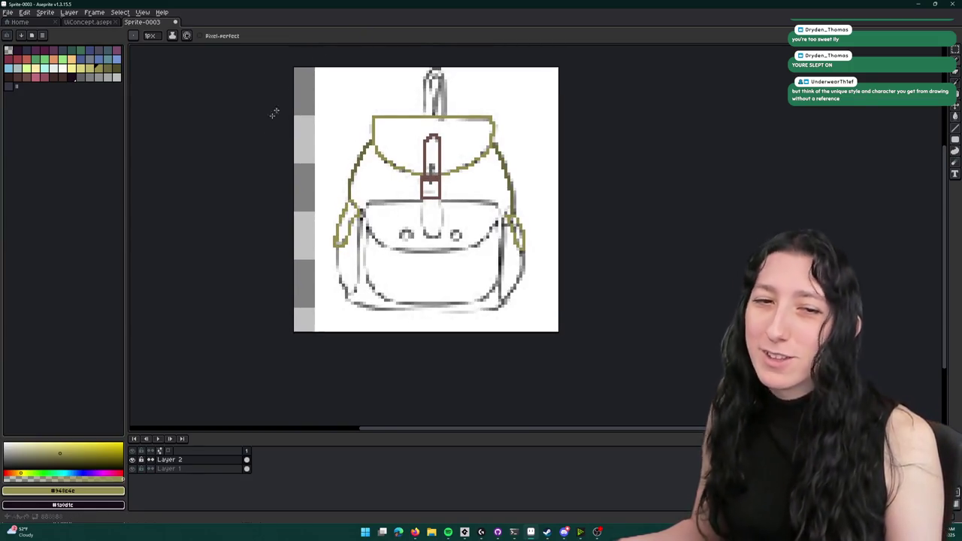
{"action": "scroll", "coordinate": [446, 218], "scroll_direction": "up", "scroll_amount": 1}
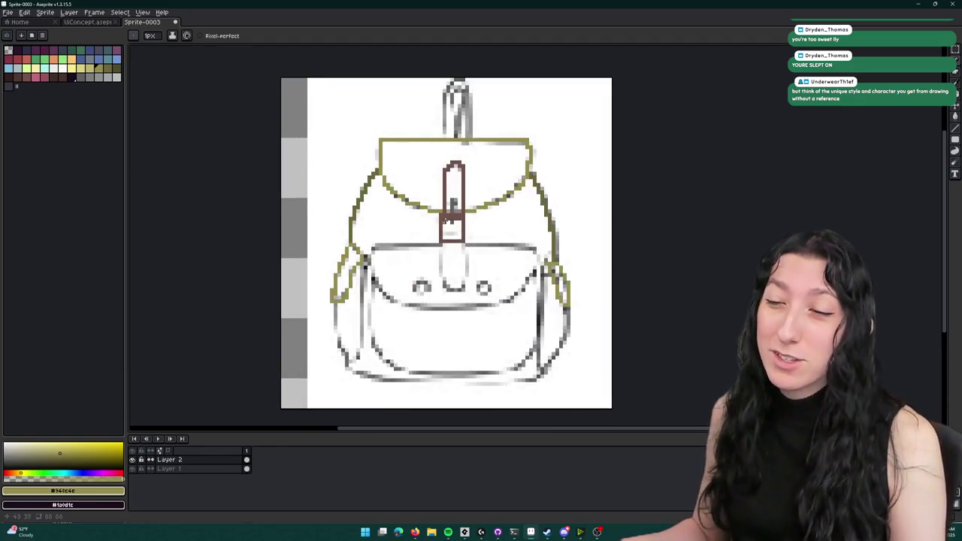
{"action": "scroll", "coordinate": [451, 215], "scroll_direction": "up", "scroll_amount": 3}
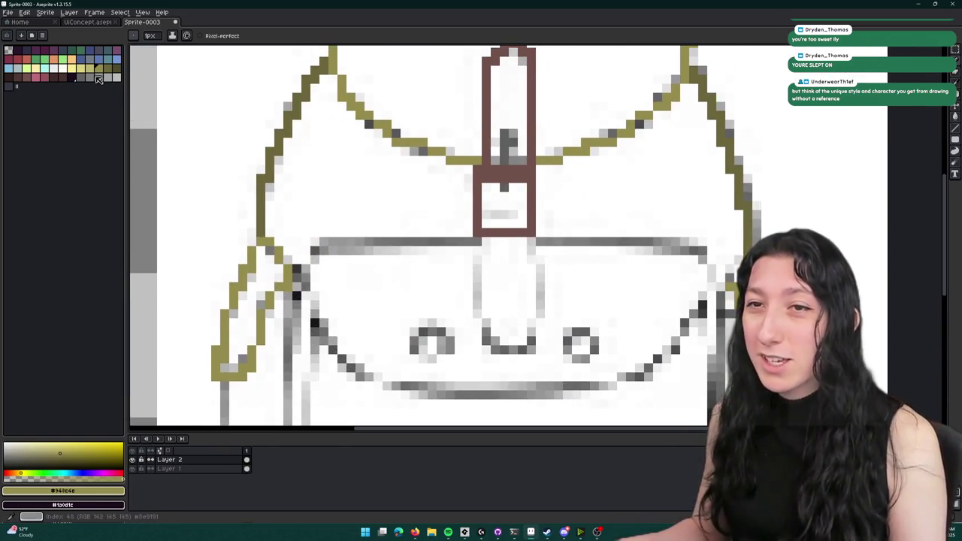
- Trace the front pocket flap's top edge in olive
{"action": "left_click", "coordinate": [90, 68]}
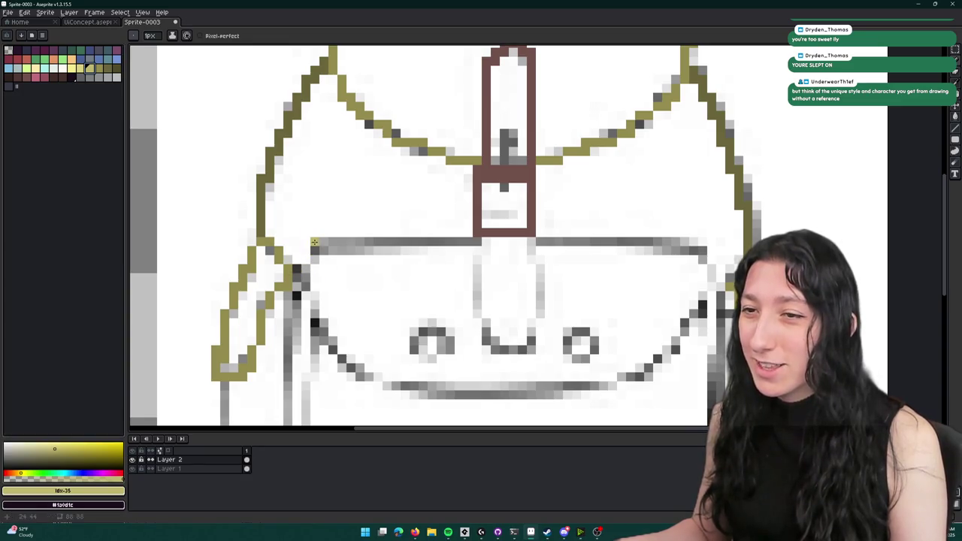
{"action": "left_click_drag", "start_coordinate": [324, 243], "coordinate": [666, 239]}
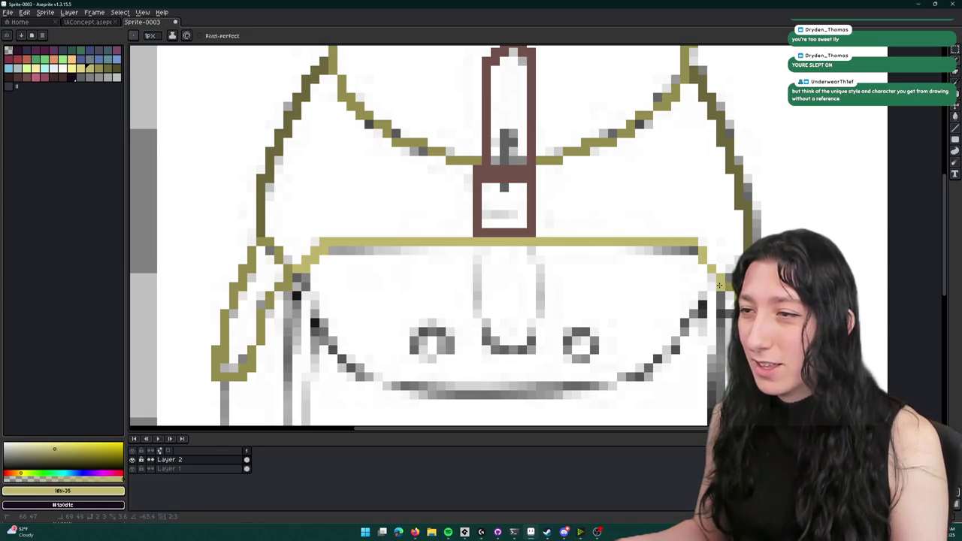
{"action": "scroll", "coordinate": [719, 284], "scroll_direction": "down", "scroll_amount": 3}
{"action": "scroll", "coordinate": [418, 286], "scroll_direction": "up", "scroll_amount": 1}
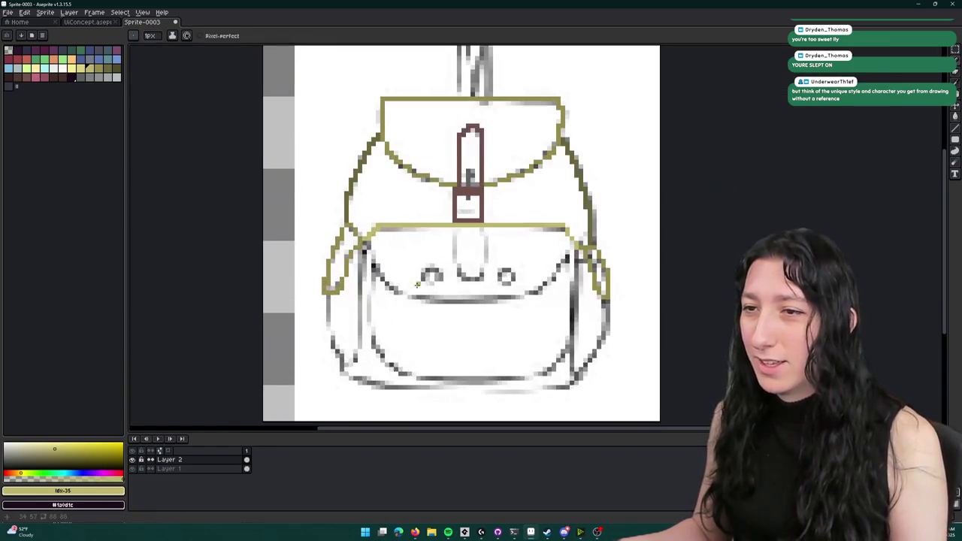
{"action": "scroll", "coordinate": [417, 287], "scroll_direction": "up", "scroll_amount": 3}
- Trace the pocket's left edge in olive
{"action": "mouse_move", "coordinate": [258, 182]}
{"action": "left_mouse_down"}
{"action": "mouse_move", "coordinate": [339, 307]}
{"action": "mouse_move", "coordinate": [378, 320]}
{"action": "mouse_move", "coordinate": [531, 332]}
{"action": "mouse_move", "coordinate": [580, 319]}
{"action": "mouse_move", "coordinate": [676, 319]}
{"action": "mouse_move", "coordinate": [613, 326]}
{"action": "mouse_move", "coordinate": [639, 319]}
{"action": "mouse_move", "coordinate": [679, 280]}
{"action": "left_mouse_up"}
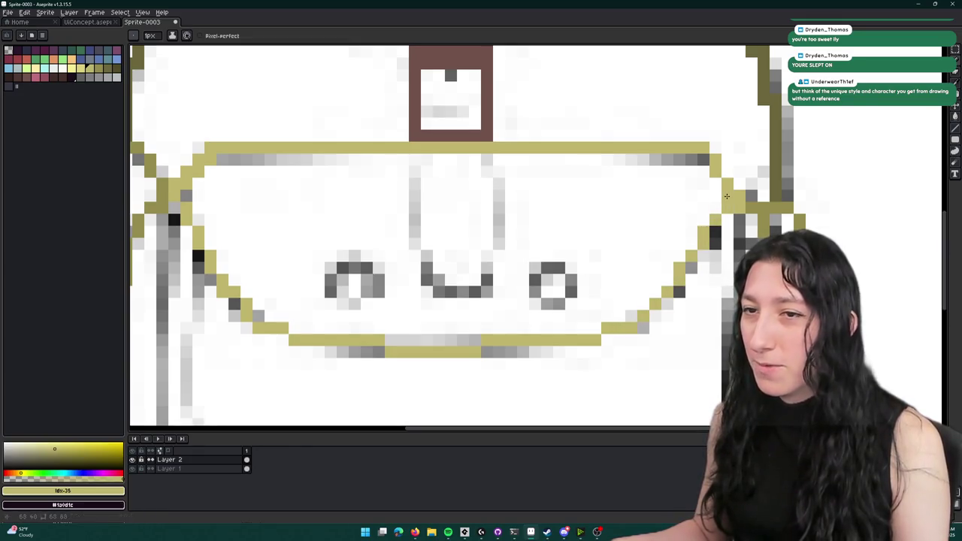
{"action": "scroll", "coordinate": [716, 218], "scroll_direction": "down", "scroll_amount": 2}
{"action": "scroll", "coordinate": [630, 241], "scroll_direction": "up", "scroll_amount": 1}
{"action": "scroll", "coordinate": [630, 241], "scroll_direction": "up", "scroll_amount": 1}
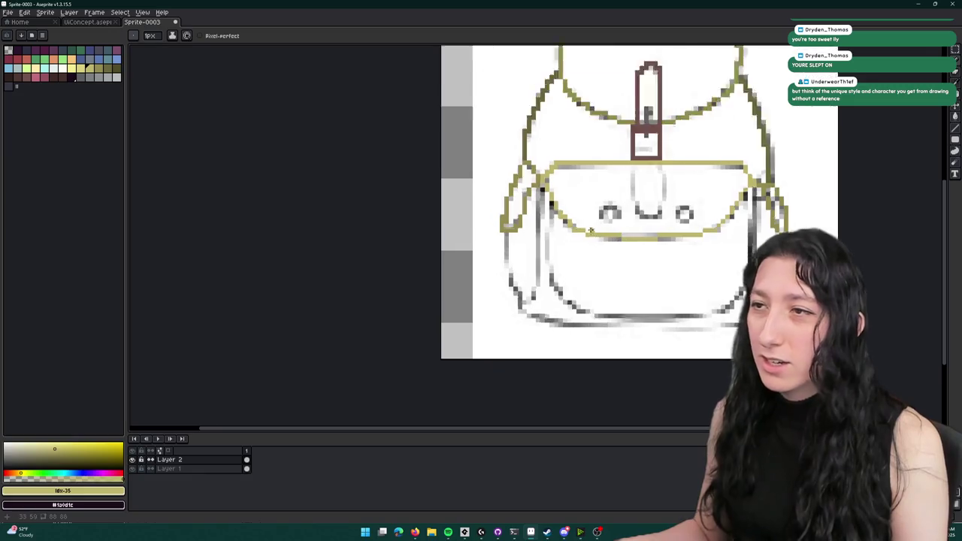
{"action": "scroll", "coordinate": [572, 241], "scroll_direction": "down", "scroll_amount": 2}
{"action": "scroll", "coordinate": [425, 239], "scroll_direction": "up", "scroll_amount": 2}
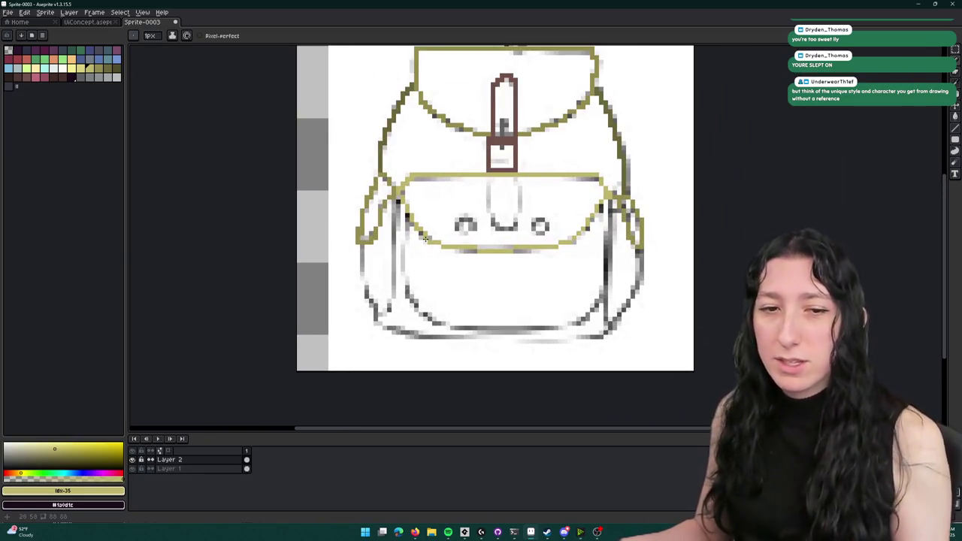
{"action": "scroll", "coordinate": [425, 239], "scroll_direction": "up", "scroll_amount": 2}
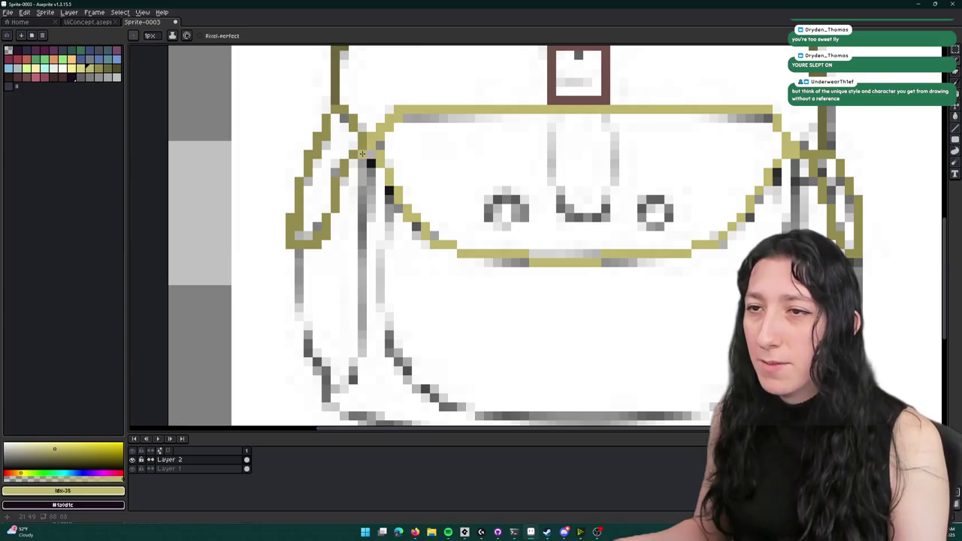
{"action": "scroll", "coordinate": [362, 179], "scroll_direction": "down", "scroll_amount": 3}
{"action": "scroll", "coordinate": [362, 180], "scroll_direction": "up", "scroll_amount": 1}
{"action": "scroll", "coordinate": [363, 181], "scroll_direction": "up", "scroll_amount": 2}
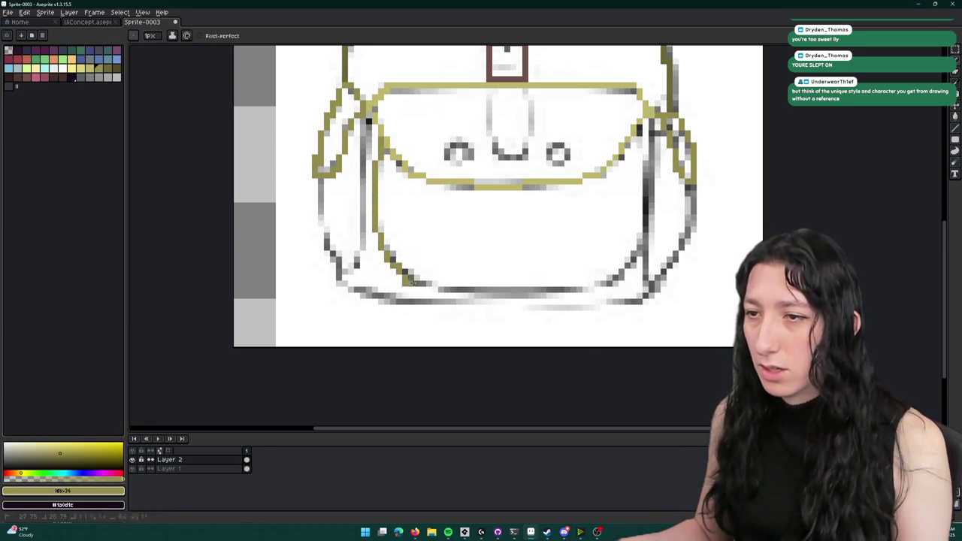
- Extend the olive outline along the pocket bottom and the bag's right edge
{"action": "left_click_drag", "start_coordinate": [472, 291], "coordinate": [601, 289]}
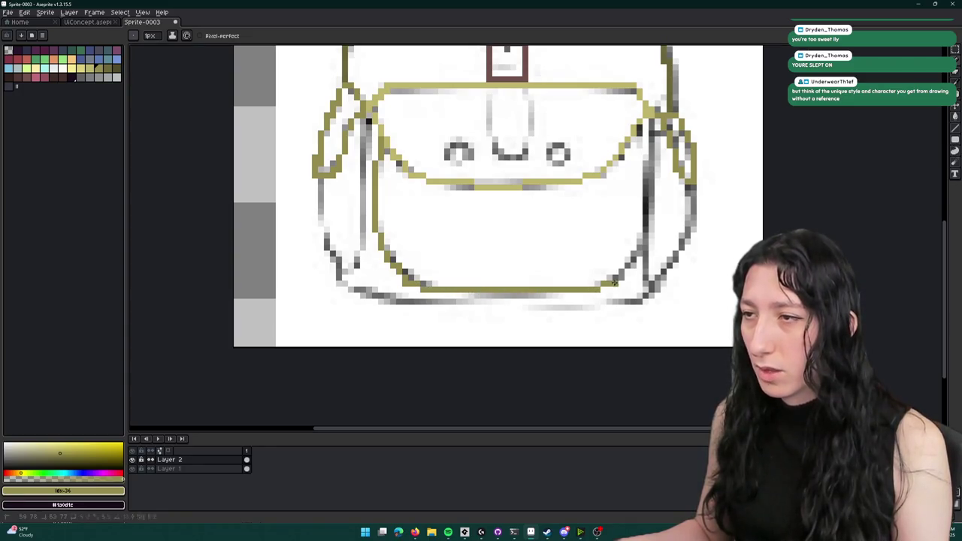
{"action": "left_click_drag", "start_coordinate": [645, 243], "coordinate": [614, 262]}
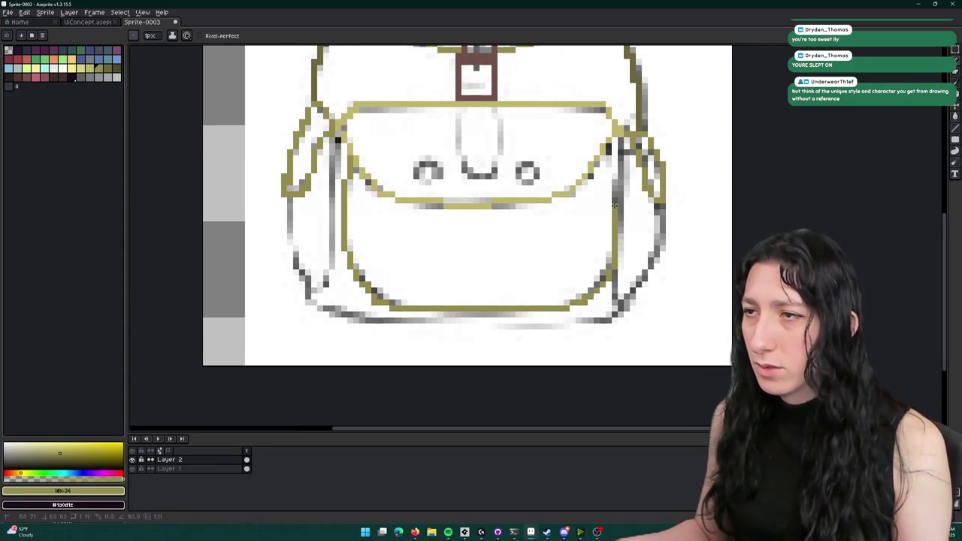
{"action": "scroll", "coordinate": [622, 141], "scroll_direction": "down", "scroll_amount": 3}
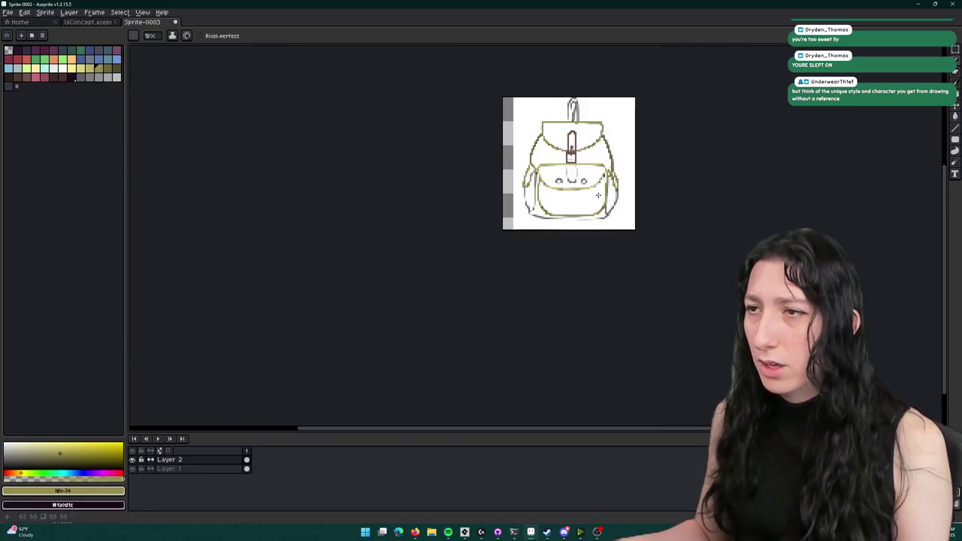
{"action": "scroll", "coordinate": [605, 202], "scroll_direction": "up", "scroll_amount": 3}
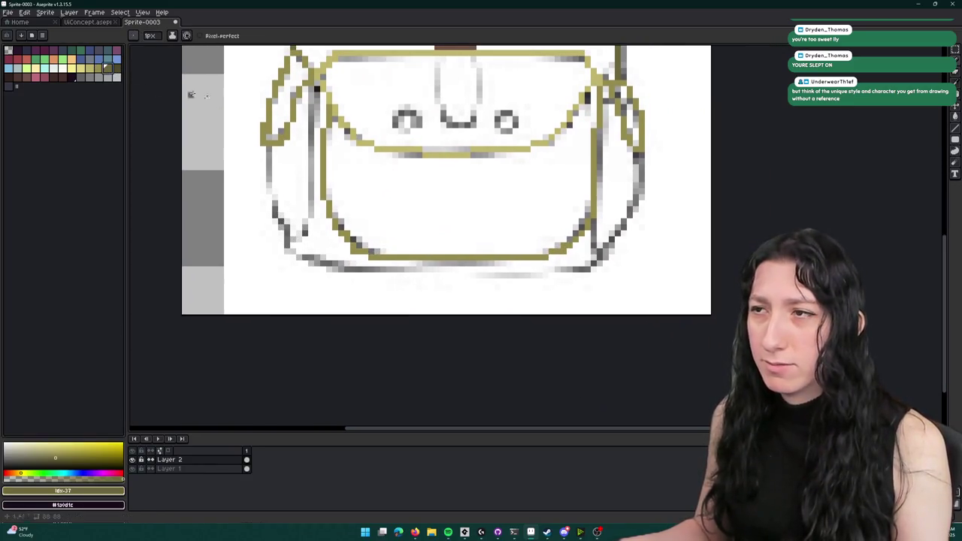
{"action": "key", "text": "b"}
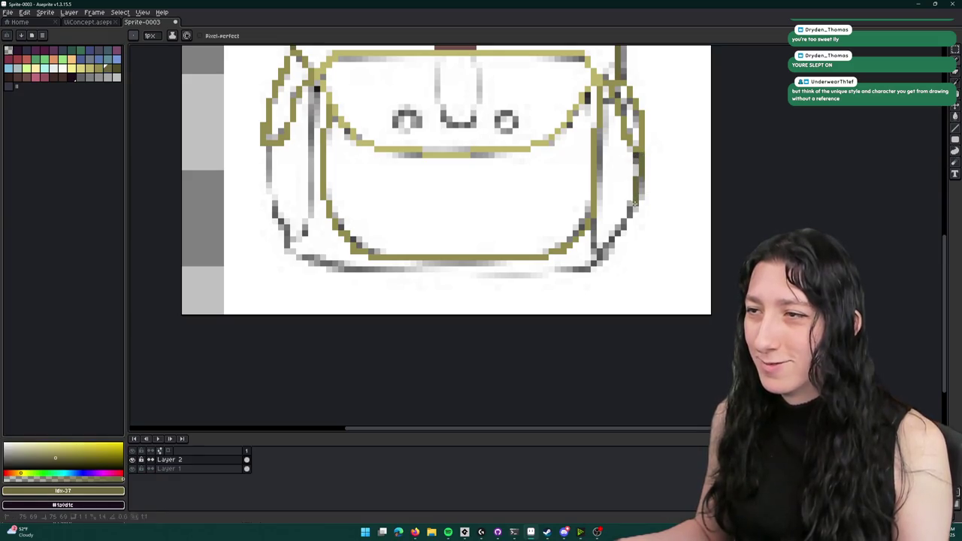
{"action": "left_click_drag", "start_coordinate": [573, 269], "coordinate": [660, 241]}
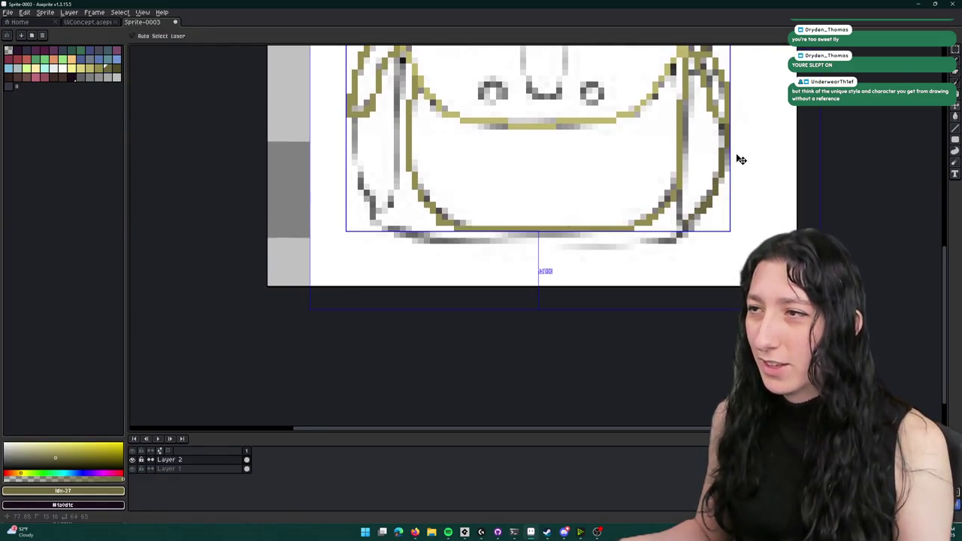
{"action": "left_click_drag", "start_coordinate": [725, 131], "coordinate": [728, 158]}
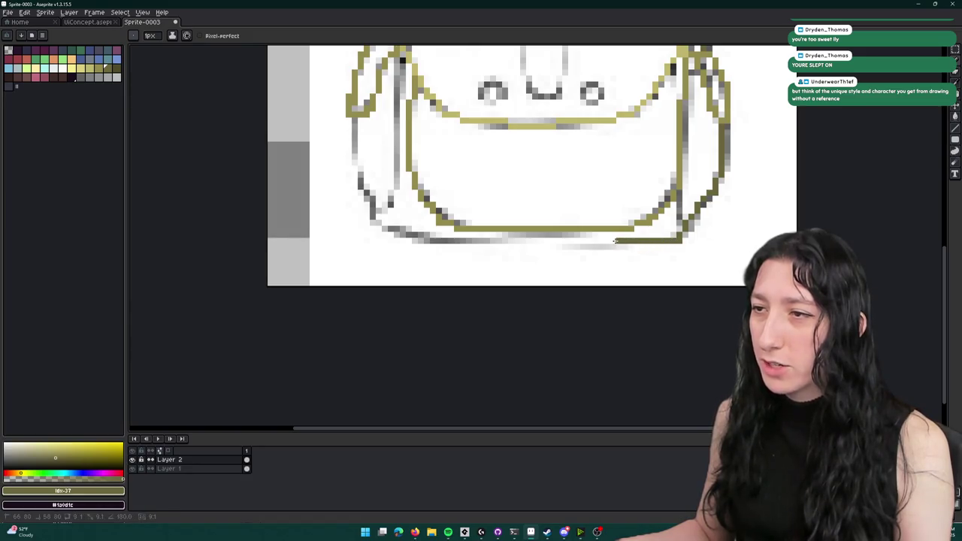
{"action": "mouse_move", "coordinate": [570, 240]}
{"action": "left_mouse_down"}
{"action": "mouse_move", "coordinate": [472, 240]}
{"action": "mouse_move", "coordinate": [575, 245]}
{"action": "left_mouse_up"}
- Trace the bag's bottom edge in olive
{"action": "key", "text": "b"}
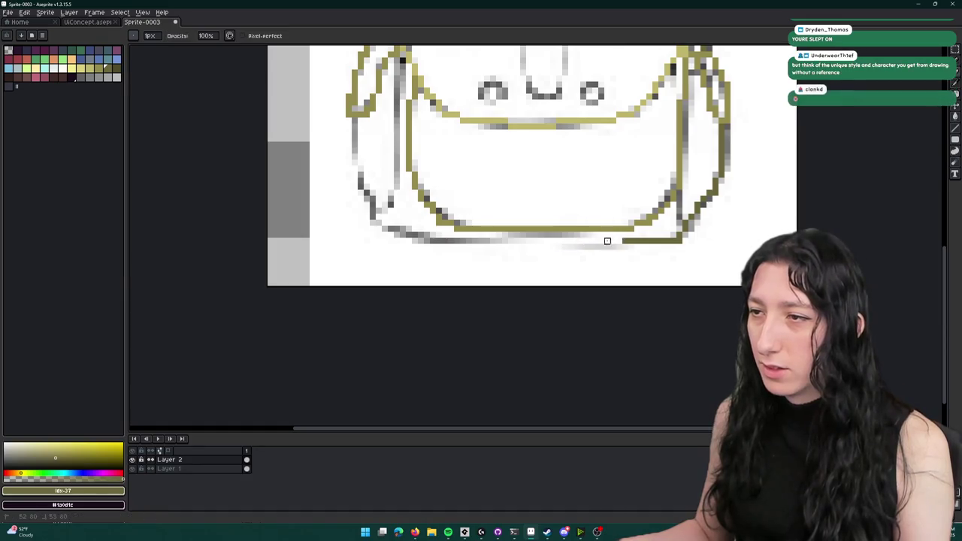
{"action": "left_click_drag", "start_coordinate": [649, 246], "coordinate": [463, 248]}
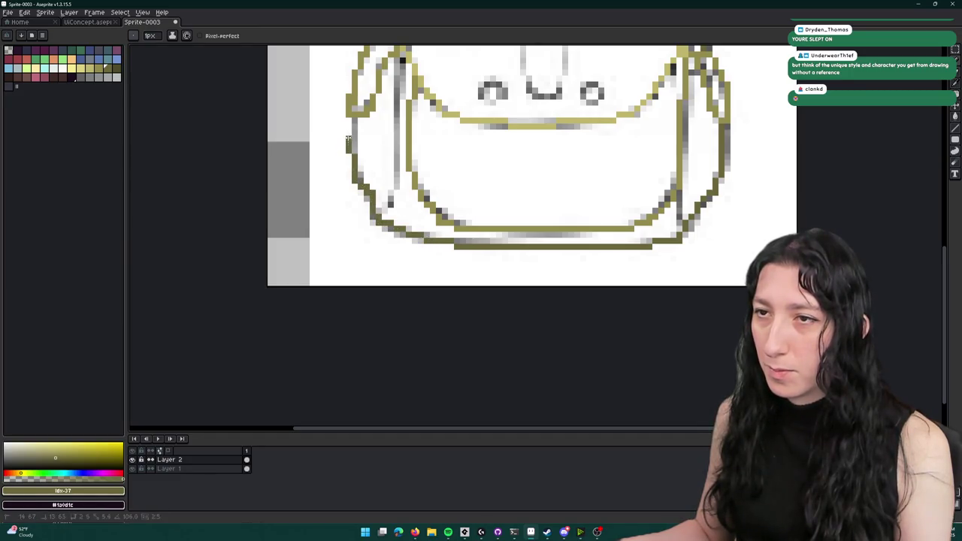
{"action": "scroll", "coordinate": [352, 122], "scroll_direction": "down", "scroll_amount": 3}
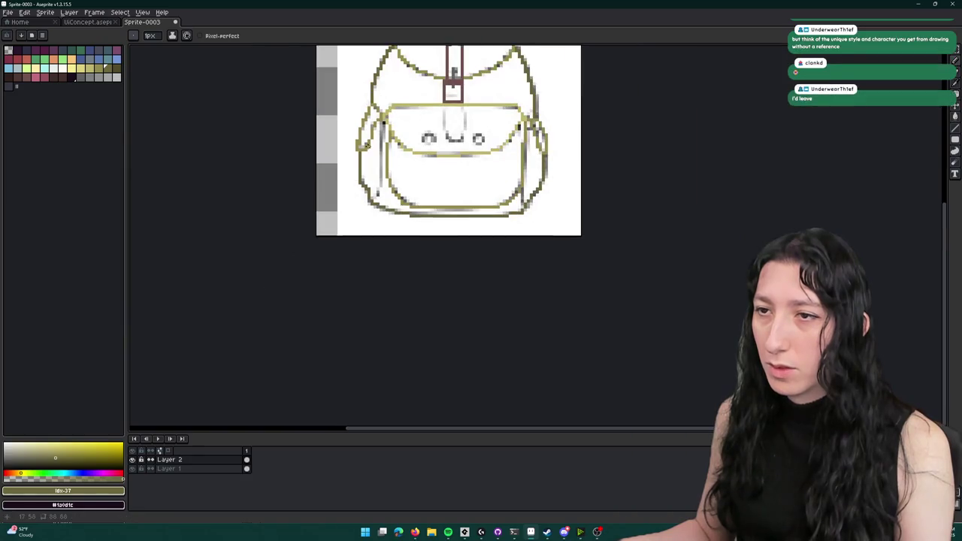
{"action": "scroll", "coordinate": [412, 259], "scroll_direction": "up", "scroll_amount": 5}
- Sample the darker and then the lighter olive outline colours from the drawing
{"action": "key", "text": "e"}
{"action": "scroll", "coordinate": [415, 271], "scroll_direction": "down", "scroll_amount": 5}
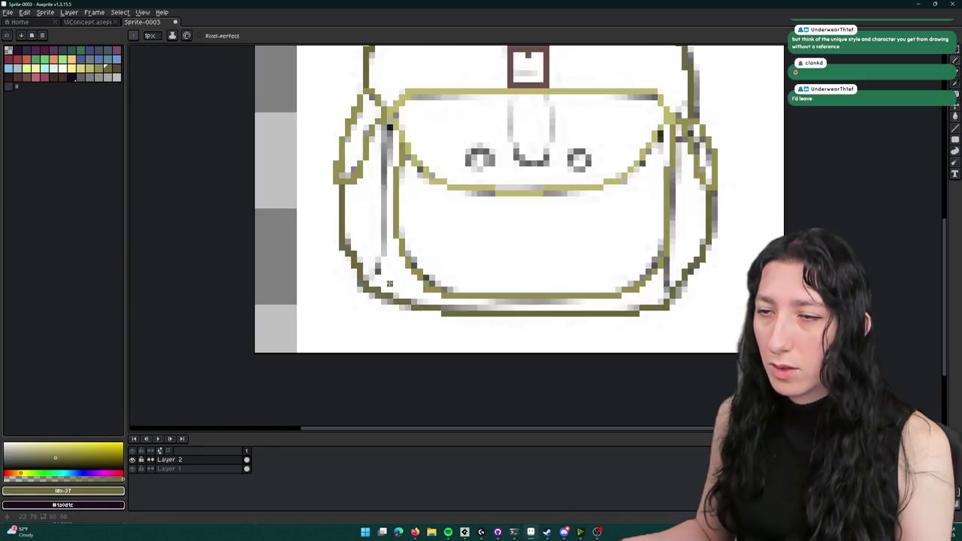
{"action": "key", "text": "i"}
{"action": "scroll", "coordinate": [401, 173], "scroll_direction": "up", "scroll_amount": 4}
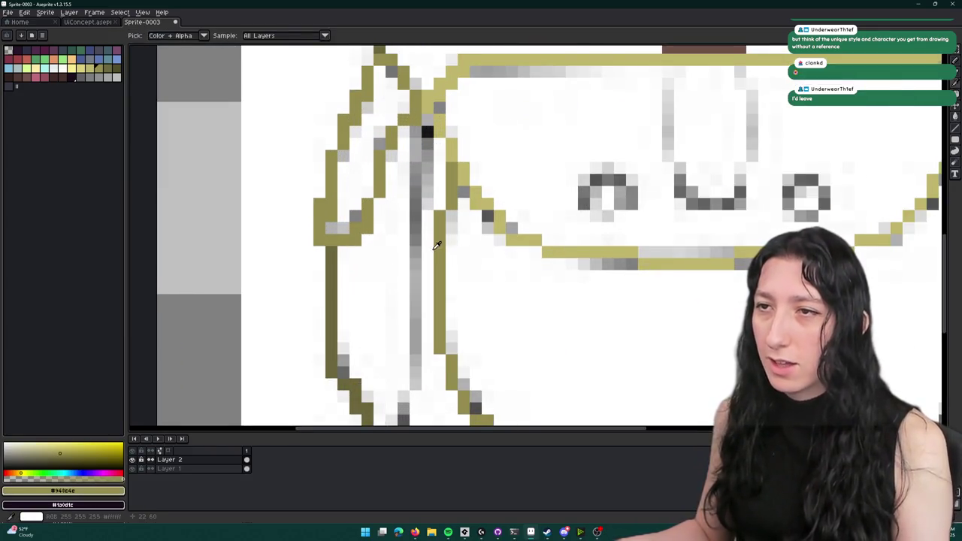
{"action": "scroll", "coordinate": [398, 248], "scroll_direction": "down", "scroll_amount": 3}
{"action": "scroll", "coordinate": [393, 256], "scroll_direction": "up", "scroll_amount": 1}
{"action": "left_click", "coordinate": [364, 249]}
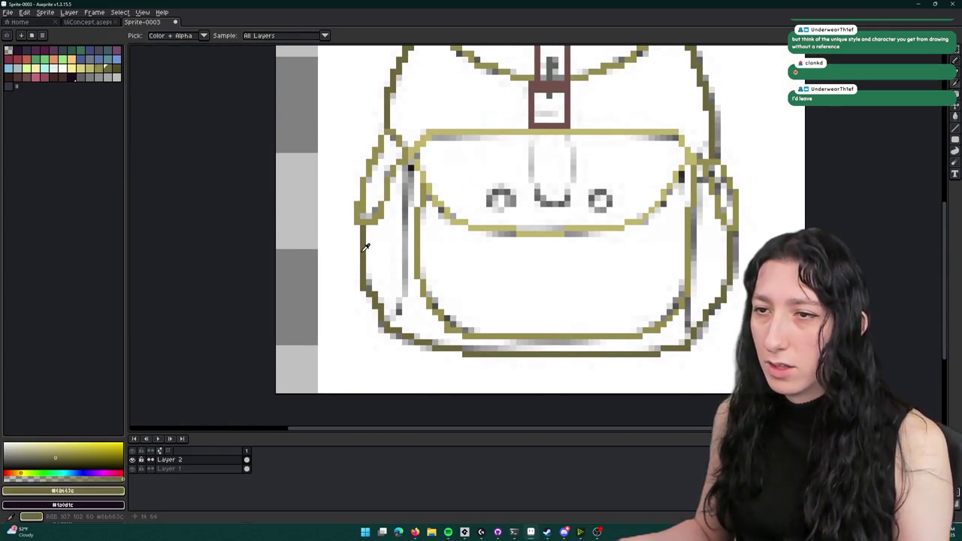
{"action": "left_click", "coordinate": [411, 170]}
- Draw olive lines down the bag's left side and the inner side outline
{"action": "key", "text": "b"}
{"action": "left_click_drag", "start_coordinate": [407, 167], "coordinate": [403, 274]}
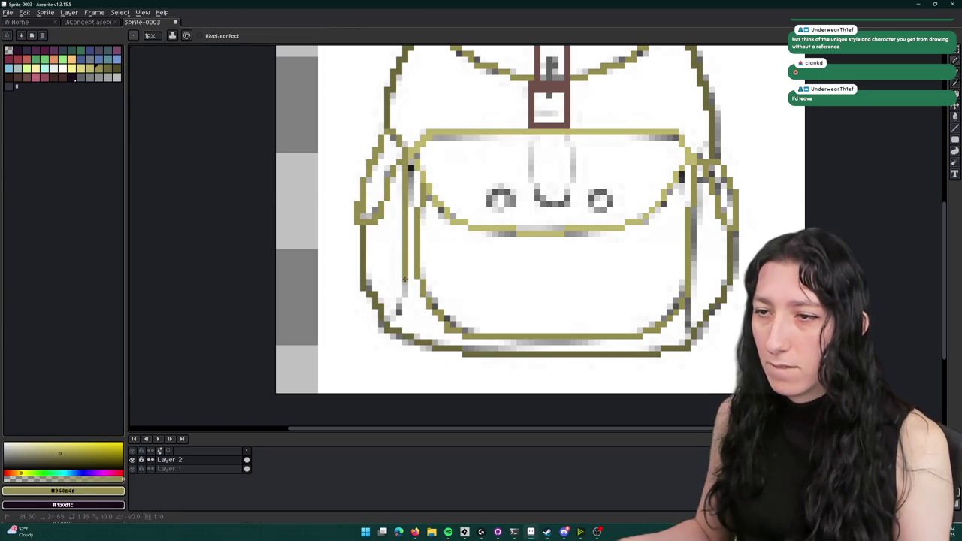
{"action": "scroll", "coordinate": [431, 297], "scroll_direction": "down", "scroll_amount": 3}
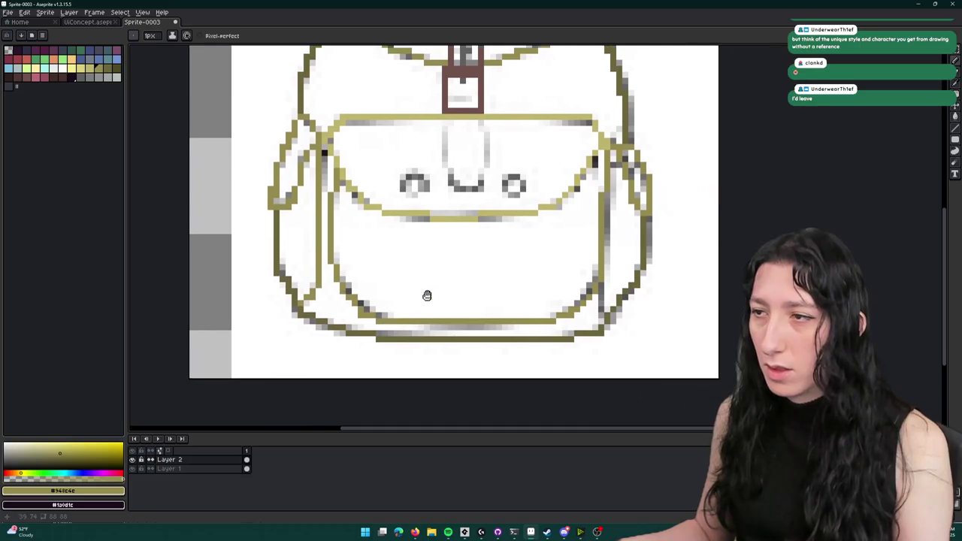
{"action": "scroll", "coordinate": [617, 277], "scroll_direction": "up", "scroll_amount": 5}
{"action": "mouse_move", "coordinate": [617, 277]}
{"action": "left_mouse_down"}
{"action": "mouse_move", "coordinate": [612, 368]}
{"action": "mouse_move", "coordinate": [559, 333]}
{"action": "left_mouse_up"}
{"action": "scroll", "coordinate": [618, 376], "scroll_direction": "down", "scroll_amount": 5}
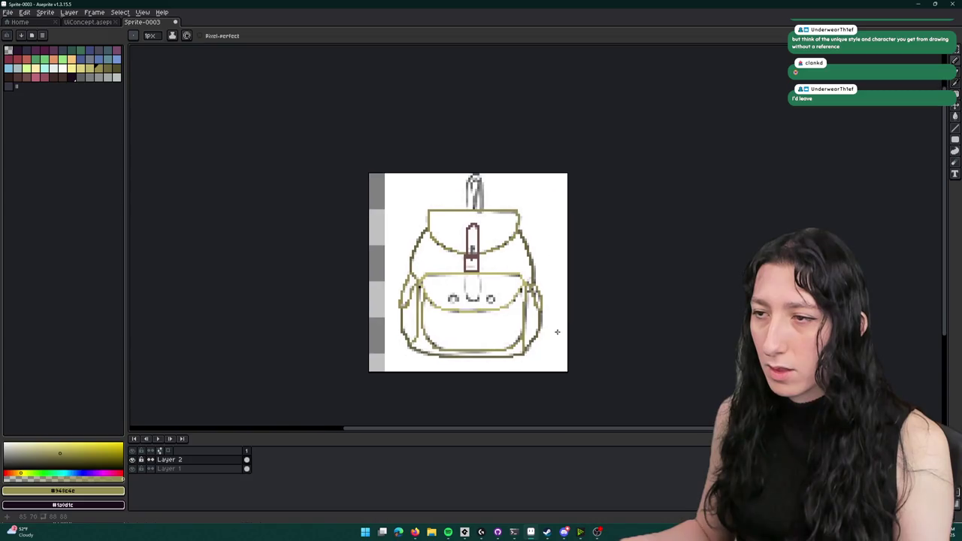
{"action": "scroll", "coordinate": [512, 336], "scroll_direction": "up", "scroll_amount": 4}
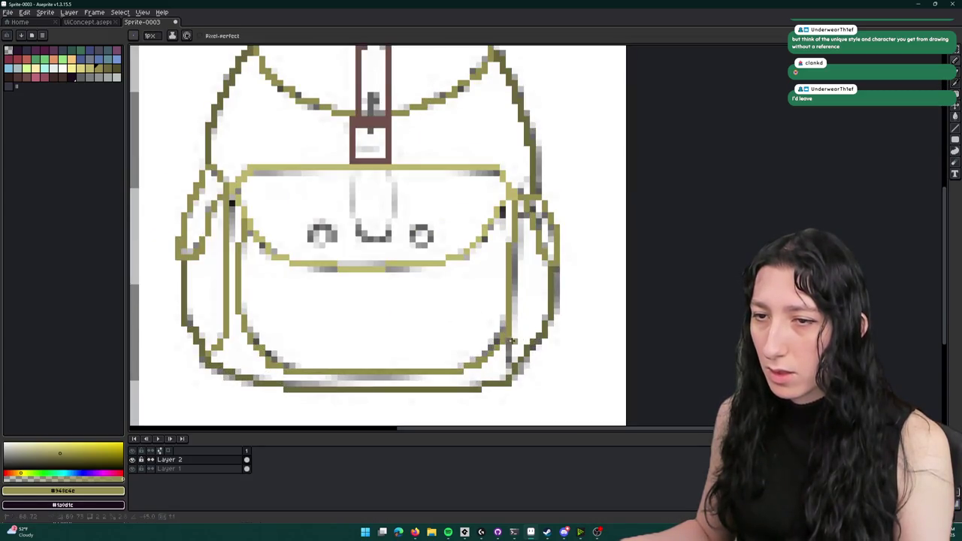
{"action": "scroll", "coordinate": [519, 353], "scroll_direction": "down", "scroll_amount": 4}
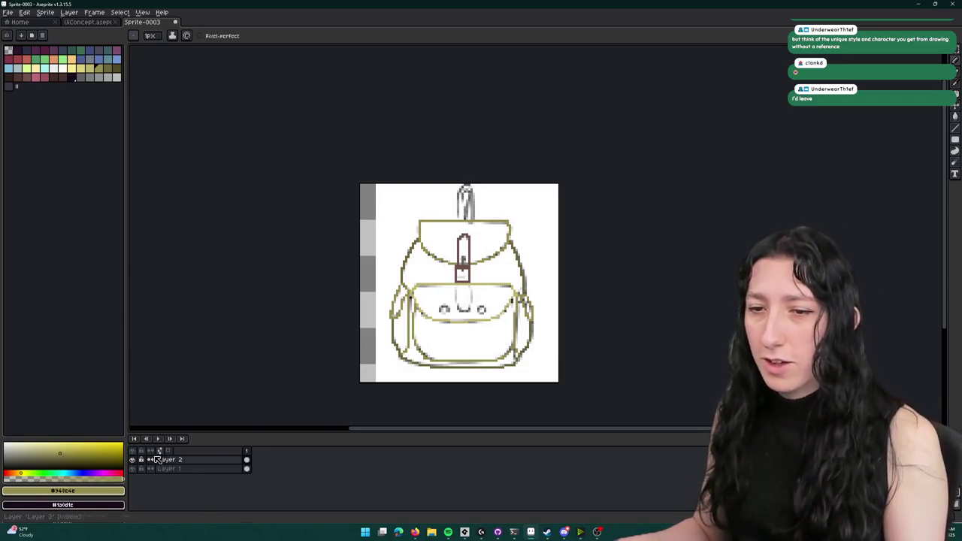
- Hide the sketch layer and sample the pale olive #bfb66d outline on Layer 2
{"action": "left_click", "coordinate": [133, 469]}
{"action": "left_click", "coordinate": [169, 460]}
{"action": "scroll", "coordinate": [466, 293], "scroll_direction": "up", "scroll_amount": 2}
{"action": "key", "text": "i"}
{"action": "left_click", "coordinate": [466, 293]}
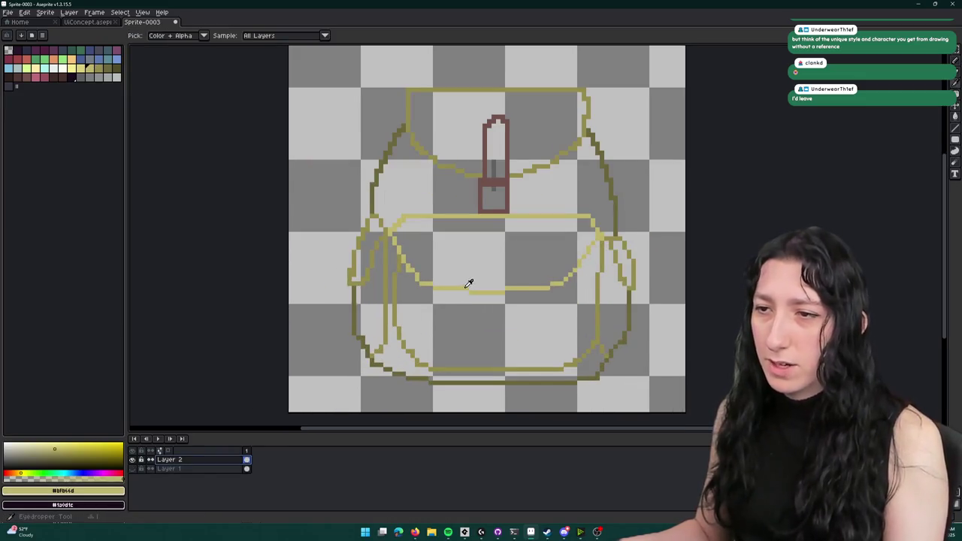
{"action": "left_click_drag", "start_coordinate": [463, 281], "coordinate": [355, 273]}
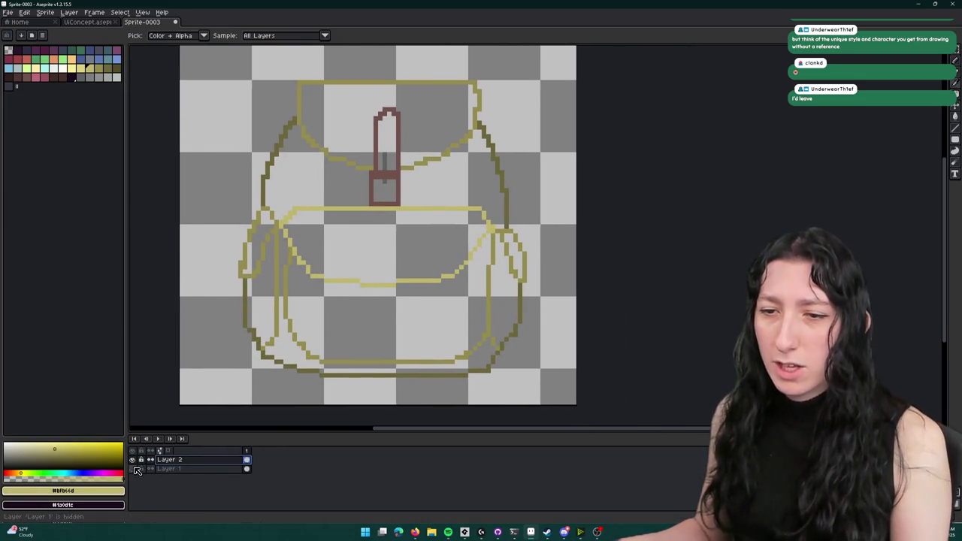
- Show the reference sketch again and choose bright yellow for the eyes
{"action": "left_click", "coordinate": [133, 469]}
{"action": "left_click", "coordinate": [133, 470]}
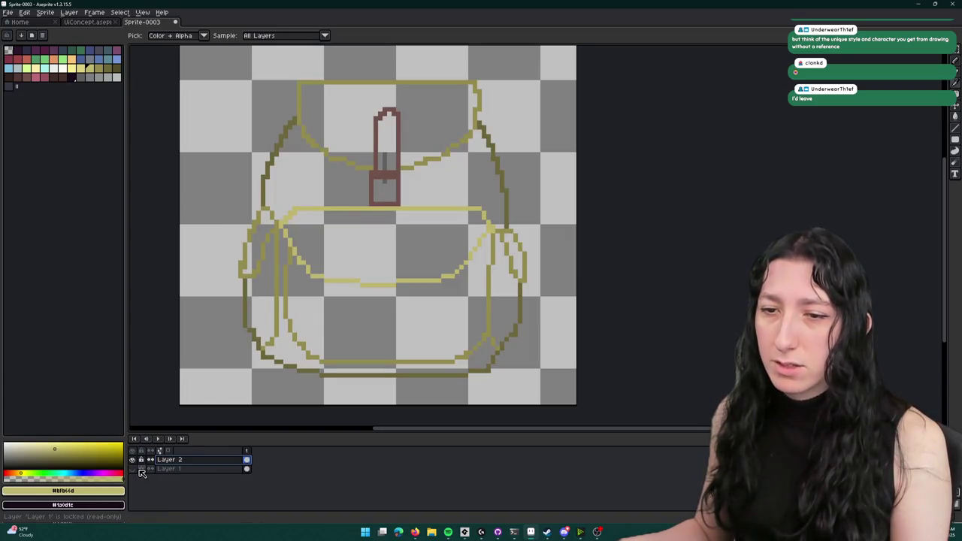
{"action": "left_click", "coordinate": [133, 469]}
{"action": "scroll", "coordinate": [348, 259], "scroll_direction": "up", "scroll_amount": 1}
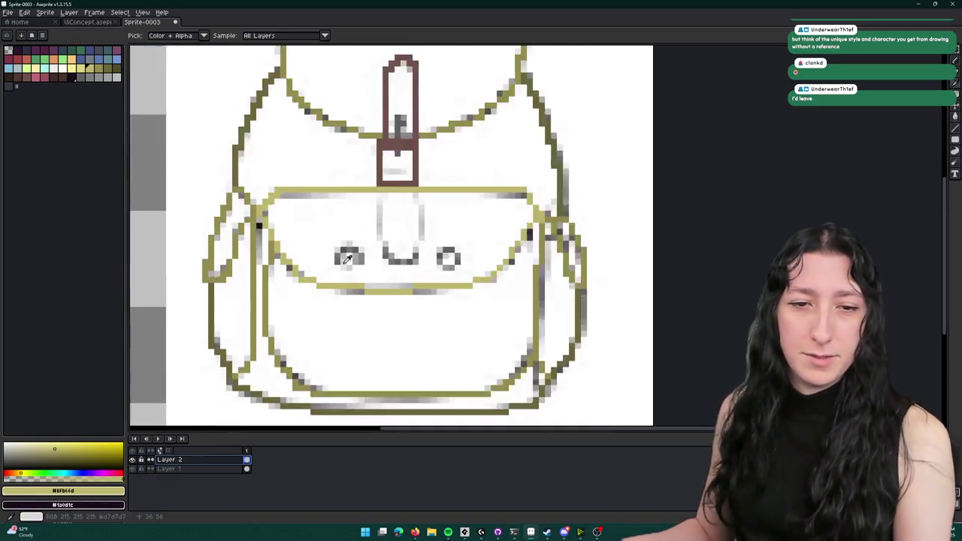
{"action": "scroll", "coordinate": [348, 259], "scroll_direction": "up", "scroll_amount": 1}
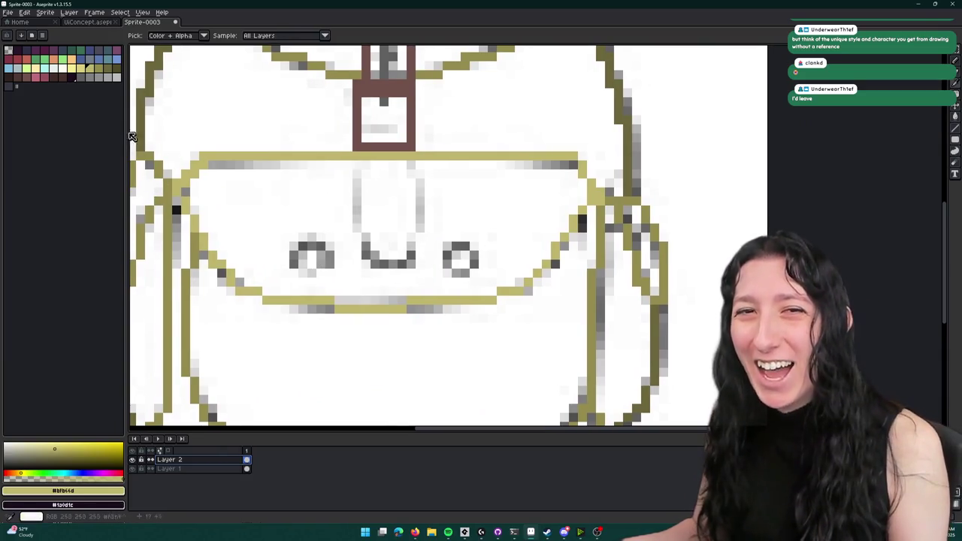
{"action": "left_click", "coordinate": [71, 68]}
- Stamp a yellow dot over each of the two eye circles on the pocket
{"action": "key", "text": "b"}
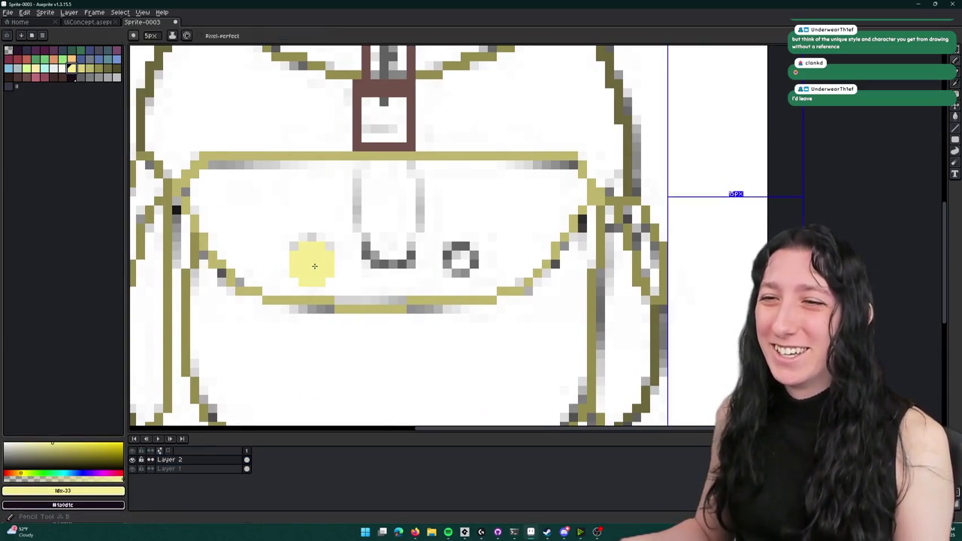
{"action": "left_click", "coordinate": [312, 256]}
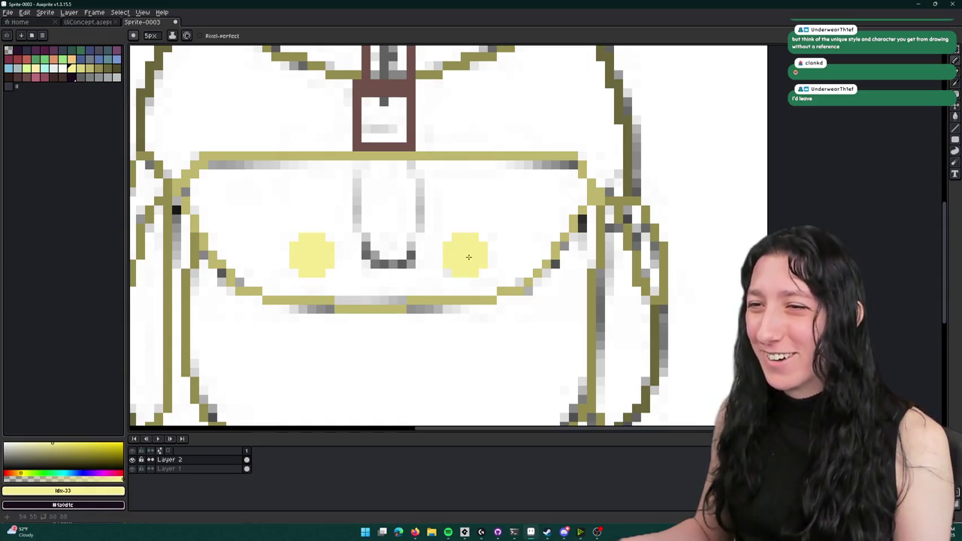
{"action": "left_click", "coordinate": [464, 258]}
{"action": "scroll", "coordinate": [451, 274], "scroll_direction": "down", "scroll_amount": 3}
{"action": "scroll", "coordinate": [397, 280], "scroll_direction": "up", "scroll_amount": 4}
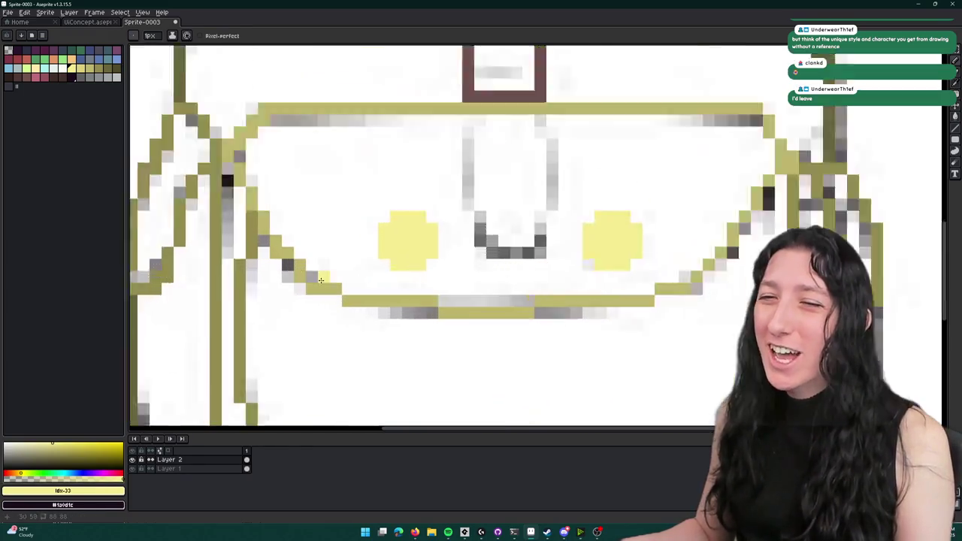
- Shade the bottom of both eyes with a row of darker olive pixels
{"action": "left_click", "coordinate": [98, 67]}
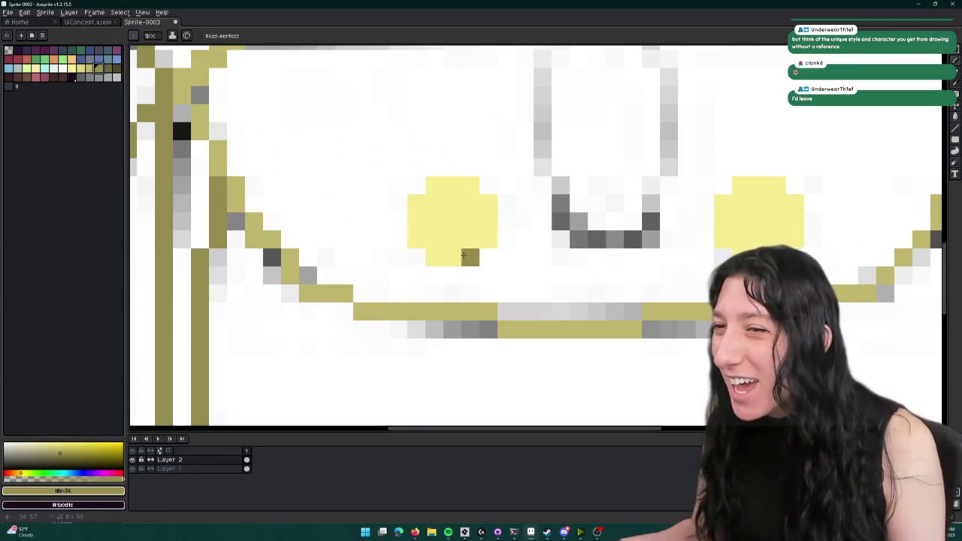
{"action": "left_click", "coordinate": [89, 72]}
{"action": "left_click", "coordinate": [487, 294]}
{"action": "scroll", "coordinate": [488, 294], "scroll_direction": "up", "scroll_amount": 1}
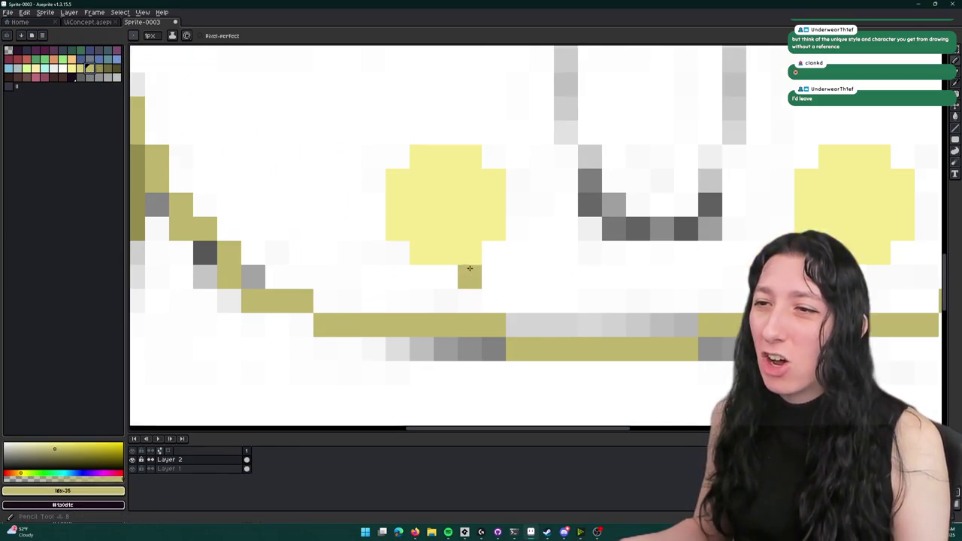
{"action": "key", "text": "ctrl+z"}
{"action": "left_click_drag", "start_coordinate": [470, 253], "coordinate": [421, 253]}
{"action": "left_click", "coordinate": [490, 234]}
{"action": "left_click", "coordinate": [519, 229]}
{"action": "scroll", "coordinate": [518, 229], "scroll_direction": "right", "scroll_amount": 2}
{"action": "key", "text": "ctrl+z"}
{"action": "left_click_drag", "start_coordinate": [681, 268], "coordinate": [728, 274]}
{"action": "scroll", "coordinate": [506, 279], "scroll_direction": "down", "scroll_amount": 4}
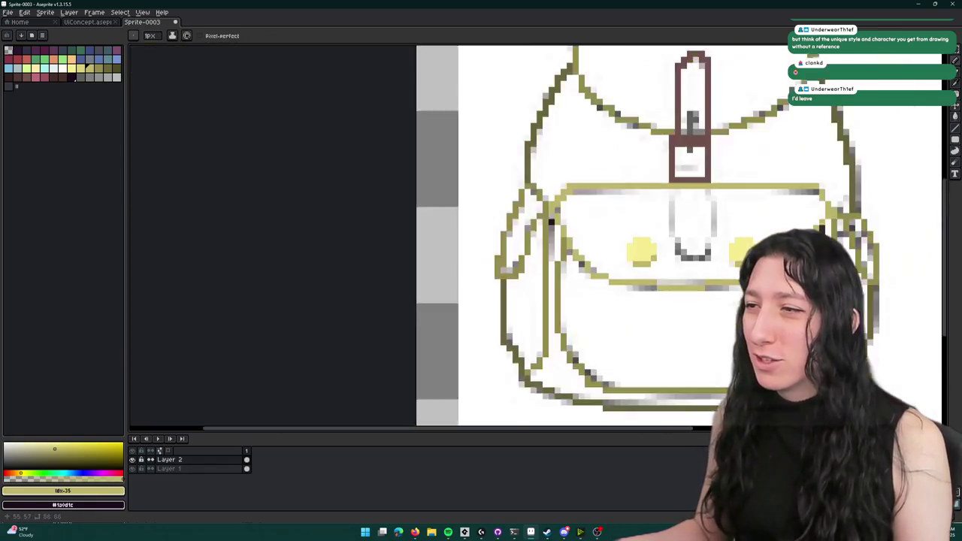
{"action": "scroll", "coordinate": [506, 279], "scroll_direction": "up", "scroll_amount": 2}
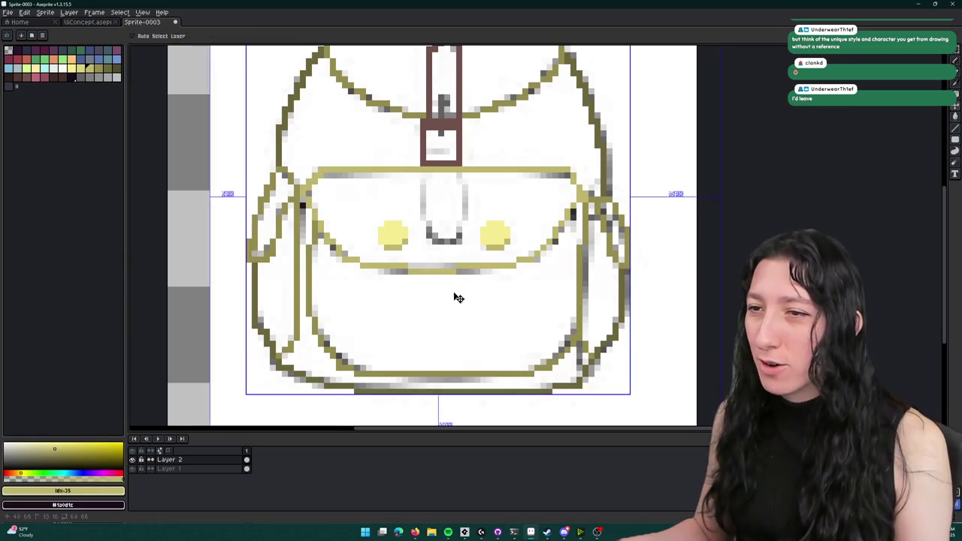
{"action": "scroll", "coordinate": [435, 298], "scroll_direction": "down", "scroll_amount": 1}
{"action": "scroll", "coordinate": [435, 298], "scroll_direction": "up", "scroll_amount": 3}
- Sample the strap's brown from the canvas for drawing the longer strap loop
{"action": "key", "text": "i"}
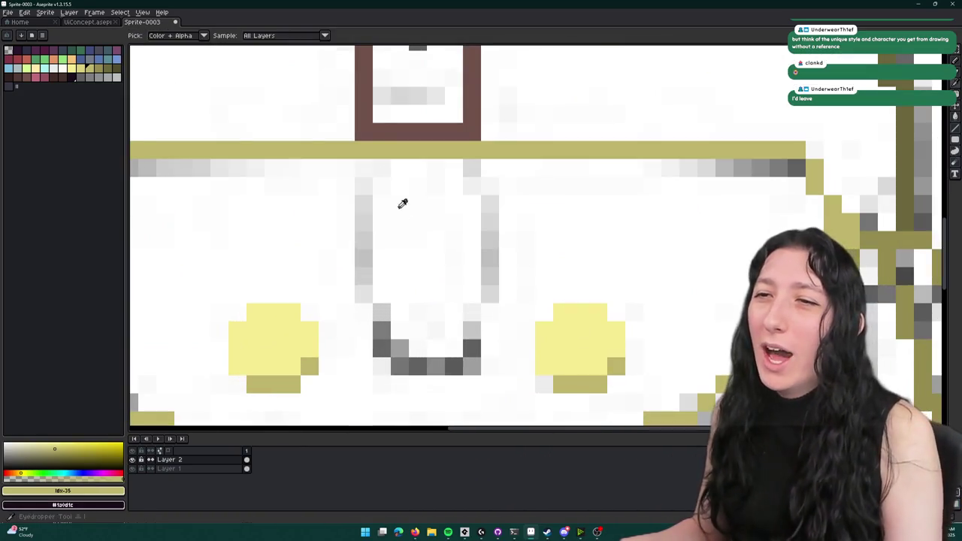
{"action": "left_click", "coordinate": [367, 107]}
{"action": "scroll", "coordinate": [388, 130], "scroll_direction": "down", "scroll_amount": 1}
{"action": "key", "text": "b"}
{"action": "scroll", "coordinate": [387, 131], "scroll_direction": "up", "scroll_amount": 1}
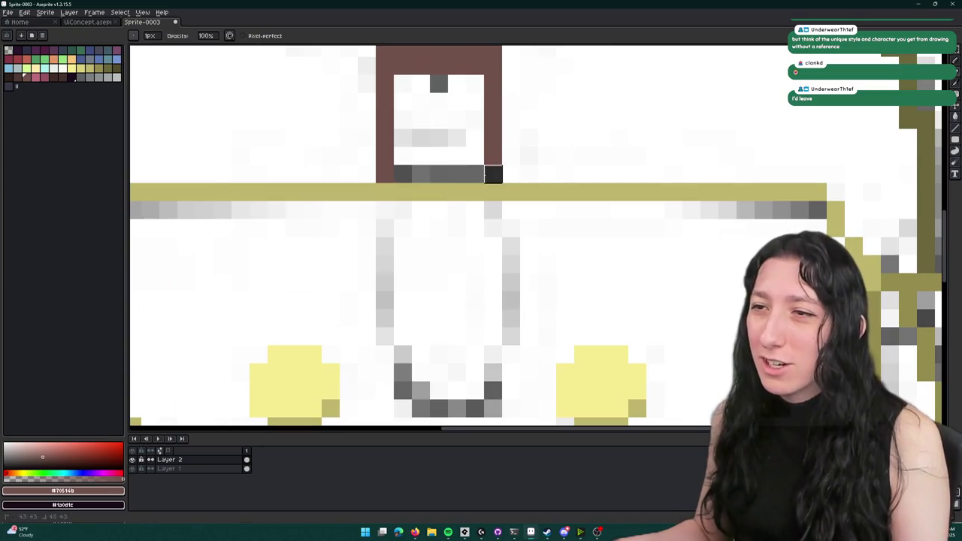
{"action": "key", "text": "e"}
{"action": "scroll", "coordinate": [404, 204], "scroll_direction": "down", "scroll_amount": 3}
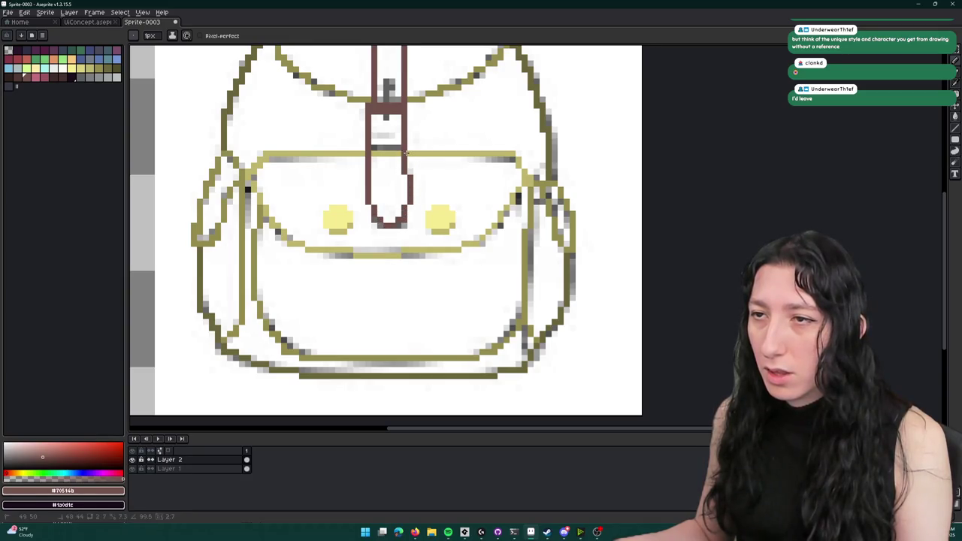
{"action": "scroll", "coordinate": [407, 151], "scroll_direction": "down", "scroll_amount": 3}
{"action": "scroll", "coordinate": [384, 268], "scroll_direction": "up", "scroll_amount": 3}
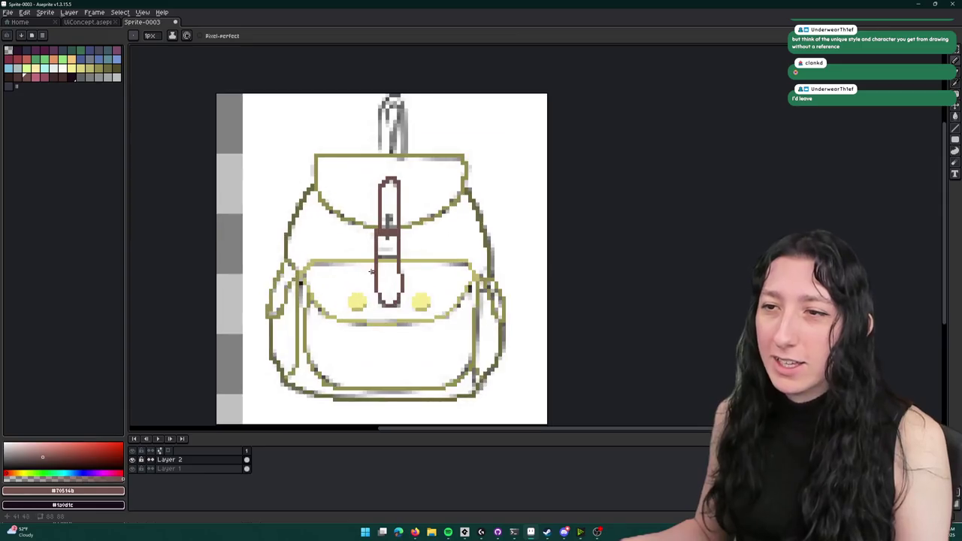
- Hide the reference sketch layer, Layer 1
{"action": "left_click", "coordinate": [133, 468]}
{"action": "scroll", "coordinate": [311, 333], "scroll_direction": "down", "scroll_amount": 3}
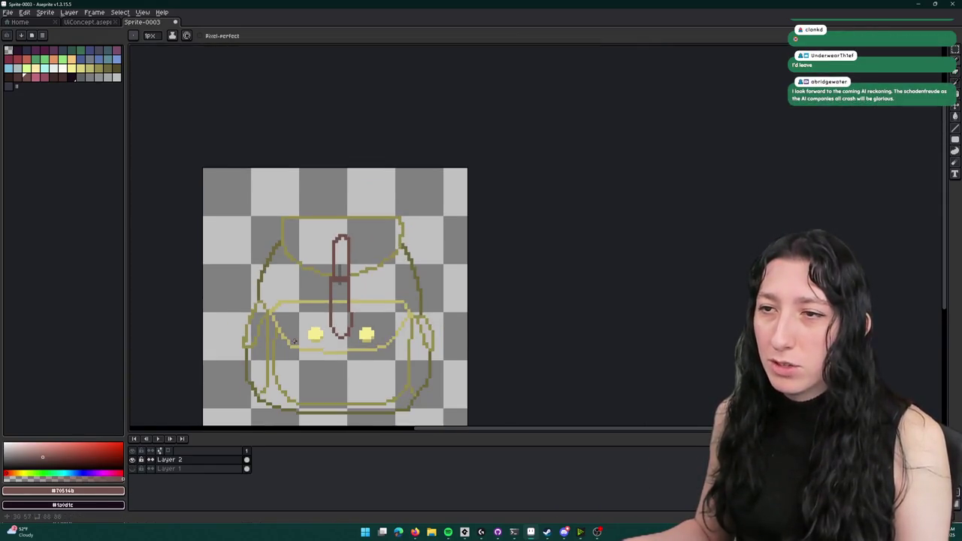
{"action": "scroll", "coordinate": [311, 333], "scroll_direction": "up", "scroll_amount": 2}
{"action": "scroll", "coordinate": [311, 333], "scroll_direction": "up", "scroll_amount": 3}
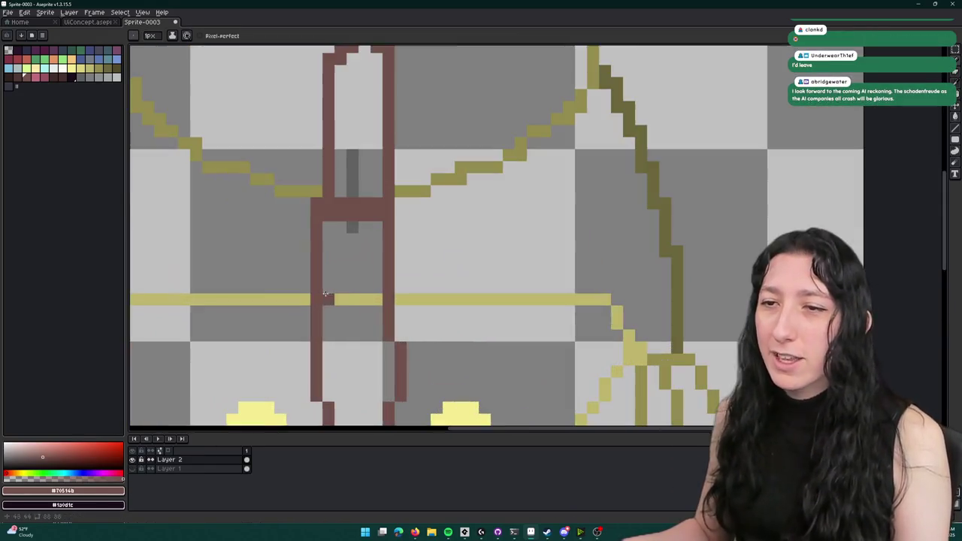
- Bucket-fill the strap interior with a dark brown swatch, then undo it
{"action": "left_click", "coordinate": [49, 79]}
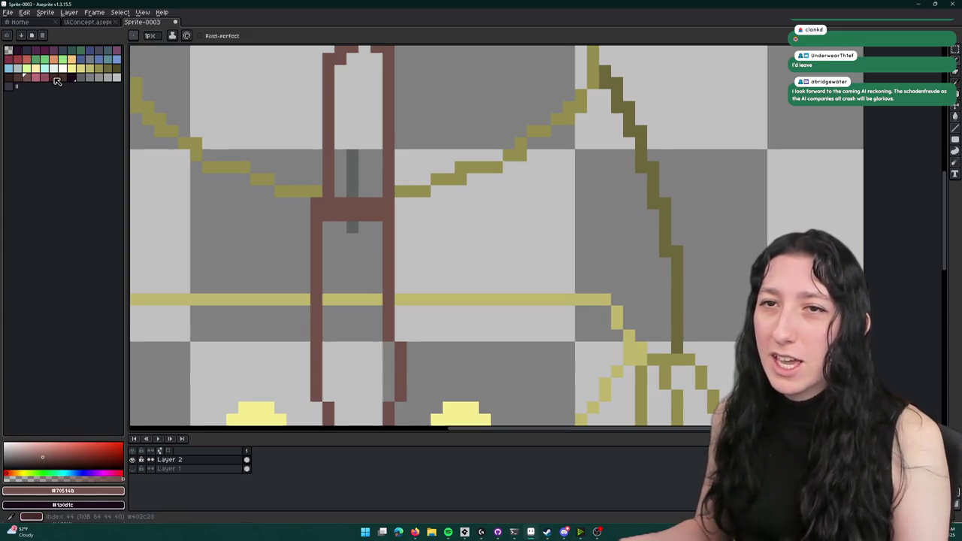
{"action": "left_click_drag", "start_coordinate": [344, 164], "coordinate": [343, 198]}
{"action": "scroll", "coordinate": [343, 198], "scroll_direction": "down", "scroll_amount": 3}
{"action": "scroll", "coordinate": [343, 199], "scroll_direction": "up", "scroll_amount": 3}
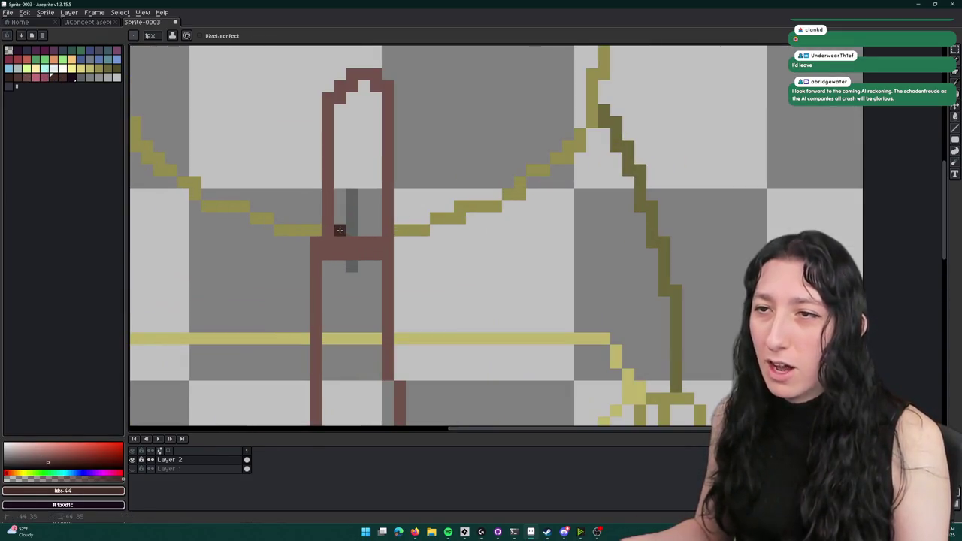
{"action": "key", "text": "g"}
{"action": "left_click", "coordinate": [340, 204]}
{"action": "scroll", "coordinate": [342, 169], "scroll_direction": "down", "scroll_amount": 3}
{"action": "scroll", "coordinate": [342, 170], "scroll_direction": "up", "scroll_amount": 2}
{"action": "key", "text": "ctrl+z"}
- Try another brown fill on the upper strap, undo it, and pick a slightly different brown
{"action": "left_click", "coordinate": [17, 78]}
{"action": "left_click", "coordinate": [341, 148]}
{"action": "key", "text": "ctrl+z"}
{"action": "left_click", "coordinate": [25, 77]}
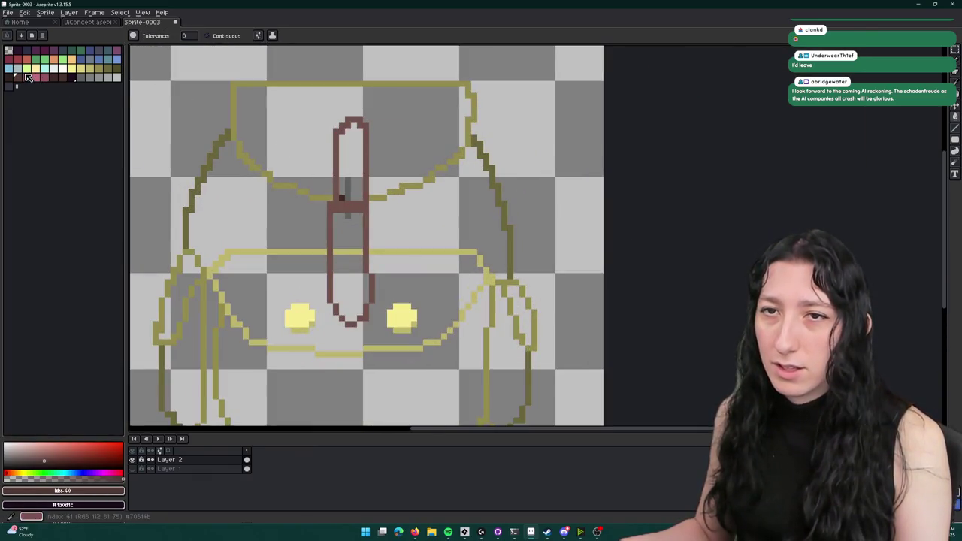
- Fill the backpack's top flap with light olive-yellow
{"action": "left_click", "coordinate": [345, 166]}
{"action": "scroll", "coordinate": [346, 251], "scroll_direction": "down", "scroll_amount": 3}
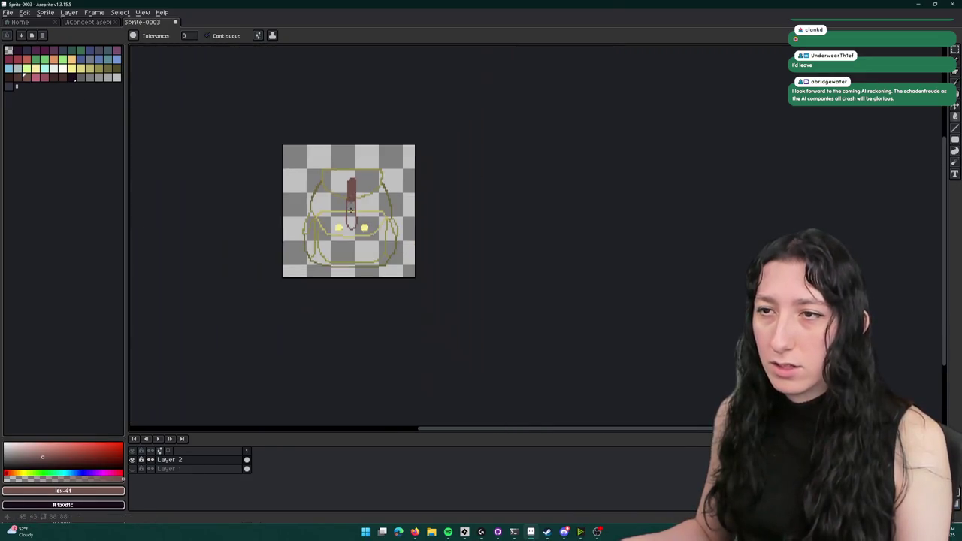
{"action": "scroll", "coordinate": [346, 251], "scroll_direction": "up", "scroll_amount": 2}
{"action": "left_click", "coordinate": [88, 68]}
{"action": "key", "text": "ctrl+z"}
{"action": "left_click", "coordinate": [307, 137]}
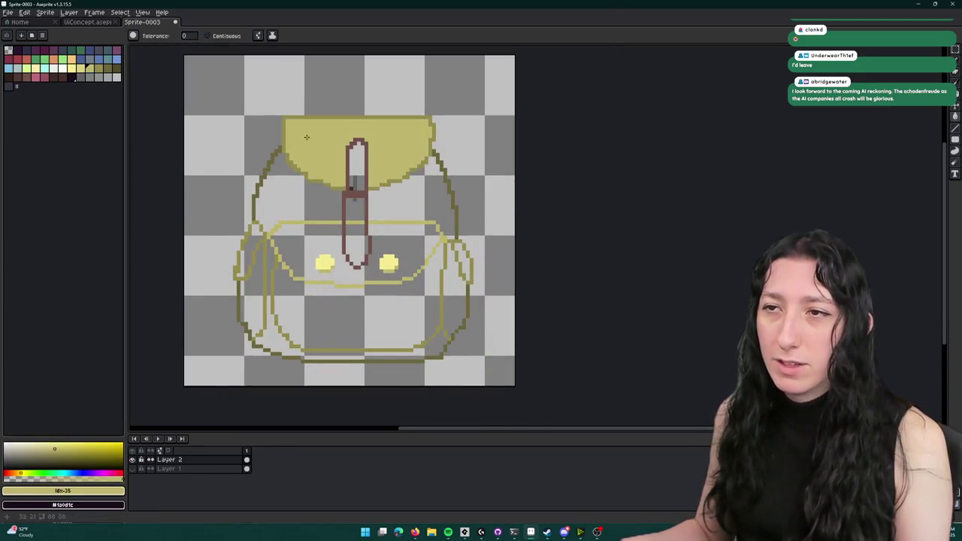
{"action": "left_click", "coordinate": [284, 194]}
{"action": "key", "text": "ctrl+z"}
- Fill the area right of the strap with a darker olive shade
{"action": "key", "text": "bracketright"}
{"action": "left_click", "coordinate": [399, 203]}
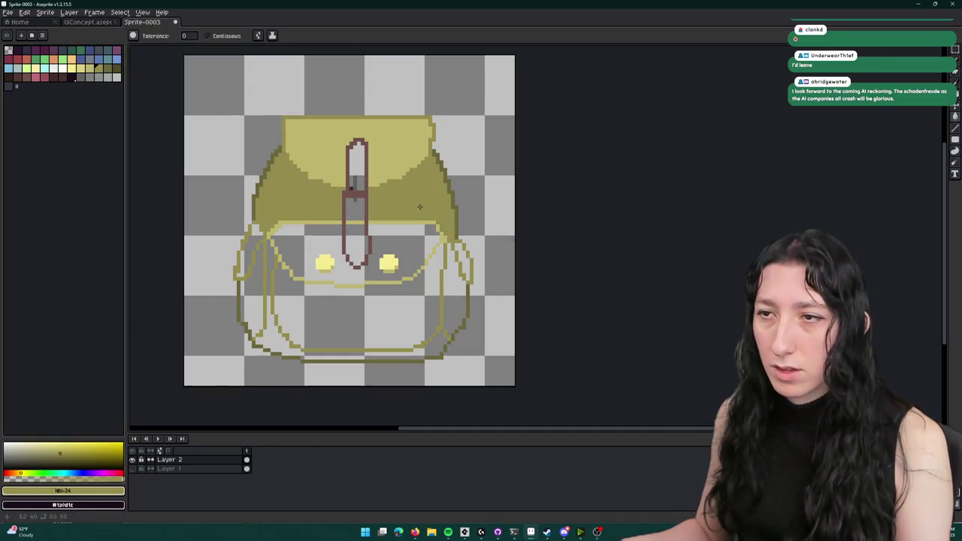
{"action": "scroll", "coordinate": [336, 203], "scroll_direction": "down", "scroll_amount": 3}
{"action": "scroll", "coordinate": [366, 242], "scroll_direction": "up", "scroll_amount": 2}
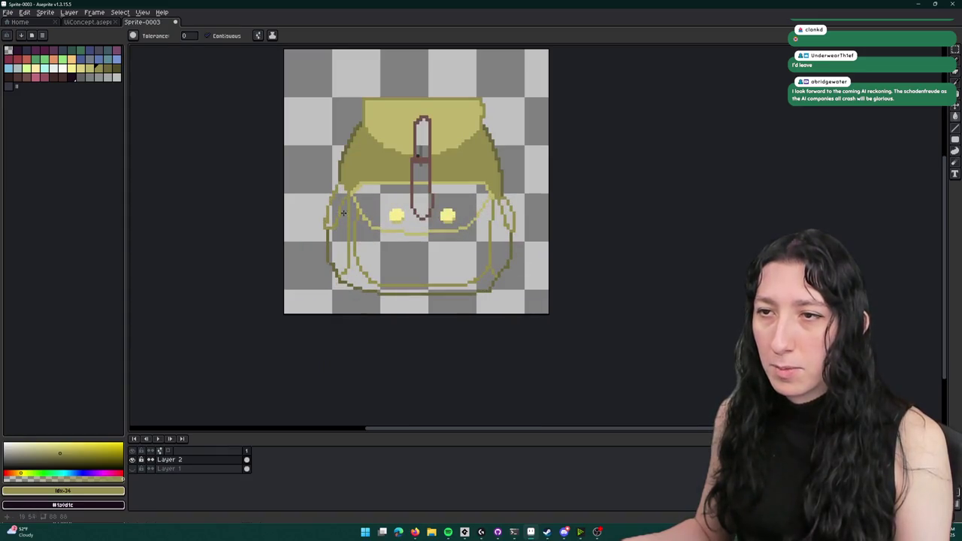
{"action": "scroll", "coordinate": [338, 200], "scroll_direction": "up", "scroll_amount": 1}
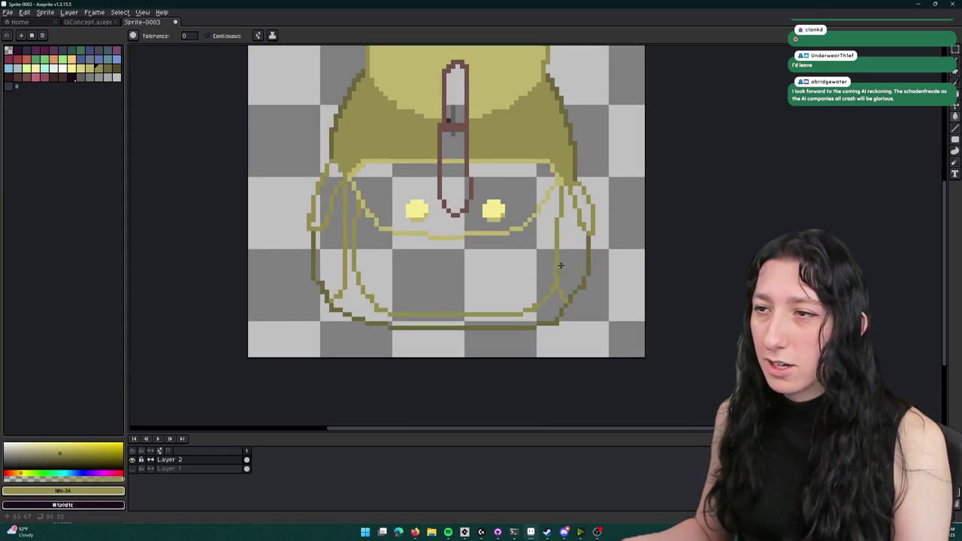
{"action": "left_click", "coordinate": [573, 265]}
{"action": "key", "text": "ctrl+z"}
- Fill the left side strip with light olive and the bottom band with dark olive
{"action": "left_click", "coordinate": [89, 67]}
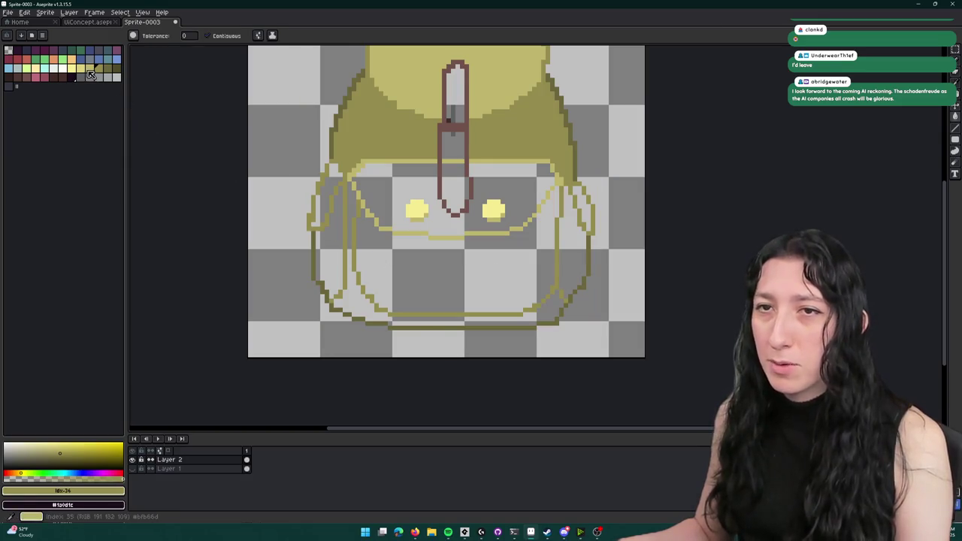
{"action": "left_click", "coordinate": [328, 204]}
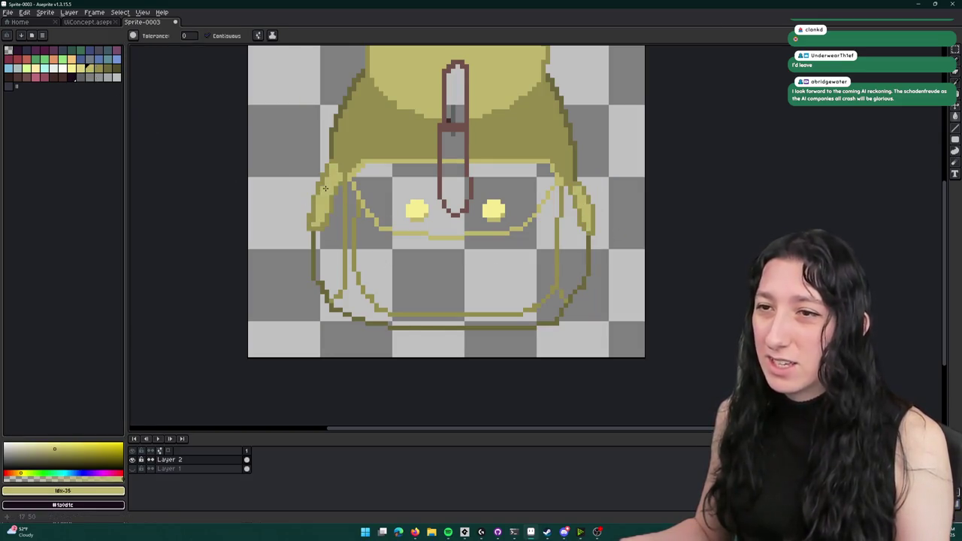
{"action": "scroll", "coordinate": [327, 194], "scroll_direction": "down", "scroll_amount": 3}
{"action": "scroll", "coordinate": [336, 226], "scroll_direction": "up", "scroll_amount": 4}
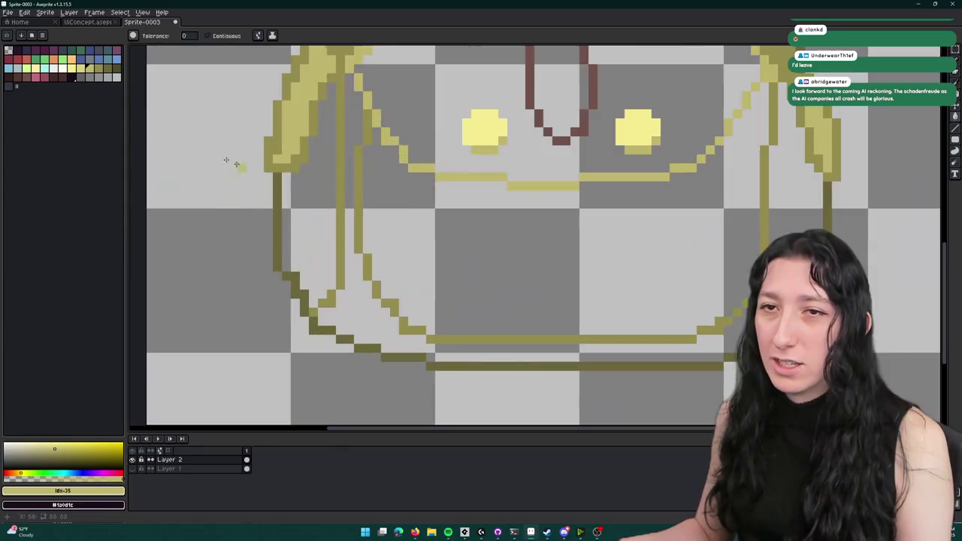
{"action": "left_click", "coordinate": [105, 69]}
{"action": "left_click", "coordinate": [527, 353]}
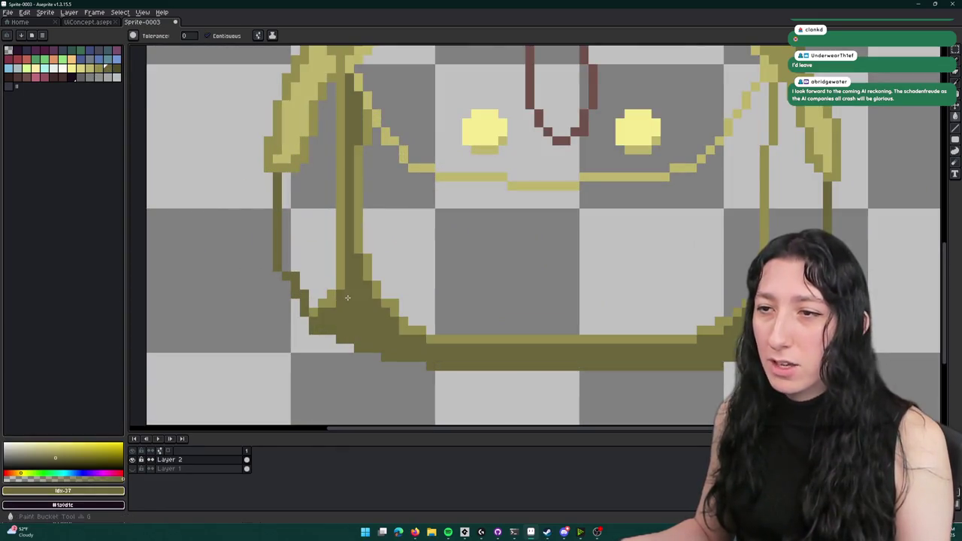
{"action": "scroll", "coordinate": [375, 299], "scroll_direction": "down", "scroll_amount": 3}
{"action": "scroll", "coordinate": [375, 299], "scroll_direction": "up", "scroll_amount": 1}
{"action": "scroll", "coordinate": [375, 299], "scroll_direction": "up", "scroll_amount": 1}
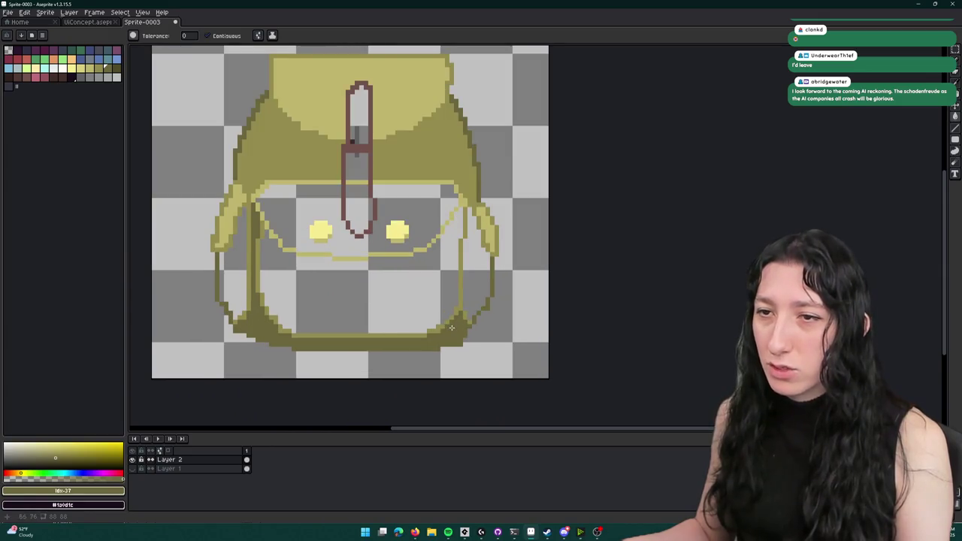
{"action": "scroll", "coordinate": [471, 307], "scroll_direction": "up", "scroll_amount": 2}
- Draw two vertical olive lines inside the backpack's right side
{"action": "key", "text": "b"}
{"action": "scroll", "coordinate": [471, 308], "scroll_direction": "down", "scroll_amount": 2}
{"action": "key", "text": "alt"}
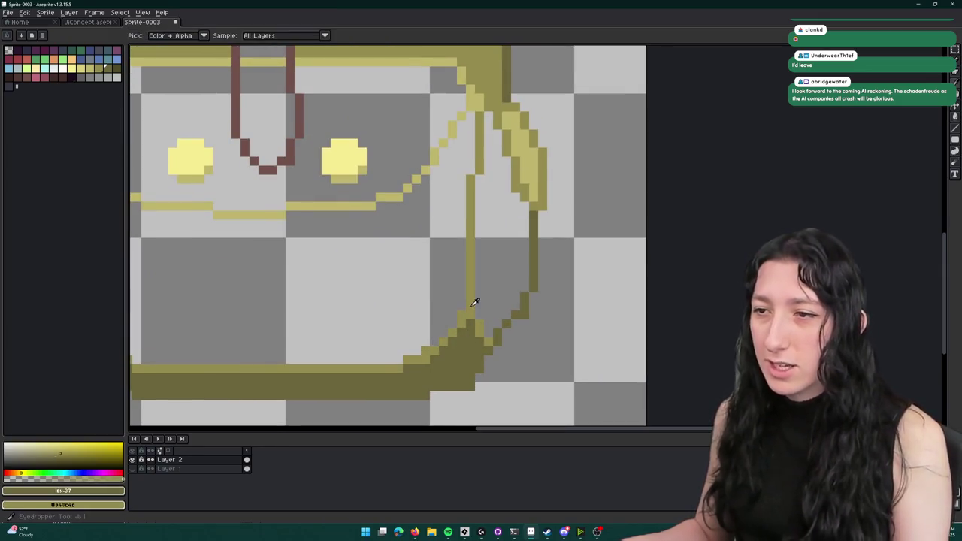
{"action": "scroll", "coordinate": [471, 328], "scroll_direction": "down", "scroll_amount": 2}
{"action": "scroll", "coordinate": [473, 328], "scroll_direction": "down", "scroll_amount": 2}
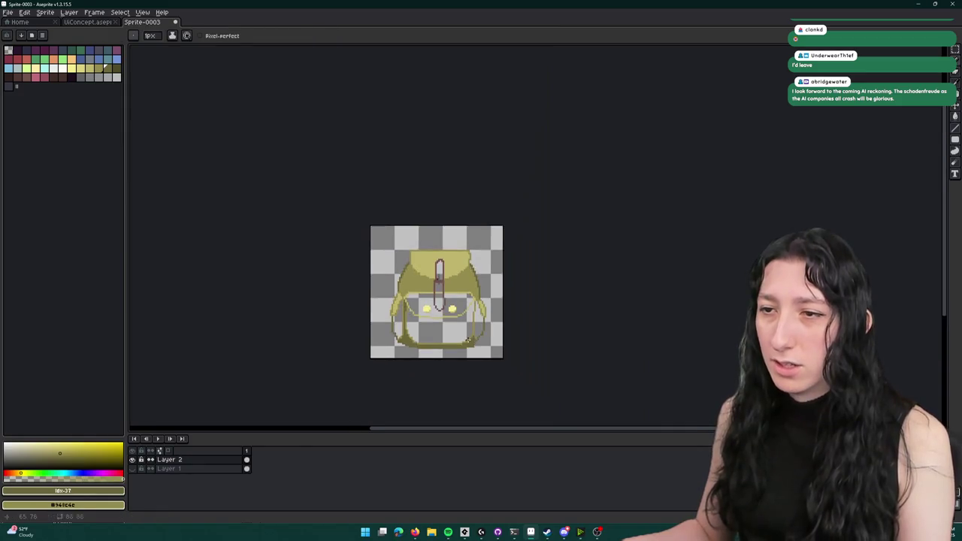
{"action": "scroll", "coordinate": [477, 328], "scroll_direction": "up", "scroll_amount": 2}
{"action": "scroll", "coordinate": [477, 328], "scroll_direction": "up", "scroll_amount": 1}
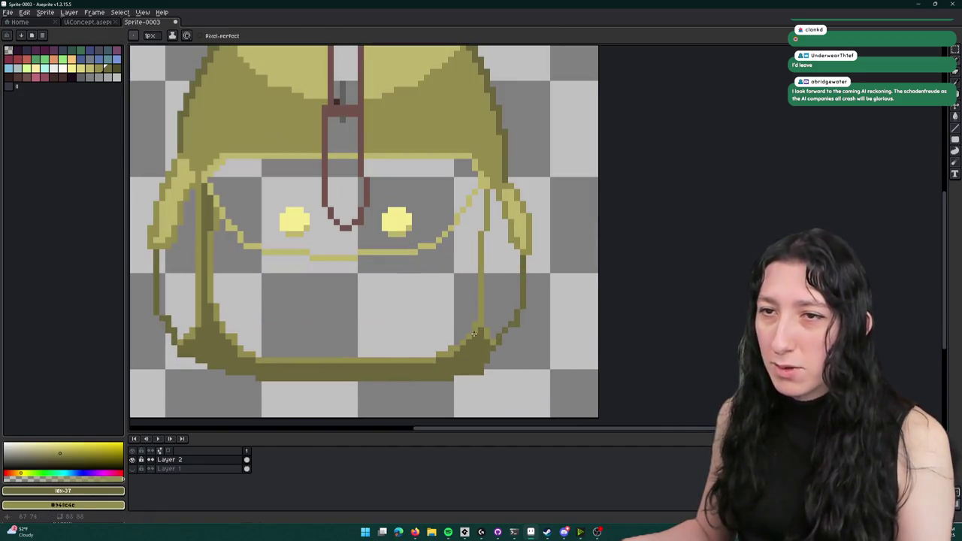
{"action": "left_click_drag", "start_coordinate": [469, 336], "coordinate": [469, 229]}
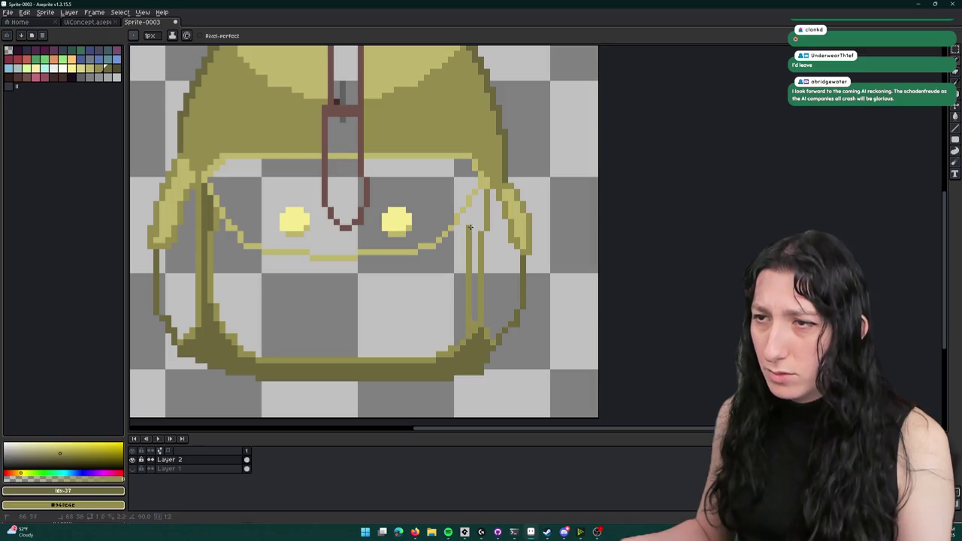
{"action": "left_click_drag", "start_coordinate": [475, 196], "coordinate": [470, 324]}
{"action": "scroll", "coordinate": [471, 334], "scroll_direction": "down", "scroll_amount": 3}
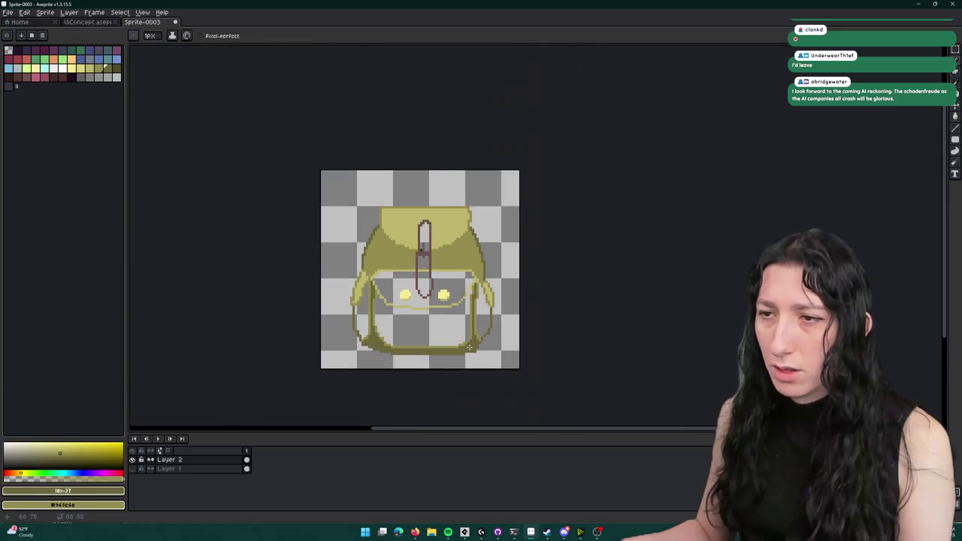
{"action": "scroll", "coordinate": [456, 358], "scroll_direction": "up", "scroll_amount": 2}
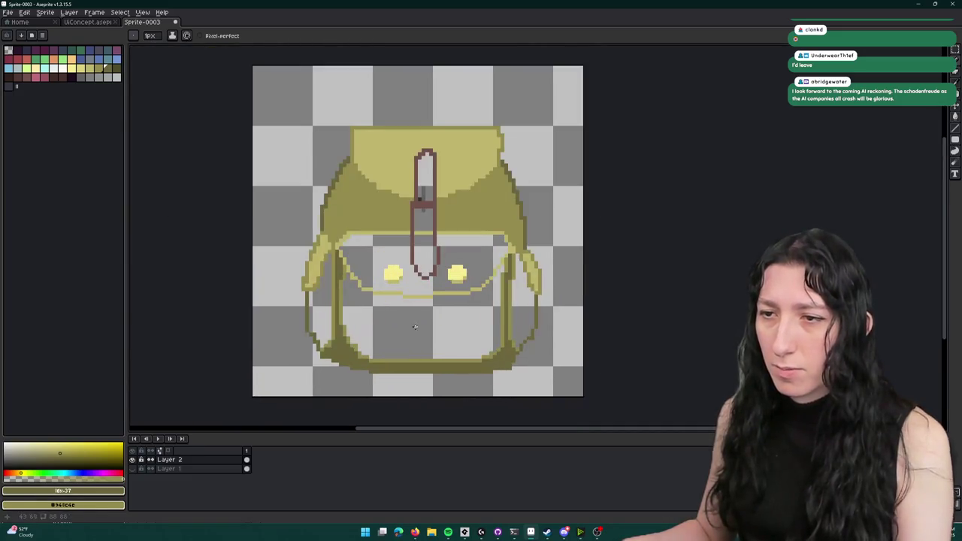
- Flood-fill the lower pocket interior with olive
{"action": "key", "text": "g"}
{"action": "scroll", "coordinate": [353, 208], "scroll_direction": "up", "scroll_amount": 1}
{"action": "left_click", "coordinate": [391, 378]}
- Fill the grey flap area above the pocket with light yellow (palette index 34)
{"action": "scroll", "coordinate": [392, 378], "scroll_direction": "down", "scroll_amount": 2}
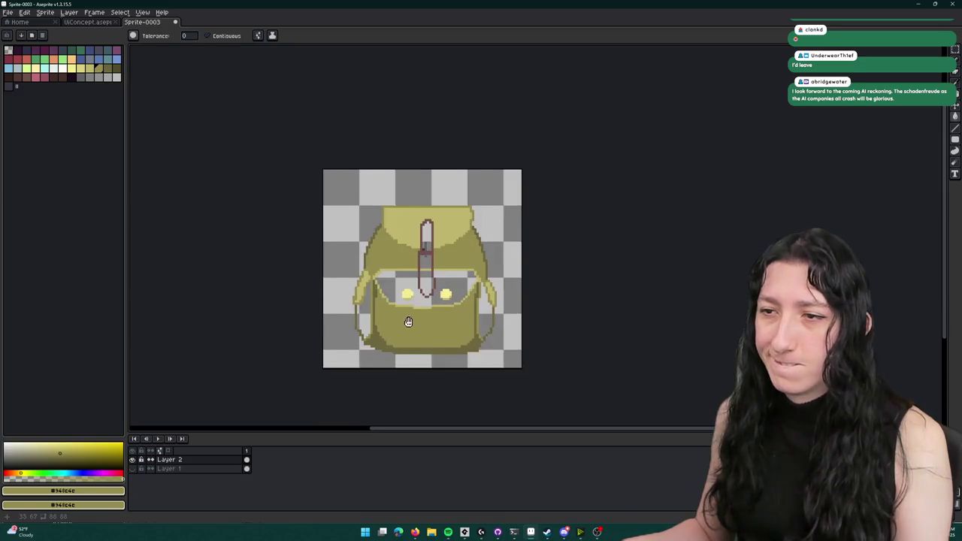
{"action": "scroll", "coordinate": [392, 378], "scroll_direction": "up", "scroll_amount": 1}
{"action": "left_click", "coordinate": [84, 69]}
{"action": "left_click", "coordinate": [376, 248]}
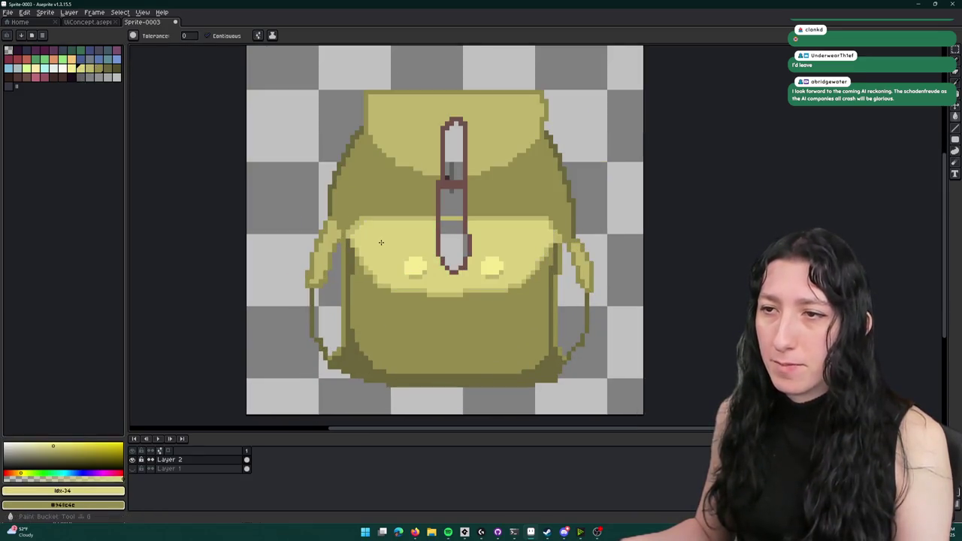
{"action": "scroll", "coordinate": [364, 255], "scroll_direction": "down", "scroll_amount": 1}
{"action": "scroll", "coordinate": [355, 259], "scroll_direction": "up", "scroll_amount": 1}
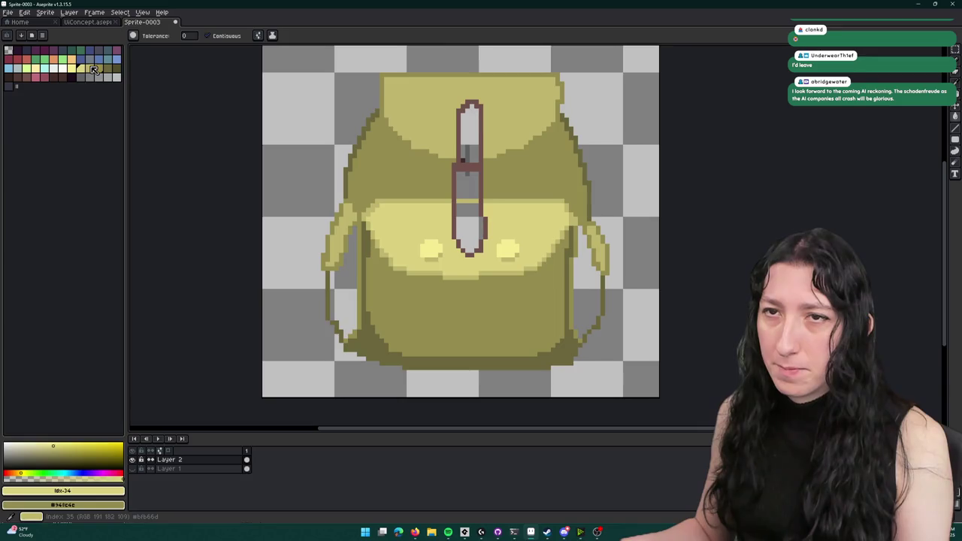
- Fill both side straps with yellow, then refill them a darker yellow (index 36)
{"action": "left_click", "coordinate": [89, 68]}
{"action": "left_click", "coordinate": [337, 259]}
{"action": "left_click", "coordinate": [595, 288]}
{"action": "scroll", "coordinate": [595, 288], "scroll_direction": "down", "scroll_amount": 4}
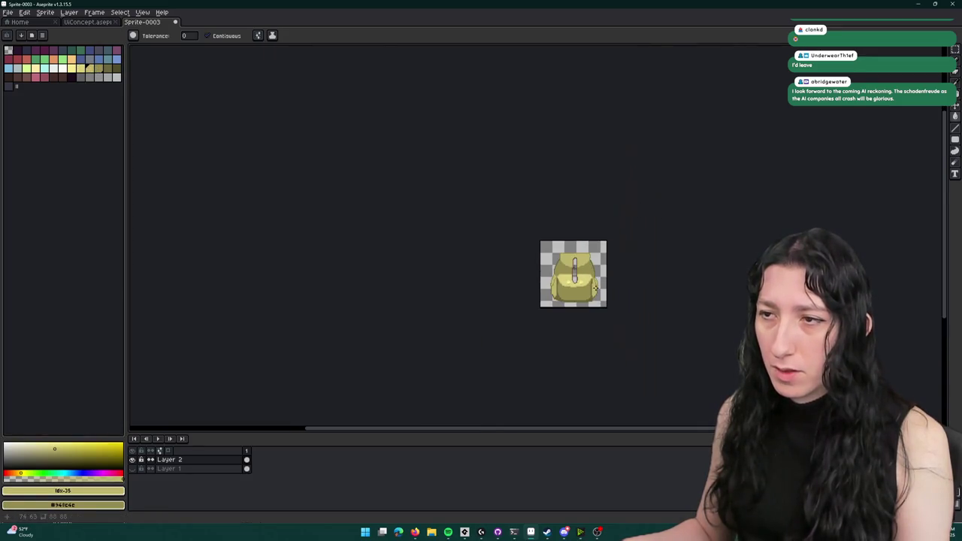
{"action": "scroll", "coordinate": [571, 275], "scroll_direction": "up", "scroll_amount": 4}
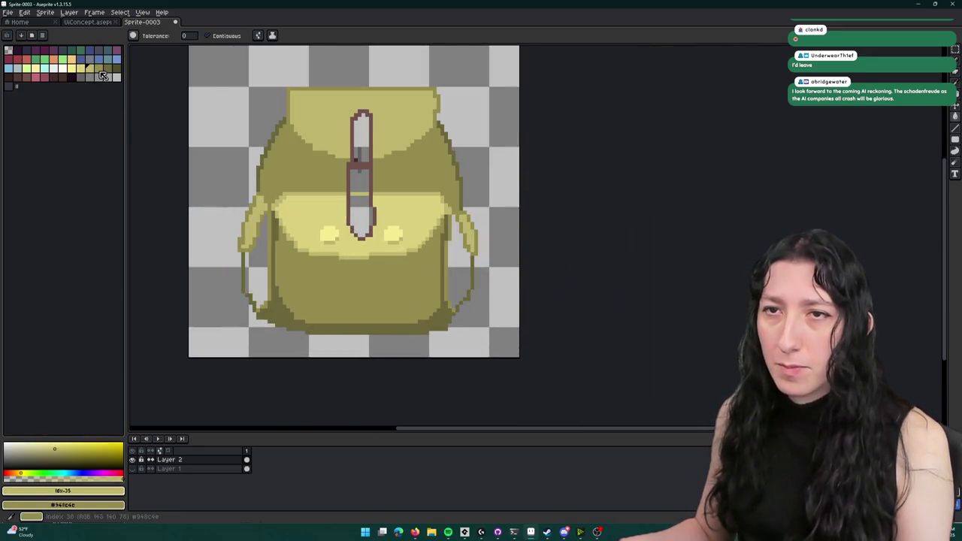
{"action": "left_click", "coordinate": [98, 68]}
{"action": "left_click", "coordinate": [257, 278]}
{"action": "left_click", "coordinate": [464, 269]}
{"action": "scroll", "coordinate": [464, 269], "scroll_direction": "down", "scroll_amount": 4}
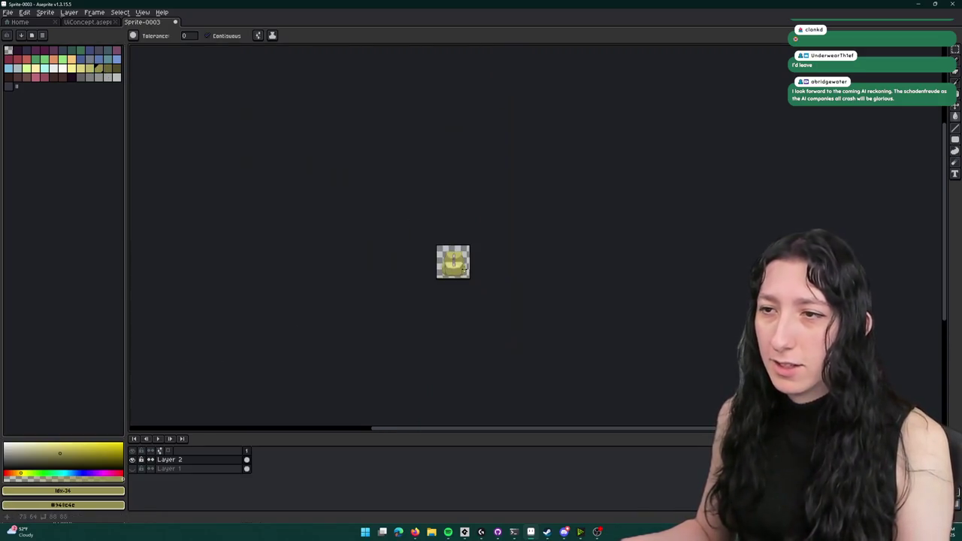
{"action": "scroll", "coordinate": [486, 281], "scroll_direction": "up", "scroll_amount": 4}
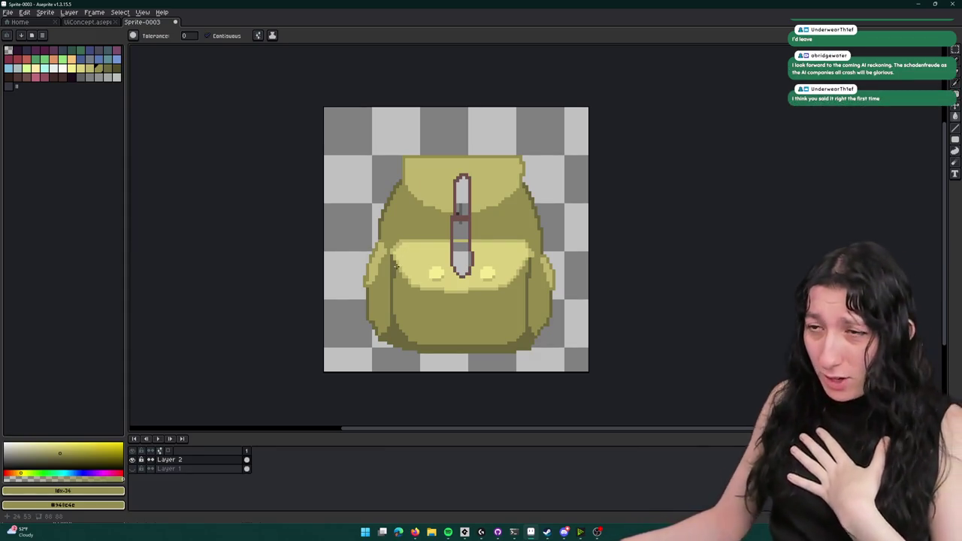
{"action": "scroll", "coordinate": [467, 80], "scroll_direction": "up", "scroll_amount": 1}
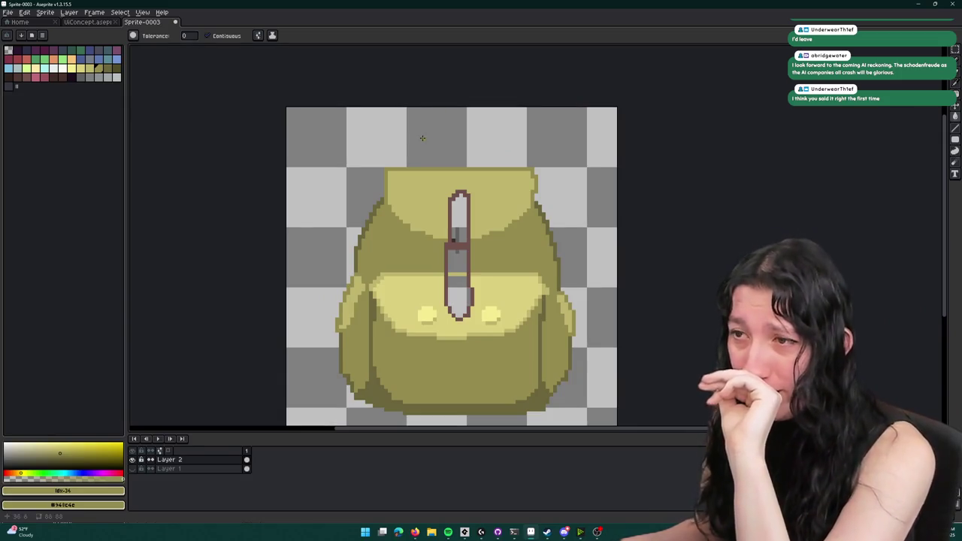
- Fill the strap's bottom tip and grey inner area with the sampled outline brown
{"action": "scroll", "coordinate": [463, 242], "scroll_direction": "up", "scroll_amount": 2}
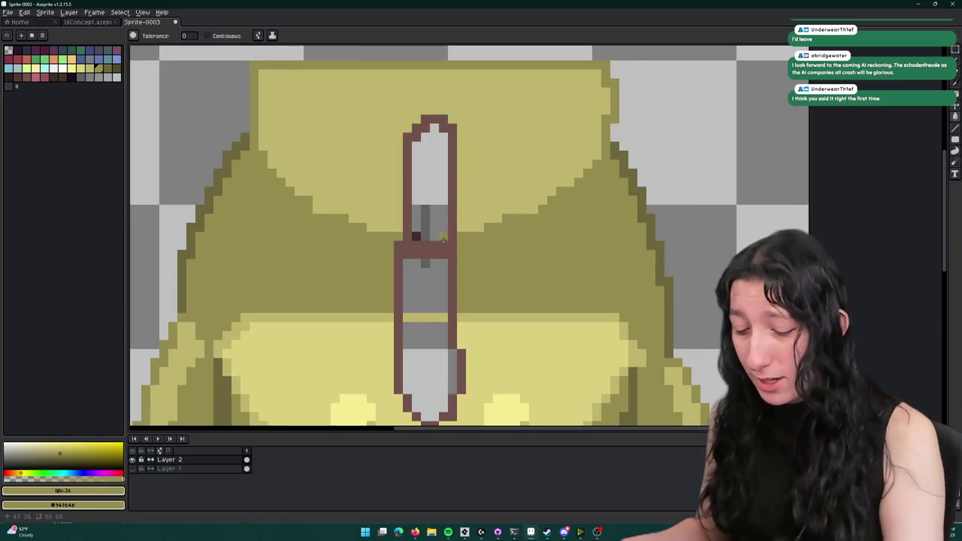
{"action": "key", "text": "i"}
{"action": "left_click", "coordinate": [410, 183]}
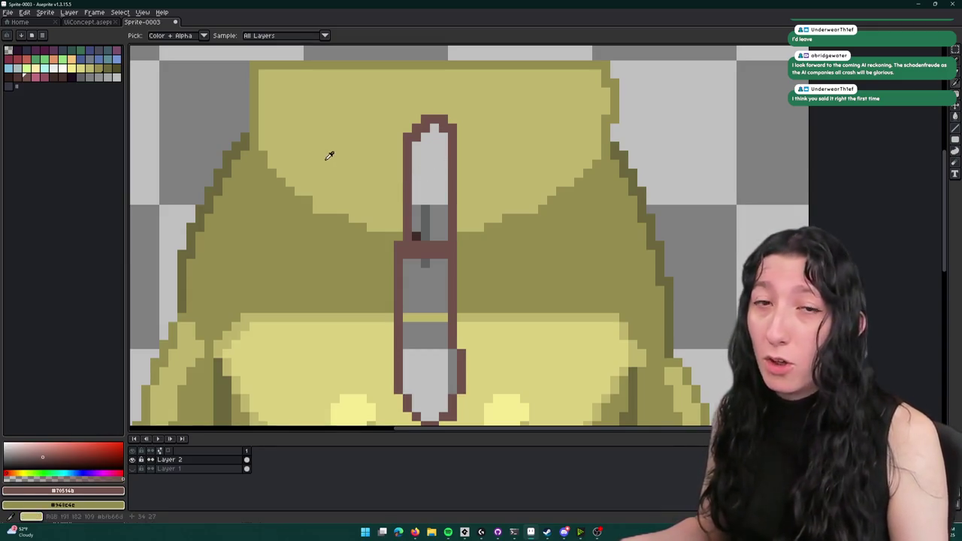
{"action": "scroll", "coordinate": [454, 178], "scroll_direction": "up", "scroll_amount": 1}
{"action": "scroll", "coordinate": [436, 316], "scroll_direction": "down", "scroll_amount": 1}
{"action": "key", "text": "g"}
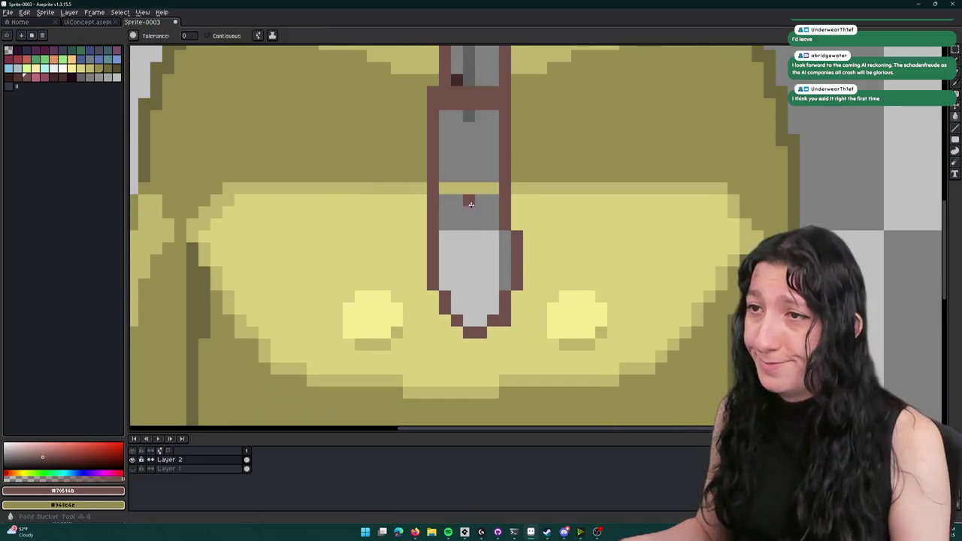
{"action": "left_click", "coordinate": [470, 204]}
{"action": "scroll", "coordinate": [470, 204], "scroll_direction": "down", "scroll_amount": 1}
{"action": "left_click", "coordinate": [463, 192]}
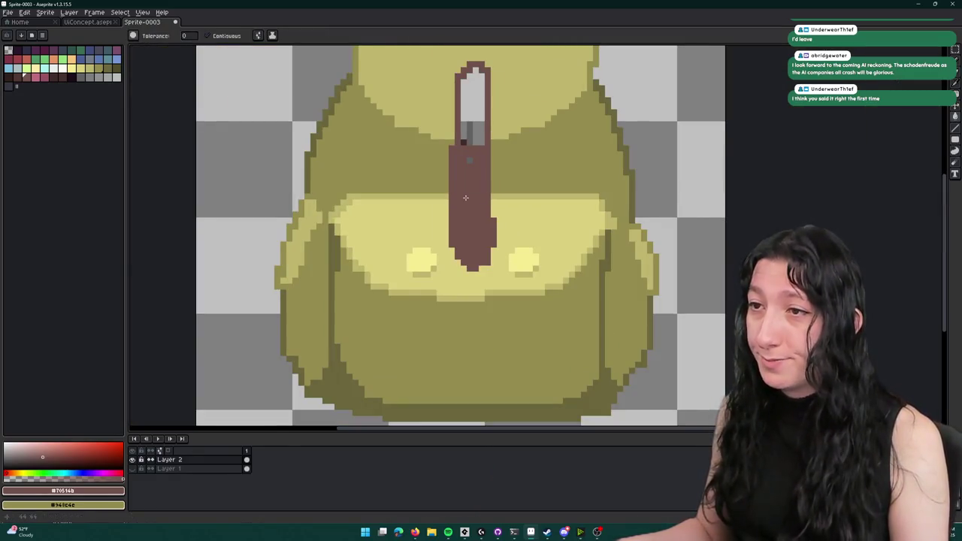
{"action": "scroll", "coordinate": [465, 198], "scroll_direction": "up", "scroll_amount": 4}
- Draw a grey line down the middle of the strap, closing any brown gaps
{"action": "key", "text": "i"}
{"action": "right_click", "coordinate": [451, 177]}
{"action": "key", "text": "b"}
{"action": "left_click_drag", "start_coordinate": [451, 217], "coordinate": [449, 233]}
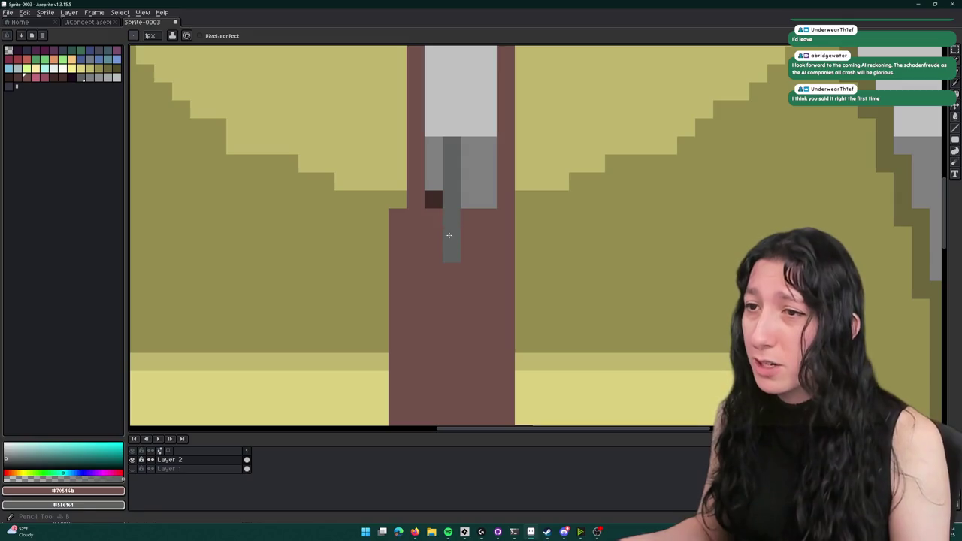
{"action": "left_click", "coordinate": [449, 242]}
{"action": "scroll", "coordinate": [449, 242], "scroll_direction": "down", "scroll_amount": 2}
{"action": "scroll", "coordinate": [449, 242], "scroll_direction": "up", "scroll_amount": 2}
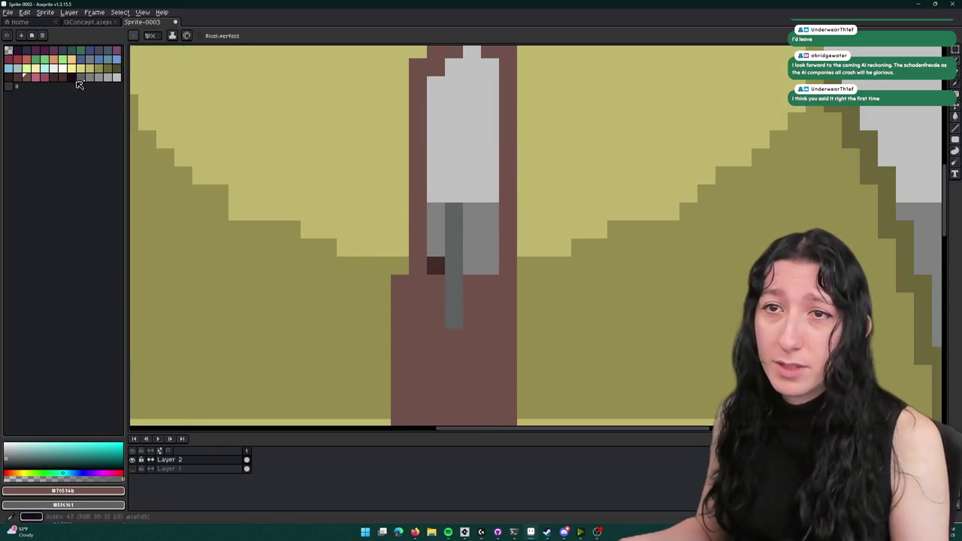
- Fill the strap's light grey top loop and upper region with dark brown
{"action": "left_click", "coordinate": [24, 82]}
{"action": "key", "text": "g"}
{"action": "scroll", "coordinate": [439, 257], "scroll_direction": "down", "scroll_amount": 3}
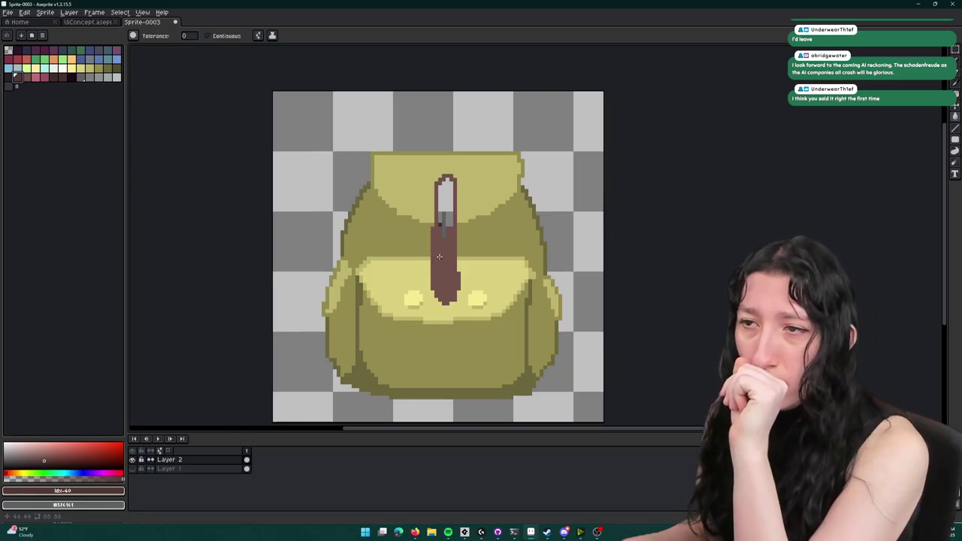
{"action": "scroll", "coordinate": [429, 203], "scroll_direction": "up", "scroll_amount": 3}
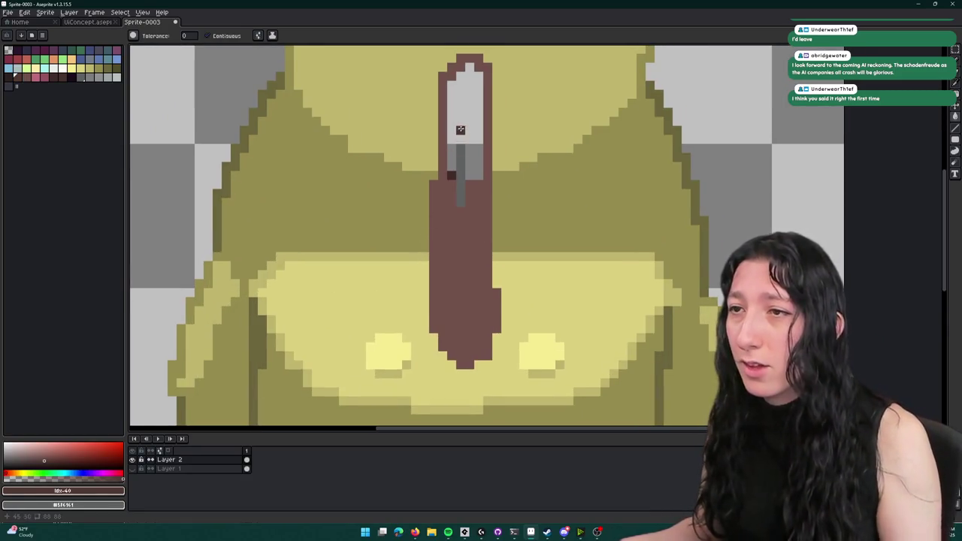
{"action": "left_click", "coordinate": [461, 127]}
{"action": "key", "text": "b"}
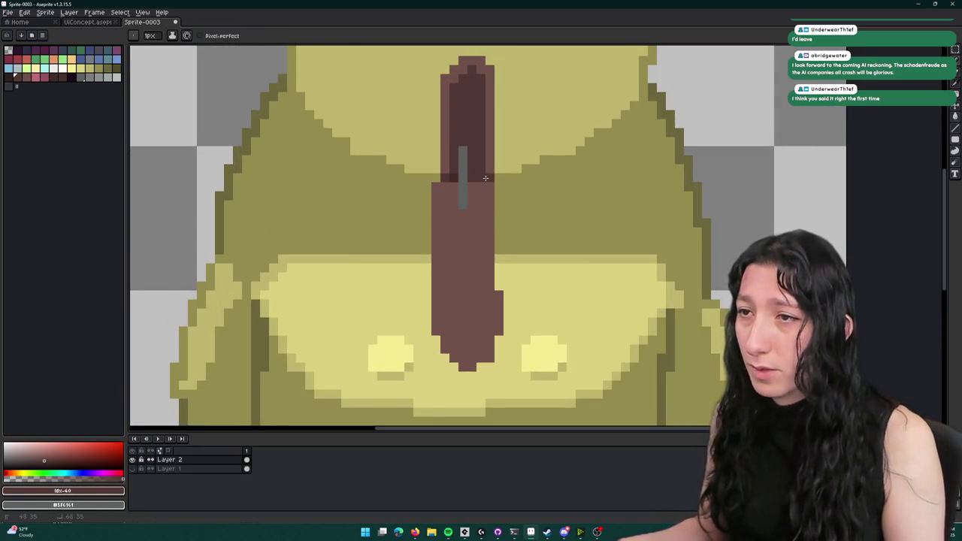
{"action": "key", "text": "g"}
{"action": "left_click", "coordinate": [484, 178]}
{"action": "scroll", "coordinate": [481, 180], "scroll_direction": "down", "scroll_amount": 4}
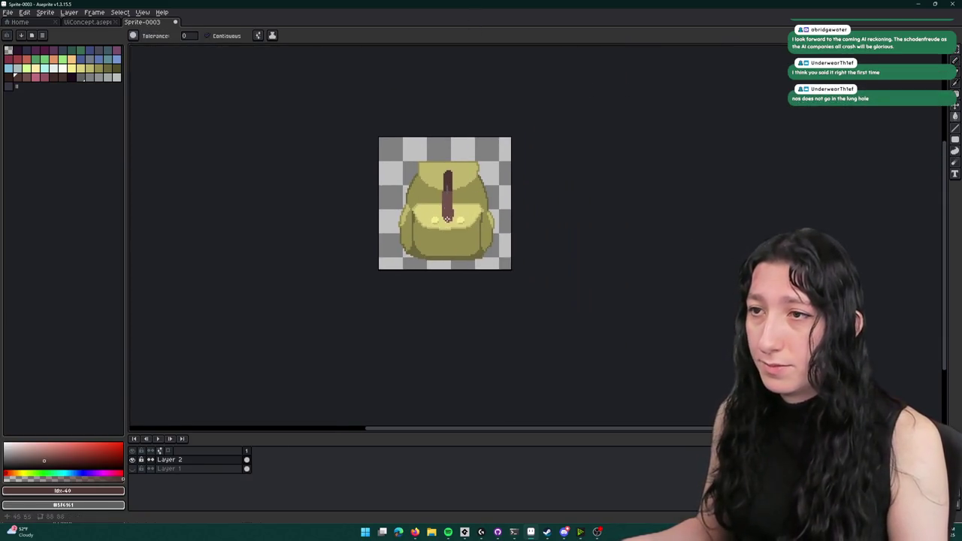
{"action": "scroll", "coordinate": [447, 224], "scroll_direction": "up", "scroll_amount": 4}
- Add dark diagonal strokes at the strap top and fill its two remaining light patches
{"action": "key", "text": "b"}
{"action": "mouse_move", "coordinate": [451, 146]}
{"action": "left_mouse_down"}
{"action": "mouse_move", "coordinate": [431, 190]}
{"action": "mouse_move", "coordinate": [481, 146]}
{"action": "mouse_move", "coordinate": [502, 196]}
{"action": "left_mouse_up"}
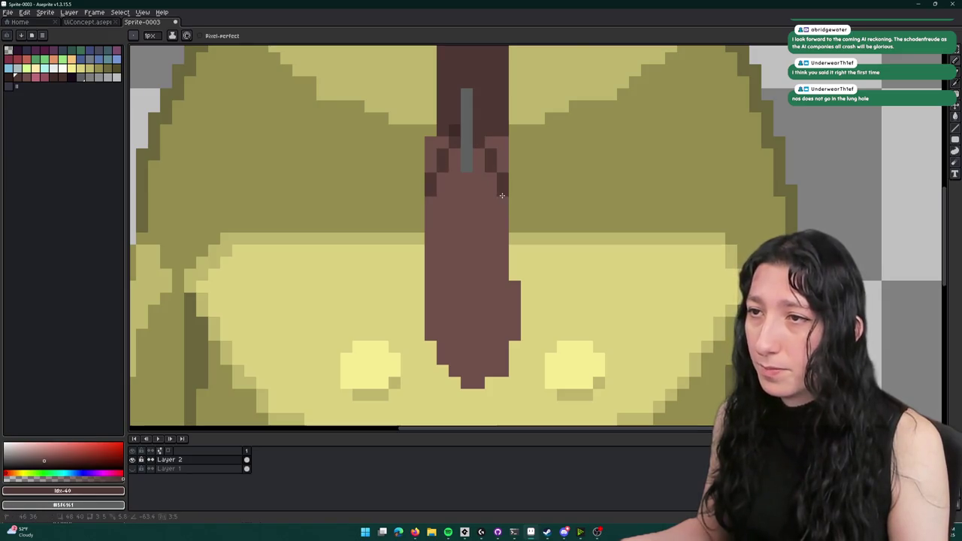
{"action": "key", "text": "g"}
{"action": "left_click", "coordinate": [502, 154]}
{"action": "left_click", "coordinate": [436, 154]}
{"action": "scroll", "coordinate": [451, 224], "scroll_direction": "down", "scroll_amount": 4}
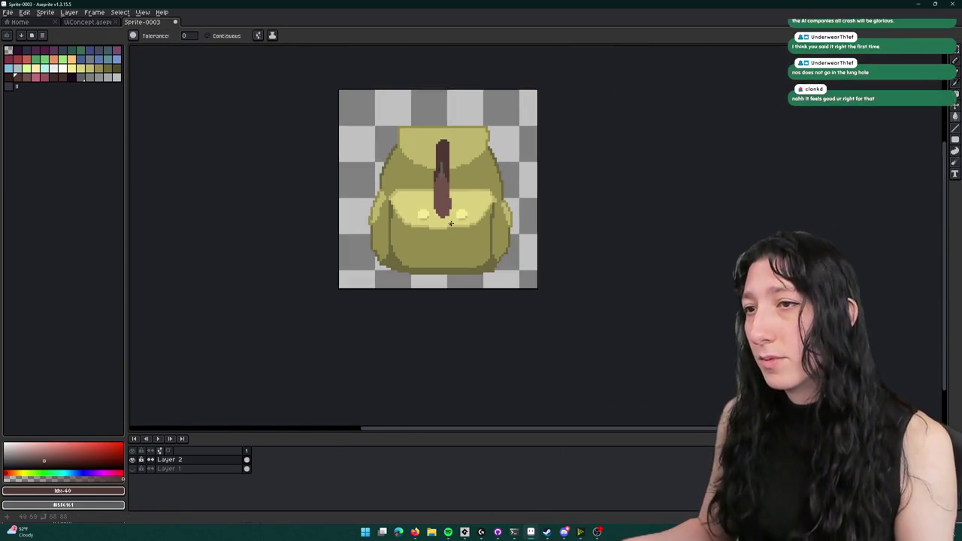
- Undo the last fill and two pencil strokes, restoring the strap's pale grey top inside its brown outline
{"action": "scroll", "coordinate": [451, 224], "scroll_direction": "down", "scroll_amount": 1}
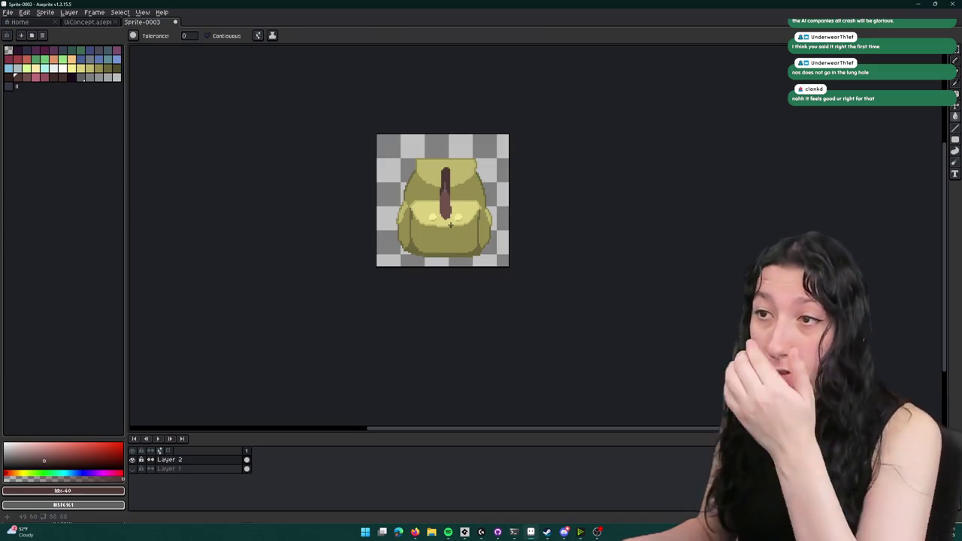
{"action": "scroll", "coordinate": [442, 202], "scroll_direction": "up", "scroll_amount": 2}
{"action": "key", "text": "ctrl+z"}
{"action": "scroll", "coordinate": [496, 207], "scroll_direction": "up", "scroll_amount": 1}
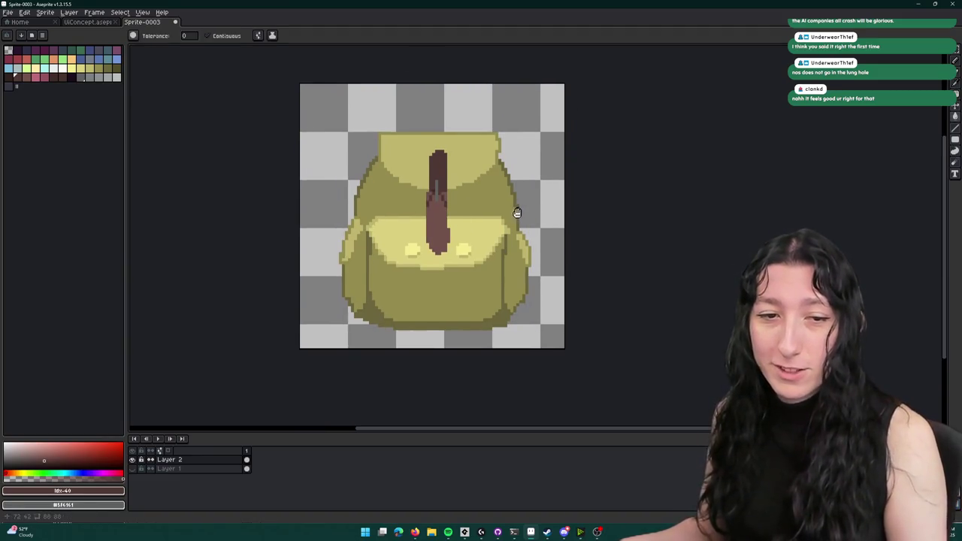
{"action": "scroll", "coordinate": [514, 174], "scroll_direction": "up", "scroll_amount": 1}
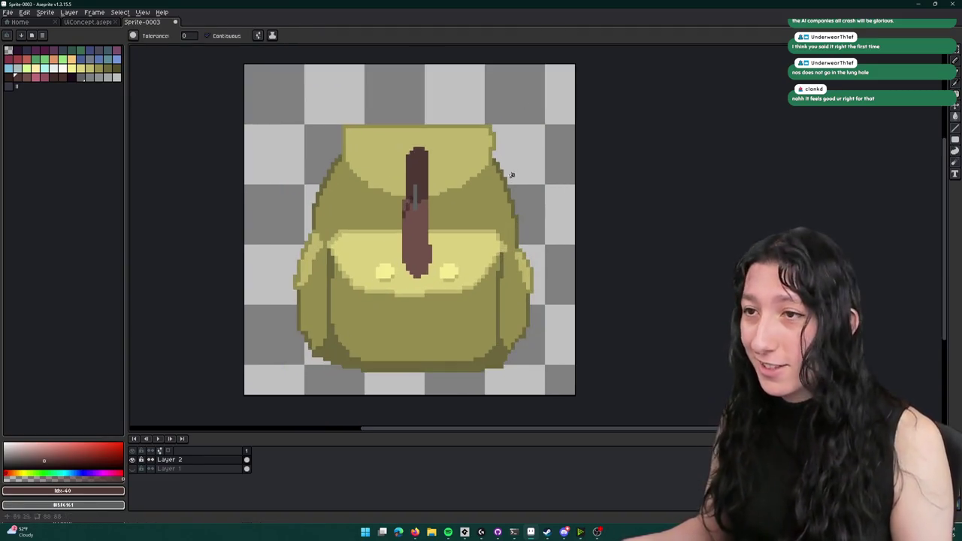
{"action": "key", "text": "ctrl+z"}
{"action": "key", "text": "ctrl+z"}
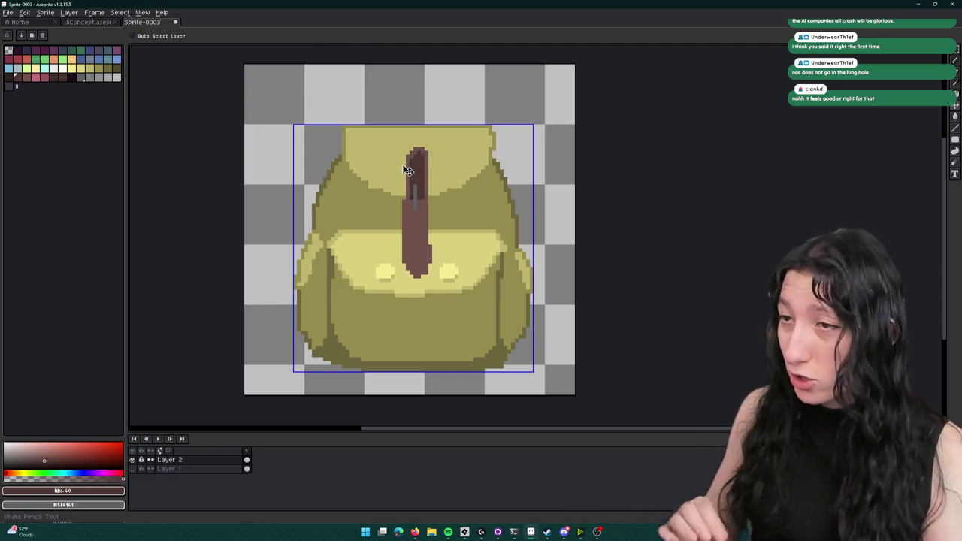
{"action": "key", "text": "ctrl+z"}
{"action": "key", "text": "g"}
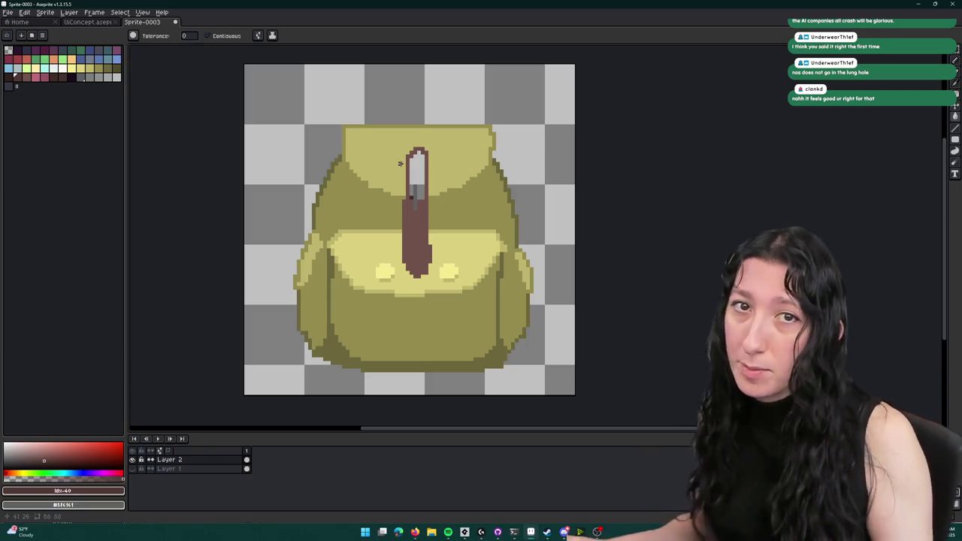
- Fill the strap's grey top with a light brown palette swatch
{"action": "key", "text": "e"}
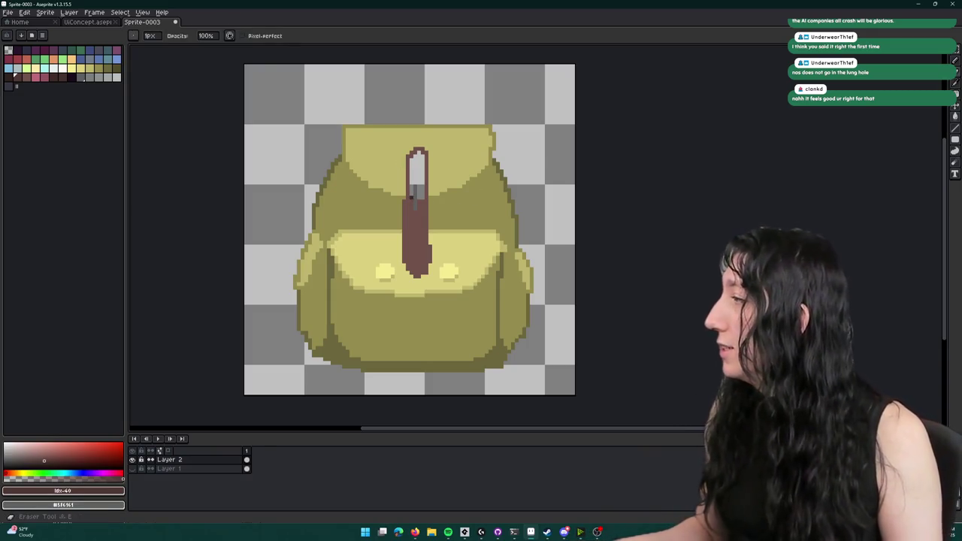
{"action": "scroll", "coordinate": [440, 187], "scroll_direction": "up", "scroll_amount": 2}
{"action": "key", "text": "i"}
{"action": "left_click", "coordinate": [436, 190]}
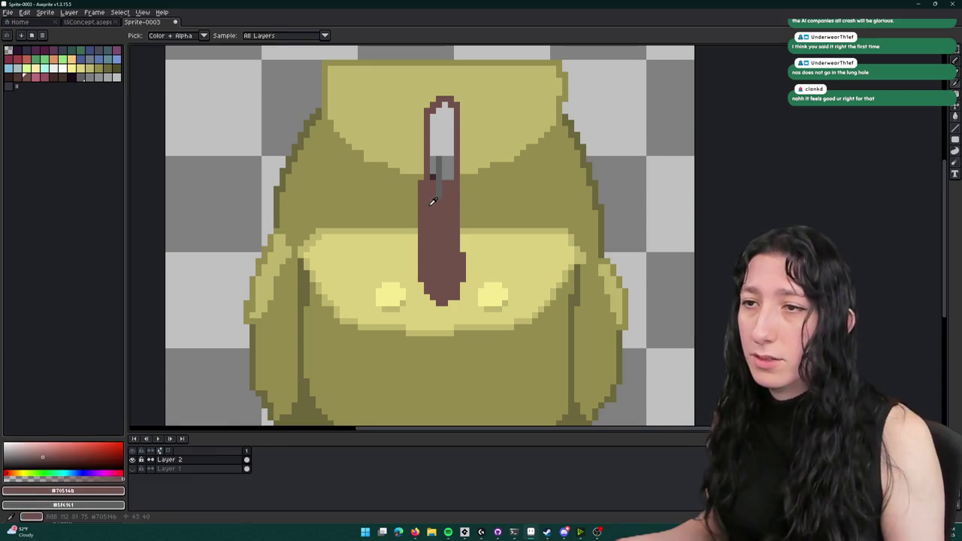
{"action": "scroll", "coordinate": [431, 193], "scroll_direction": "up", "scroll_amount": 3}
{"action": "left_click", "coordinate": [17, 78]}
{"action": "key", "text": "g"}
{"action": "scroll", "coordinate": [329, 206], "scroll_direction": "down", "scroll_amount": 3}
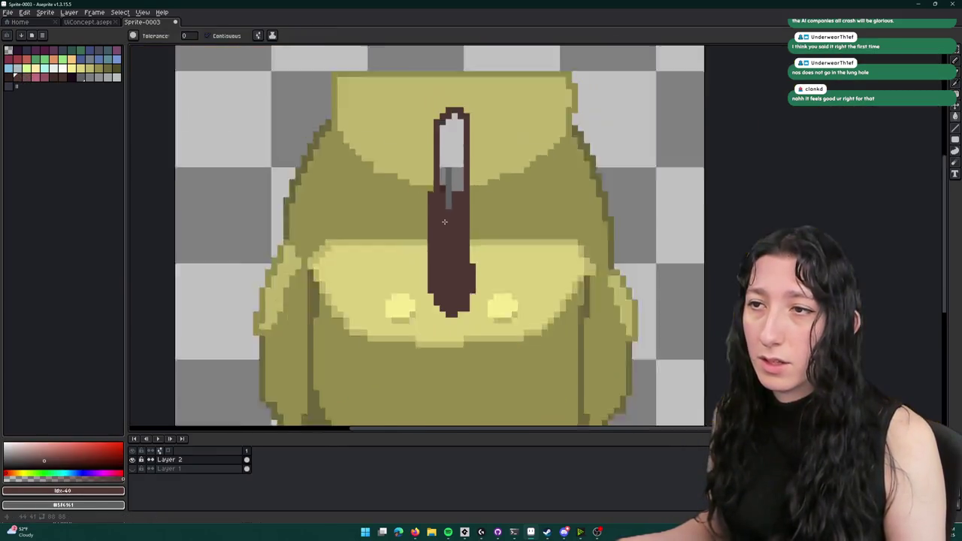
{"action": "scroll", "coordinate": [445, 222], "scroll_direction": "up", "scroll_amount": 3}
{"action": "left_click", "coordinate": [27, 77]}
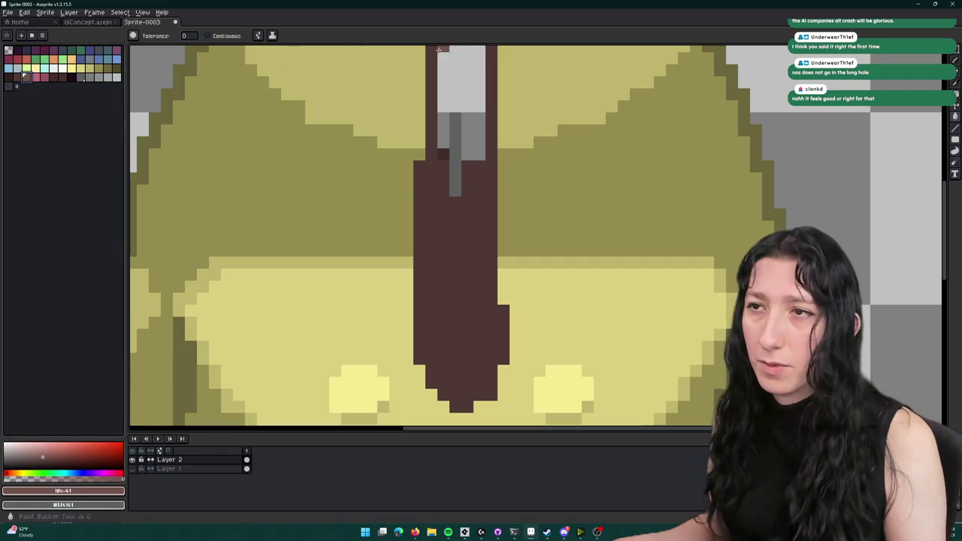
{"action": "left_click", "coordinate": [455, 90]}
- Add a dark pixel at the strap's lower-left edge and paint light brown down the strap's top right
{"action": "left_click_drag", "start_coordinate": [446, 128], "coordinate": [436, 173]}
{"action": "key", "text": "b"}
{"action": "left_click", "coordinate": [425, 238]}
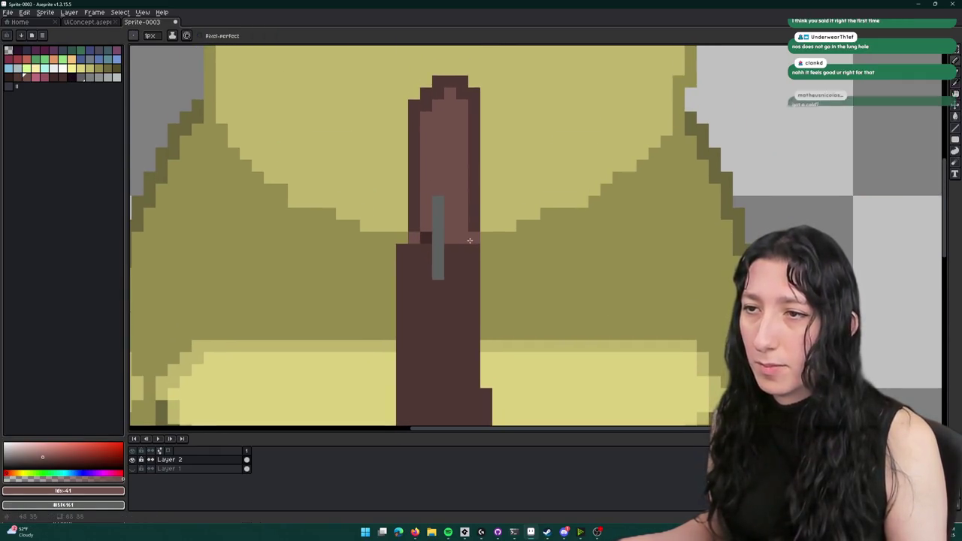
{"action": "key", "text": "g"}
{"action": "left_click", "coordinate": [444, 218]}
{"action": "key", "text": "b"}
{"action": "scroll", "coordinate": [419, 239], "scroll_direction": "down", "scroll_amount": 4}
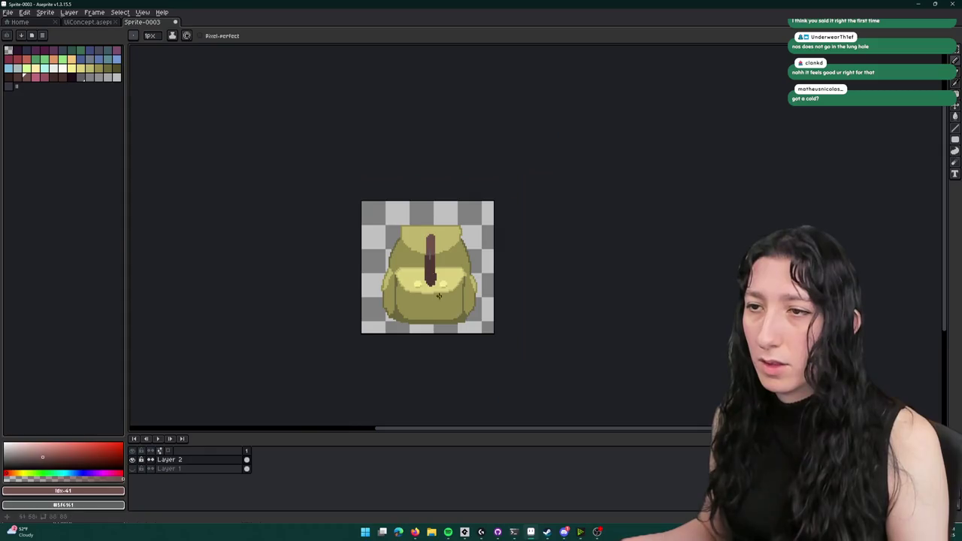
{"action": "scroll", "coordinate": [440, 243], "scroll_direction": "up", "scroll_amount": 2}
{"action": "scroll", "coordinate": [417, 193], "scroll_direction": "down", "scroll_amount": 5}
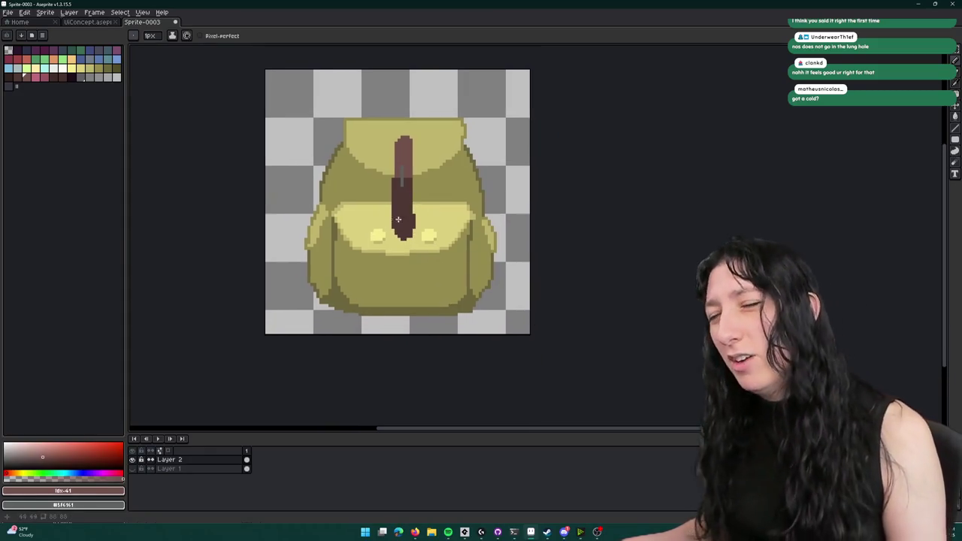
{"action": "scroll", "coordinate": [390, 249], "scroll_direction": "up", "scroll_amount": 5}
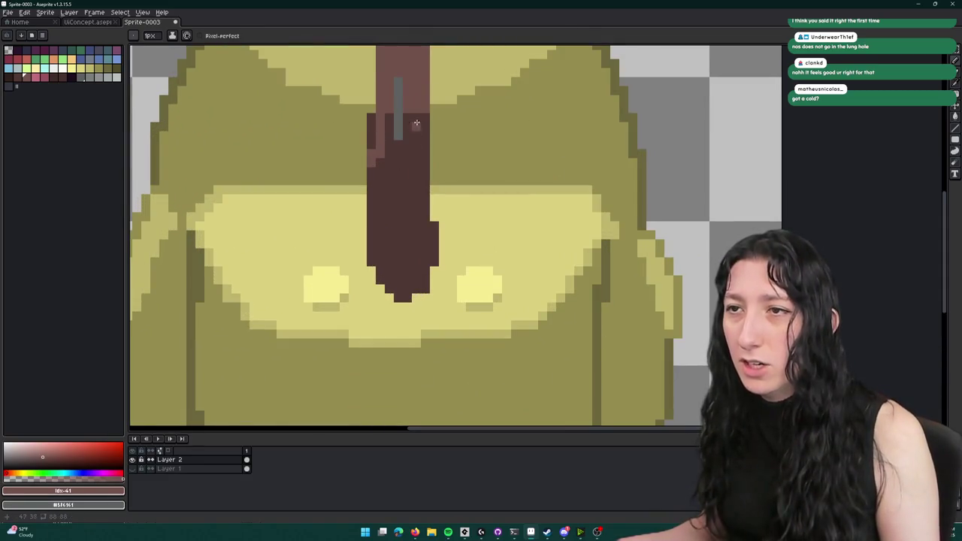
{"action": "mouse_move", "coordinate": [417, 122]}
{"action": "left_mouse_down"}
{"action": "mouse_move", "coordinate": [423, 173]}
{"action": "mouse_move", "coordinate": [405, 164]}
{"action": "left_mouse_up"}
{"action": "key", "text": "g"}
{"action": "left_click", "coordinate": [425, 128]}
- Paint a row of light brown pixels across the strap and fill the lower strap lighter brown
{"action": "scroll", "coordinate": [375, 141], "scroll_direction": "down", "scroll_amount": 5}
{"action": "scroll", "coordinate": [391, 150], "scroll_direction": "up", "scroll_amount": 5}
{"action": "key", "text": "b"}
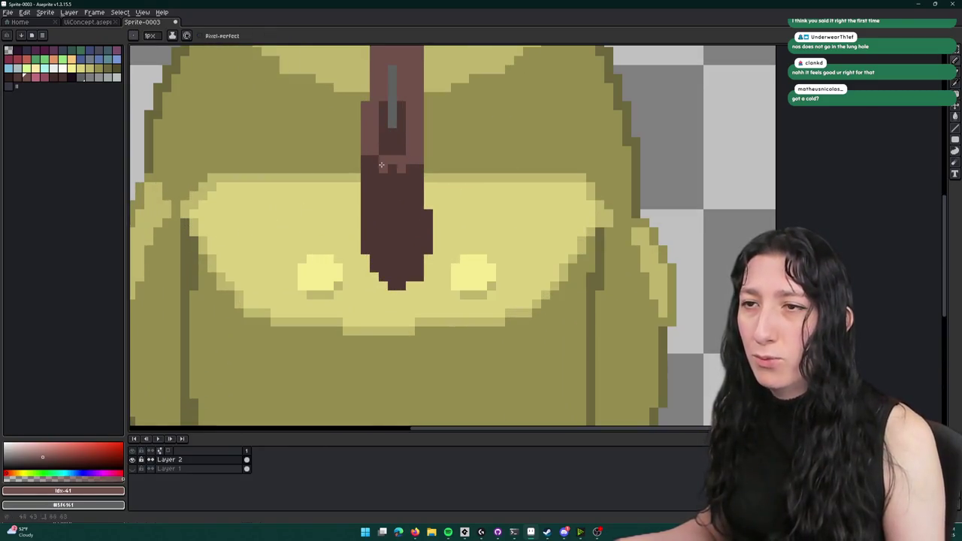
{"action": "scroll", "coordinate": [409, 165], "scroll_direction": "down", "scroll_amount": 5}
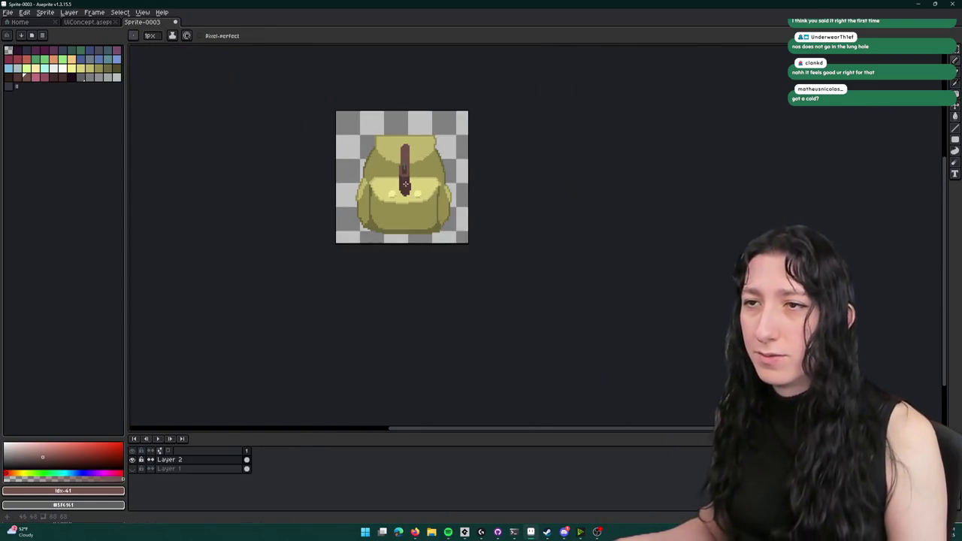
{"action": "scroll", "coordinate": [411, 242], "scroll_direction": "up", "scroll_amount": 5}
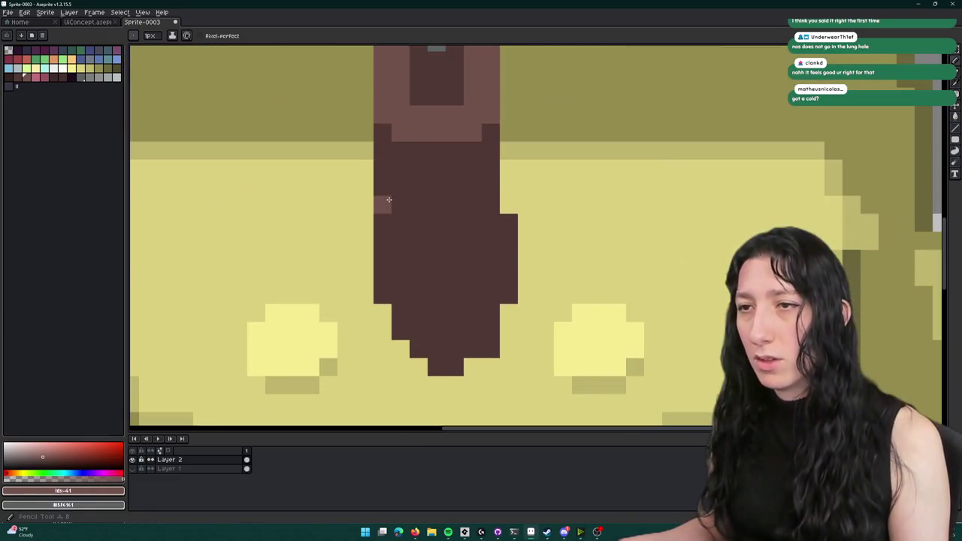
{"action": "mouse_move", "coordinate": [380, 197]}
{"action": "left_mouse_down"}
{"action": "mouse_move", "coordinate": [427, 175]}
{"action": "mouse_move", "coordinate": [482, 197]}
{"action": "left_mouse_up"}
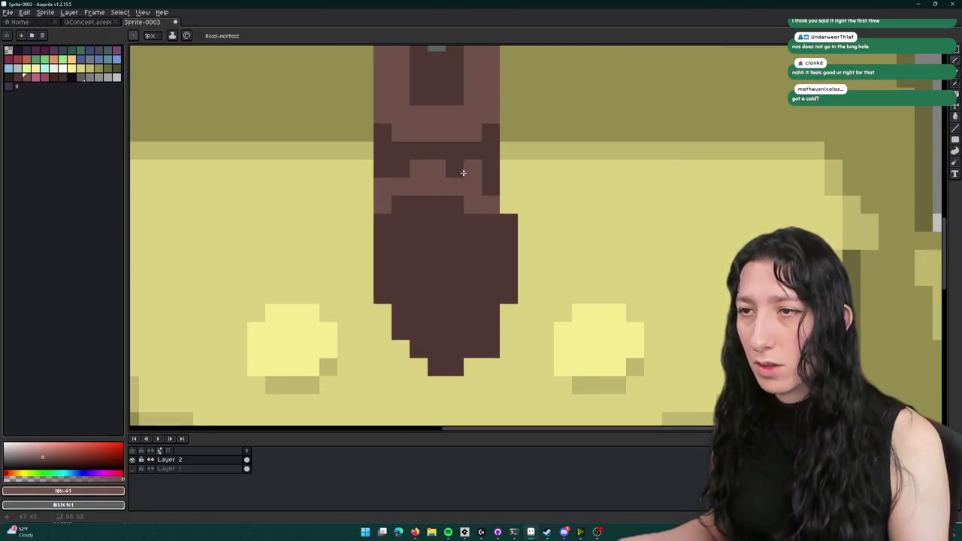
{"action": "key", "text": "g"}
{"action": "left_click", "coordinate": [436, 239]}
{"action": "scroll", "coordinate": [442, 239], "scroll_direction": "down", "scroll_amount": 5}
{"action": "scroll", "coordinate": [442, 239], "scroll_direction": "down", "scroll_amount": 1}
{"action": "scroll", "coordinate": [425, 226], "scroll_direction": "up", "scroll_amount": 4}
- Shade the strap dark brown, filling the area right of the grey bar and the remaining light pixels
{"action": "key", "text": "b"}
{"action": "scroll", "coordinate": [409, 188], "scroll_direction": "up", "scroll_amount": 2}
{"action": "mouse_move", "coordinate": [399, 175]}
{"action": "left_mouse_down"}
{"action": "mouse_move", "coordinate": [446, 209]}
{"action": "mouse_move", "coordinate": [518, 196]}
{"action": "mouse_move", "coordinate": [473, 209]}
{"action": "mouse_move", "coordinate": [539, 172]}
{"action": "left_mouse_up"}
{"action": "scroll", "coordinate": [512, 245], "scroll_direction": "down", "scroll_amount": 5}
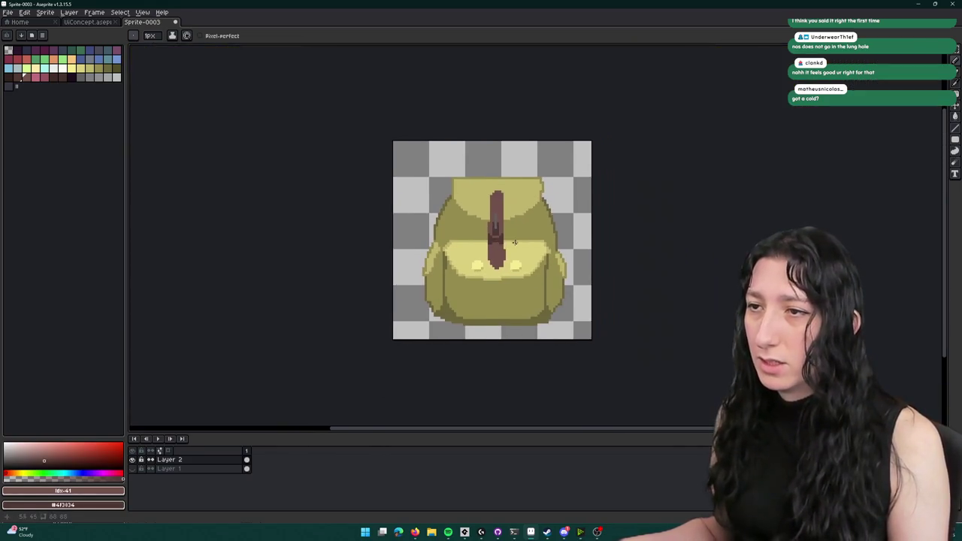
{"action": "scroll", "coordinate": [466, 233], "scroll_direction": "up", "scroll_amount": 5}
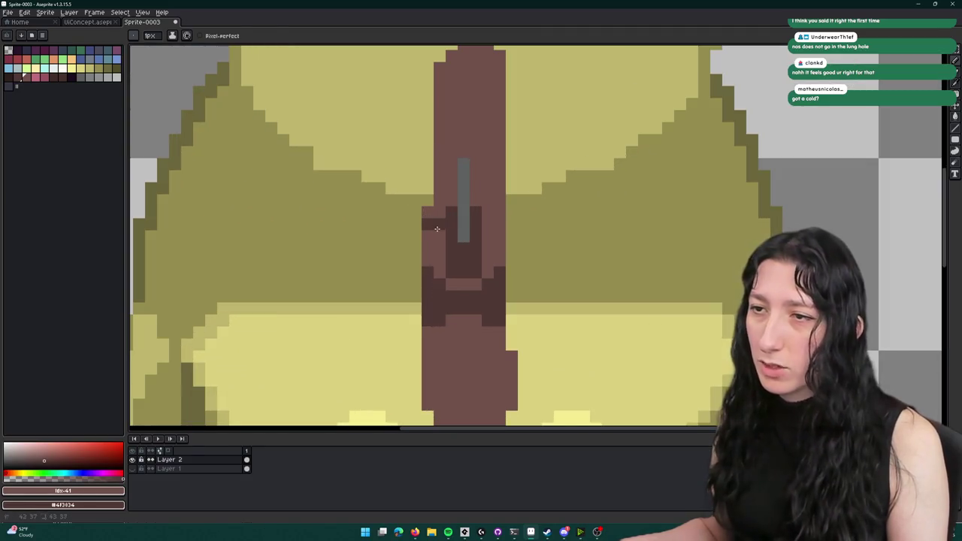
{"action": "key", "text": "g"}
{"action": "left_click", "coordinate": [498, 239]}
{"action": "left_click", "coordinate": [453, 284]}
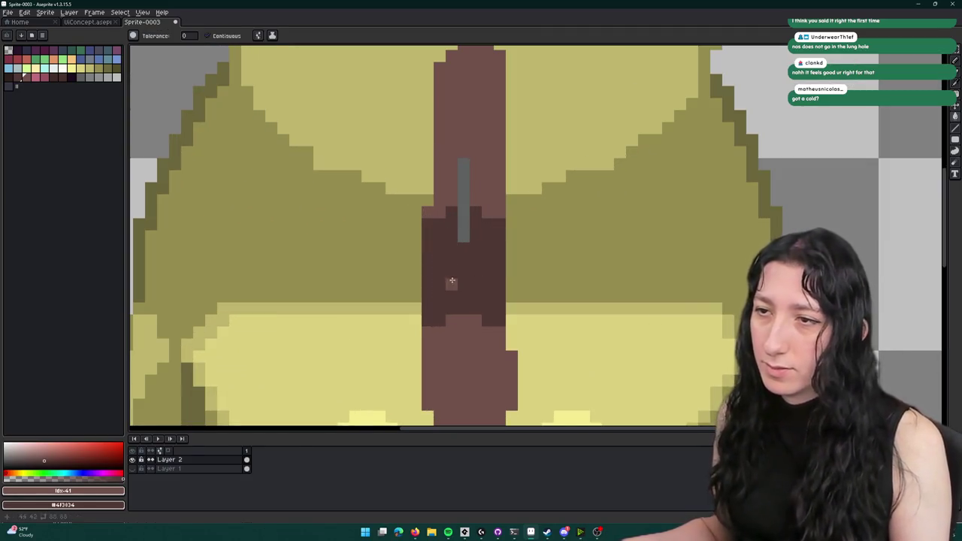
{"action": "scroll", "coordinate": [454, 284], "scroll_direction": "down", "scroll_amount": 5}
{"action": "left_click_drag", "start_coordinate": [382, 168], "coordinate": [317, 129]}
{"action": "scroll", "coordinate": [412, 228], "scroll_direction": "down", "scroll_amount": 2}
{"action": "scroll", "coordinate": [406, 223], "scroll_direction": "up", "scroll_amount": 4}
{"action": "scroll", "coordinate": [407, 223], "scroll_direction": "up", "scroll_amount": 3}
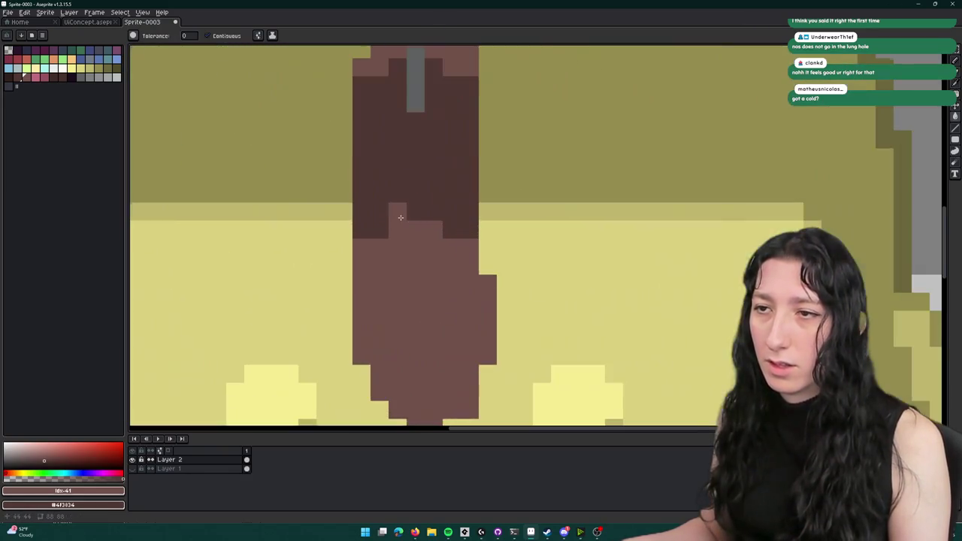
{"action": "left_click", "coordinate": [385, 224]}
{"action": "scroll", "coordinate": [384, 270], "scroll_direction": "down", "scroll_amount": 5}
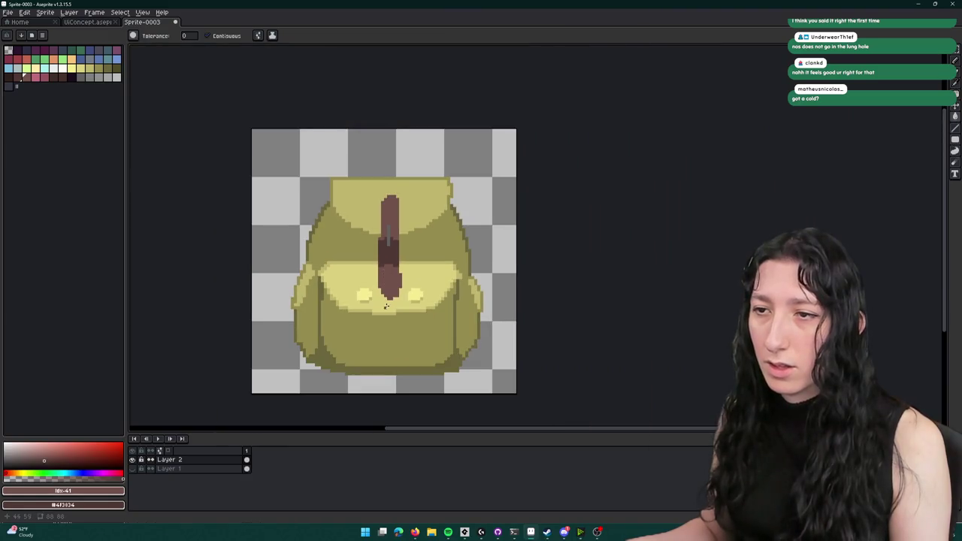
{"action": "scroll", "coordinate": [385, 306], "scroll_direction": "up", "scroll_amount": 4}
- Fill the strap notches with the strap brown #70514b
{"action": "key", "text": "i"}
{"action": "left_click", "coordinate": [399, 284]}
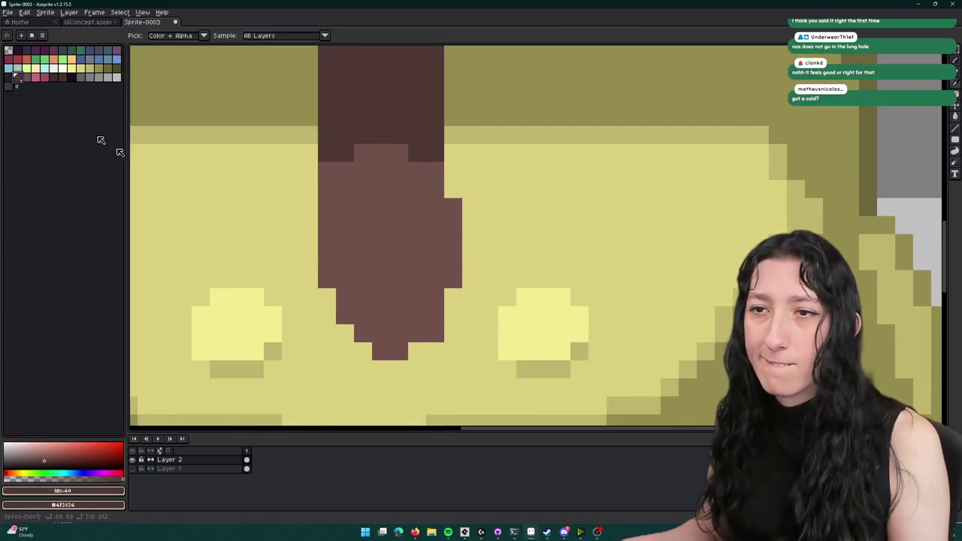
{"action": "key", "text": "b"}
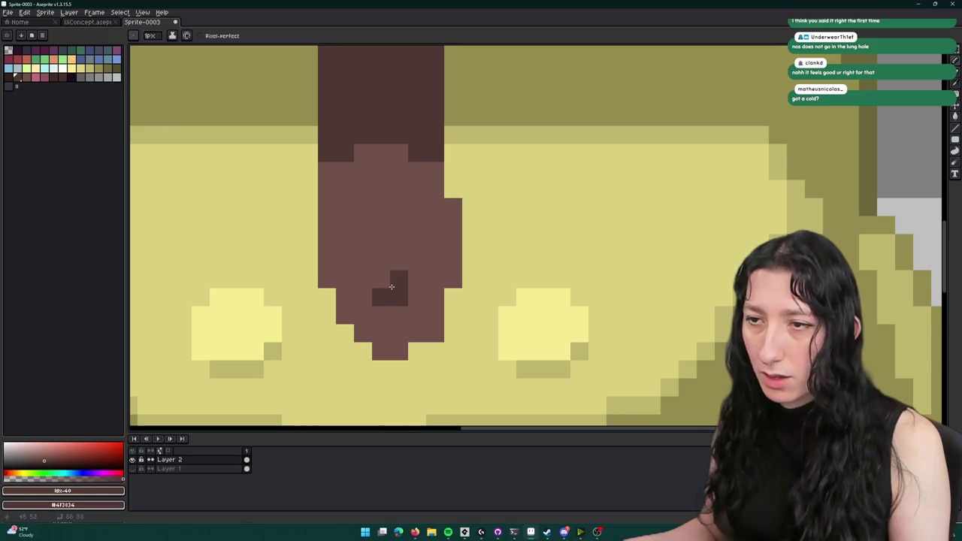
{"action": "scroll", "coordinate": [386, 286], "scroll_direction": "down", "scroll_amount": 5}
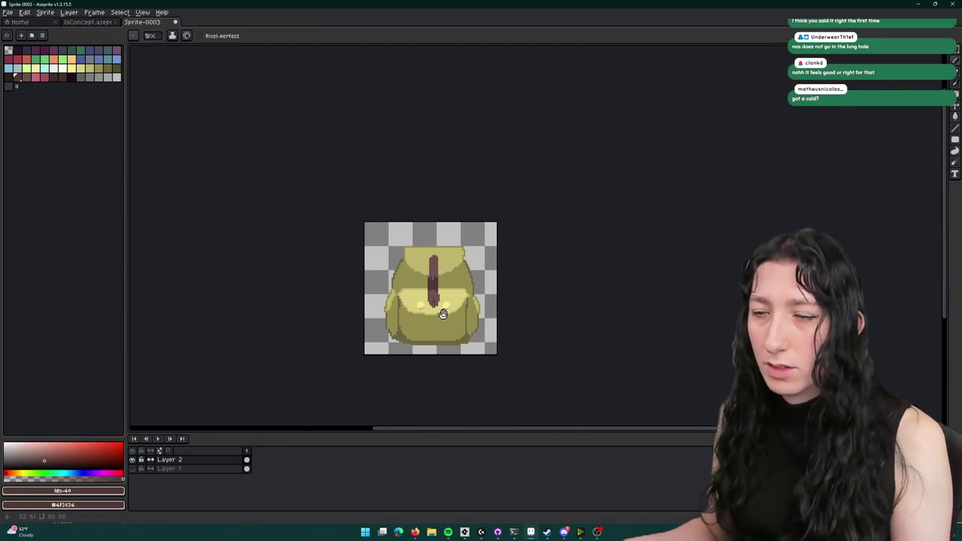
{"action": "scroll", "coordinate": [436, 308], "scroll_direction": "up", "scroll_amount": 2}
{"action": "scroll", "coordinate": [430, 259], "scroll_direction": "up", "scroll_amount": 3}
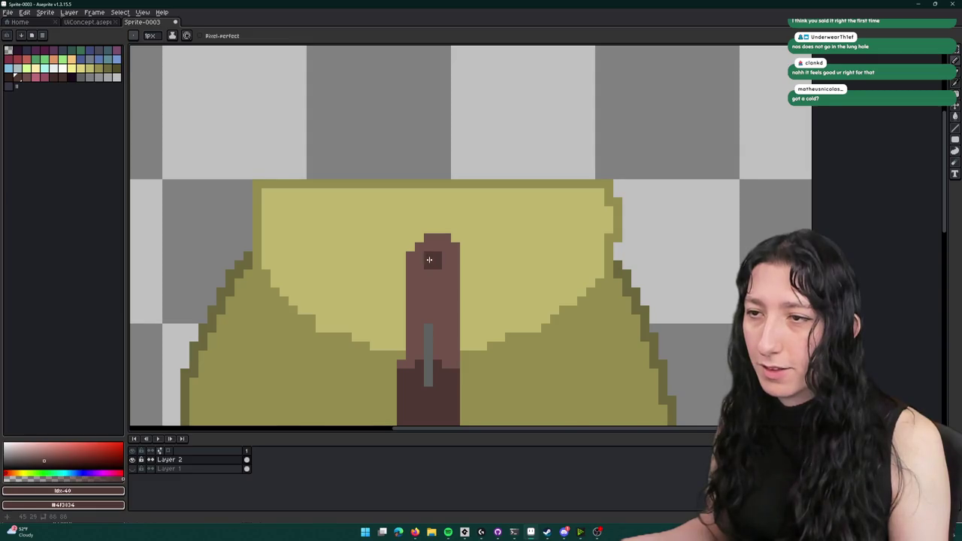
{"action": "scroll", "coordinate": [430, 255], "scroll_direction": "down", "scroll_amount": 4}
{"action": "key", "text": "i"}
{"action": "scroll", "coordinate": [491, 226], "scroll_direction": "down", "scroll_amount": 1}
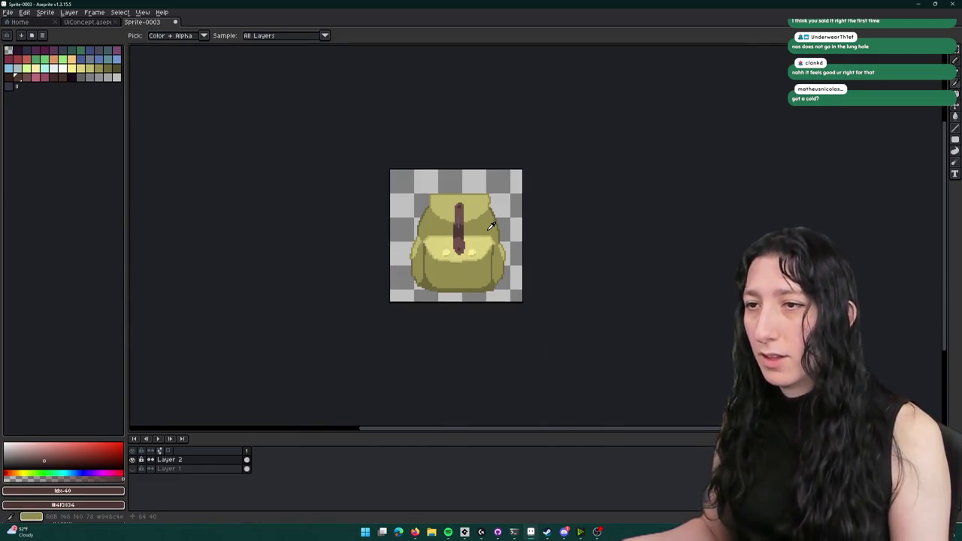
{"action": "scroll", "coordinate": [505, 242], "scroll_direction": "up", "scroll_amount": 6}
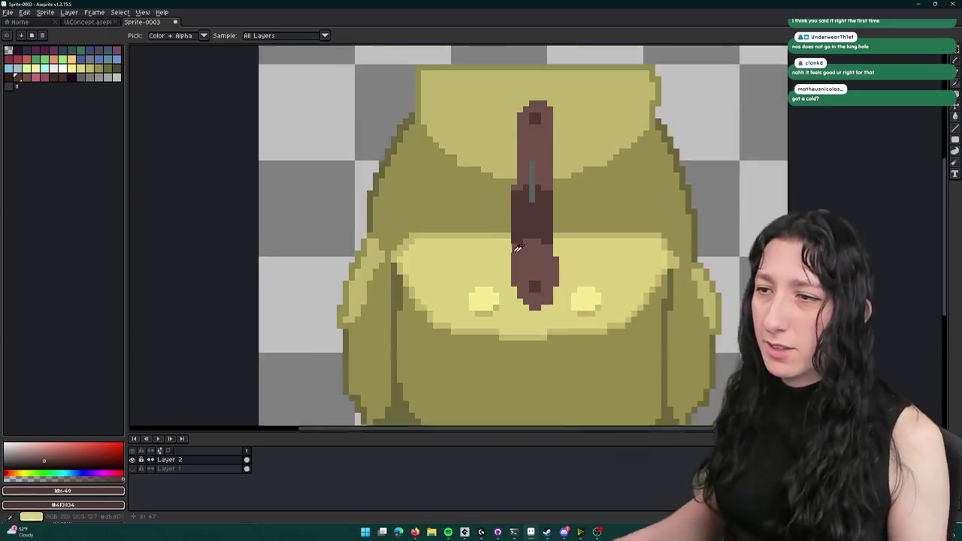
{"action": "left_click", "coordinate": [526, 218]}
{"action": "key", "text": "b"}
{"action": "mouse_move", "coordinate": [511, 241]}
{"action": "left_mouse_down"}
{"action": "mouse_move", "coordinate": [612, 215]}
{"action": "mouse_move", "coordinate": [700, 256]}
{"action": "left_mouse_up"}
- Paint over the strap's bulge with the pocket yellow #dbd17f
{"action": "scroll", "coordinate": [700, 257], "scroll_direction": "down", "scroll_amount": 5}
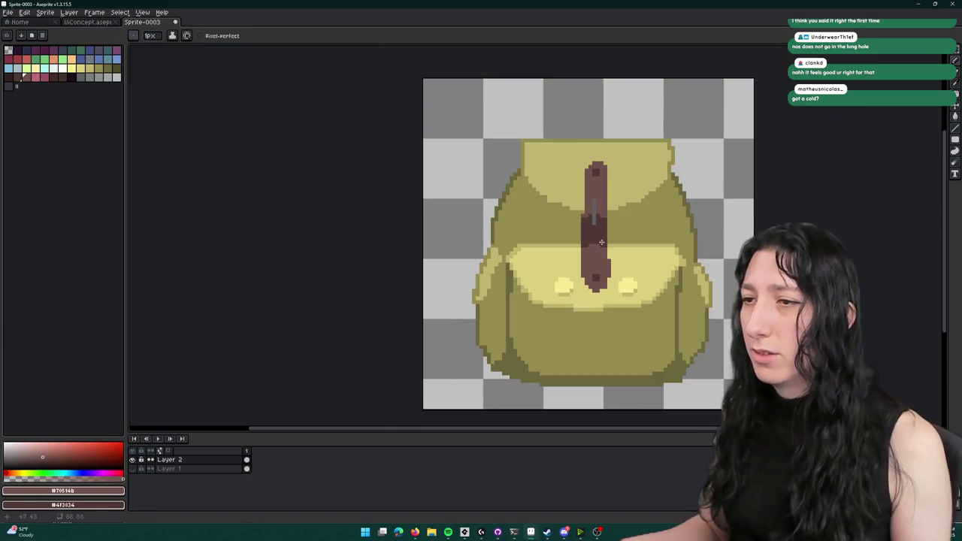
{"action": "scroll", "coordinate": [552, 278], "scroll_direction": "up", "scroll_amount": 3}
{"action": "scroll", "coordinate": [553, 278], "scroll_direction": "up", "scroll_amount": 1}
{"action": "left_click", "coordinate": [601, 264], "text": "alt"}
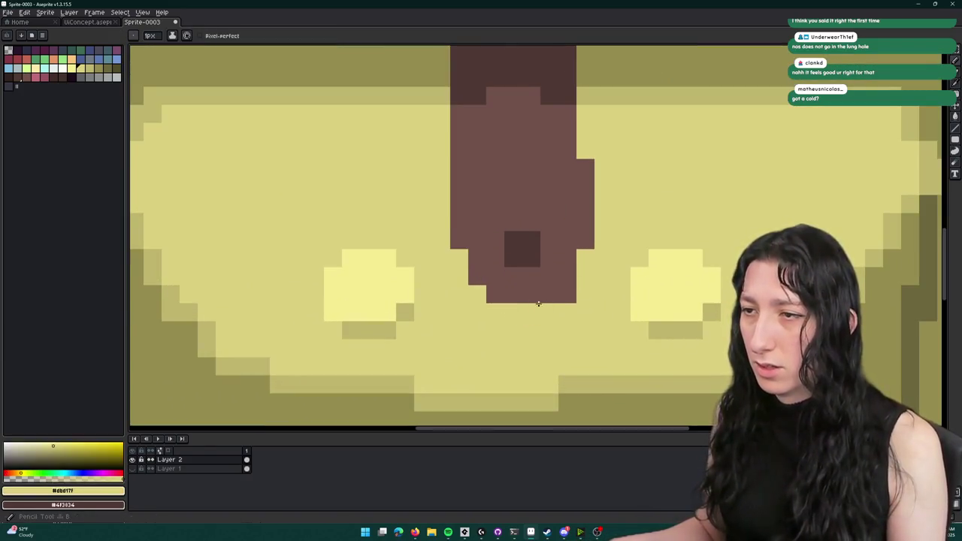
{"action": "left_click_drag", "start_coordinate": [599, 208], "coordinate": [587, 277]}
{"action": "scroll", "coordinate": [562, 314], "scroll_direction": "down", "scroll_amount": 3}
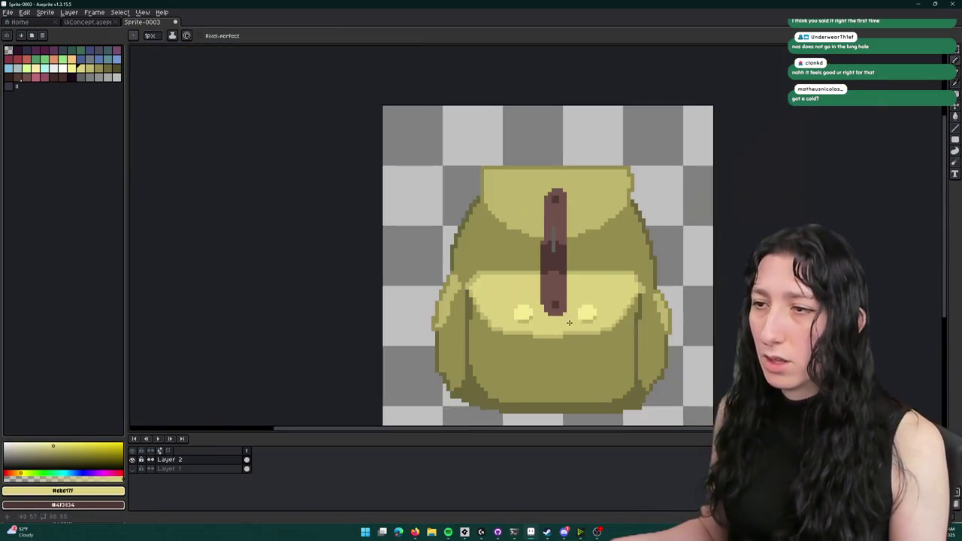
{"action": "scroll", "coordinate": [499, 284], "scroll_direction": "up", "scroll_amount": 2}
- Pick the strap's brown as the drawing colour and return to the Pencil
{"action": "key", "text": "v"}
{"action": "scroll", "coordinate": [500, 282], "scroll_direction": "down", "scroll_amount": 2}
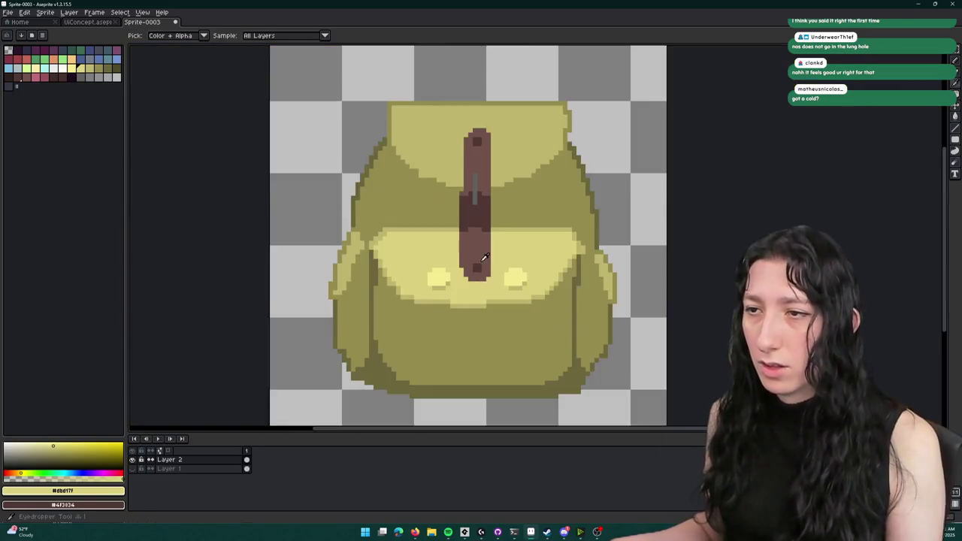
{"action": "key", "text": "i"}
{"action": "key", "text": "v"}
{"action": "key", "text": "i"}
{"action": "scroll", "coordinate": [490, 278], "scroll_direction": "down", "scroll_amount": 1}
{"action": "scroll", "coordinate": [490, 278], "scroll_direction": "up", "scroll_amount": 2}
{"action": "left_click", "coordinate": [490, 278]}
{"action": "key", "text": "b"}
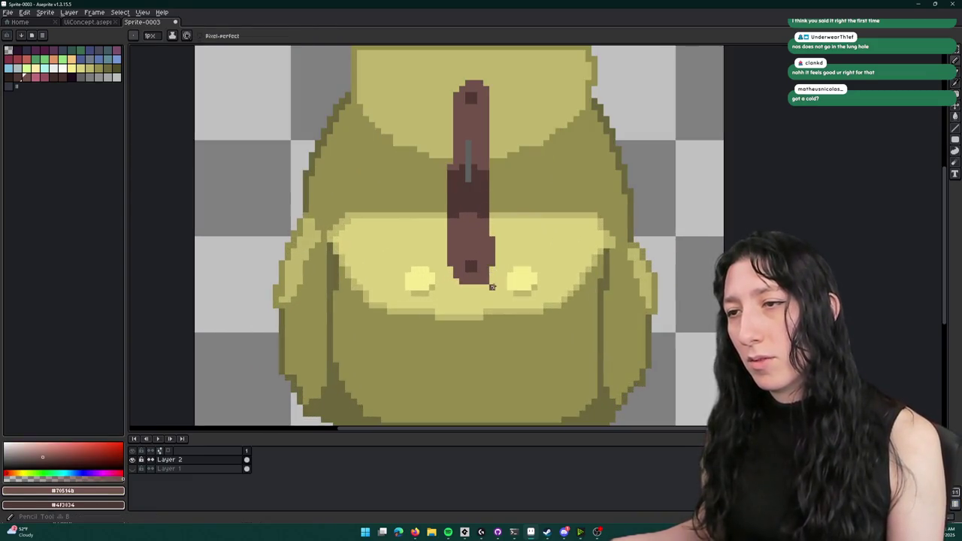
{"action": "scroll", "coordinate": [492, 289], "scroll_direction": "down", "scroll_amount": 2}
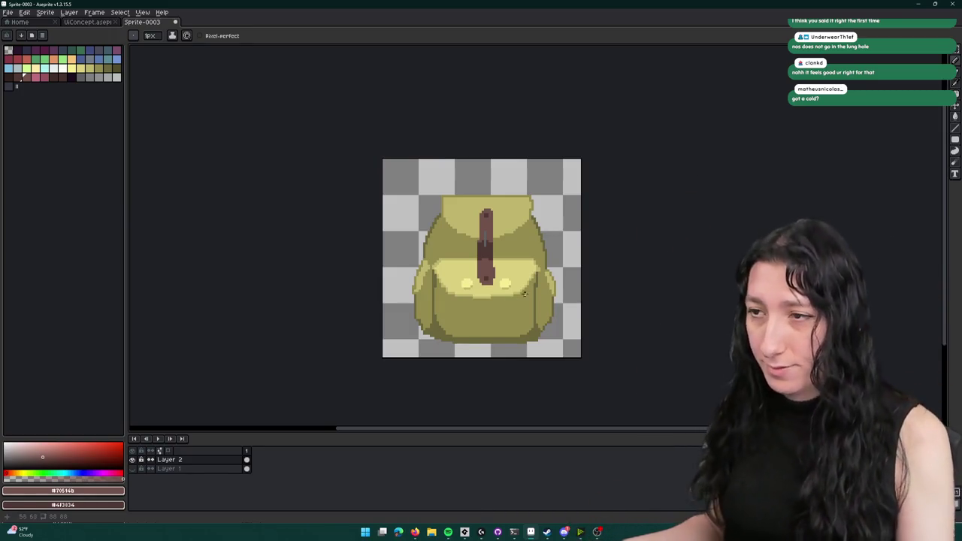
- Eyedrop colours from the backpack and draw dark olive pixels along the upper flap edge
{"action": "key", "text": "i"}
{"action": "scroll", "coordinate": [518, 278], "scroll_direction": "up", "scroll_amount": 2}
{"action": "left_click", "coordinate": [513, 226]}
{"action": "scroll", "coordinate": [512, 211], "scroll_direction": "down", "scroll_amount": 1}
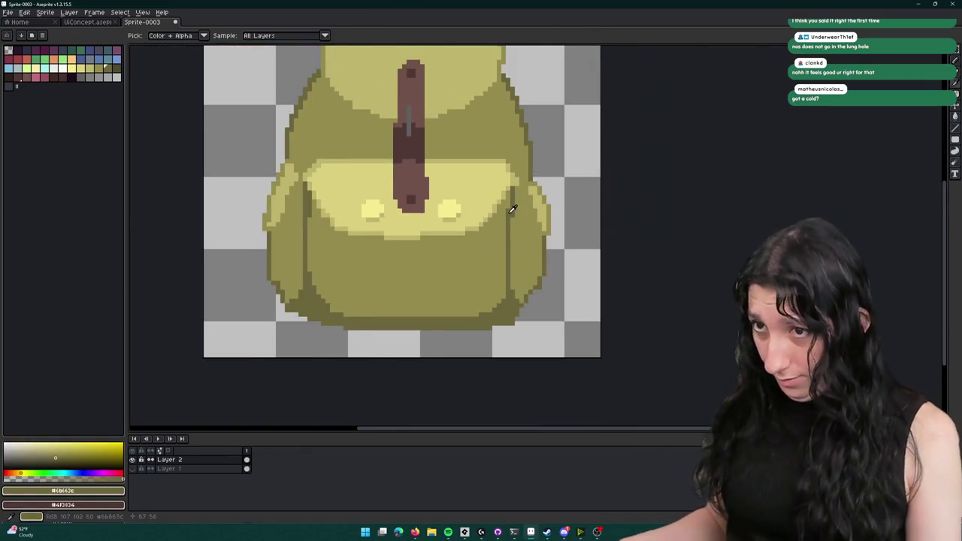
{"action": "scroll", "coordinate": [351, 184], "scroll_direction": "up", "scroll_amount": 1}
{"action": "left_click", "coordinate": [351, 184]}
{"action": "scroll", "coordinate": [586, 178], "scroll_direction": "up", "scroll_amount": 5}
{"action": "key", "text": "b"}
{"action": "mouse_move", "coordinate": [518, 171]}
{"action": "left_mouse_down"}
{"action": "mouse_move", "coordinate": [558, 142]}
{"action": "mouse_move", "coordinate": [615, 123]}
{"action": "left_mouse_up"}
- Pick the mid olive #bfb66d and set the secondary colour from the right flap
{"action": "scroll", "coordinate": [554, 204], "scroll_direction": "down", "scroll_amount": 8}
{"action": "scroll", "coordinate": [354, 187], "scroll_direction": "up", "scroll_amount": 3}
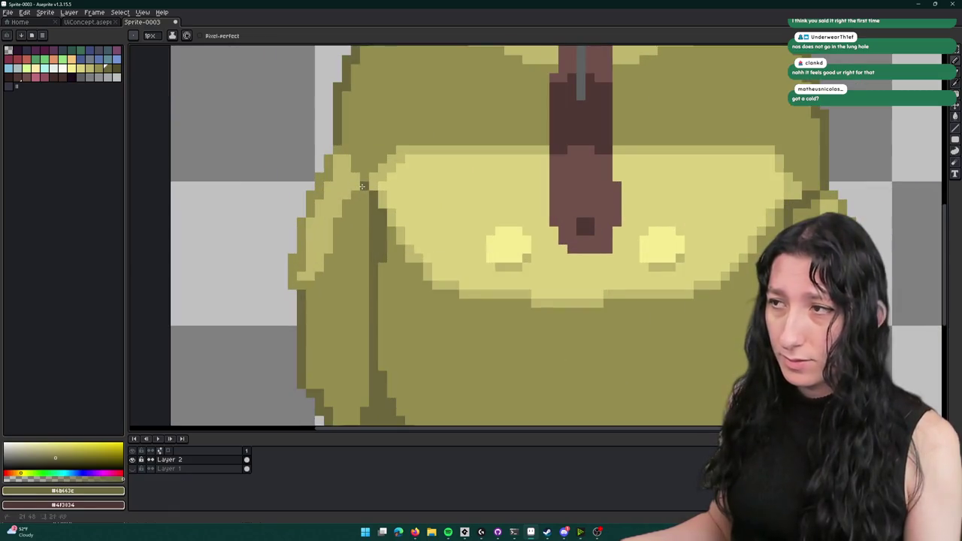
{"action": "scroll", "coordinate": [797, 174], "scroll_direction": "up", "scroll_amount": 2}
{"action": "left_click", "coordinate": [830, 189], "text": "alt"}
{"action": "scroll", "coordinate": [786, 190], "scroll_direction": "down", "scroll_amount": 4}
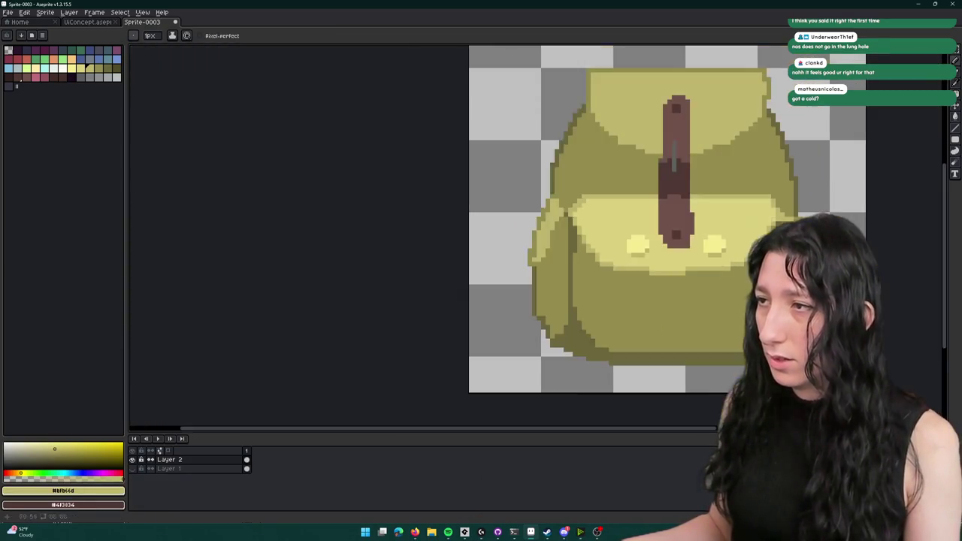
{"action": "scroll", "coordinate": [771, 211], "scroll_direction": "down", "scroll_amount": 2}
{"action": "scroll", "coordinate": [603, 231], "scroll_direction": "up", "scroll_amount": 5}
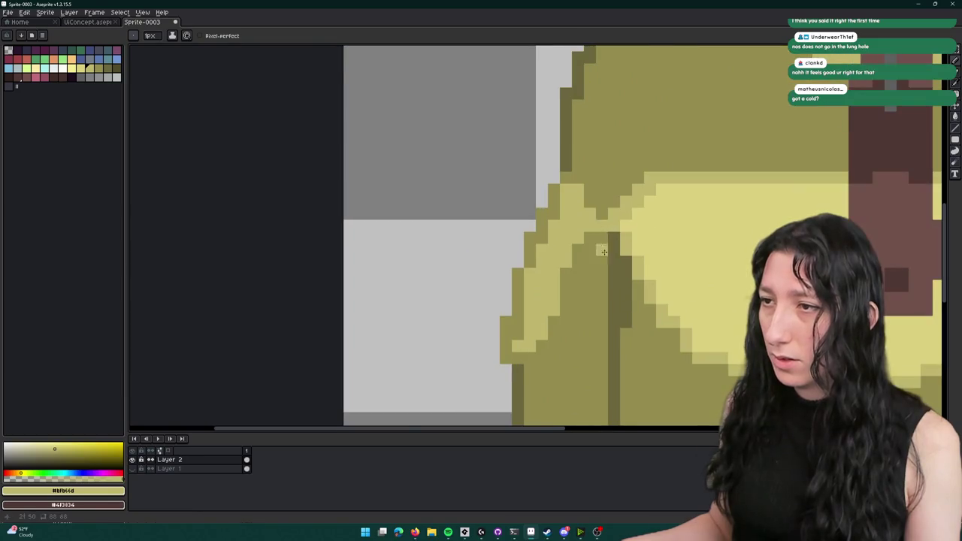
{"action": "scroll", "coordinate": [604, 252], "scroll_direction": "down", "scroll_amount": 3}
{"action": "scroll", "coordinate": [605, 233], "scroll_direction": "down", "scroll_amount": 1}
{"action": "scroll", "coordinate": [605, 231], "scroll_direction": "up", "scroll_amount": 2}
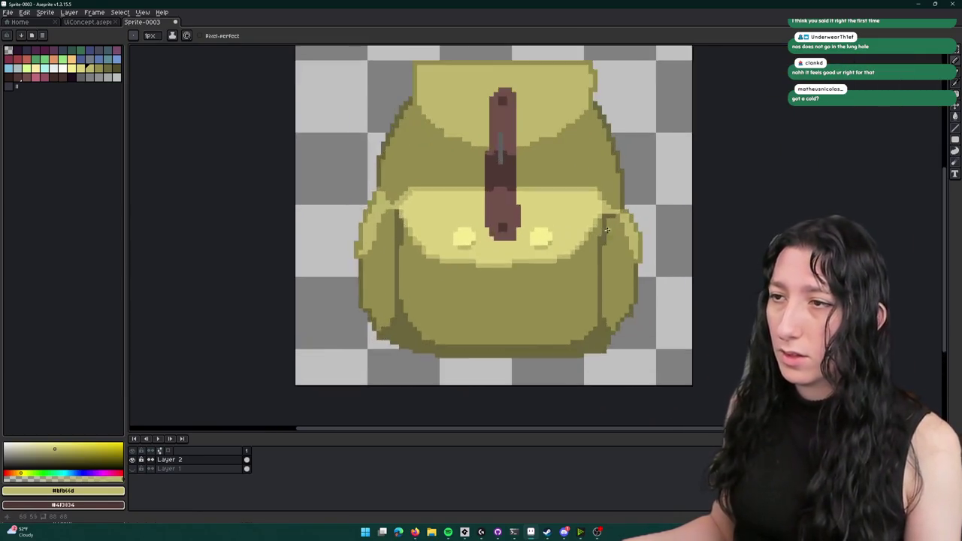
{"action": "scroll", "coordinate": [604, 231], "scroll_direction": "up", "scroll_amount": 2}
{"action": "right_click", "coordinate": [609, 203], "text": "alt"}
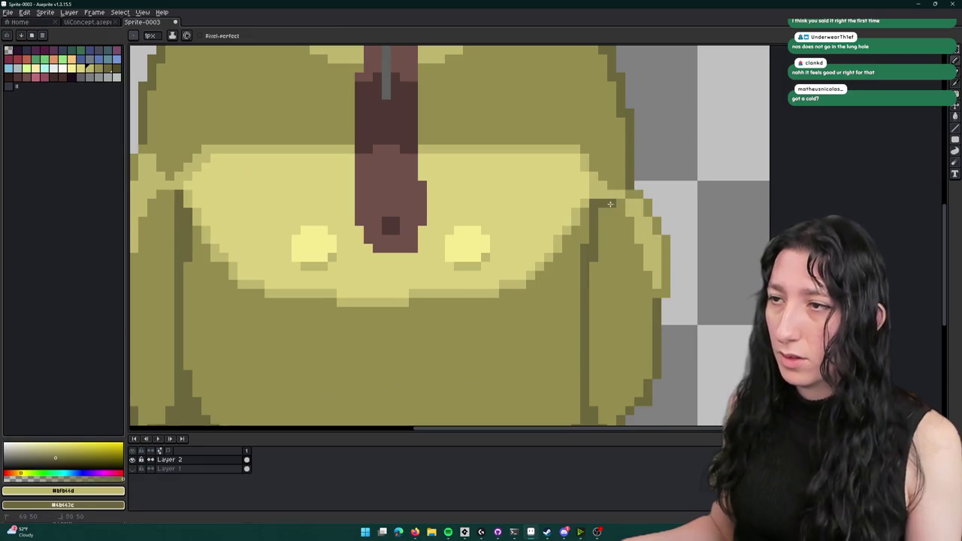
{"action": "right_click", "coordinate": [617, 231], "text": "alt"}
- Pick the dark olive #6b643c and draw it along the lower flap edge
{"action": "scroll", "coordinate": [610, 271], "scroll_direction": "down", "scroll_amount": 3}
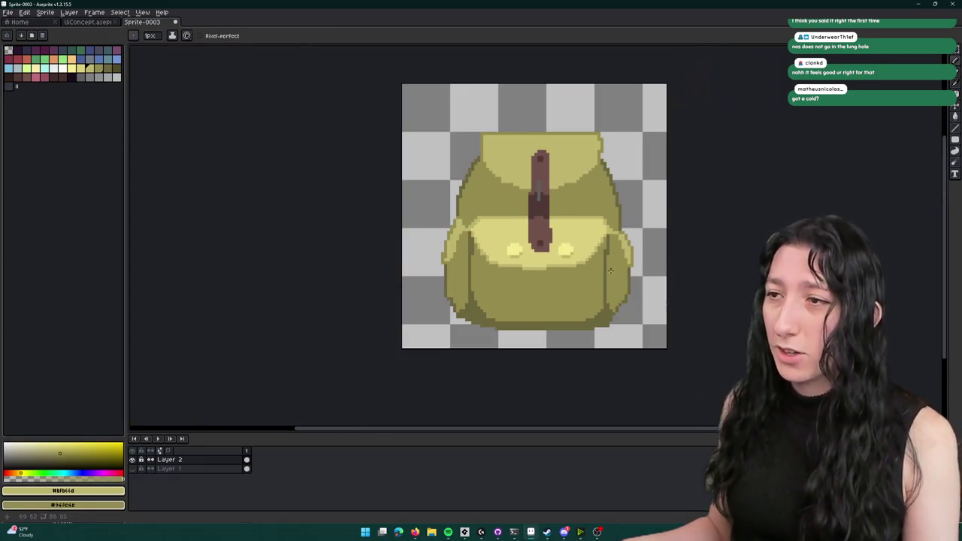
{"action": "scroll", "coordinate": [616, 248], "scroll_direction": "up", "scroll_amount": 2}
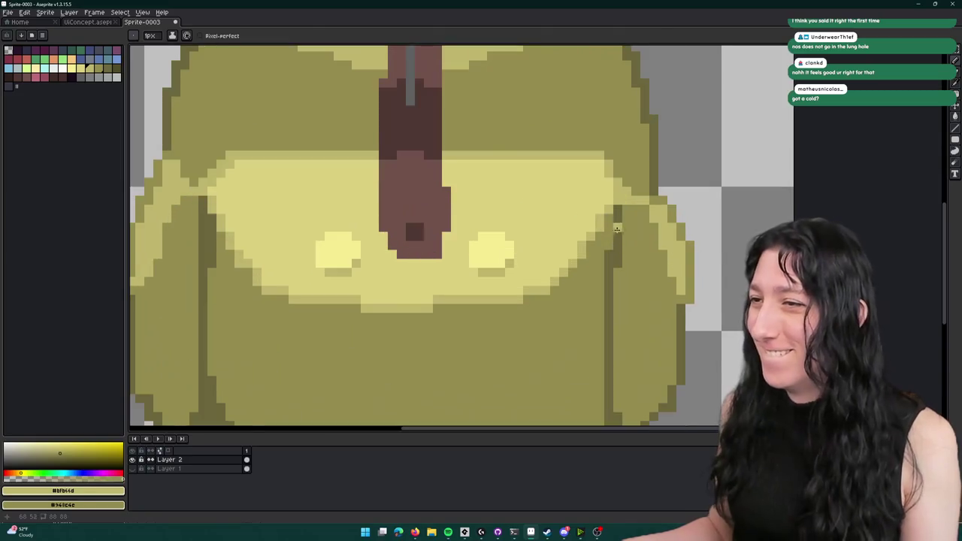
{"action": "left_click", "coordinate": [617, 228], "text": "alt"}
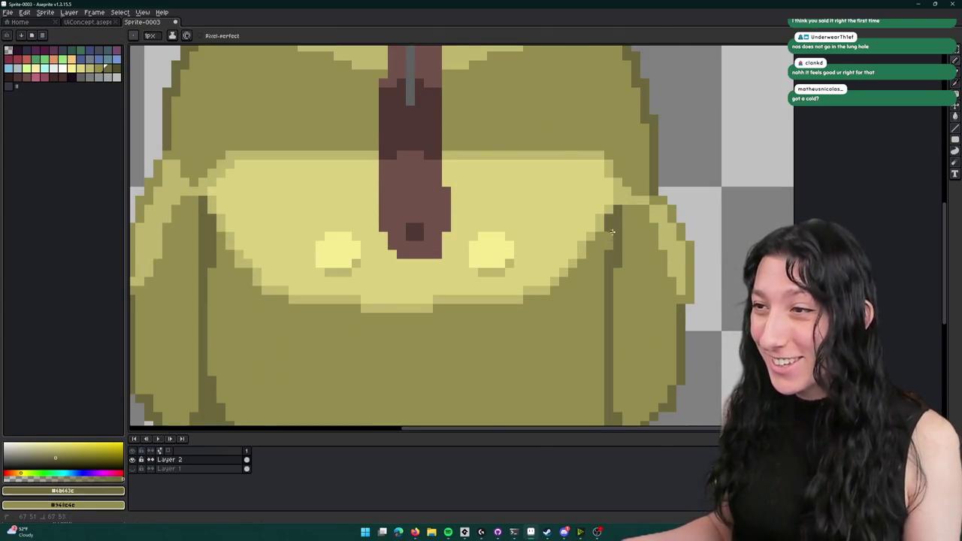
{"action": "scroll", "coordinate": [612, 233], "scroll_direction": "down", "scroll_amount": 3}
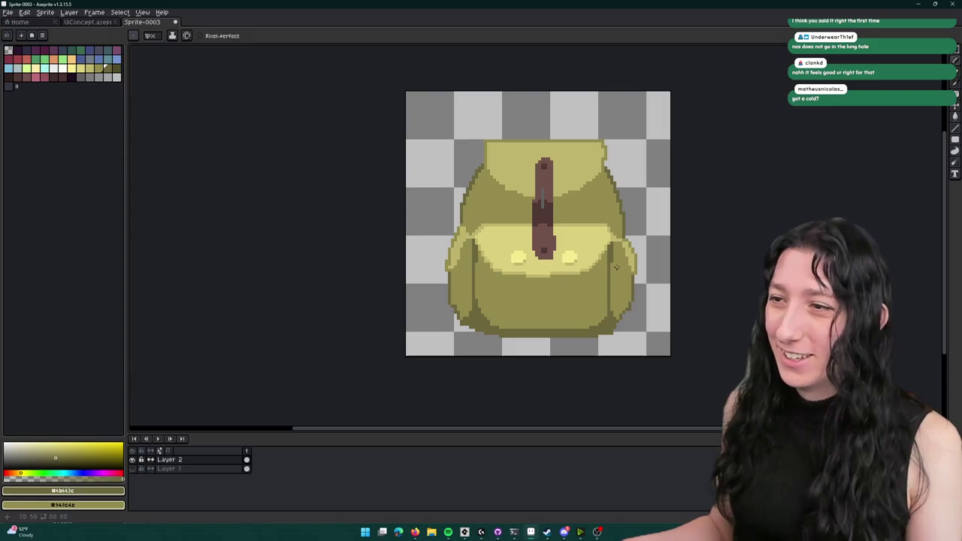
{"action": "scroll", "coordinate": [606, 278], "scroll_direction": "down", "scroll_amount": 2}
{"action": "scroll", "coordinate": [549, 286], "scroll_direction": "up", "scroll_amount": 2}
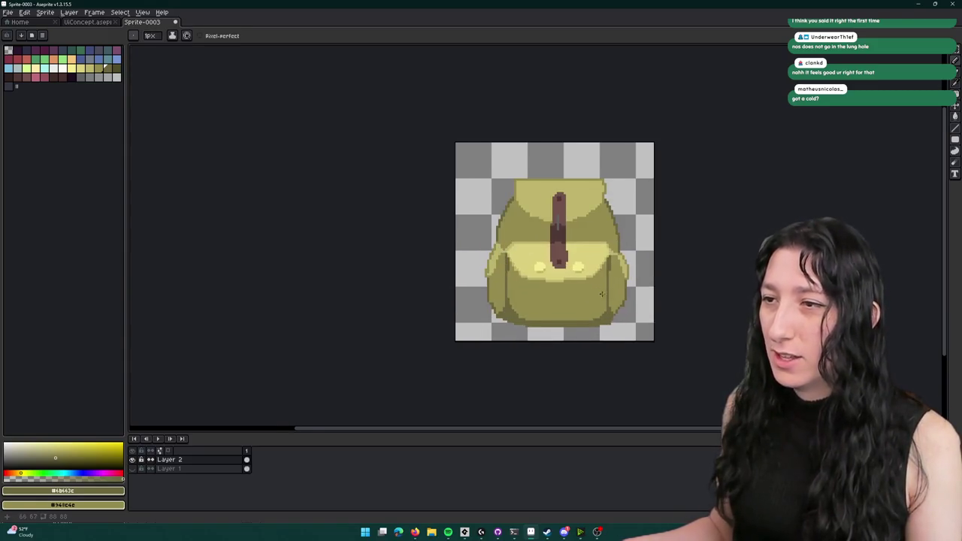
{"action": "left_click_drag", "start_coordinate": [521, 325], "coordinate": [470, 282]}
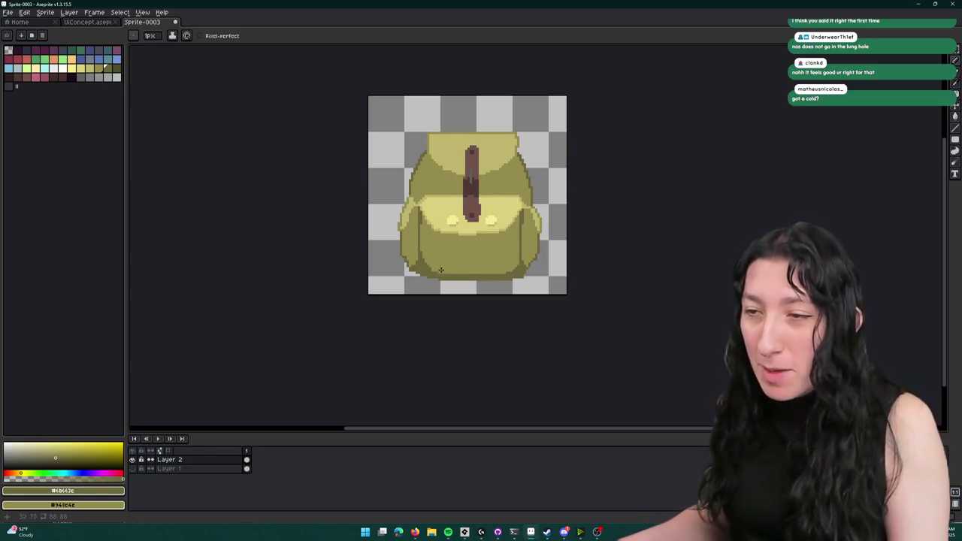
- Fill the top flap with a brighter yellow from the palette instead of #dbd17f
{"action": "key", "text": "i"}
{"action": "scroll", "coordinate": [473, 253], "scroll_direction": "up", "scroll_amount": 1}
{"action": "scroll", "coordinate": [376, 210], "scroll_direction": "down", "scroll_amount": 2}
{"action": "scroll", "coordinate": [283, 166], "scroll_direction": "up", "scroll_amount": 2}
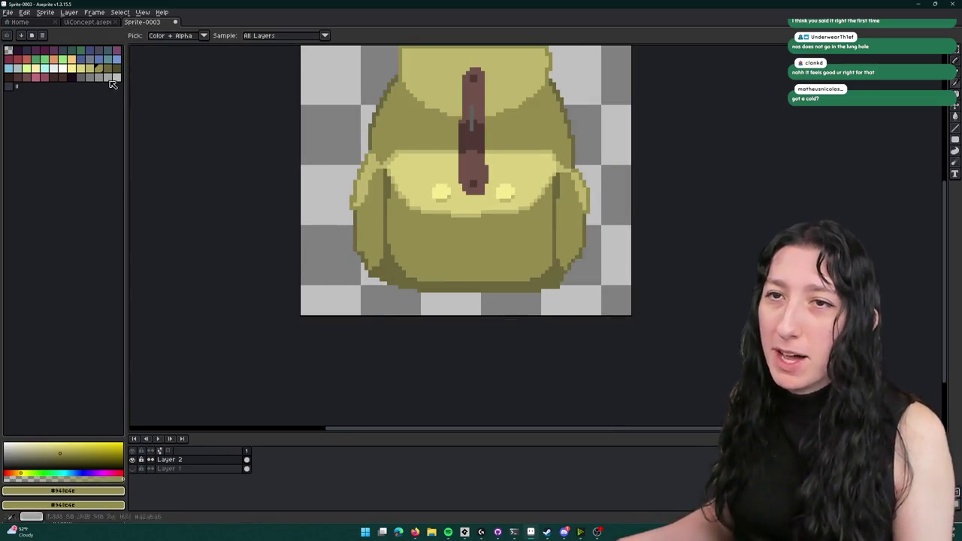
{"action": "key", "text": "g"}
{"action": "scroll", "coordinate": [480, 262], "scroll_direction": "down", "scroll_amount": 2}
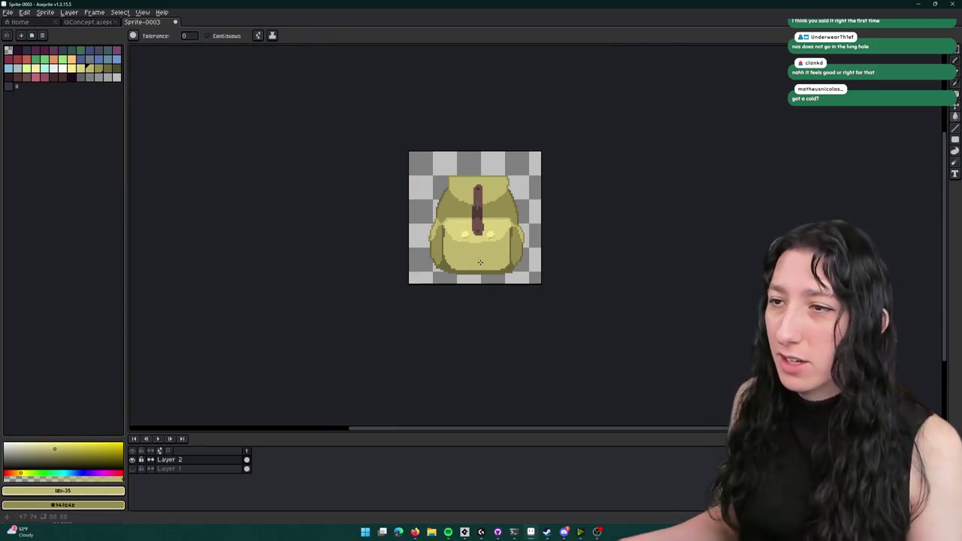
{"action": "scroll", "coordinate": [478, 256], "scroll_direction": "up", "scroll_amount": 2}
{"action": "key", "text": "v"}
{"action": "key", "text": "g"}
{"action": "scroll", "coordinate": [386, 192], "scroll_direction": "up", "scroll_amount": 2}
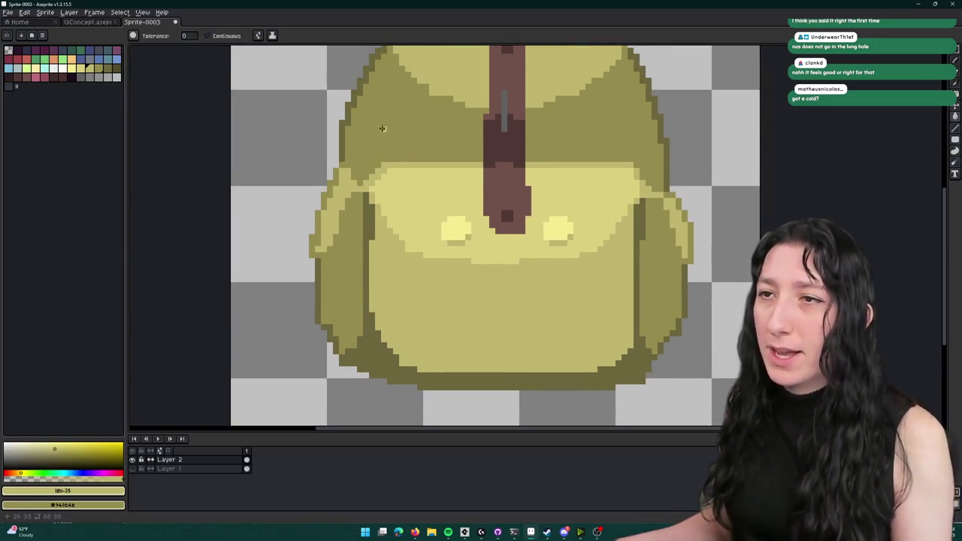
{"action": "left_click_drag", "start_coordinate": [503, 141], "coordinate": [473, 235]}
{"action": "left_click", "coordinate": [435, 280], "text": "alt"}
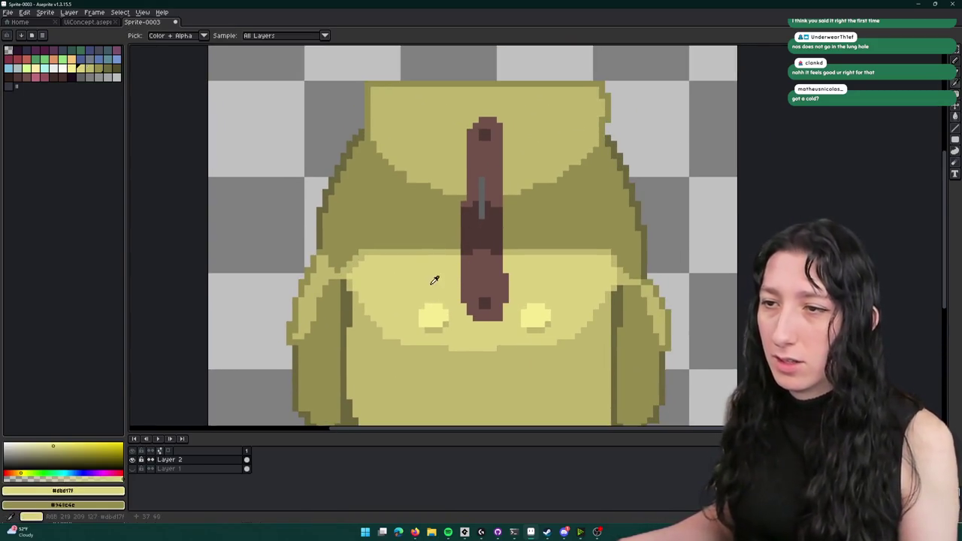
{"action": "left_click", "coordinate": [80, 69]}
{"action": "left_click", "coordinate": [436, 107]}
- Lighten the olive body and refill the left pocket with a lighter palette yellow
{"action": "left_click_drag", "start_coordinate": [436, 108], "coordinate": [449, 102]}
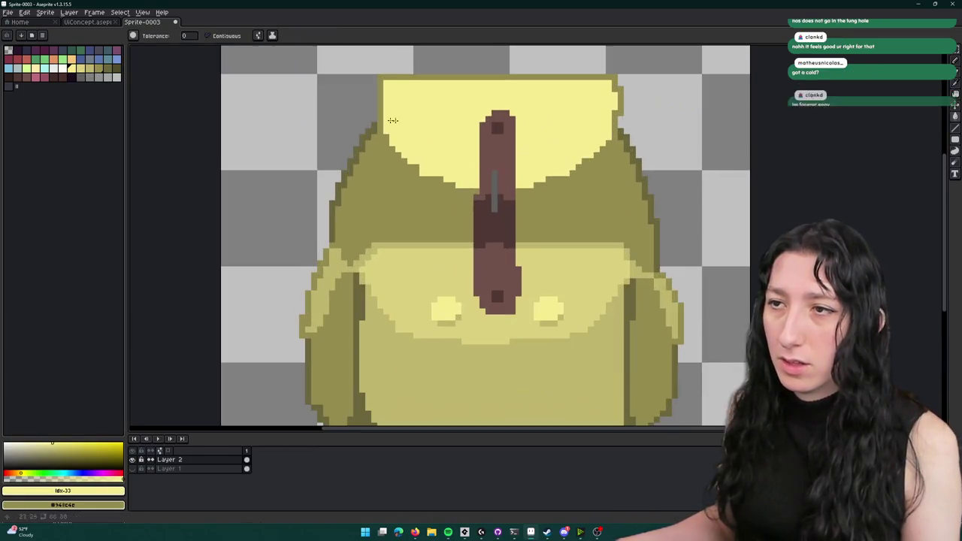
{"action": "left_click", "coordinate": [83, 70]}
{"action": "left_click", "coordinate": [442, 217]}
{"action": "scroll", "coordinate": [564, 244], "scroll_direction": "down", "scroll_amount": 5}
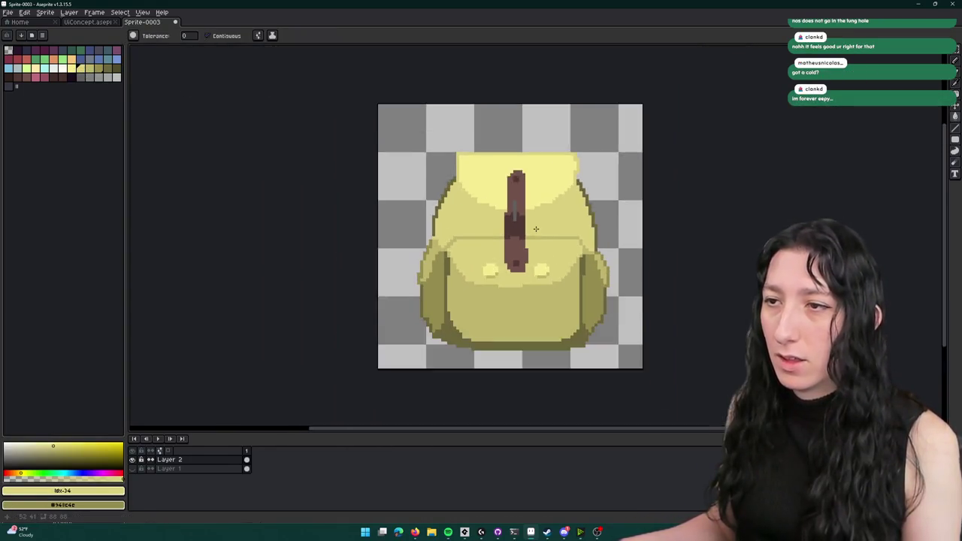
{"action": "scroll", "coordinate": [548, 230], "scroll_direction": "up", "scroll_amount": 5}
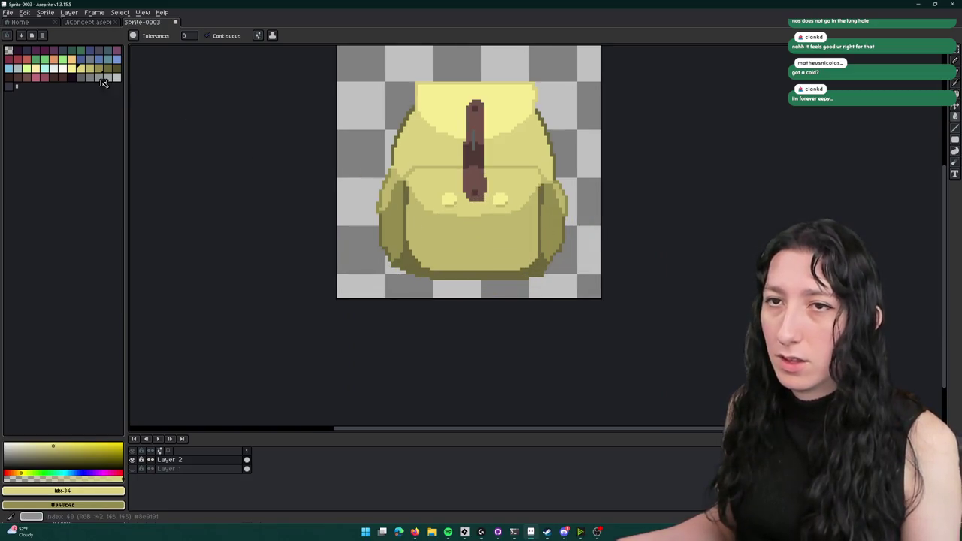
{"action": "left_click", "coordinate": [385, 224]}
{"action": "key", "text": "ctrl+z"}
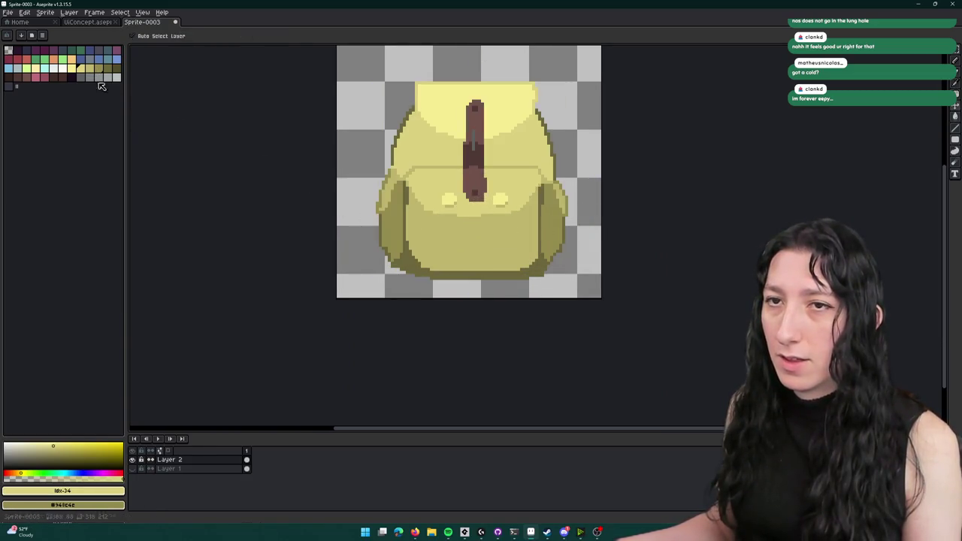
{"action": "left_click", "coordinate": [90, 68]}
{"action": "left_click", "coordinate": [394, 237]}
- Refill the upper backpack body with the brighter light yellow #dbd17f
{"action": "scroll", "coordinate": [585, 249], "scroll_direction": "down", "scroll_amount": 3}
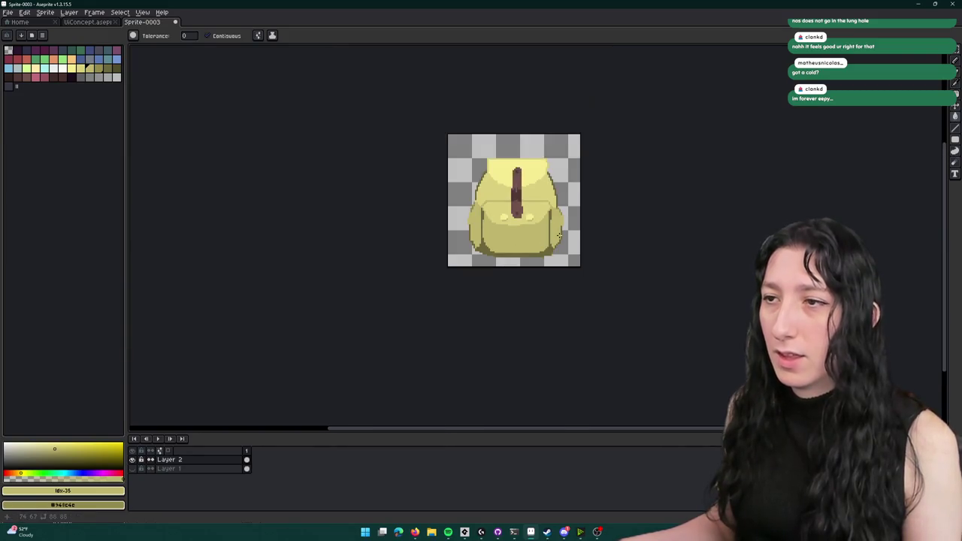
{"action": "scroll", "coordinate": [570, 218], "scroll_direction": "up", "scroll_amount": 2}
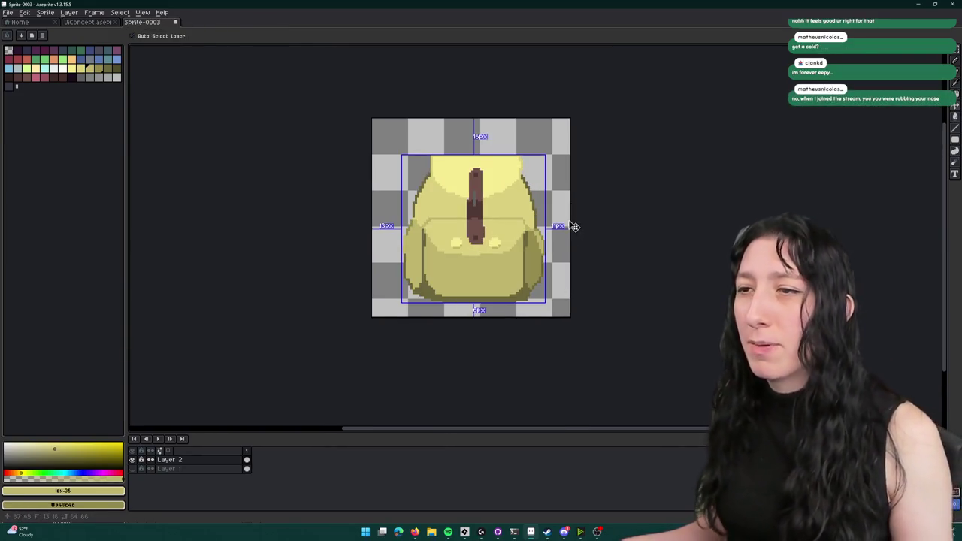
{"action": "scroll", "coordinate": [561, 203], "scroll_direction": "down", "scroll_amount": 1}
{"action": "scroll", "coordinate": [561, 204], "scroll_direction": "down", "scroll_amount": 1}
{"action": "scroll", "coordinate": [565, 208], "scroll_direction": "up", "scroll_amount": 1}
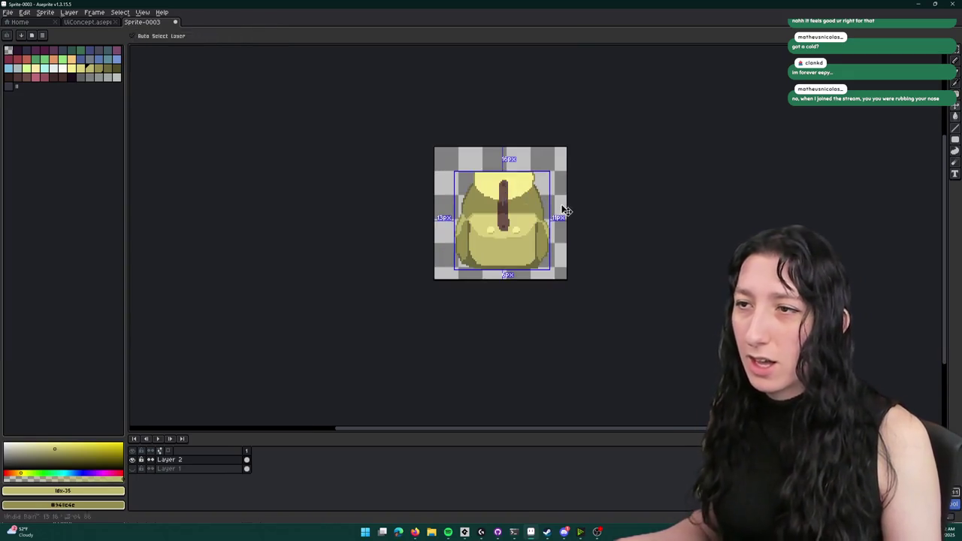
{"action": "left_click", "coordinate": [524, 200]}
{"action": "scroll", "coordinate": [524, 201], "scroll_direction": "up", "scroll_amount": 1}
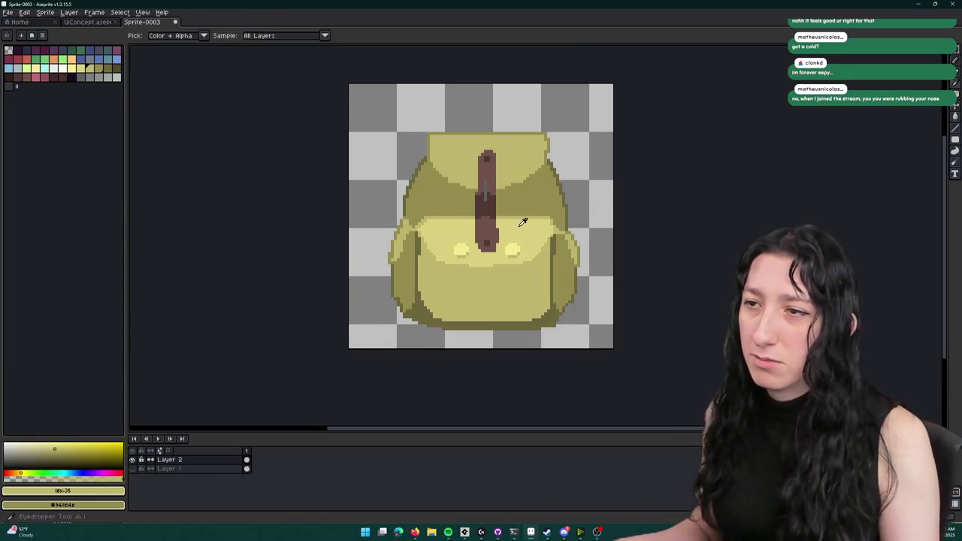
{"action": "left_click", "coordinate": [522, 219], "text": "alt"}
{"action": "left_click", "coordinate": [531, 200]}
{"action": "key", "text": "ctrl+z"}
{"action": "key", "text": "ctrl+y"}
- Fill the left-middle area of the backpack with bright yellow
{"action": "key", "text": "b"}
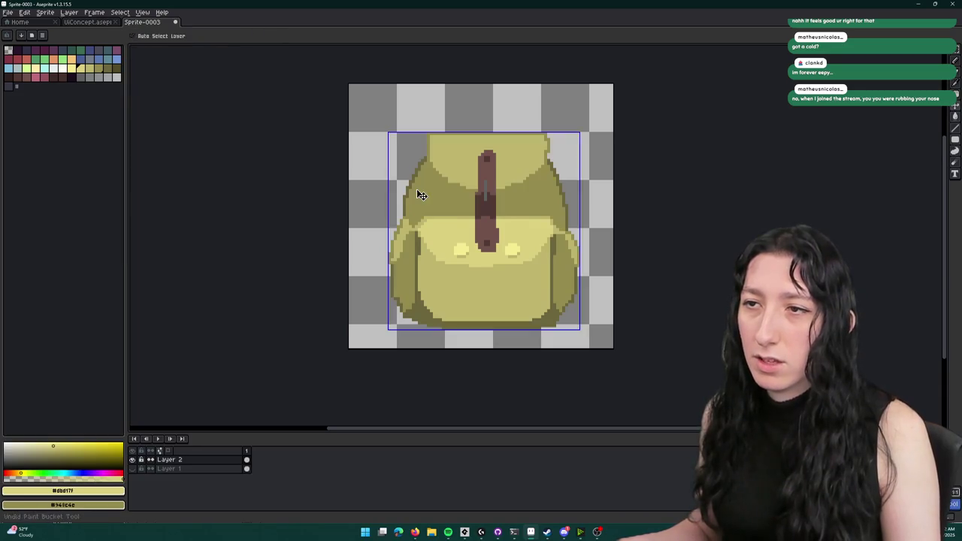
{"action": "scroll", "coordinate": [438, 168], "scroll_direction": "up", "scroll_amount": 3}
{"action": "scroll", "coordinate": [655, 198], "scroll_direction": "down", "scroll_amount": 1}
{"action": "key", "text": "g"}
{"action": "scroll", "coordinate": [662, 256], "scroll_direction": "down", "scroll_amount": 1}
{"action": "left_click", "coordinate": [663, 256]}
{"action": "scroll", "coordinate": [662, 255], "scroll_direction": "down", "scroll_amount": 4}
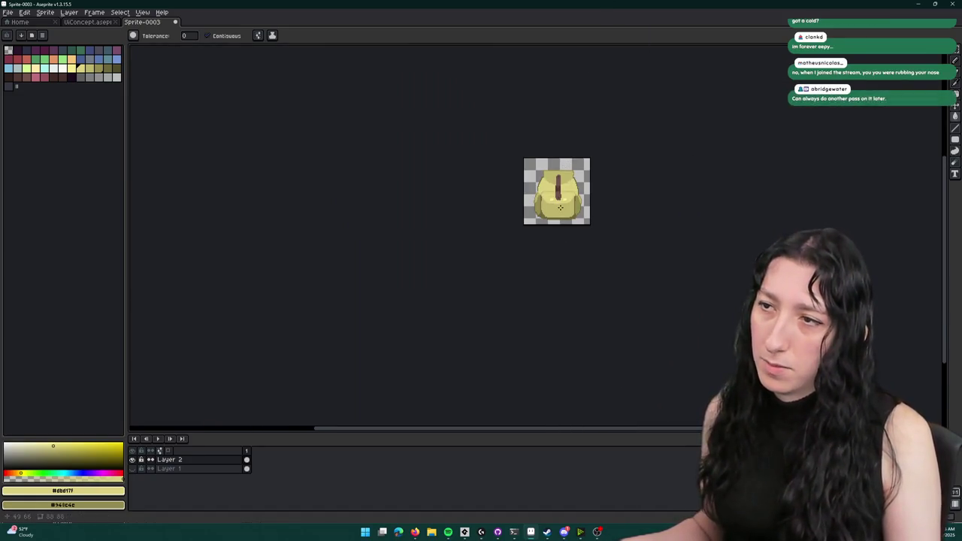
{"action": "scroll", "coordinate": [558, 155], "scroll_direction": "up", "scroll_amount": 5}
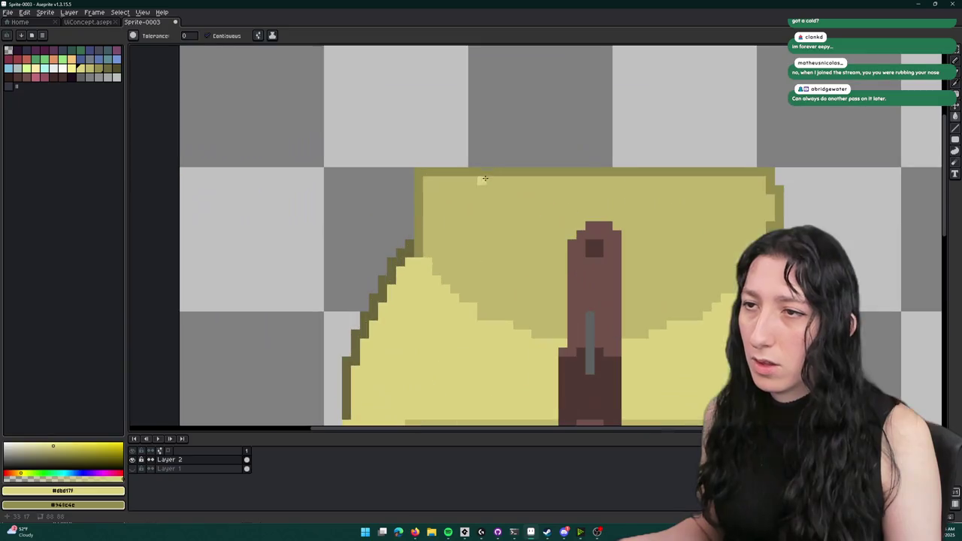
- Outline a taller top flap in yellow pixels and fill it light yellow
{"action": "key", "text": "b"}
{"action": "left_click", "coordinate": [464, 163]}
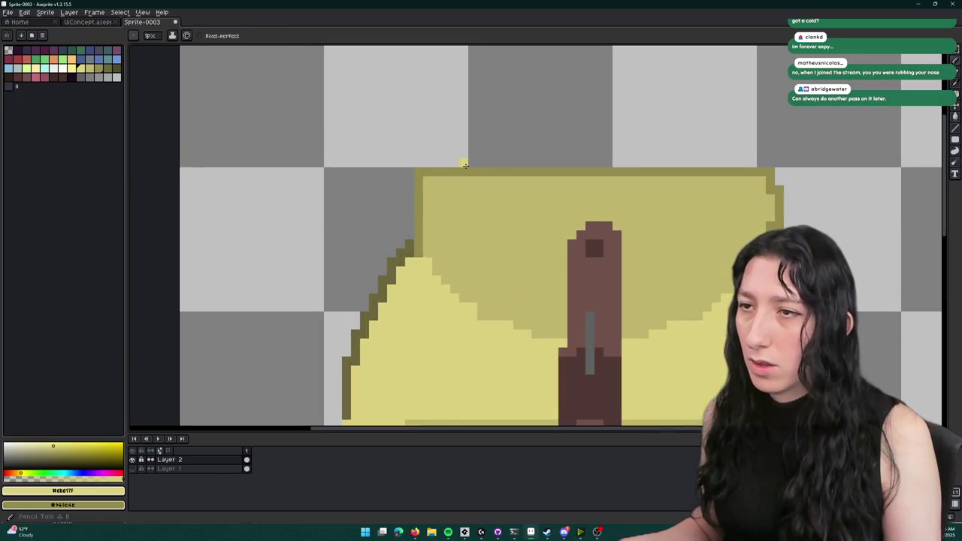
{"action": "mouse_move", "coordinate": [422, 172]}
{"action": "left_mouse_down"}
{"action": "mouse_move", "coordinate": [575, 135]}
{"action": "mouse_move", "coordinate": [670, 135]}
{"action": "left_mouse_up"}
{"action": "left_click_drag", "start_coordinate": [735, 162], "coordinate": [751, 171]}
{"action": "key", "text": "g"}
{"action": "left_click", "coordinate": [724, 180]}
{"action": "left_click", "coordinate": [707, 172]}
{"action": "left_click", "coordinate": [694, 160]}
{"action": "scroll", "coordinate": [662, 198], "scroll_direction": "down", "scroll_amount": 5}
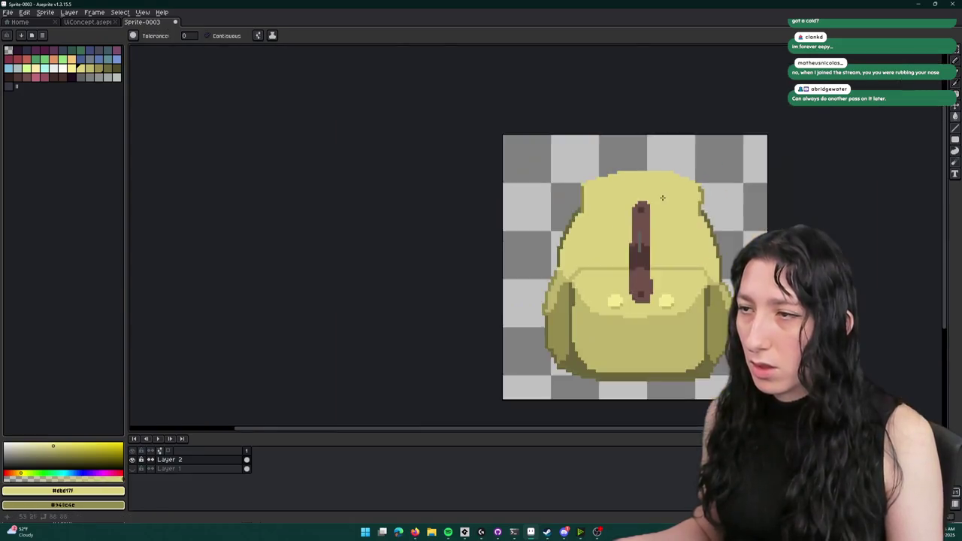
{"action": "scroll", "coordinate": [662, 197], "scroll_direction": "down", "scroll_amount": 2}
- Erase the stray olive #948c4c pixels at the flap's top-right corner, then bring up the Save dialog
{"action": "key", "text": "v"}
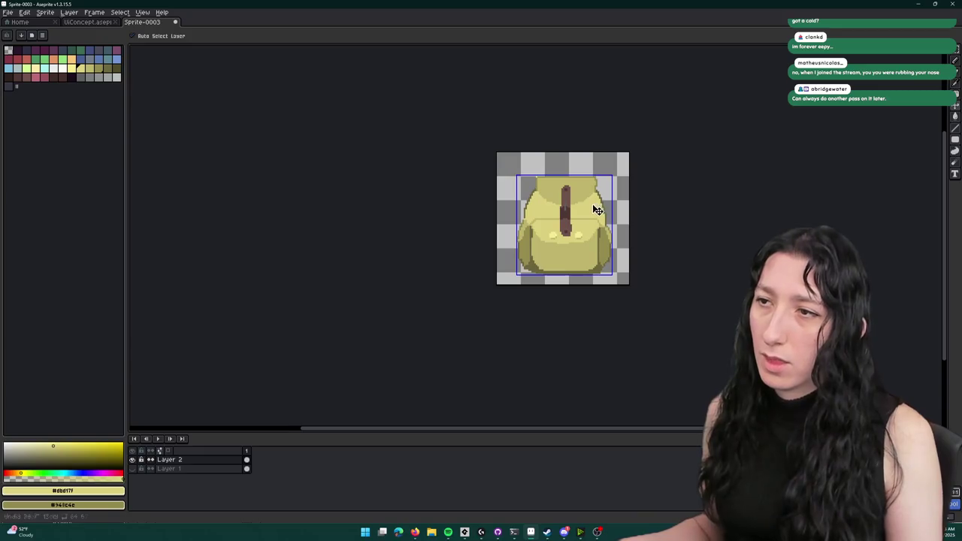
{"action": "key", "text": "g"}
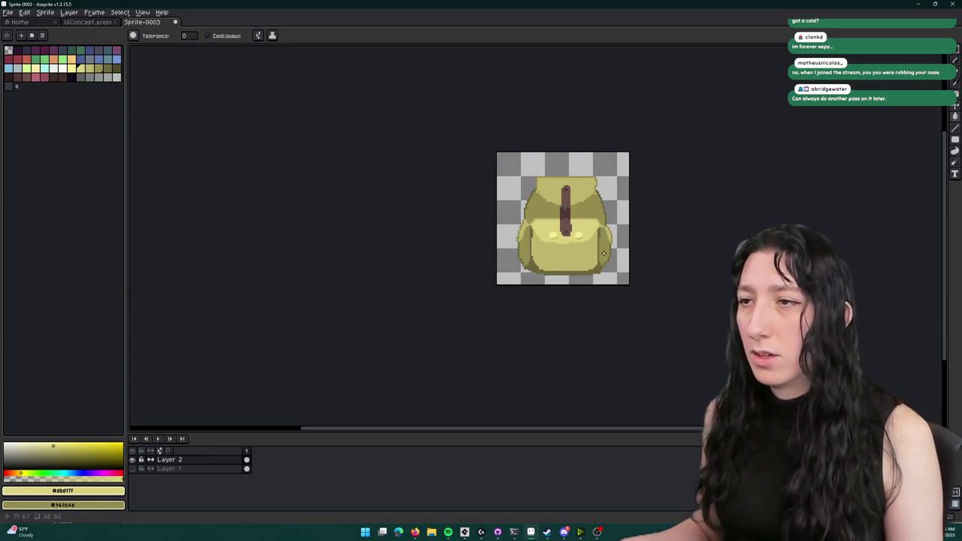
{"action": "mouse_move", "coordinate": [550, 257]}
{"action": "left_mouse_down"}
{"action": "mouse_move", "coordinate": [468, 281]}
{"action": "mouse_move", "coordinate": [453, 303]}
{"action": "left_mouse_up"}
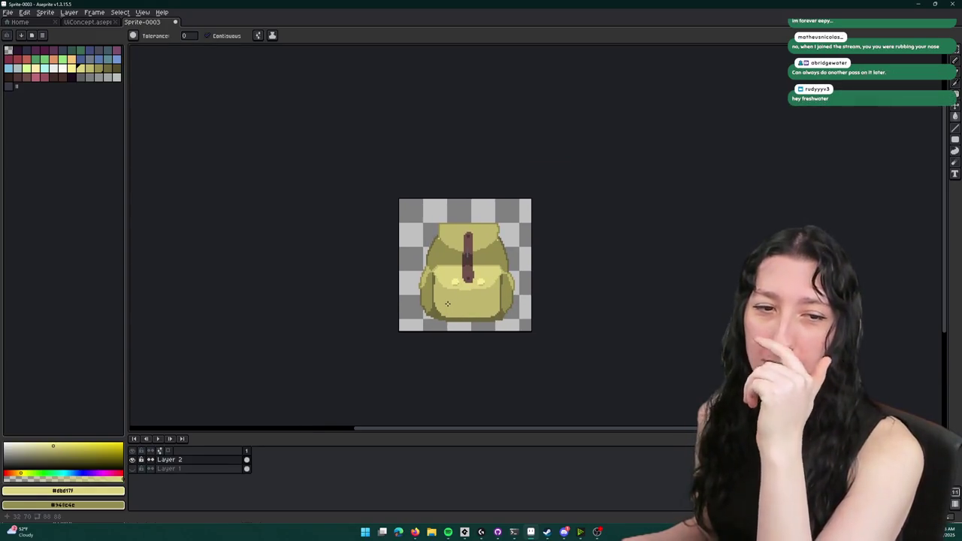
{"action": "scroll", "coordinate": [414, 252], "scroll_direction": "up", "scroll_amount": 5}
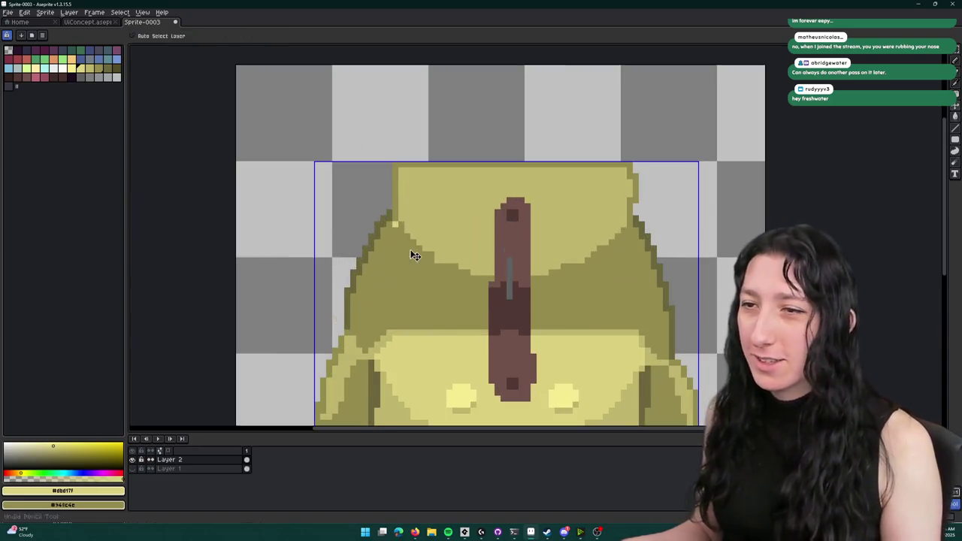
{"action": "scroll", "coordinate": [426, 244], "scroll_direction": "down", "scroll_amount": 3}
{"action": "scroll", "coordinate": [519, 221], "scroll_direction": "up", "scroll_amount": 3}
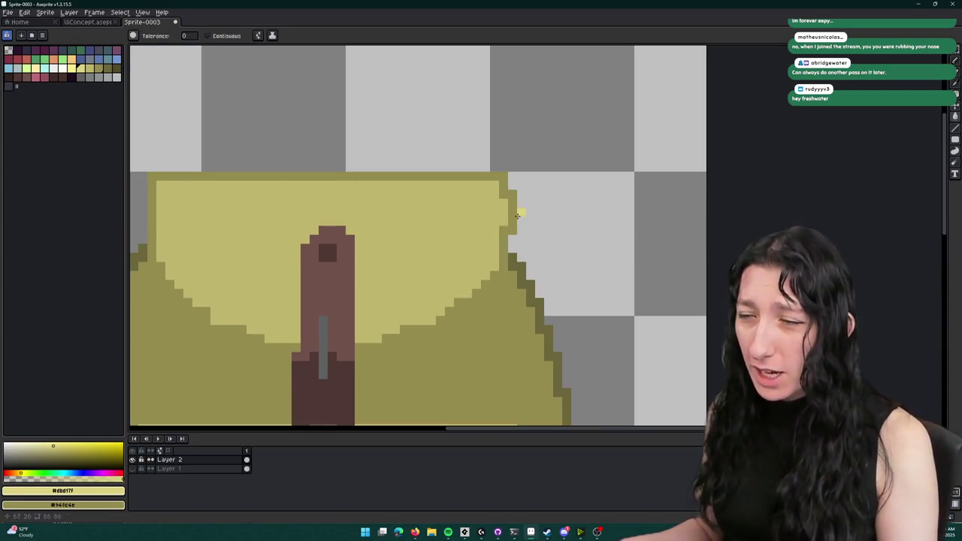
{"action": "left_click", "coordinate": [505, 213], "text": "alt"}
{"action": "key", "text": "b"}
{"action": "key", "text": "e"}
{"action": "left_click_drag", "start_coordinate": [513, 194], "coordinate": [513, 212]}
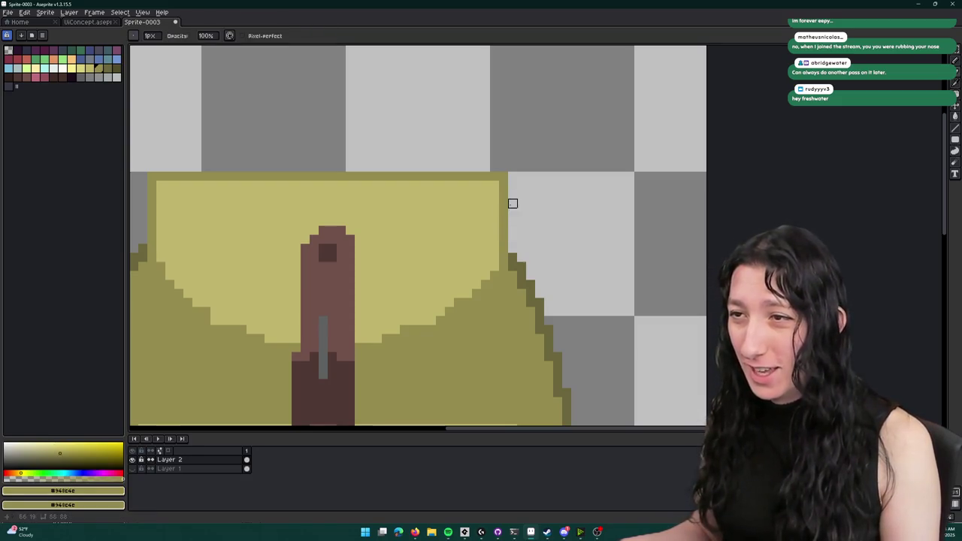
{"action": "scroll", "coordinate": [494, 176], "scroll_direction": "left", "scroll_amount": 3}
{"action": "scroll", "coordinate": [399, 173], "scroll_direction": "down", "scroll_amount": 5}
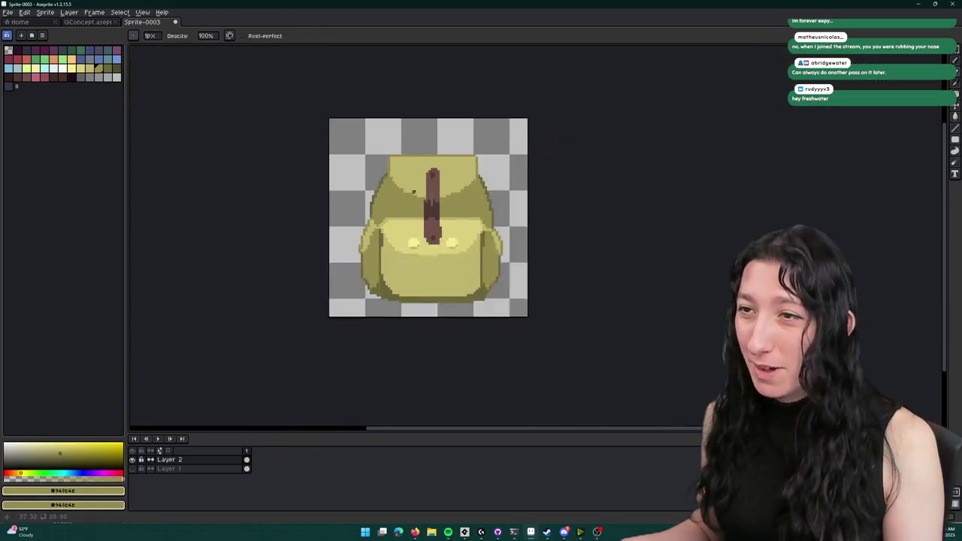
{"action": "key", "text": "m"}
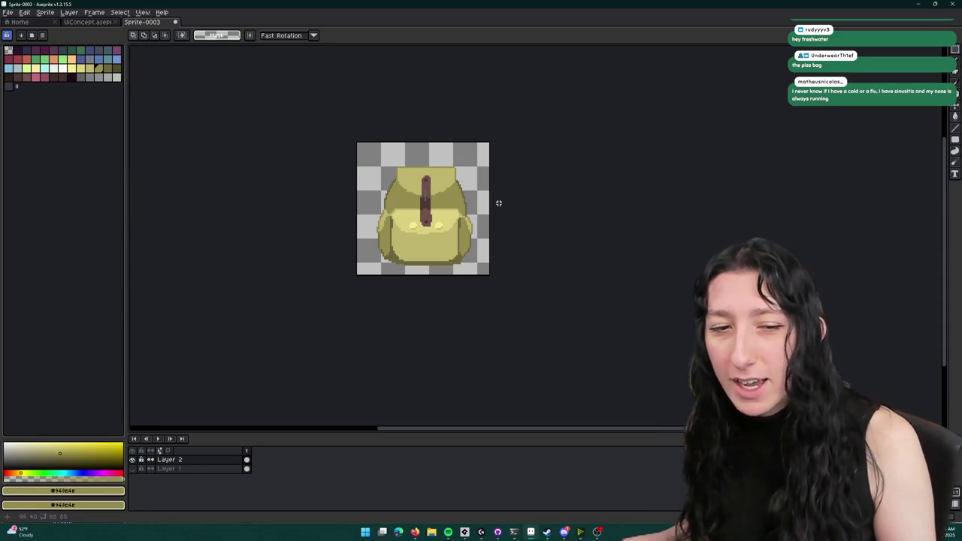
{"action": "key", "text": "ctrl+s"}
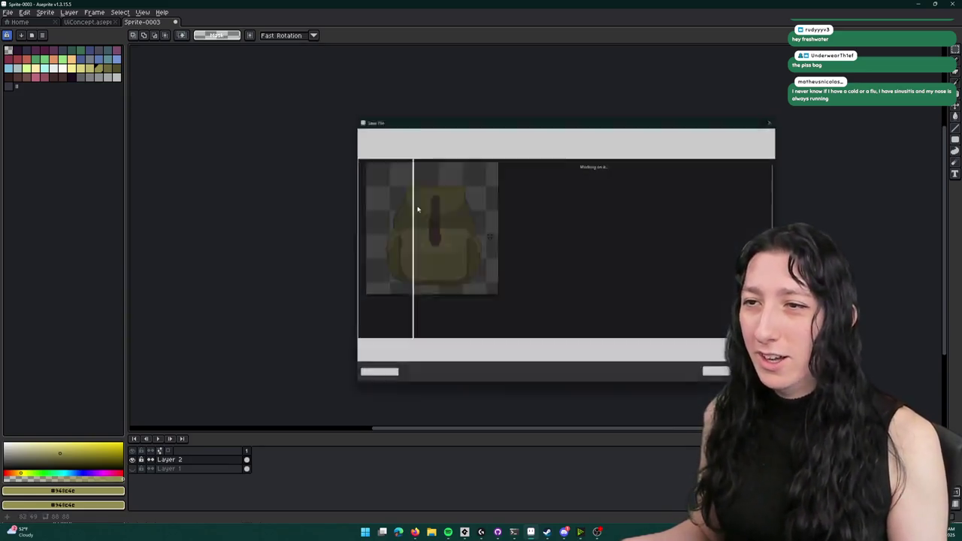
- Close the Save File dialog without saving the sprite
{"action": "key", "text": "Escape"}
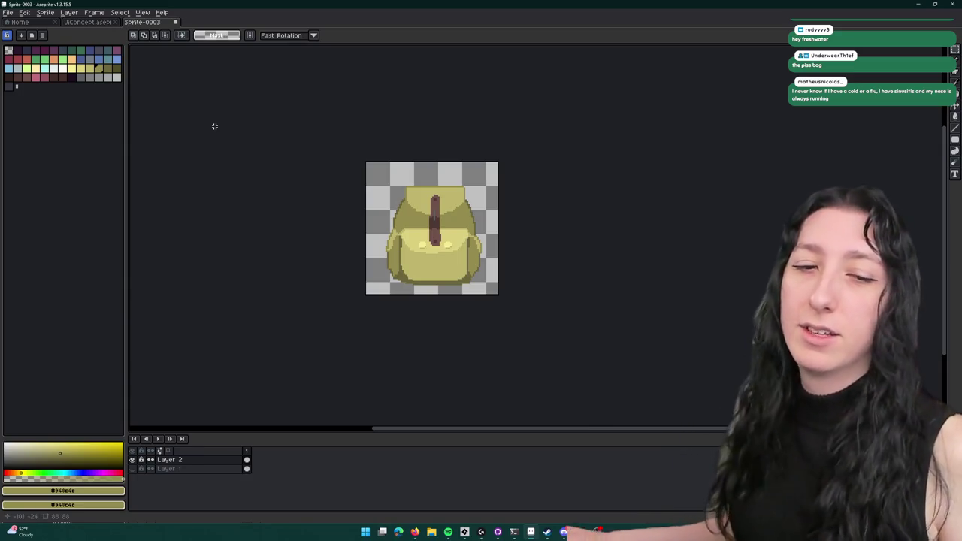
{"action": "key", "text": "ctrl+s"}
{"action": "key", "text": "Escape"}
{"action": "scroll", "coordinate": [419, 214], "scroll_direction": "up", "scroll_amount": 3}
{"action": "scroll", "coordinate": [418, 214], "scroll_direction": "up", "scroll_amount": 2}
- Place one dark olive pixel in the gap at the flap's top-right corner
{"action": "key", "text": "i"}
{"action": "key", "text": "e"}
{"action": "key", "text": "b"}
{"action": "left_click_drag", "start_coordinate": [685, 190], "coordinate": [477, 150]}
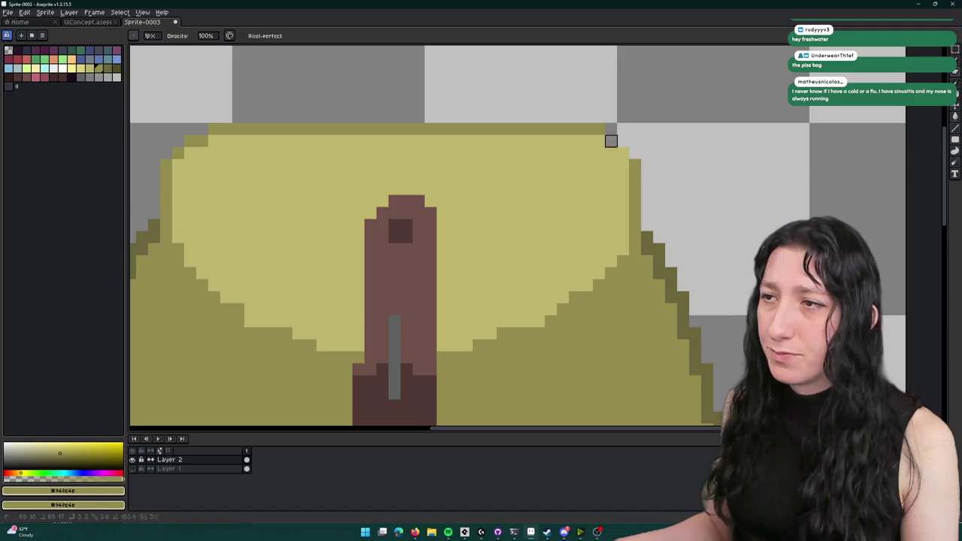
{"action": "key", "text": "b"}
{"action": "left_click", "coordinate": [599, 140]}
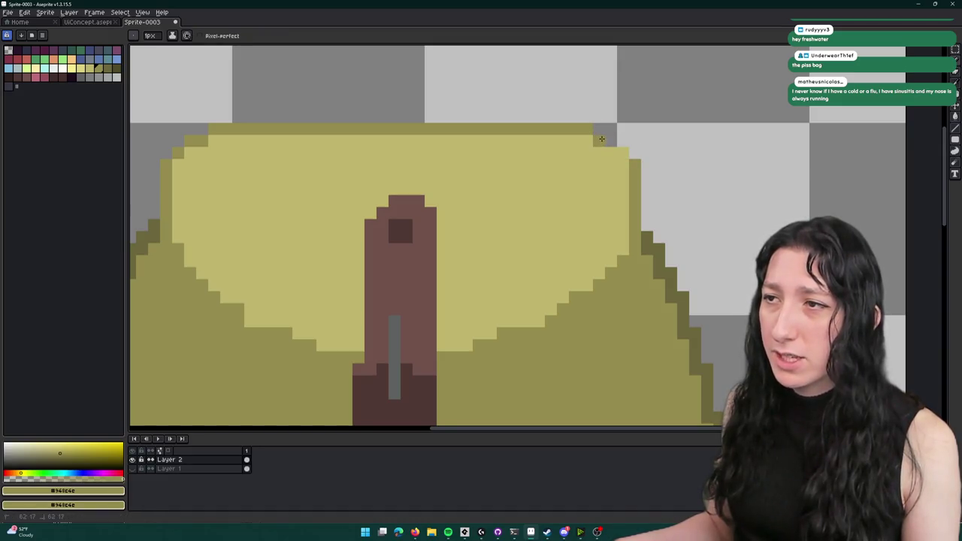
- Fill the lower pocket body with darker olive using the Paint Bucket
{"action": "scroll", "coordinate": [619, 150], "scroll_direction": "down", "scroll_amount": 6}
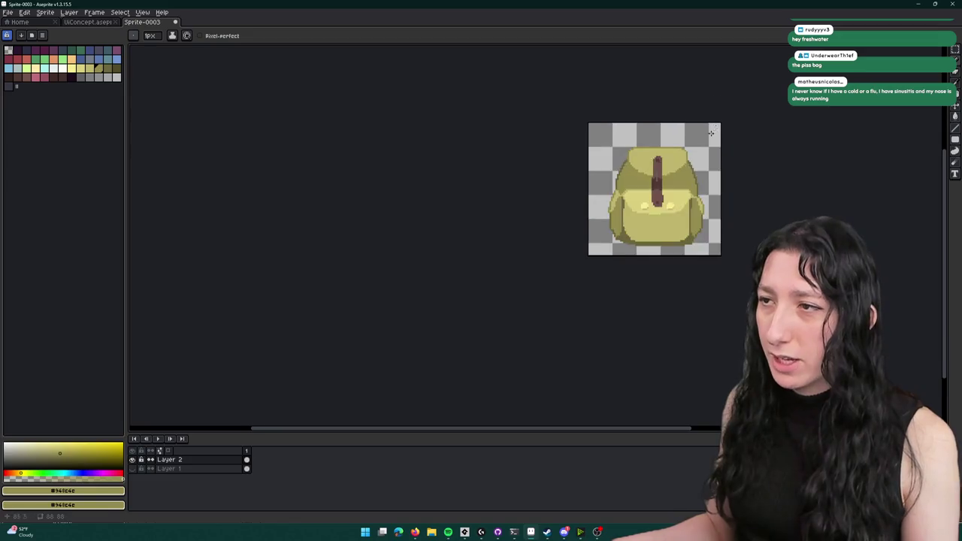
{"action": "scroll", "coordinate": [594, 128], "scroll_direction": "up", "scroll_amount": 2}
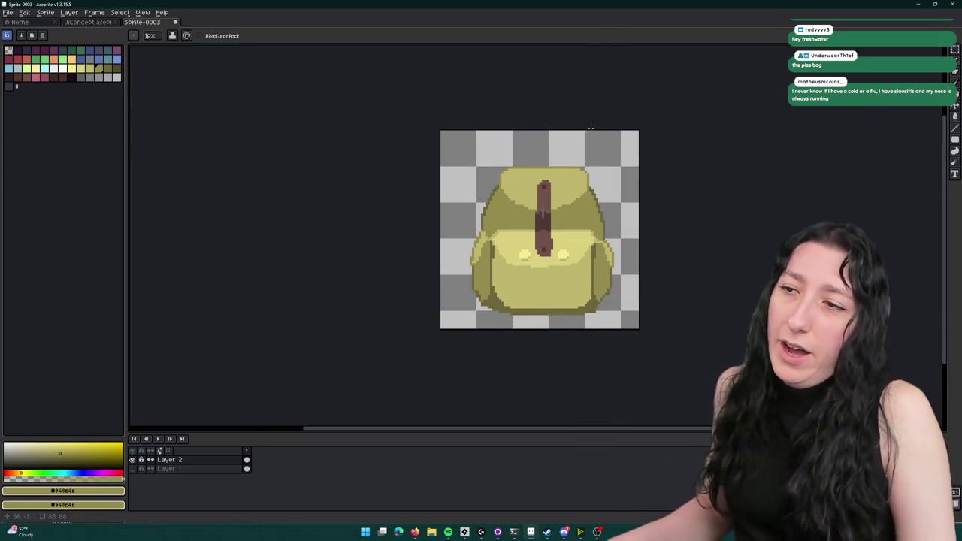
{"action": "scroll", "coordinate": [591, 127], "scroll_direction": "down", "scroll_amount": 1}
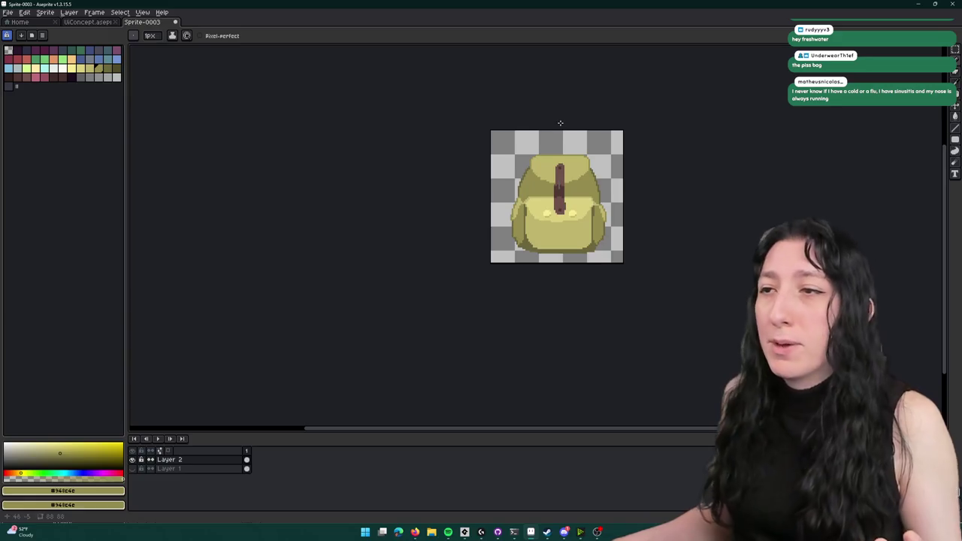
{"action": "scroll", "coordinate": [569, 188], "scroll_direction": "up", "scroll_amount": 3}
{"action": "key", "text": "g"}
{"action": "left_click", "coordinate": [513, 293]}
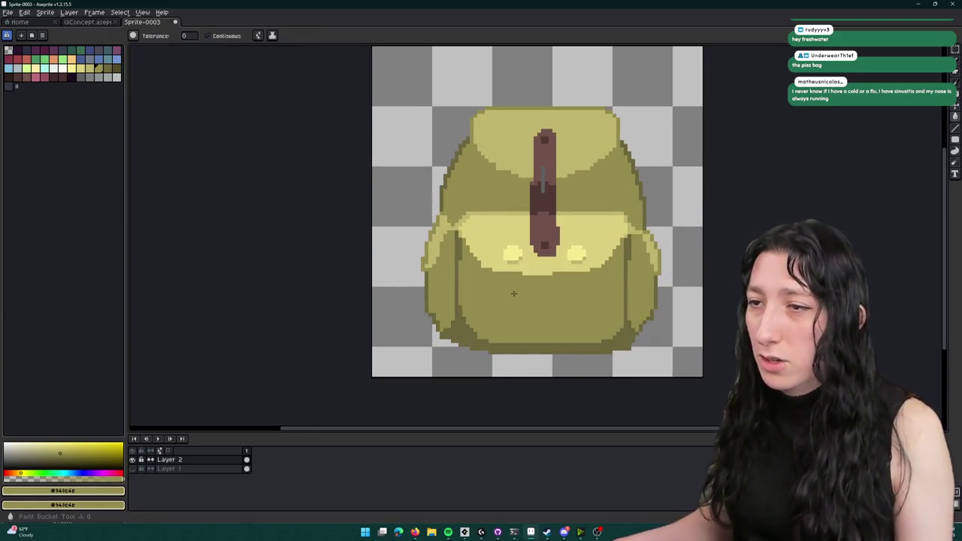
- Sample the pocket's light yellow #dbd17f, keeping the darker lower-pocket fill
{"action": "scroll", "coordinate": [514, 293], "scroll_direction": "down", "scroll_amount": 2}
{"action": "scroll", "coordinate": [513, 293], "scroll_direction": "down", "scroll_amount": 3}
{"action": "scroll", "coordinate": [311, 225], "scroll_direction": "up", "scroll_amount": 4}
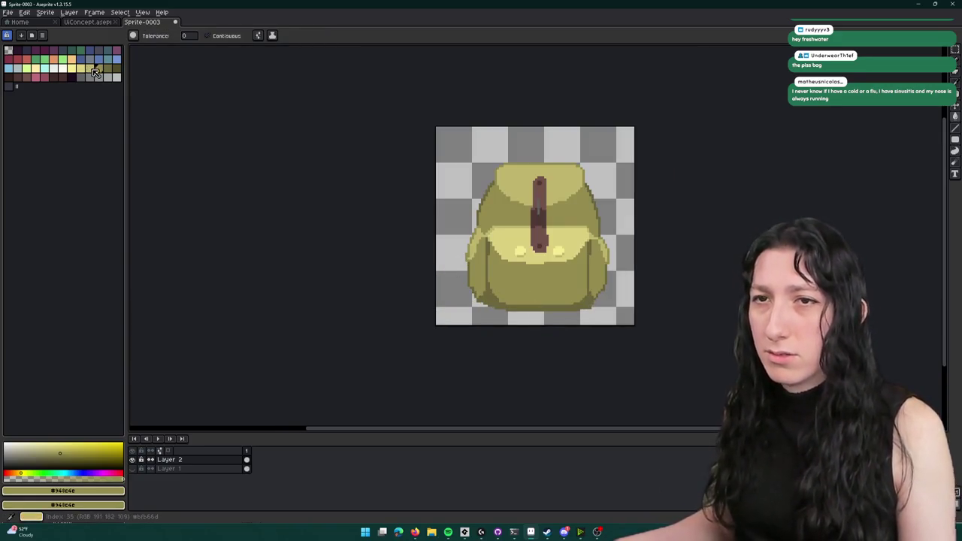
{"action": "left_click", "coordinate": [96, 73]}
{"action": "scroll", "coordinate": [422, 226], "scroll_direction": "up", "scroll_amount": 2}
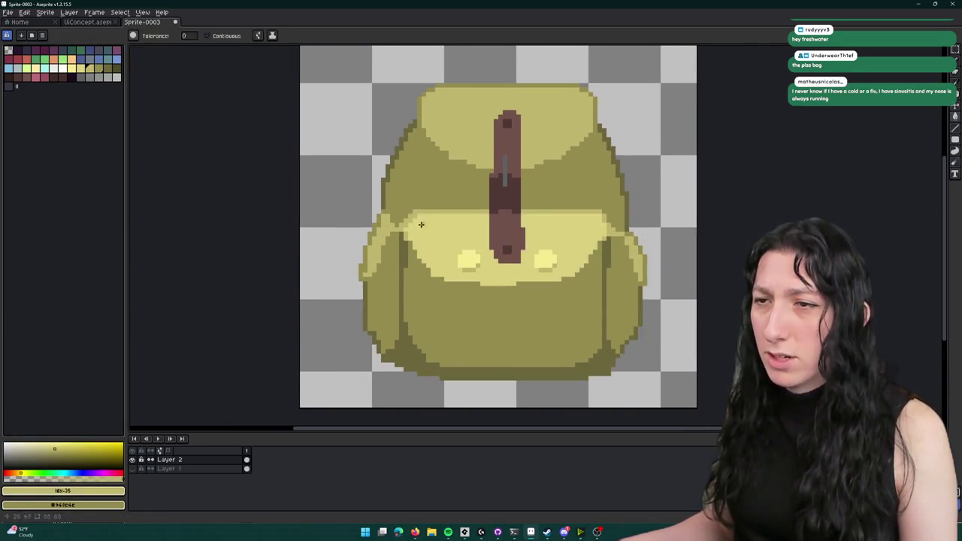
{"action": "scroll", "coordinate": [422, 226], "scroll_direction": "up", "scroll_amount": 1}
{"action": "key", "text": "i"}
{"action": "scroll", "coordinate": [424, 209], "scroll_direction": "up", "scroll_amount": 1}
{"action": "left_click", "coordinate": [408, 281]}
{"action": "left_click", "coordinate": [396, 224]}
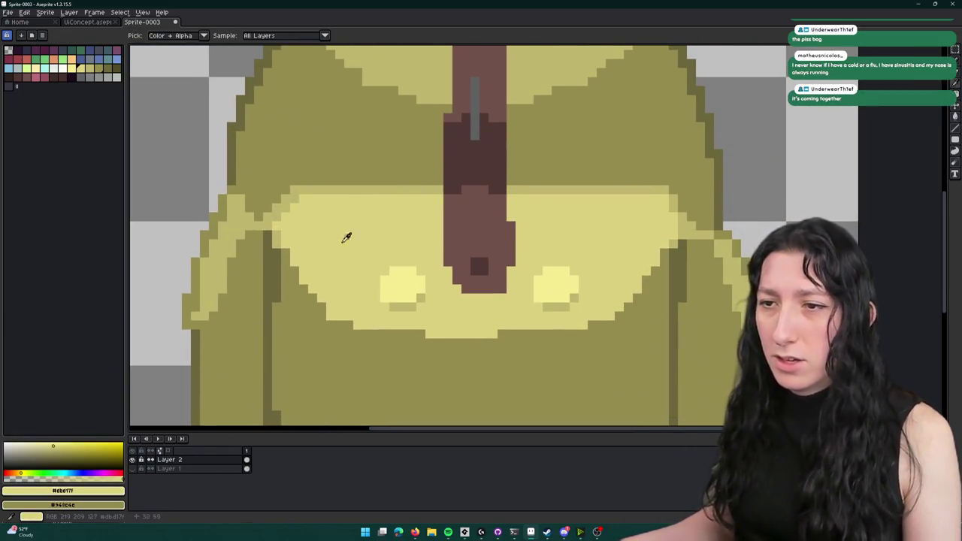
{"action": "key", "text": "ctrl+z"}
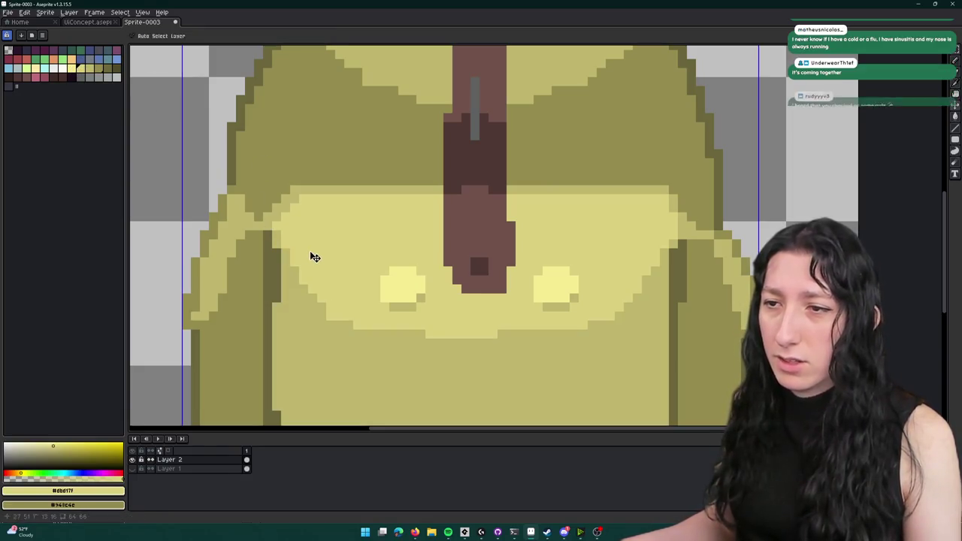
{"action": "key", "text": "ctrl+y"}
- Draw a dark curved edge under the pocket flap and refill the lower pocket darker olive
{"action": "scroll", "coordinate": [338, 271], "scroll_direction": "down", "scroll_amount": 7}
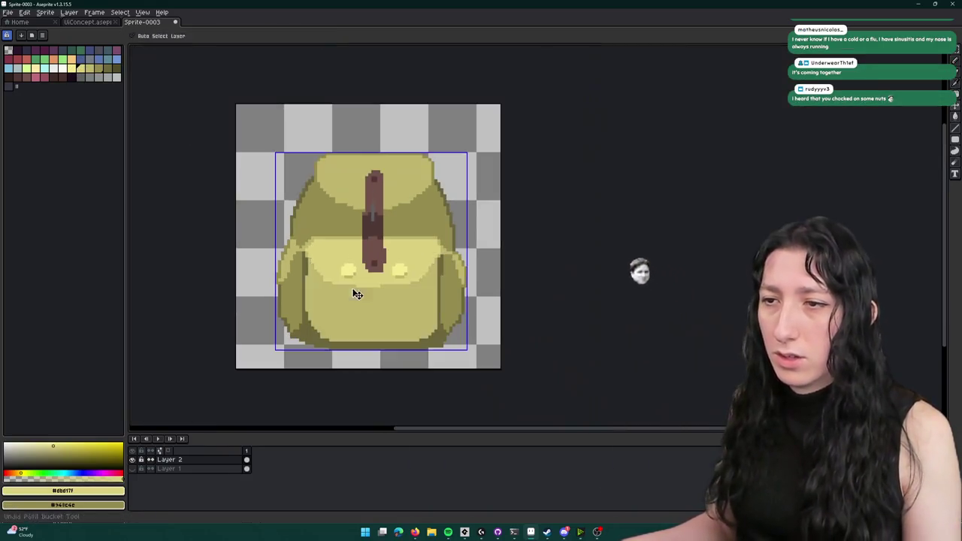
{"action": "scroll", "coordinate": [358, 297], "scroll_direction": "up", "scroll_amount": 4}
{"action": "left_click", "coordinate": [358, 297]}
{"action": "scroll", "coordinate": [344, 290], "scroll_direction": "up", "scroll_amount": 4}
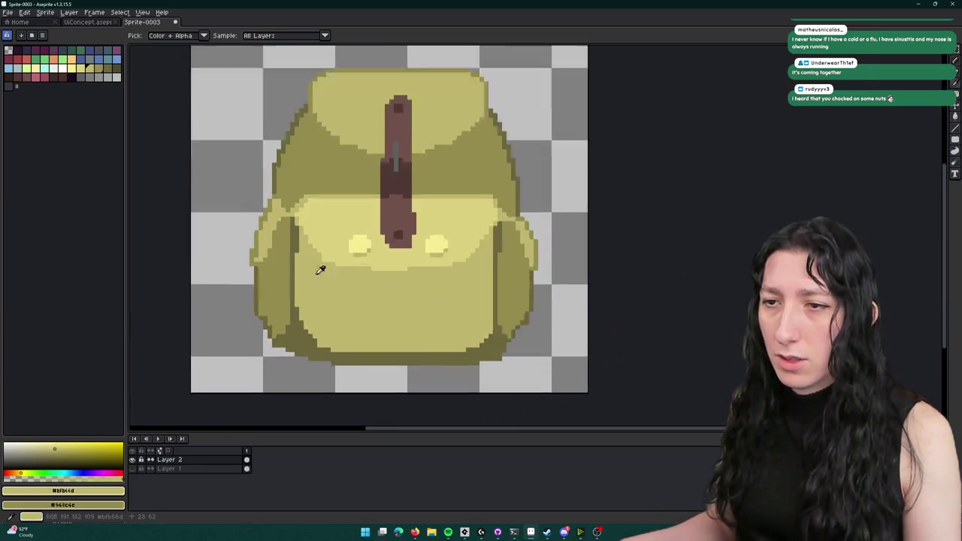
{"action": "left_click", "coordinate": [350, 260]}
{"action": "key", "text": "b"}
{"action": "scroll", "coordinate": [226, 225], "scroll_direction": "up", "scroll_amount": 1}
{"action": "mouse_move", "coordinate": [162, 215]}
{"action": "left_mouse_down"}
{"action": "mouse_move", "coordinate": [423, 286]}
{"action": "mouse_move", "coordinate": [557, 202]}
{"action": "left_mouse_up"}
{"action": "key", "text": "g"}
{"action": "left_click", "coordinate": [515, 287]}
- Fill the lower pocket body with the lighter olive #bfb64d
{"action": "scroll", "coordinate": [514, 287], "scroll_direction": "down", "scroll_amount": 4}
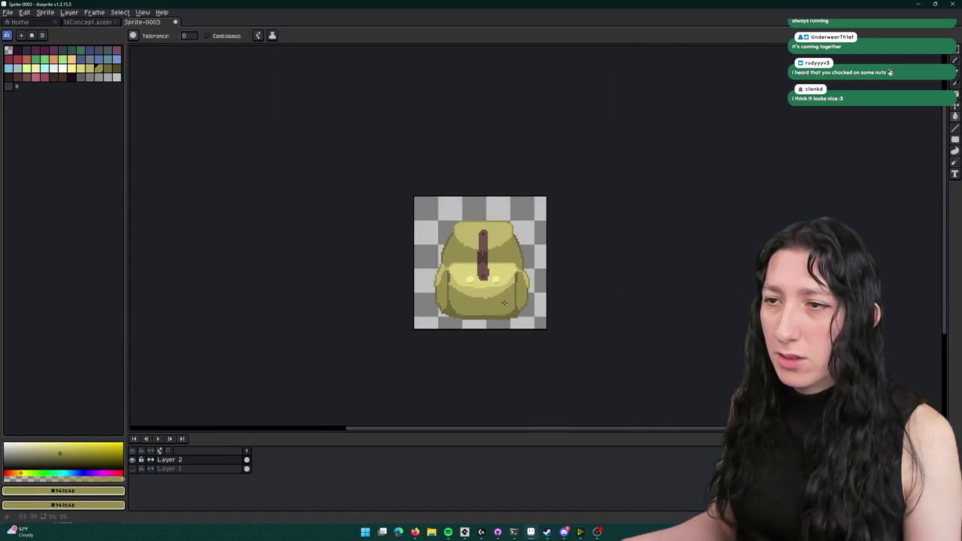
{"action": "scroll", "coordinate": [514, 286], "scroll_direction": "up", "scroll_amount": 3}
{"action": "key", "text": "b"}
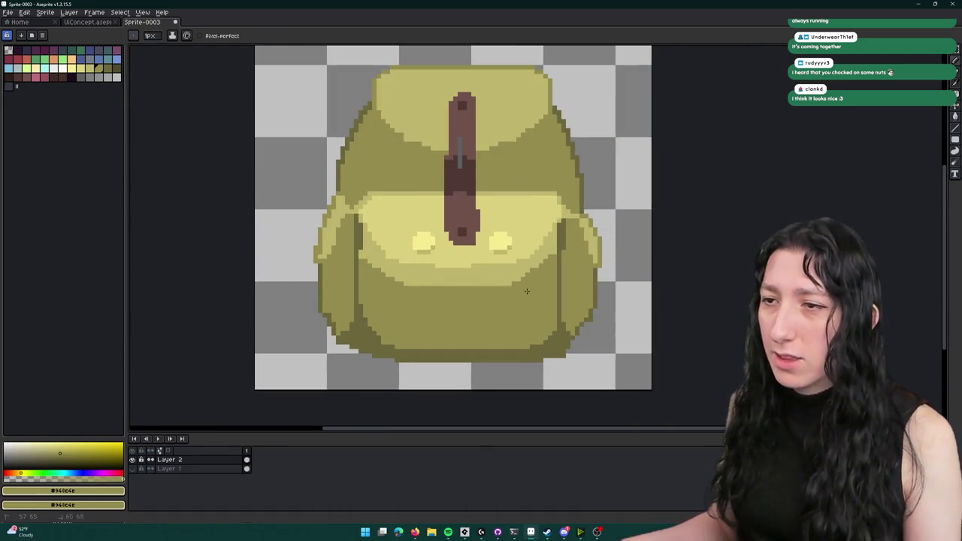
{"action": "scroll", "coordinate": [527, 291], "scroll_direction": "down", "scroll_amount": 4}
{"action": "scroll", "coordinate": [413, 295], "scroll_direction": "up", "scroll_amount": 3}
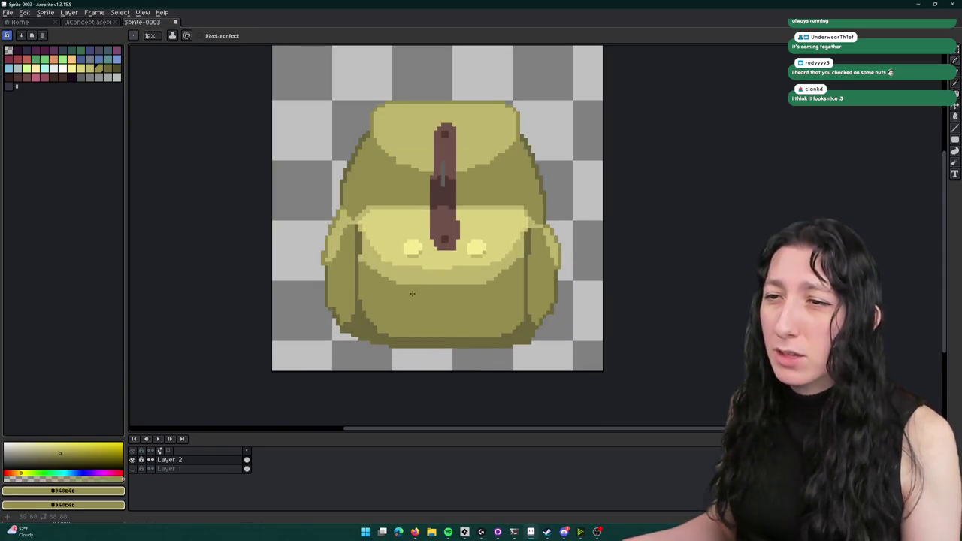
{"action": "key", "text": "i"}
{"action": "left_click", "coordinate": [408, 273]}
{"action": "key", "text": "g"}
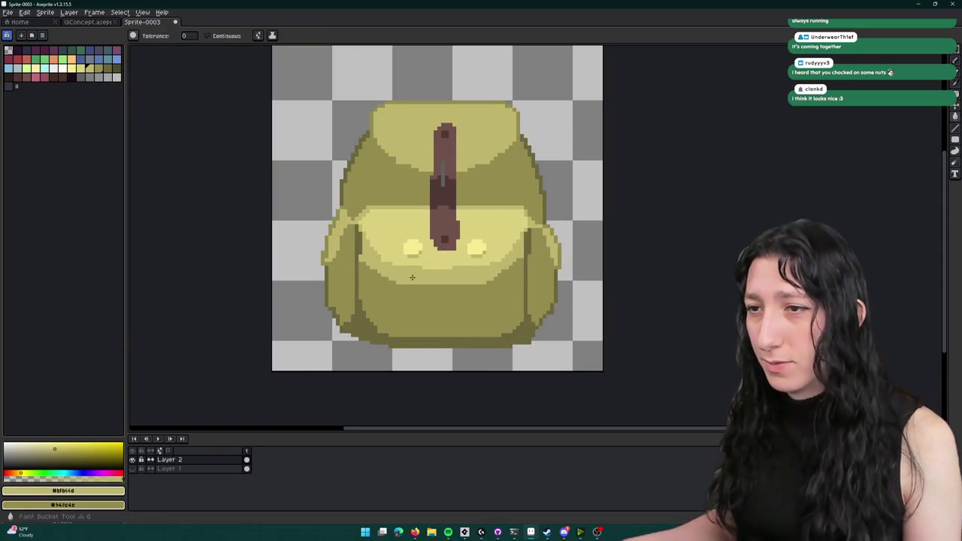
{"action": "left_click", "coordinate": [412, 278]}
{"action": "scroll", "coordinate": [413, 278], "scroll_direction": "down", "scroll_amount": 3}
{"action": "scroll", "coordinate": [413, 278], "scroll_direction": "up", "scroll_amount": 3}
{"action": "left_click", "coordinate": [338, 278]}
{"action": "key", "text": "ctrl+z"}
- Fill the left side pocket with lighter olive, with light yellow as secondary colour
{"action": "scroll", "coordinate": [339, 278], "scroll_direction": "up", "scroll_amount": 3}
{"action": "key", "text": "i"}
{"action": "right_click", "coordinate": [433, 203]}
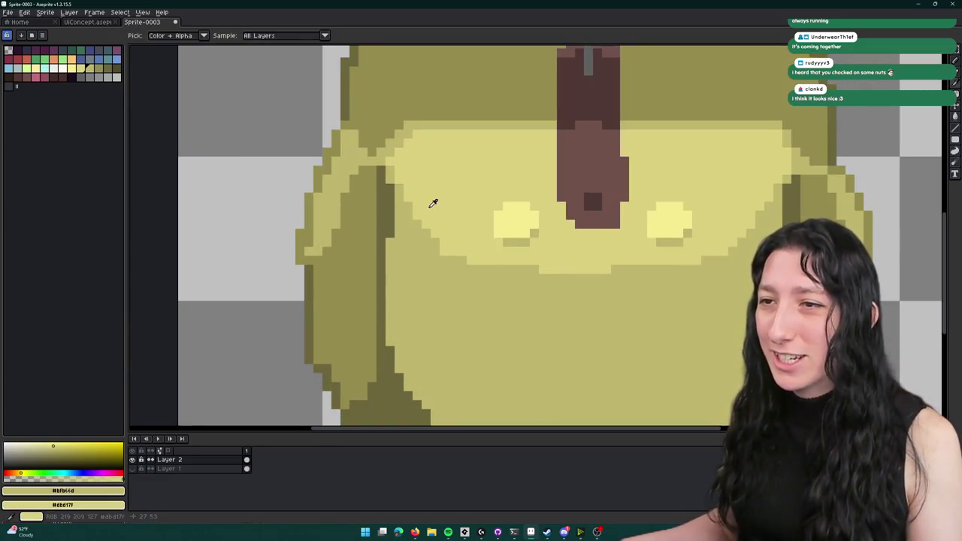
{"action": "key", "text": "b"}
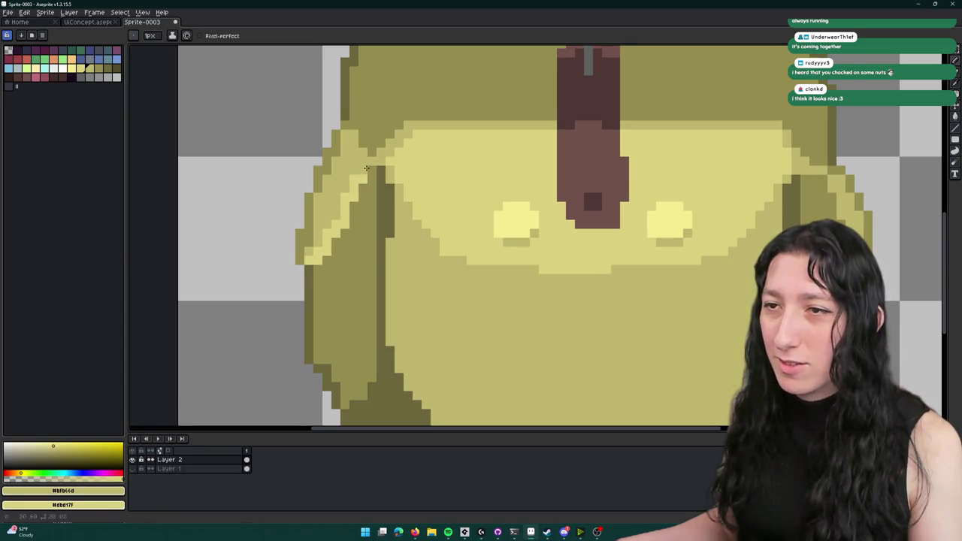
{"action": "key", "text": "g"}
{"action": "left_click", "coordinate": [378, 243]}
{"action": "key", "text": "ctrl+z"}
{"action": "left_click", "coordinate": [365, 251]}
{"action": "scroll", "coordinate": [365, 251], "scroll_direction": "down", "scroll_amount": 3}
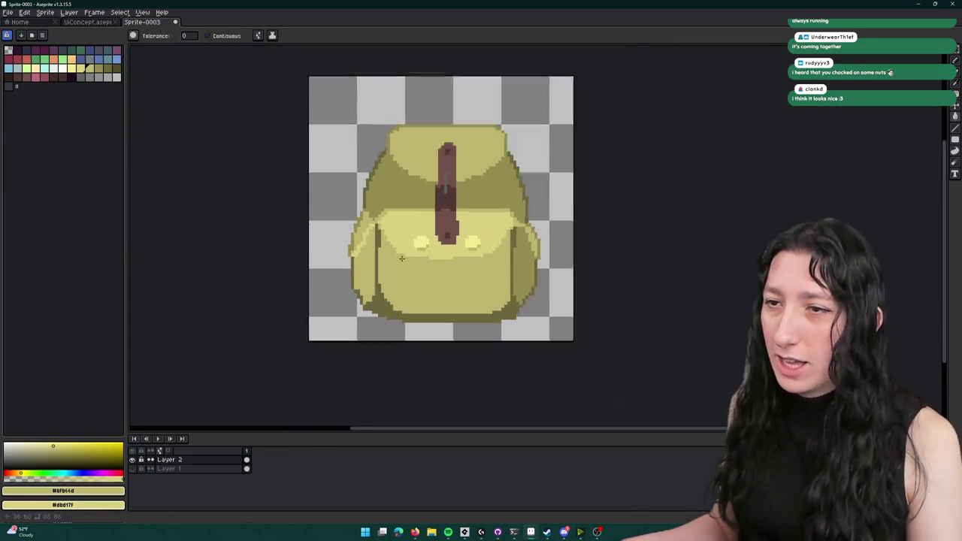
{"action": "scroll", "coordinate": [507, 245], "scroll_direction": "up", "scroll_amount": 1}
{"action": "scroll", "coordinate": [507, 246], "scroll_direction": "up", "scroll_amount": 2}
- Draw a light highlight line along the right pocket's edge and fill its panel lighter
{"action": "key", "text": "b"}
{"action": "left_click_drag", "start_coordinate": [452, 205], "coordinate": [485, 250]}
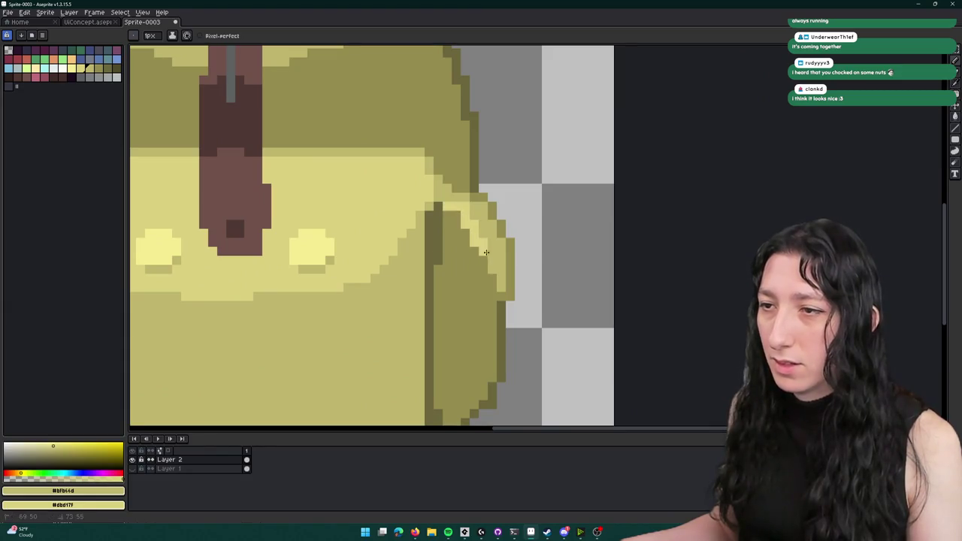
{"action": "key", "text": "ctrl+z"}
{"action": "left_click_drag", "start_coordinate": [498, 299], "coordinate": [470, 228]}
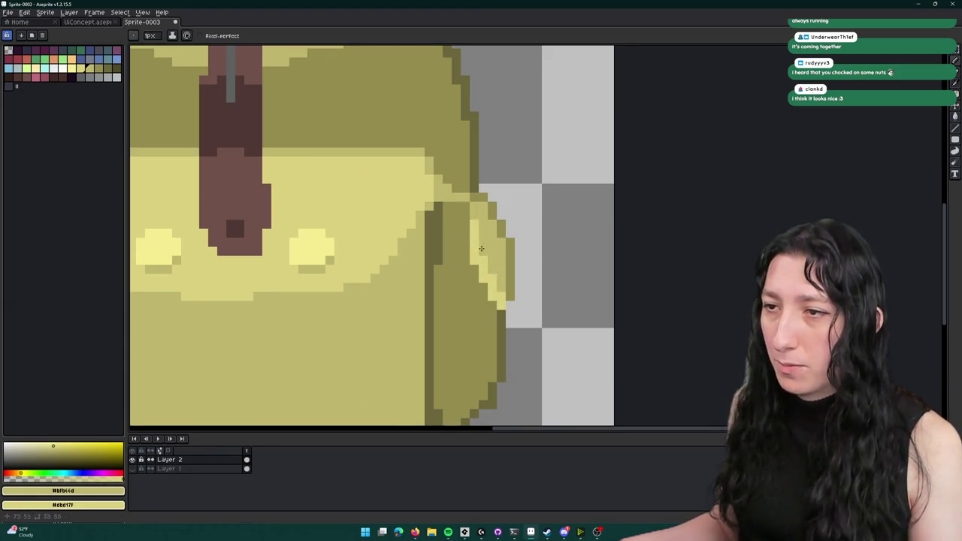
{"action": "key", "text": "g"}
{"action": "left_click", "coordinate": [447, 214]}
{"action": "scroll", "coordinate": [451, 240], "scroll_direction": "down", "scroll_amount": 3}
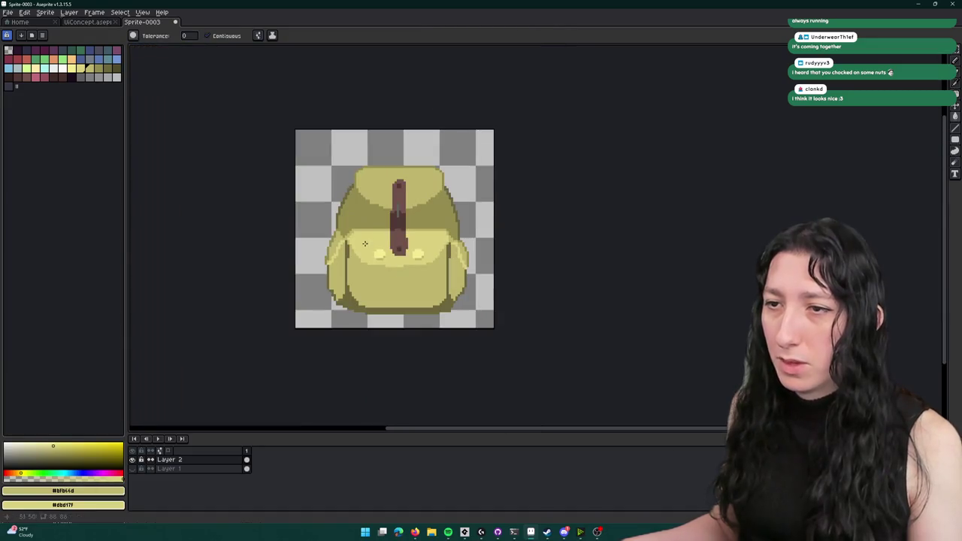
{"action": "scroll", "coordinate": [389, 197], "scroll_direction": "up", "scroll_amount": 3}
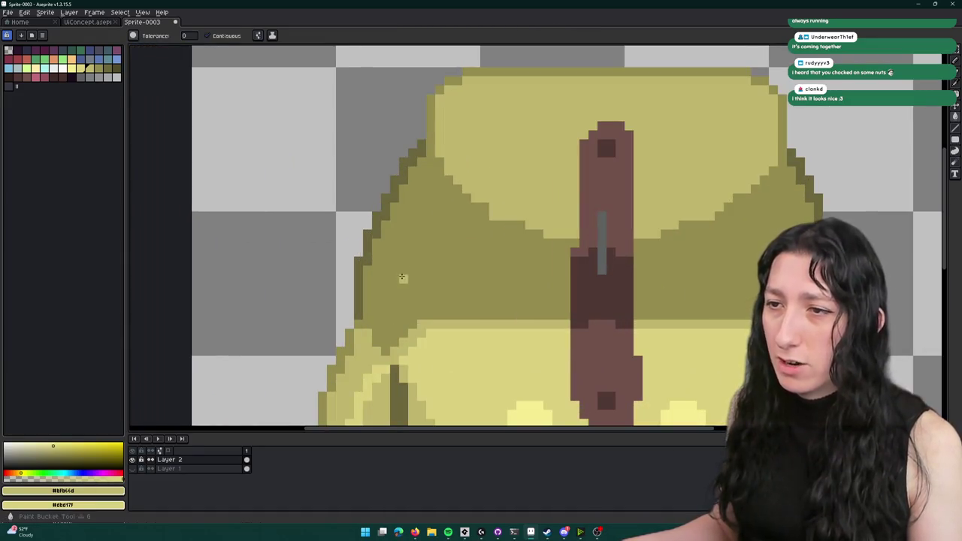
- Fill the right panel, top flap and left and right middle areas with lighter yellow, undoing misfills
{"action": "left_click", "coordinate": [406, 264]}
{"action": "key", "text": "ctrl+z"}
{"action": "left_click", "coordinate": [359, 137]}
{"action": "key", "text": "ctrl+z"}
{"action": "key", "text": "b"}
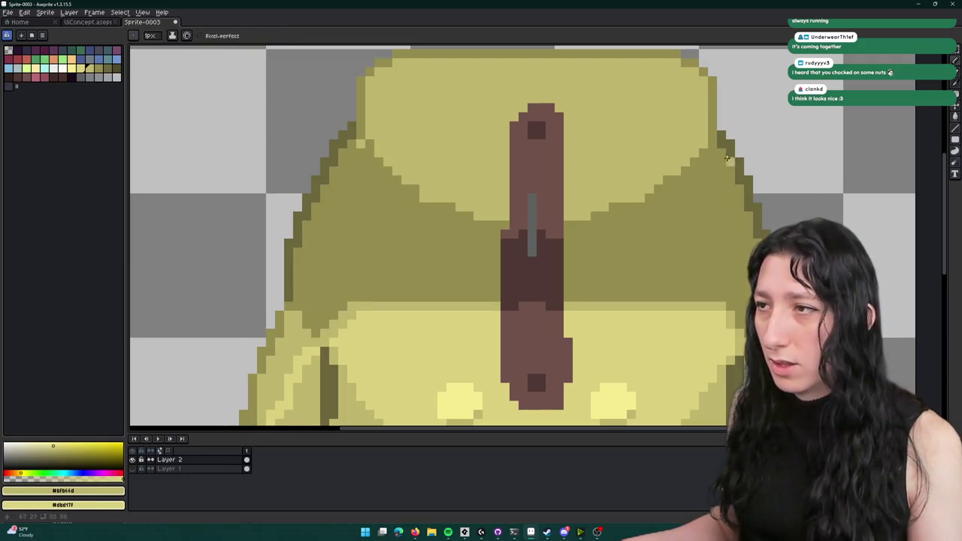
{"action": "key", "text": "g"}
{"action": "left_click", "coordinate": [713, 151]}
{"action": "left_click", "coordinate": [404, 251]}
{"action": "scroll", "coordinate": [404, 251], "scroll_direction": "down", "scroll_amount": 3}
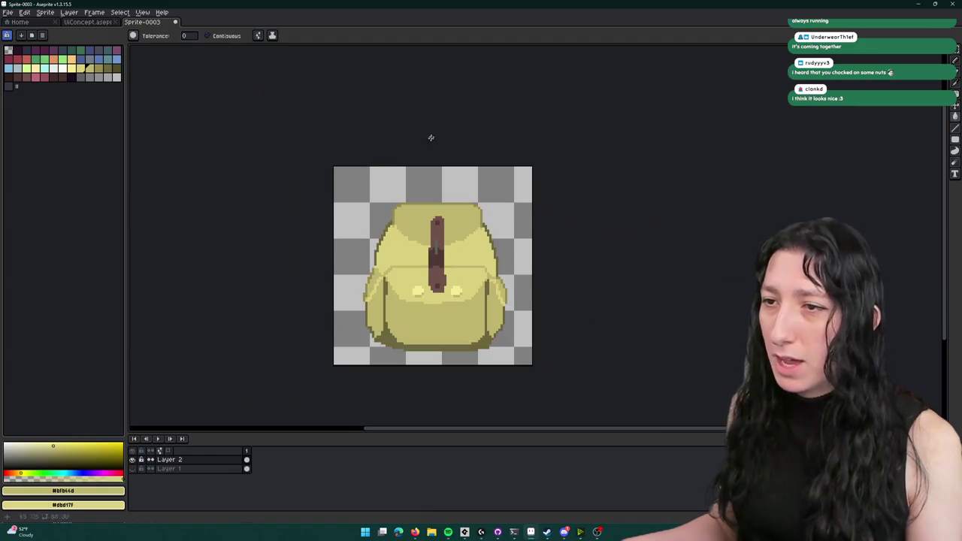
{"action": "scroll", "coordinate": [399, 225], "scroll_direction": "up", "scroll_amount": 2}
{"action": "key", "text": "ctrl+z"}
{"action": "key", "text": "ctrl+z"}
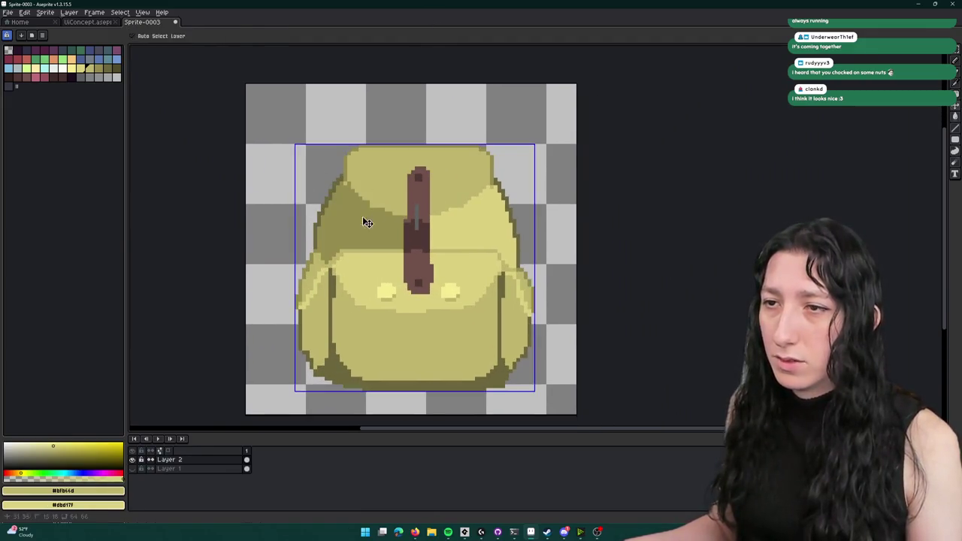
{"action": "left_click", "coordinate": [358, 227]}
{"action": "key", "text": "ctrl+z"}
{"action": "left_click", "coordinate": [379, 172]}
{"action": "left_click", "coordinate": [376, 218]}
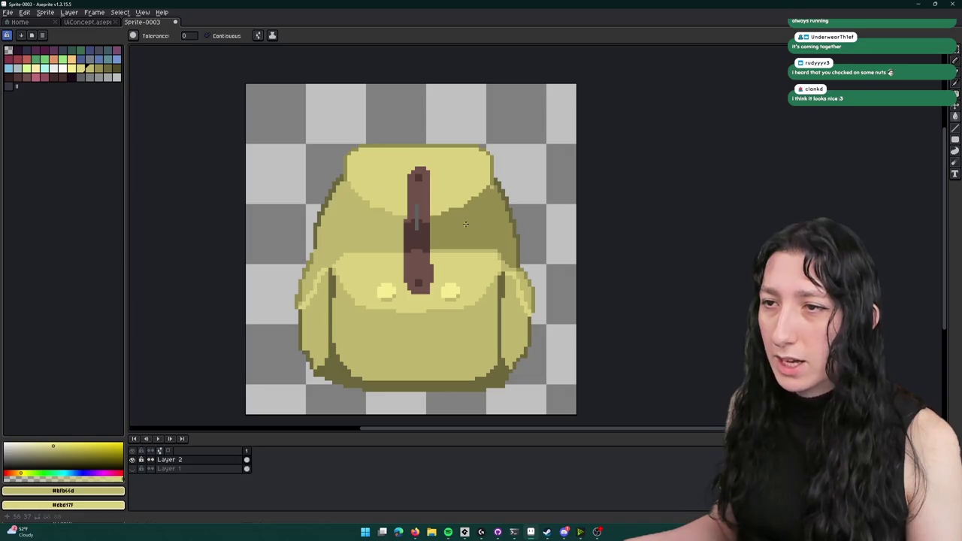
{"action": "left_click", "coordinate": [464, 223]}
{"action": "scroll", "coordinate": [464, 224], "scroll_direction": "down", "scroll_amount": 2}
{"action": "scroll", "coordinate": [419, 251], "scroll_direction": "up", "scroll_amount": 4}
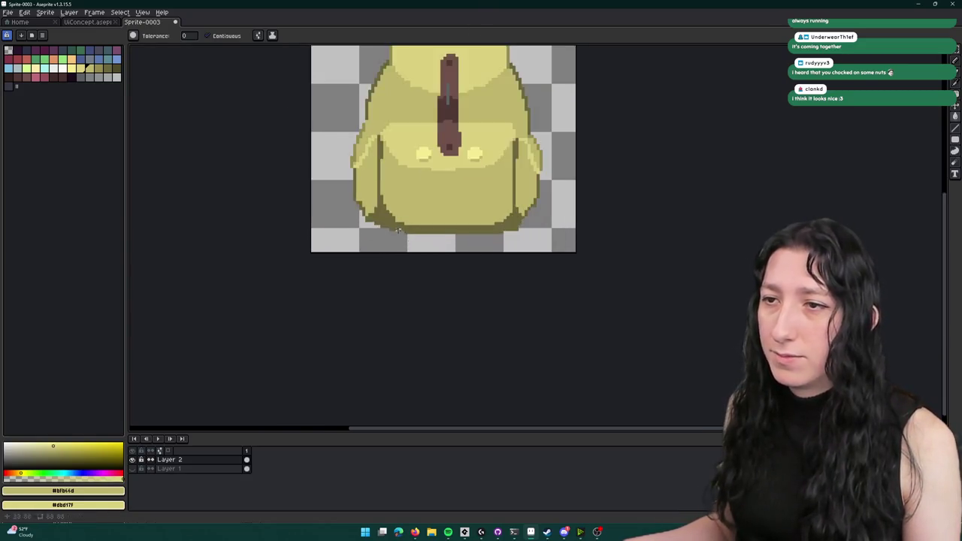
- Eyedrop the bottom shading, strap dark brown, flap light yellow and side olive colours from the backpack
{"action": "key", "text": "i"}
{"action": "left_click", "coordinate": [387, 200]}
{"action": "scroll", "coordinate": [387, 200], "scroll_direction": "down", "scroll_amount": 2}
{"action": "key", "text": "g"}
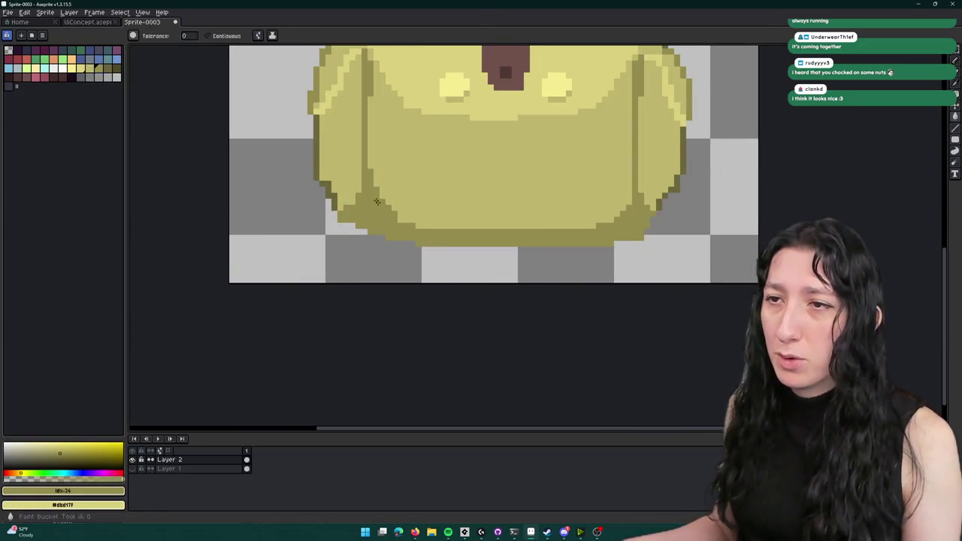
{"action": "scroll", "coordinate": [657, 277], "scroll_direction": "up", "scroll_amount": 2}
{"action": "scroll", "coordinate": [675, 282], "scroll_direction": "down", "scroll_amount": 2}
{"action": "scroll", "coordinate": [602, 306], "scroll_direction": "up", "scroll_amount": 2}
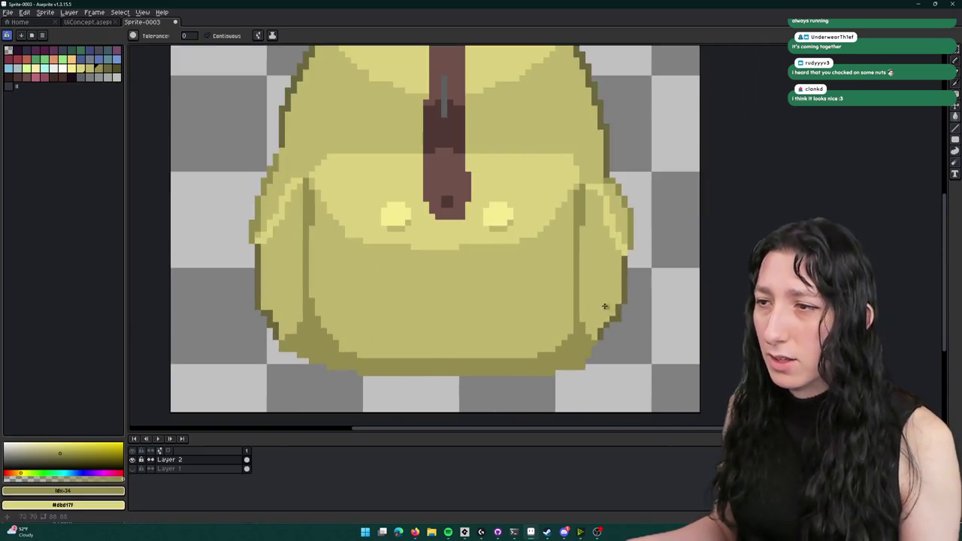
{"action": "key", "text": "i"}
{"action": "left_click", "coordinate": [499, 233]}
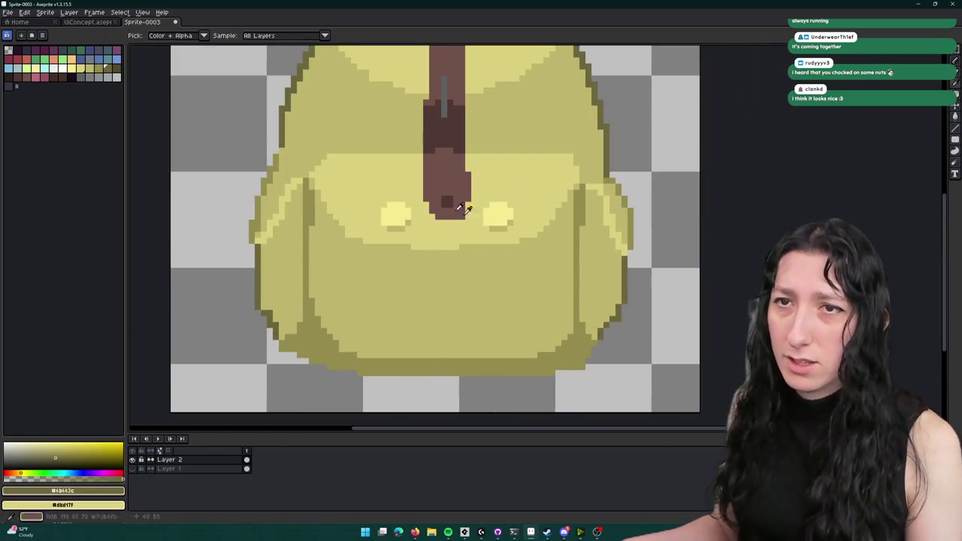
{"action": "left_click", "coordinate": [98, 69]}
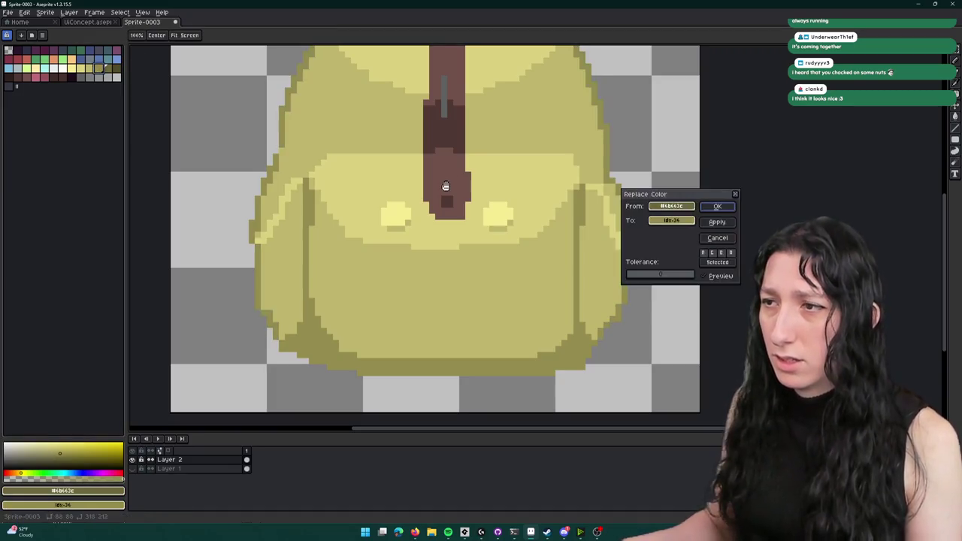
{"action": "scroll", "coordinate": [456, 184], "scroll_direction": "down", "scroll_amount": 3}
{"action": "scroll", "coordinate": [497, 113], "scroll_direction": "down", "scroll_amount": 1}
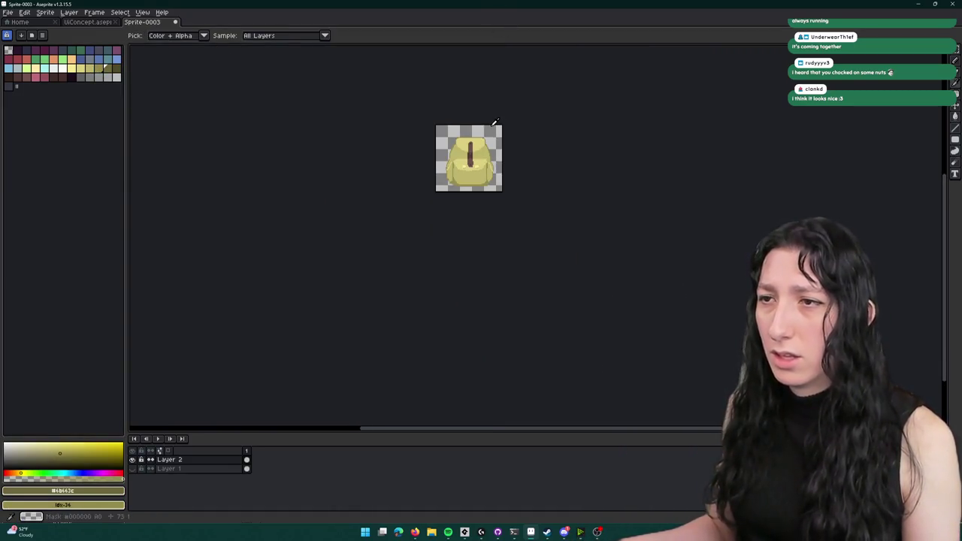
{"action": "scroll", "coordinate": [496, 128], "scroll_direction": "up", "scroll_amount": 2}
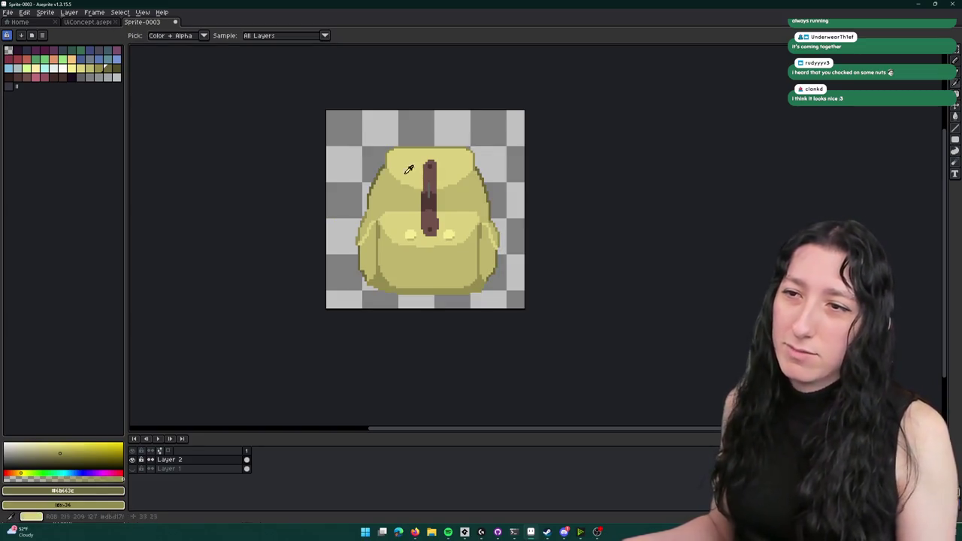
{"action": "scroll", "coordinate": [368, 199], "scroll_direction": "up", "scroll_amount": 3}
{"action": "left_click", "coordinate": [389, 213]}
{"action": "left_click", "coordinate": [382, 322]}
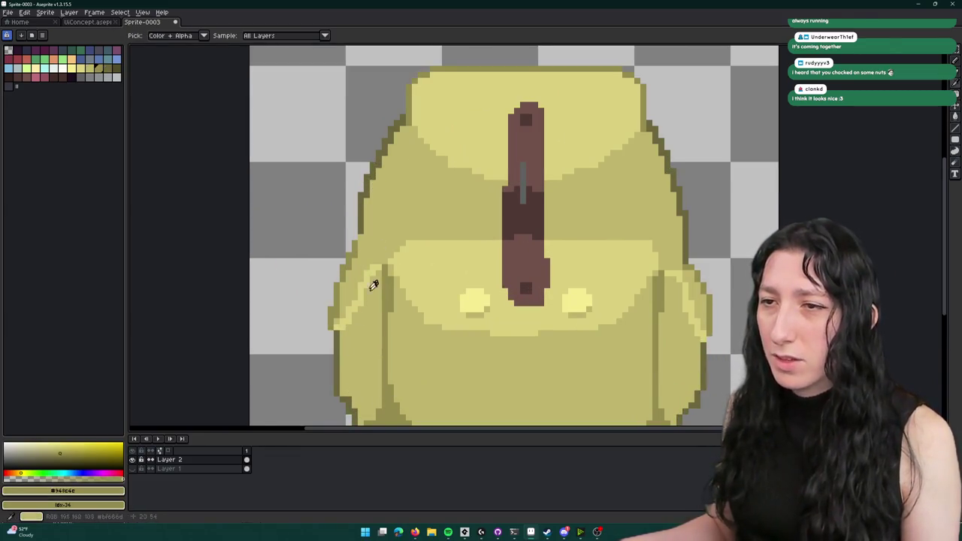
{"action": "key", "text": "g"}
{"action": "scroll", "coordinate": [651, 135], "scroll_direction": "down", "scroll_amount": 3}
{"action": "scroll", "coordinate": [420, 226], "scroll_direction": "up", "scroll_amount": 4}
- Draw dark outline pixels along the backpack's lower left and lower right edges
{"action": "key", "text": "b"}
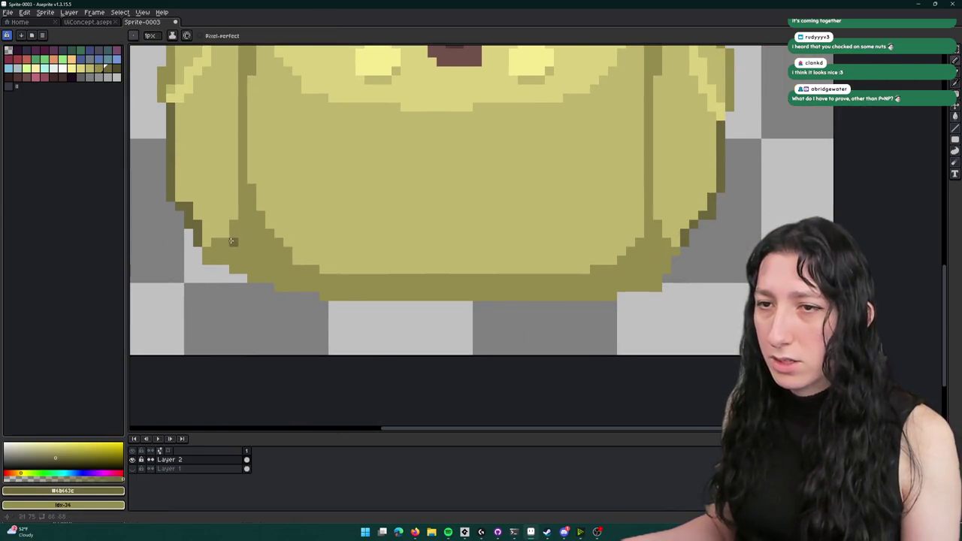
{"action": "left_click_drag", "start_coordinate": [233, 241], "coordinate": [294, 267]}
{"action": "left_click_drag", "start_coordinate": [666, 243], "coordinate": [618, 265]}
{"action": "key", "text": "g"}
{"action": "left_click", "coordinate": [527, 297]}
{"action": "key", "text": "ctrl+z"}
{"action": "scroll", "coordinate": [521, 293], "scroll_direction": "down", "scroll_amount": 3}
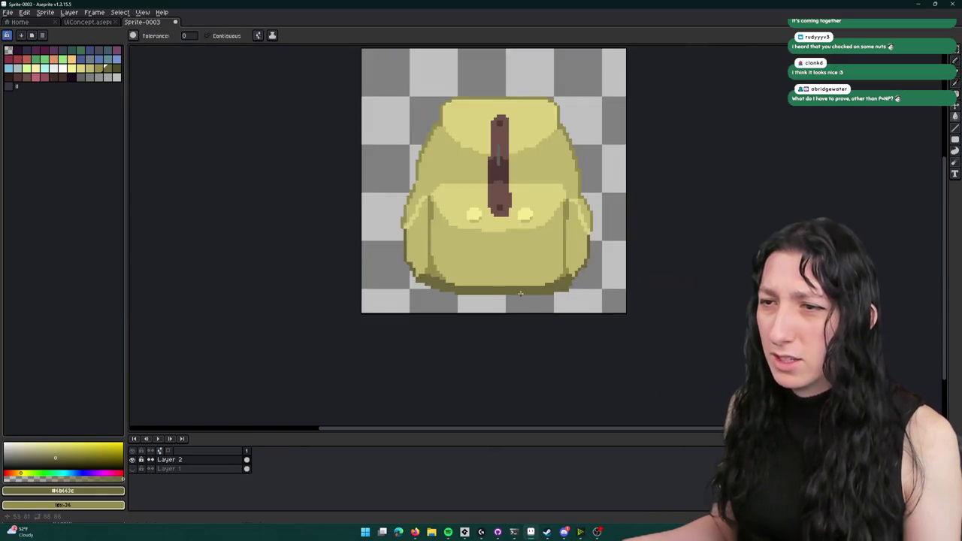
{"action": "scroll", "coordinate": [521, 293], "scroll_direction": "down", "scroll_amount": 2}
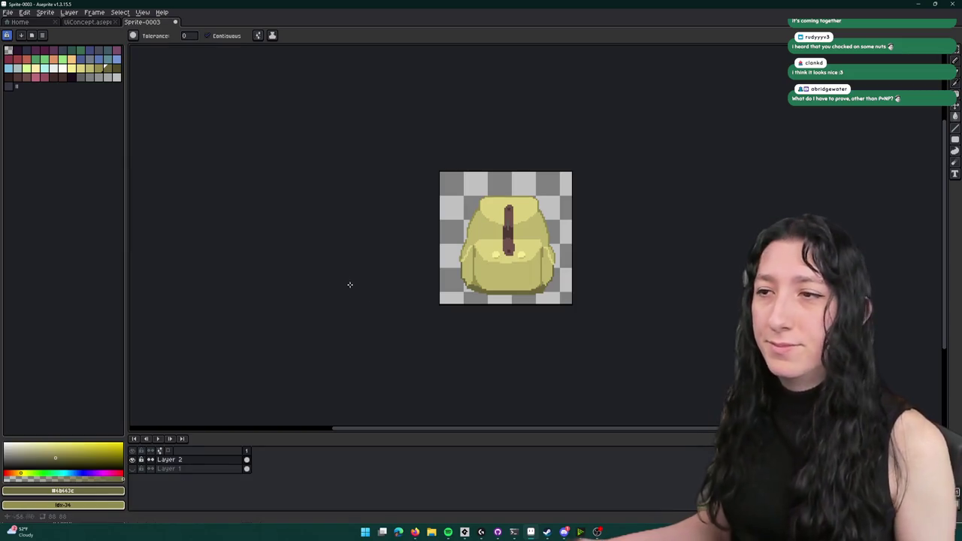
{"action": "scroll", "coordinate": [353, 288], "scroll_direction": "up", "scroll_amount": 2}
- Recentre the view, then draw and clear a rectangular selection around the backpack
{"action": "left_click_drag", "start_coordinate": [444, 236], "coordinate": [376, 236]}
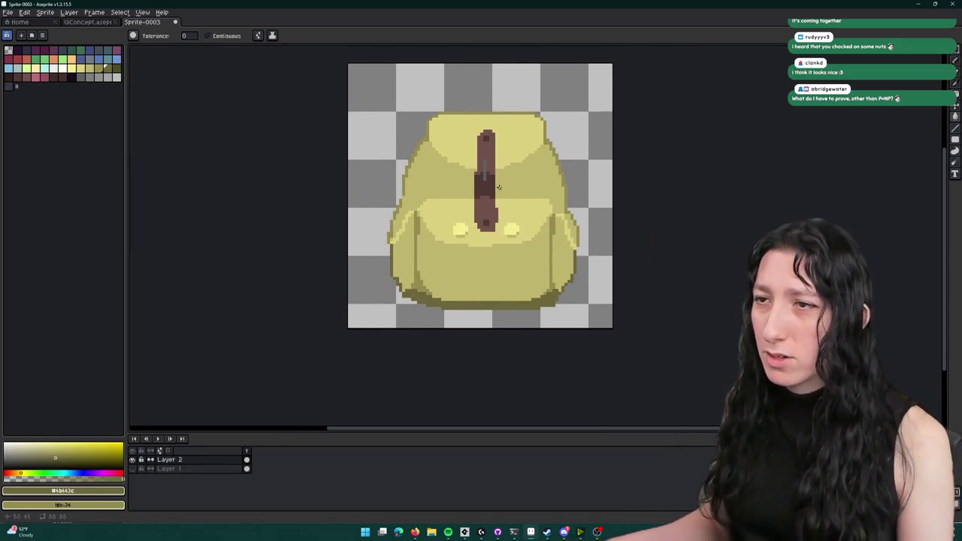
{"action": "key", "text": "m"}
{"action": "left_click_drag", "start_coordinate": [511, 133], "coordinate": [477, 187]}
{"action": "scroll", "coordinate": [477, 190], "scroll_direction": "down", "scroll_amount": 4}
{"action": "scroll", "coordinate": [479, 174], "scroll_direction": "up", "scroll_amount": 3}
{"action": "scroll", "coordinate": [479, 175], "scroll_direction": "up", "scroll_amount": 2}
{"action": "mouse_move", "coordinate": [564, 148]}
{"action": "left_mouse_down"}
{"action": "mouse_move", "coordinate": [421, 333]}
{"action": "mouse_move", "coordinate": [326, 376]}
{"action": "left_mouse_up"}
{"action": "left_click", "coordinate": [466, 254]}
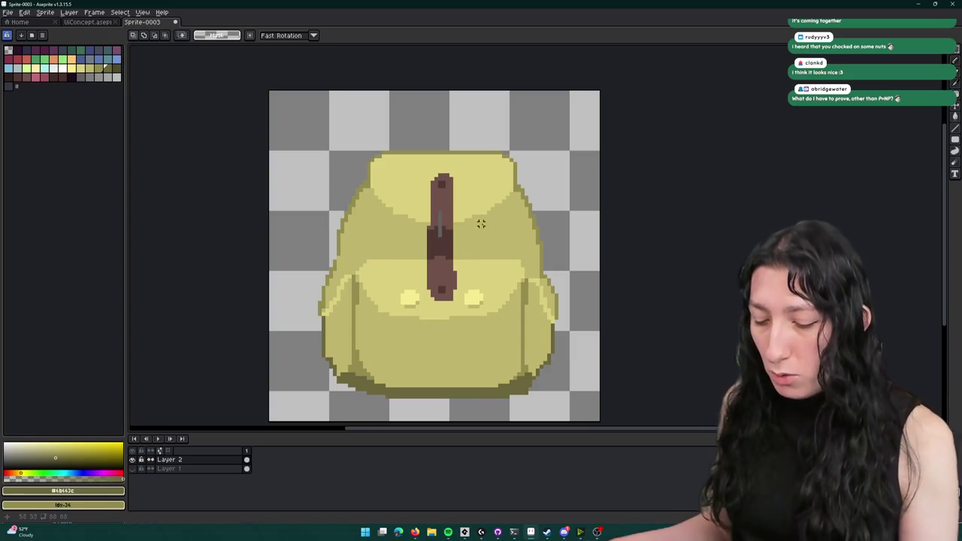
- Eyedrop the strap grey and pencil a lighter grey stroke down the strap
{"action": "key", "text": "i"}
{"action": "scroll", "coordinate": [464, 188], "scroll_direction": "up", "scroll_amount": 4}
{"action": "left_click", "coordinate": [361, 244]}
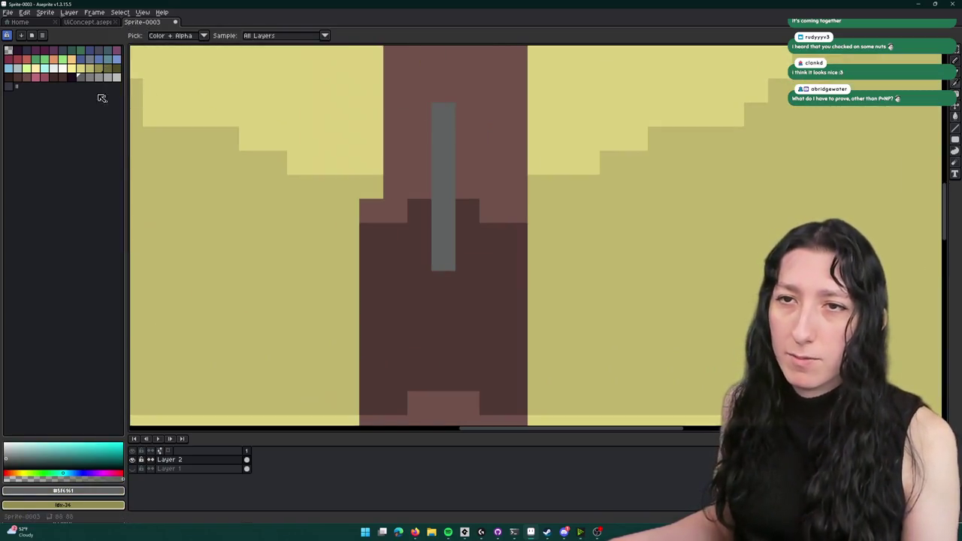
{"action": "key", "text": "b"}
{"action": "left_click_drag", "start_coordinate": [444, 105], "coordinate": [444, 174]}
{"action": "scroll", "coordinate": [444, 170], "scroll_direction": "down", "scroll_amount": 1}
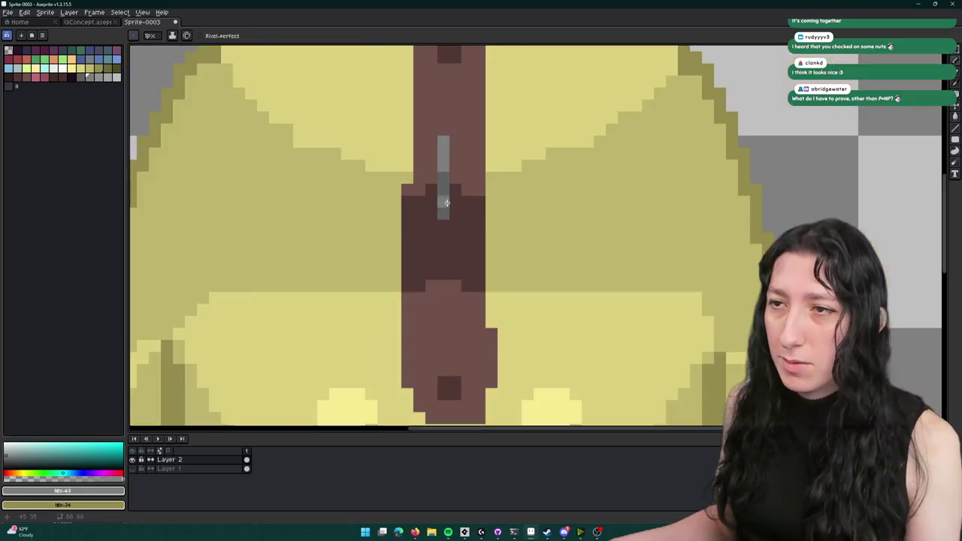
{"action": "scroll", "coordinate": [446, 195], "scroll_direction": "down", "scroll_amount": 4}
{"action": "scroll", "coordinate": [446, 196], "scroll_direction": "up", "scroll_amount": 4}
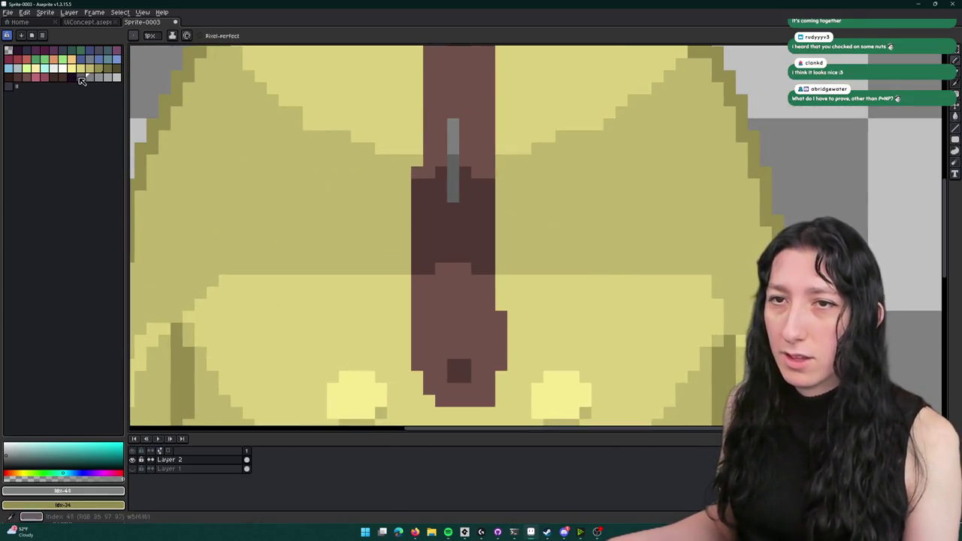
{"action": "left_click", "coordinate": [80, 77]}
{"action": "scroll", "coordinate": [450, 186], "scroll_direction": "down", "scroll_amount": 3}
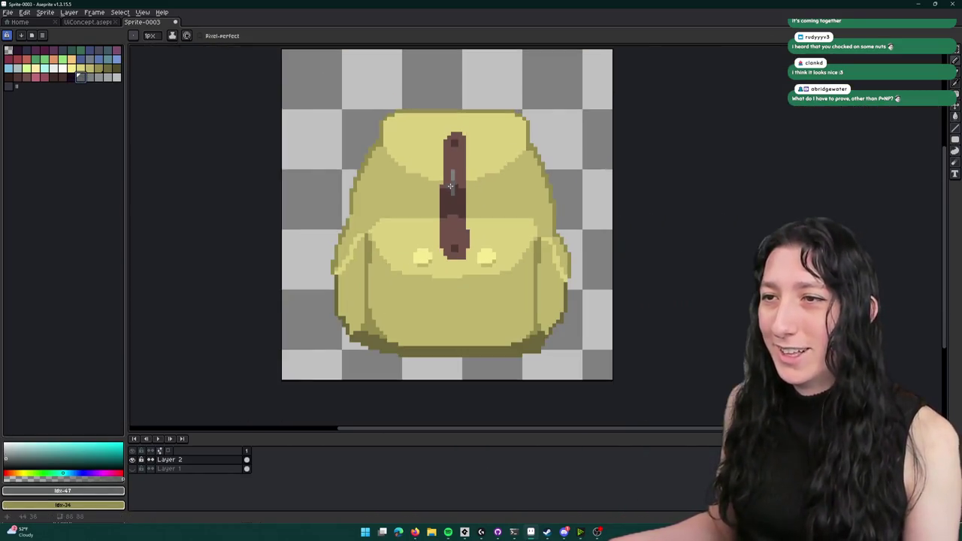
{"action": "key", "text": "m"}
{"action": "left_click_drag", "start_coordinate": [557, 96], "coordinate": [499, 266]}
{"action": "left_click", "coordinate": [548, 343]}
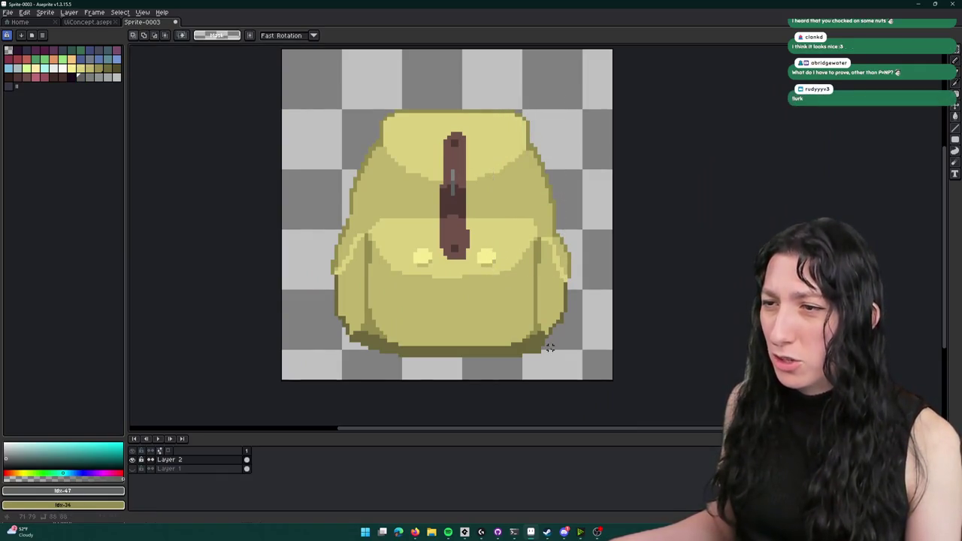
{"action": "scroll", "coordinate": [548, 344], "scroll_direction": "down", "scroll_amount": 1}
- Trim the sprite to the backpack's edges
{"action": "left_click", "coordinate": [45, 12]}
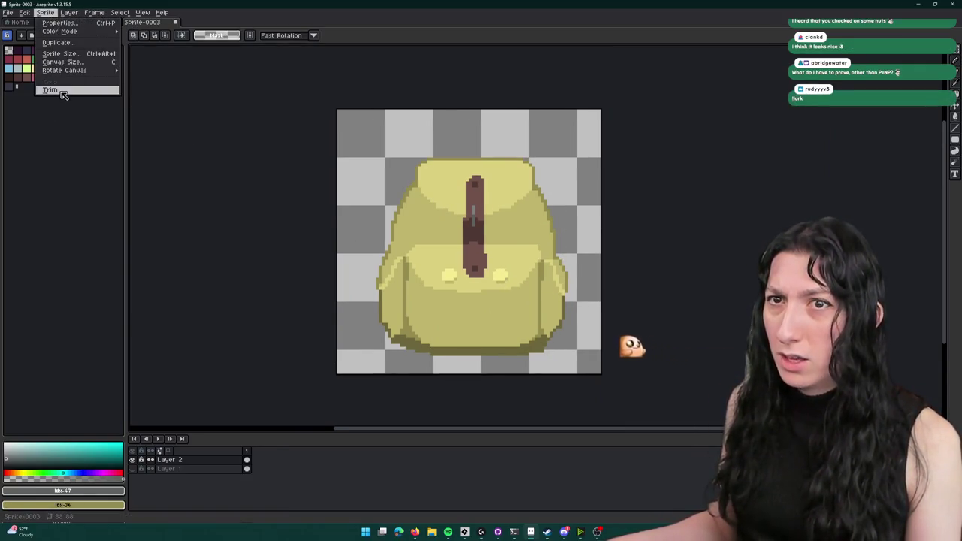
{"action": "left_click", "coordinate": [61, 91]}
{"action": "scroll", "coordinate": [457, 200], "scroll_direction": "down", "scroll_amount": 1}
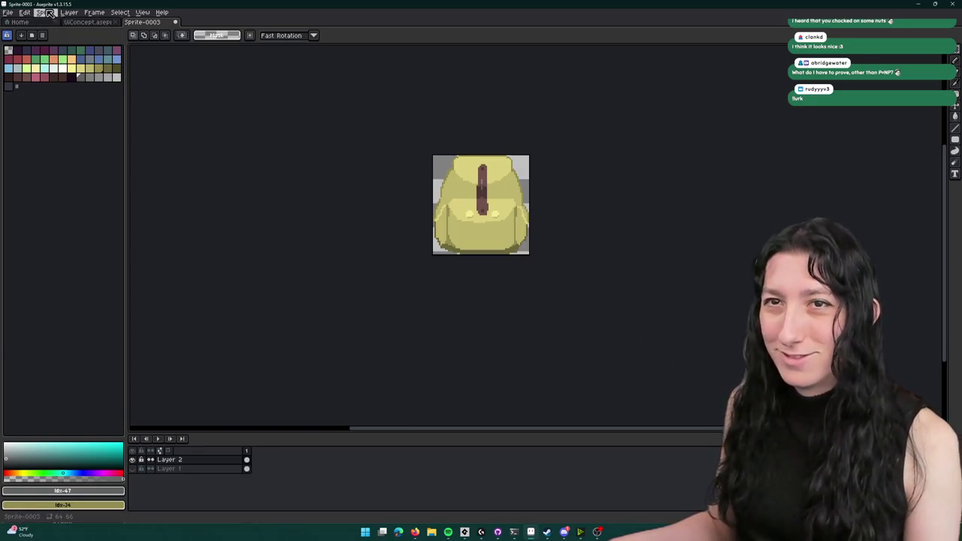
{"action": "left_click_drag", "start_coordinate": [363, 173], "coordinate": [337, 160]}
- Pad the canvas with a 16 px empty border on every side, then open the export settings
{"action": "left_click", "coordinate": [50, 13]}
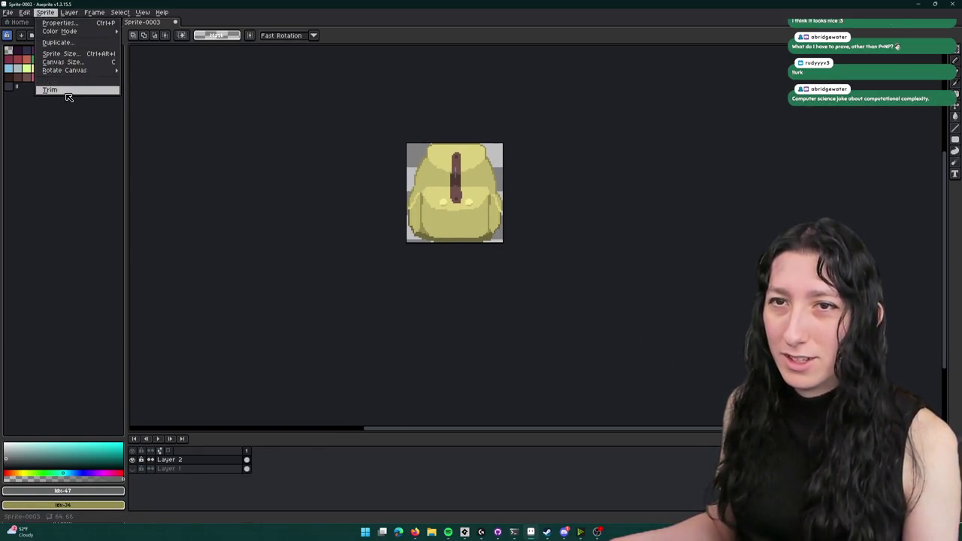
{"action": "left_click", "coordinate": [63, 62]}
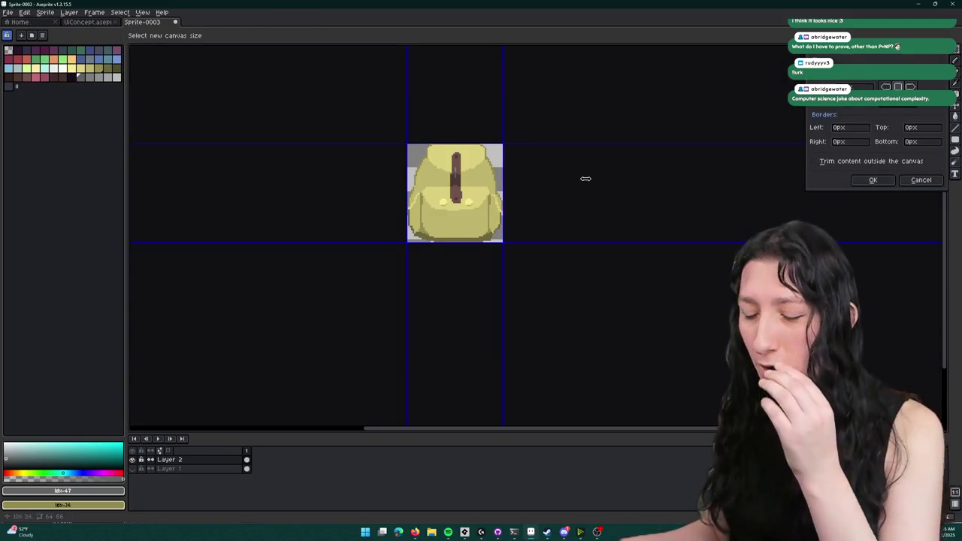
{"action": "type", "text": "48"}
{"action": "key", "text": "Tab"}
{"action": "type", "text": "48"}
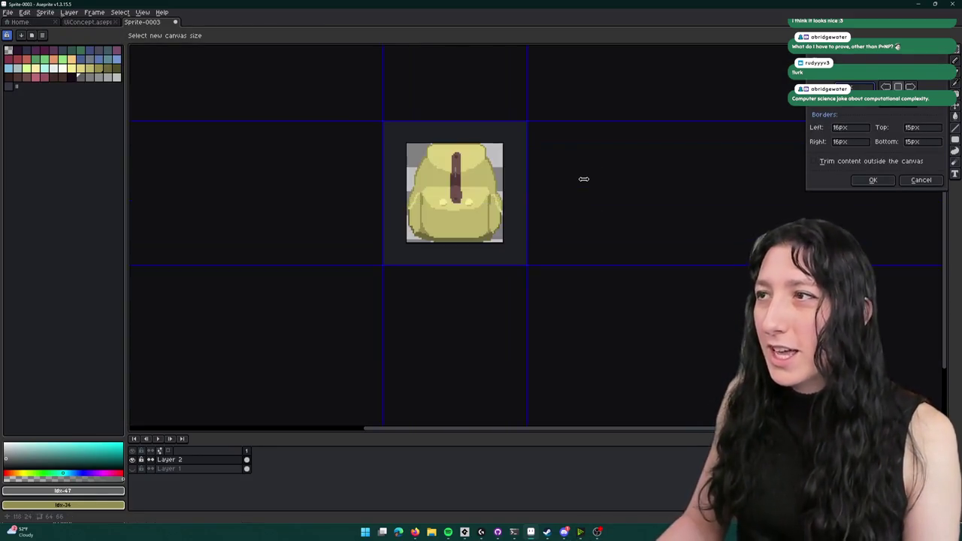
{"action": "key", "text": "Return"}
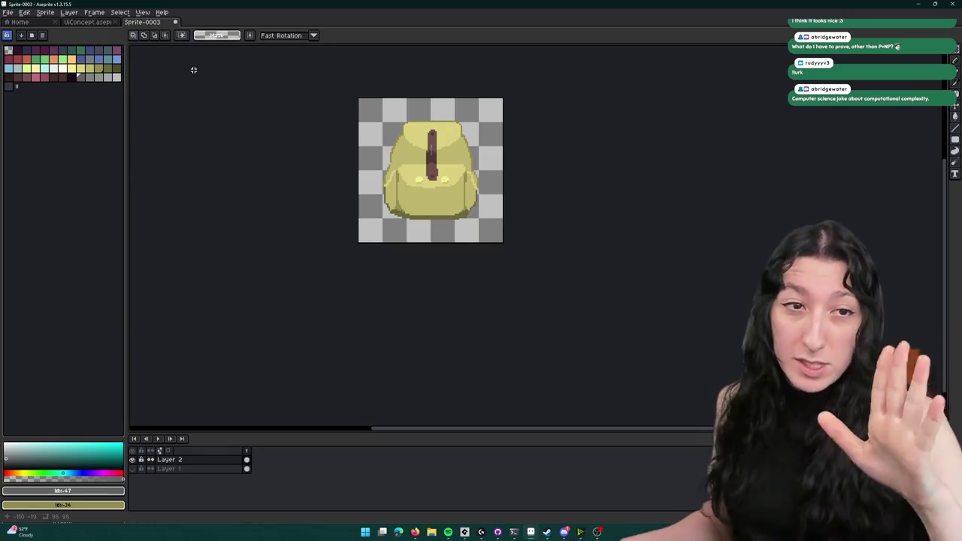
{"action": "key", "text": "ctrl+alt+shift+s"}
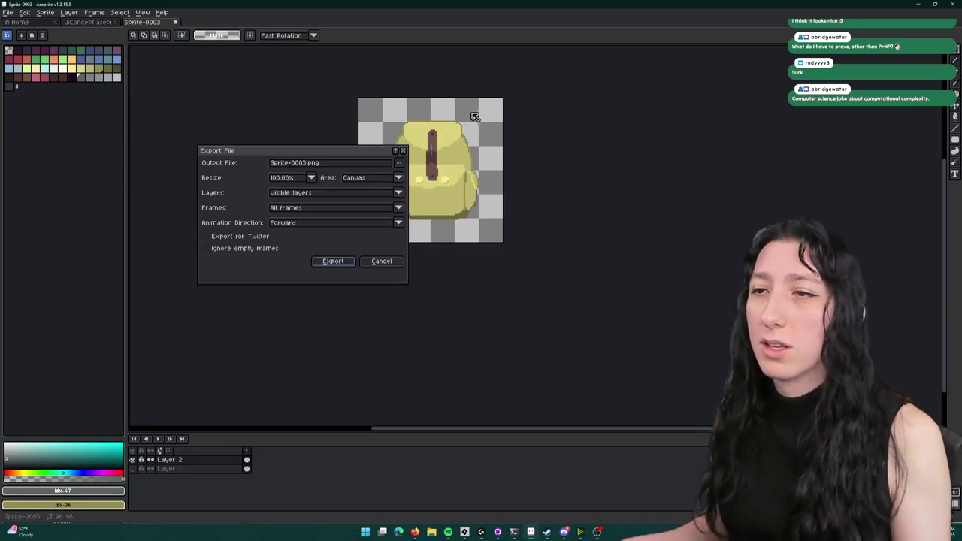
- Set the export location to Documents > GitHub > UnknownSpaces > Art
{"action": "left_click", "coordinate": [398, 163]}
{"action": "left_click", "coordinate": [409, 176]}
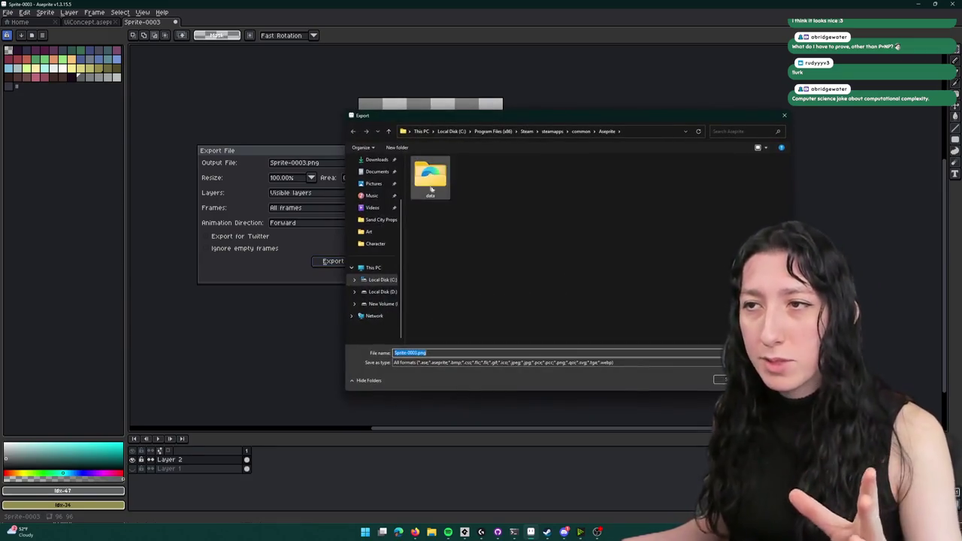
{"action": "left_click", "coordinate": [376, 200]}
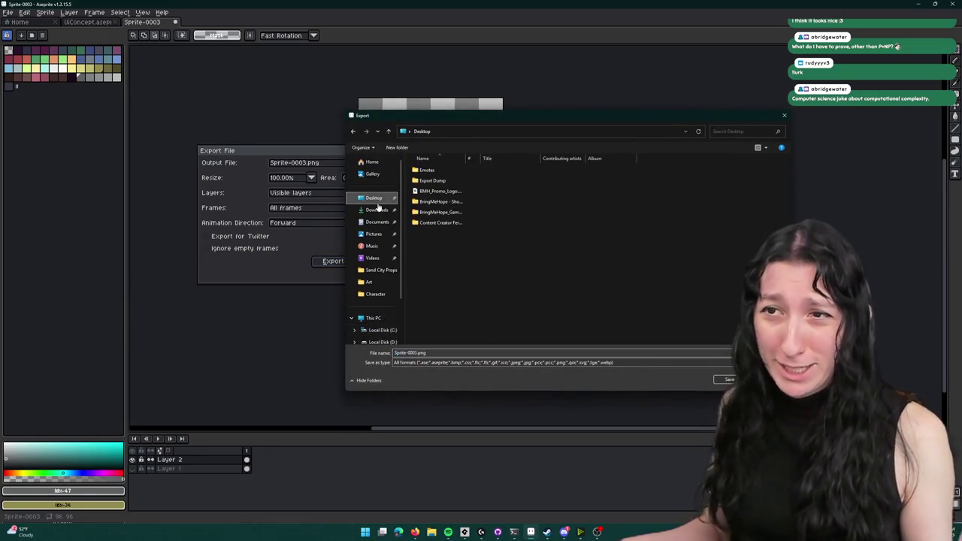
{"action": "left_click", "coordinate": [377, 222]}
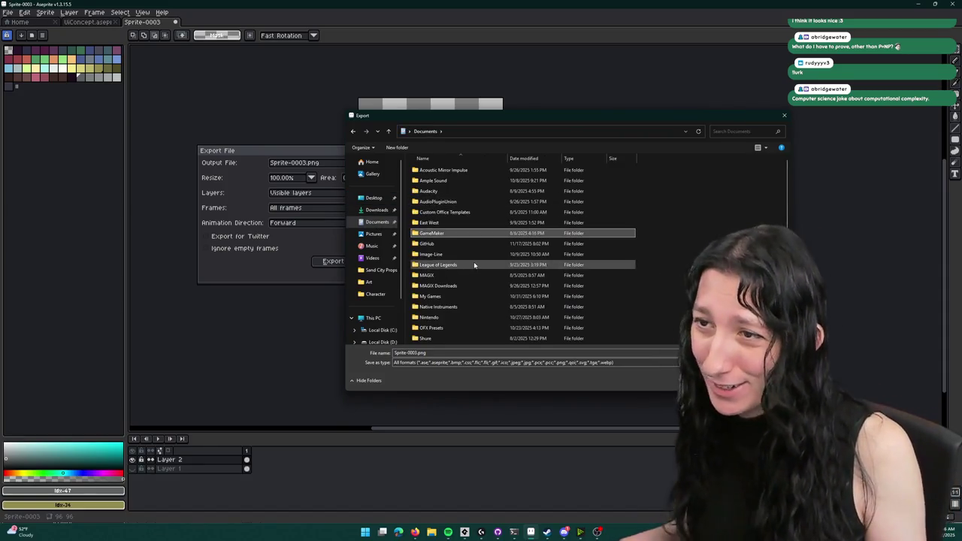
{"action": "double_click", "coordinate": [475, 244]}
{"action": "double_click", "coordinate": [452, 201]}
{"action": "double_click", "coordinate": [470, 182]}
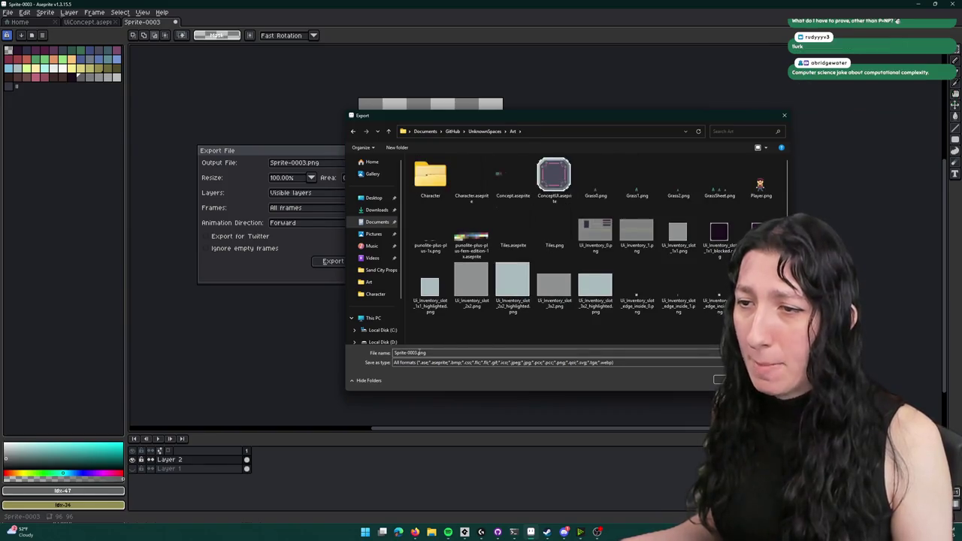
- Name the file Backpack.png and export it
{"action": "left_click", "coordinate": [410, 352]}
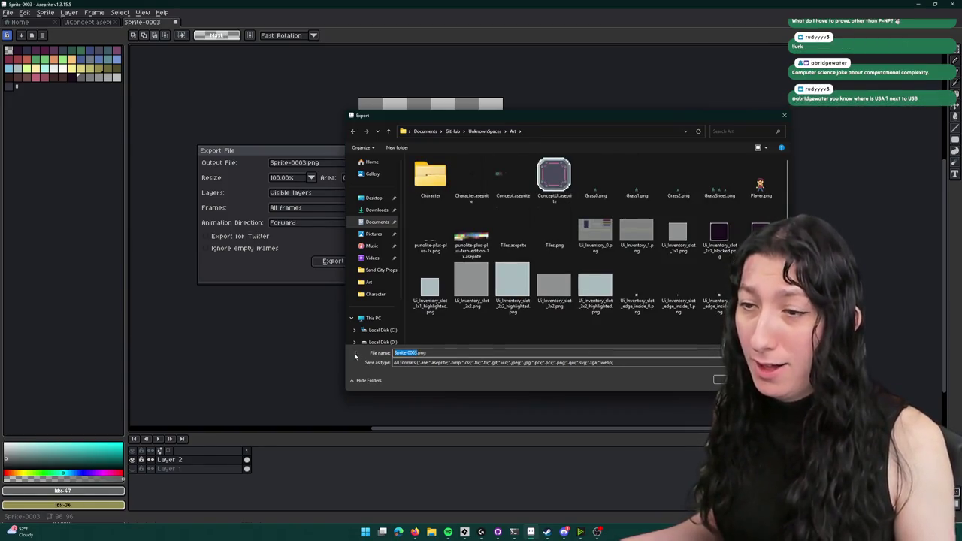
{"action": "type", "text": "U"}
{"action": "key", "text": "Return"}
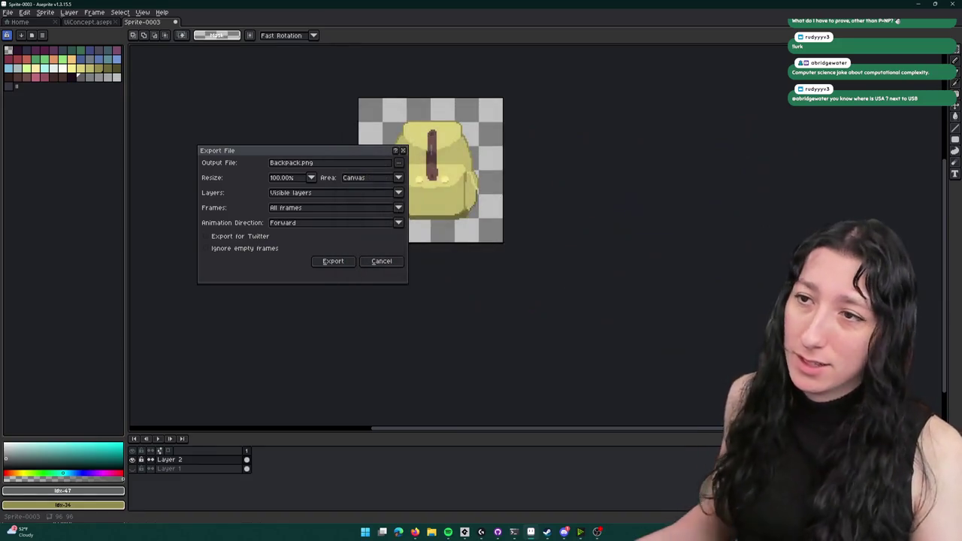
{"action": "left_click", "coordinate": [333, 261]}
{"action": "key", "text": "alt+Tab"}
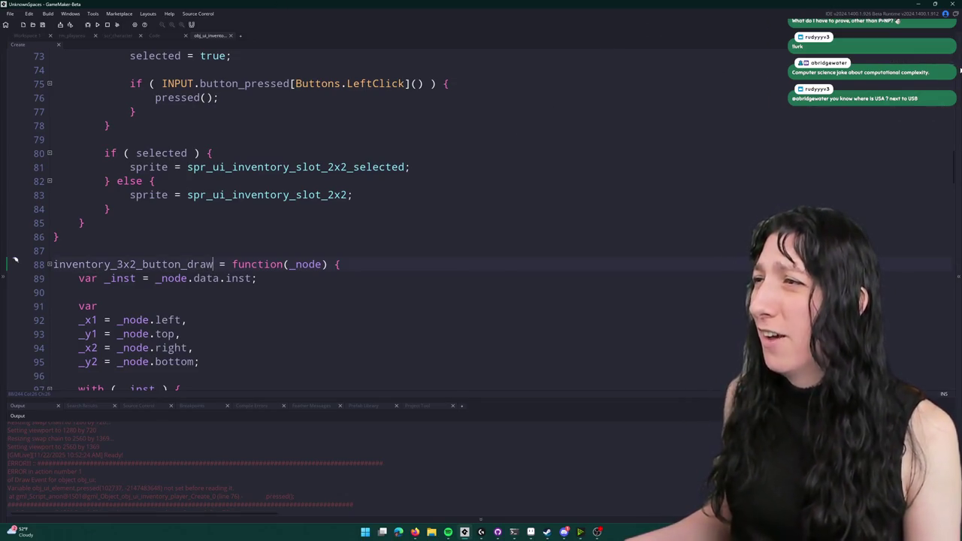
- Open GameMaker's Asset Browser and scroll through the project's assets
{"action": "left_click", "coordinate": [949, 58]}
{"action": "scroll", "coordinate": [827, 188], "scroll_direction": "down", "scroll_amount": 5}
{"action": "scroll", "coordinate": [827, 188], "scroll_direction": "down", "scroll_amount": 3}
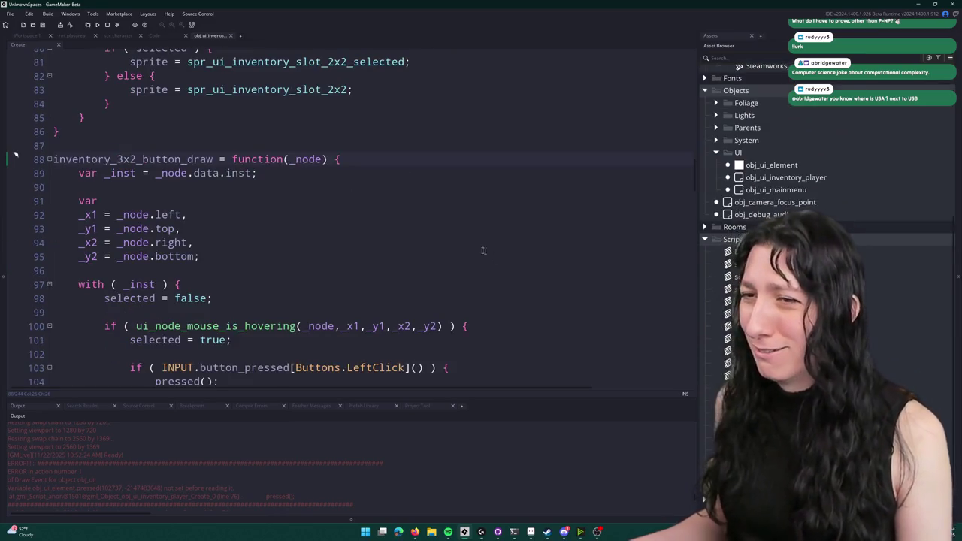
{"action": "scroll", "coordinate": [496, 254], "scroll_direction": "up", "scroll_amount": 2}
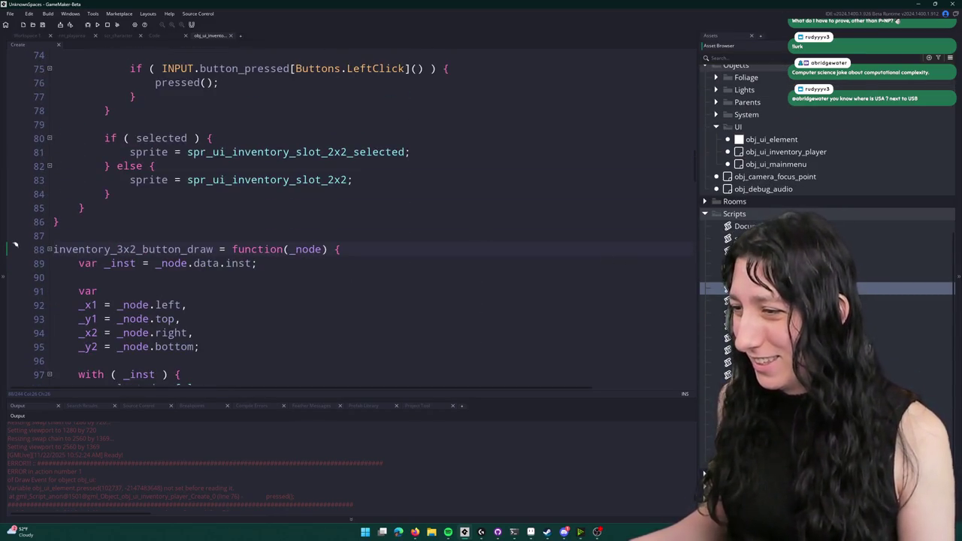
{"action": "scroll", "coordinate": [704, 474], "scroll_direction": "down", "scroll_amount": 10}
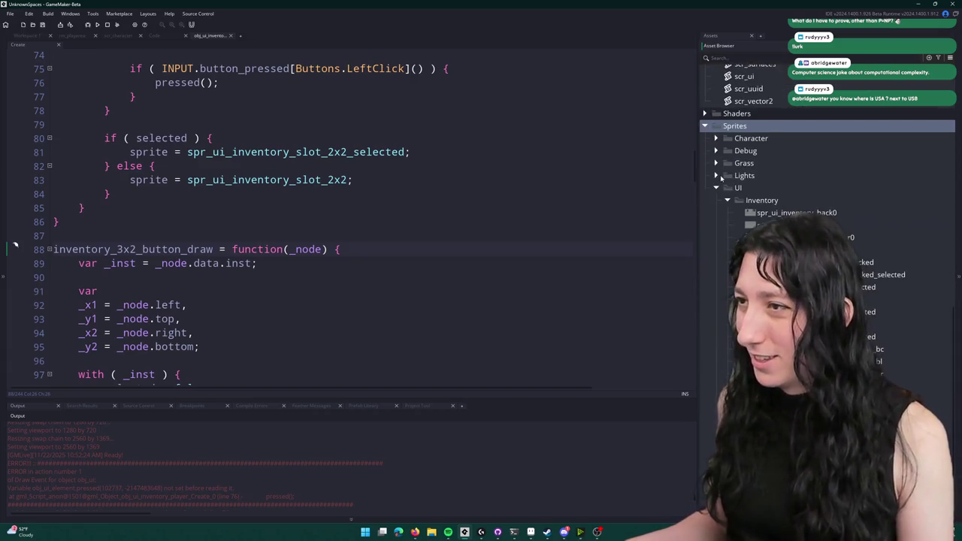
{"action": "scroll", "coordinate": [715, 195], "scroll_direction": "up", "scroll_amount": 8}
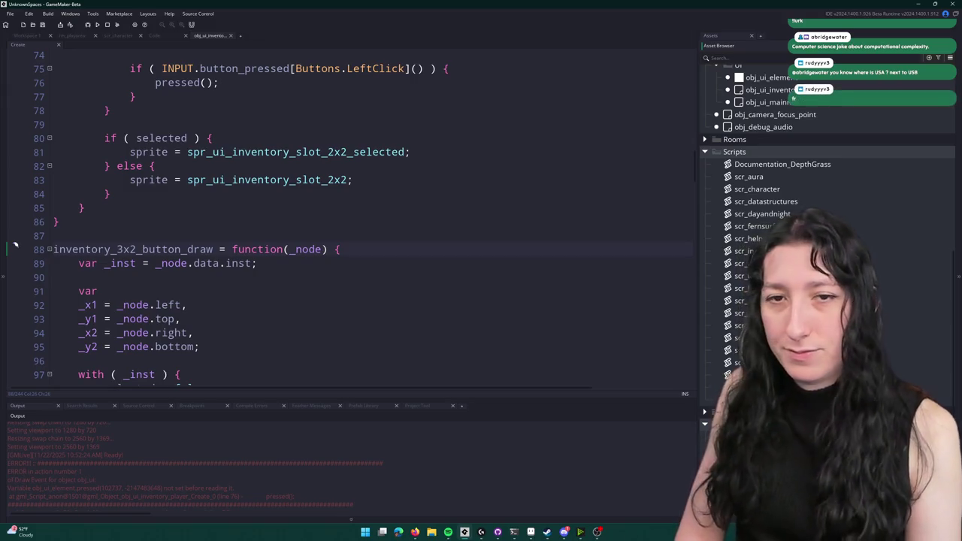
{"action": "scroll", "coordinate": [782, 225], "scroll_direction": "down", "scroll_amount": 1}
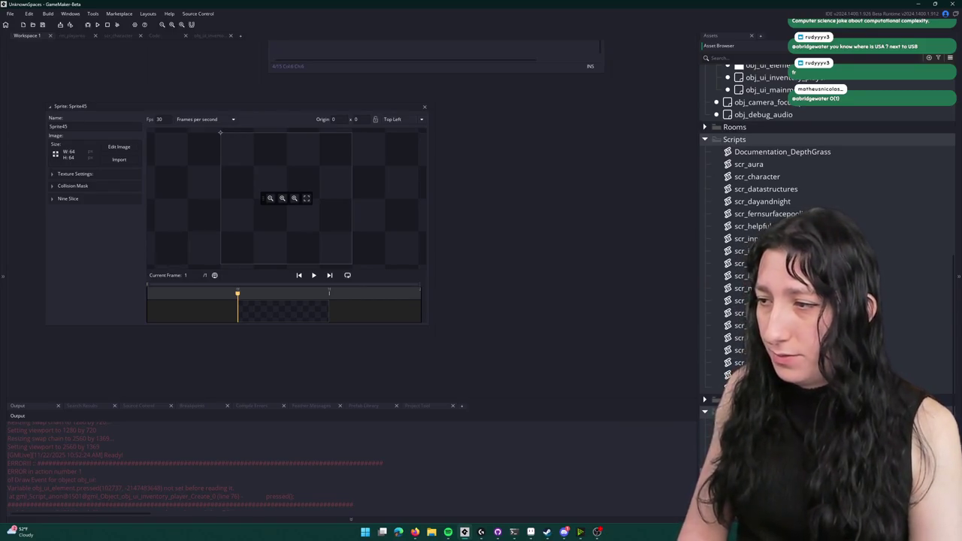
- Name the sprite spr_item_backpack_cloth and import Backpack.png into it
{"action": "type", "text": "spr_item_backpack_cloth"}
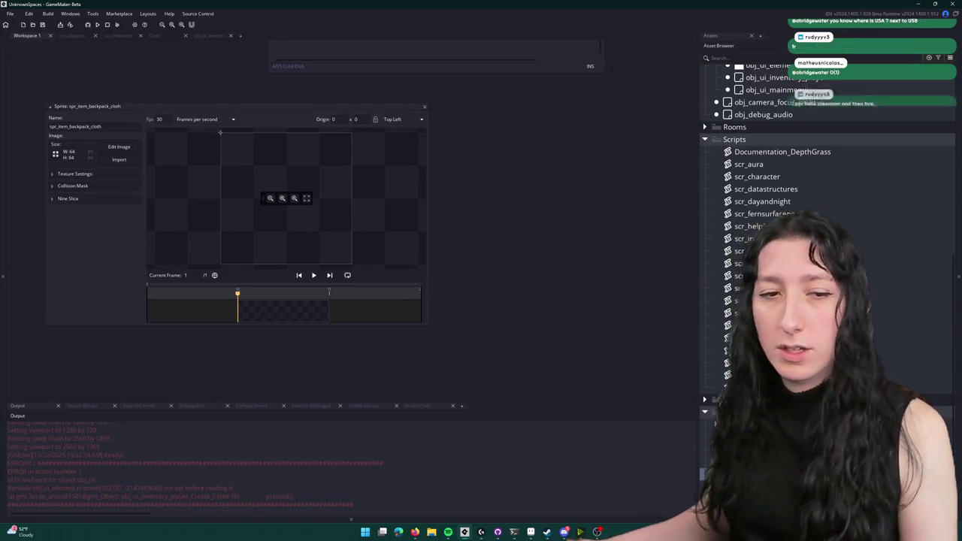
{"action": "scroll", "coordinate": [790, 226], "scroll_direction": "down", "scroll_amount": 1}
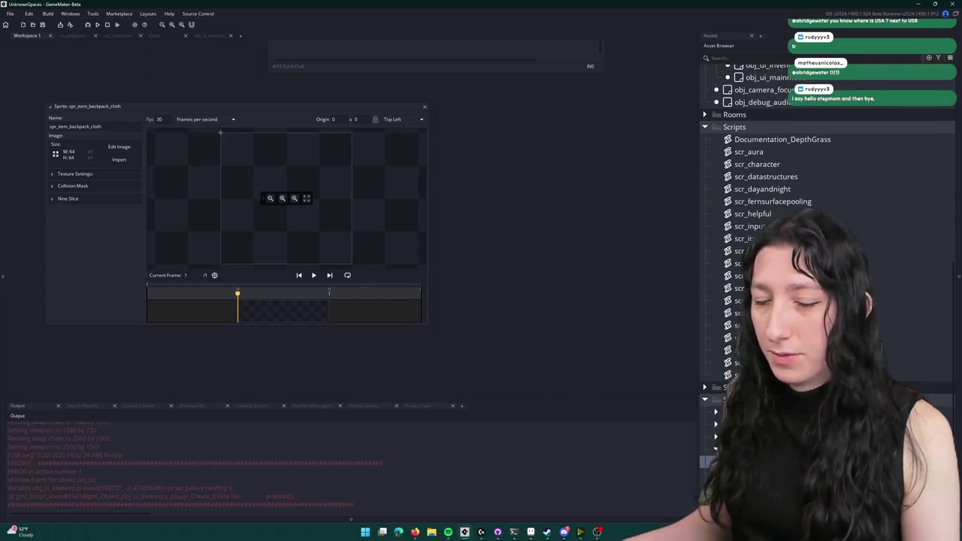
{"action": "left_click", "coordinate": [113, 160]}
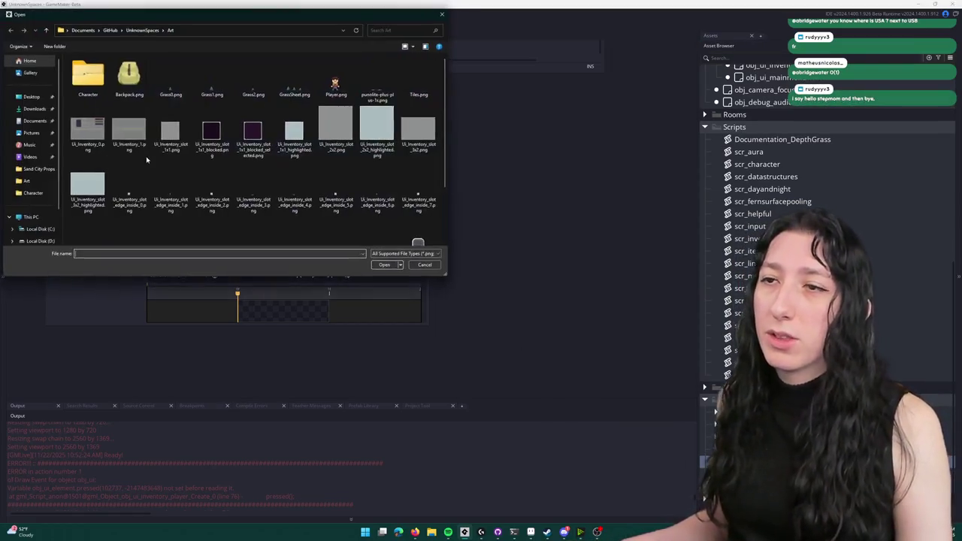
{"action": "left_click", "coordinate": [143, 82]}
{"action": "left_click", "coordinate": [383, 263]}
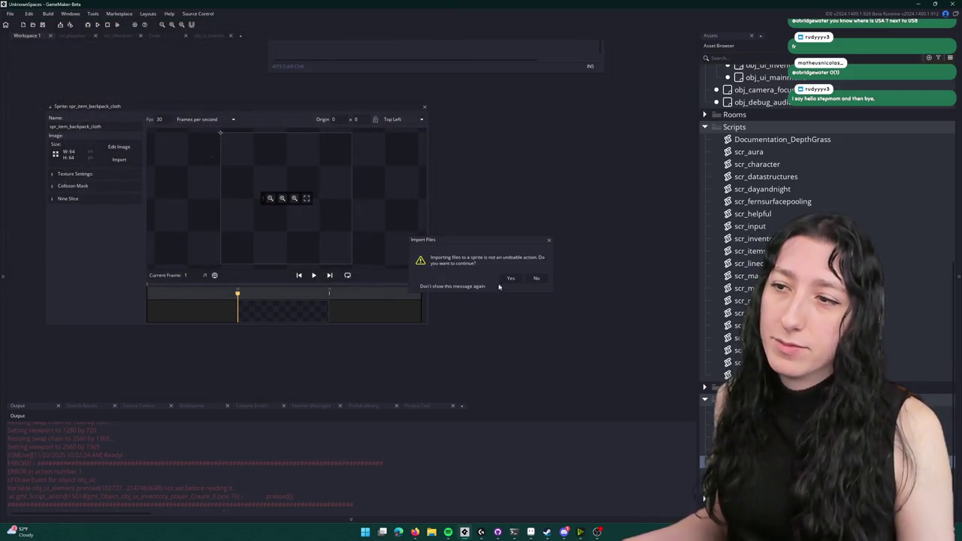
{"action": "left_click", "coordinate": [512, 279]}
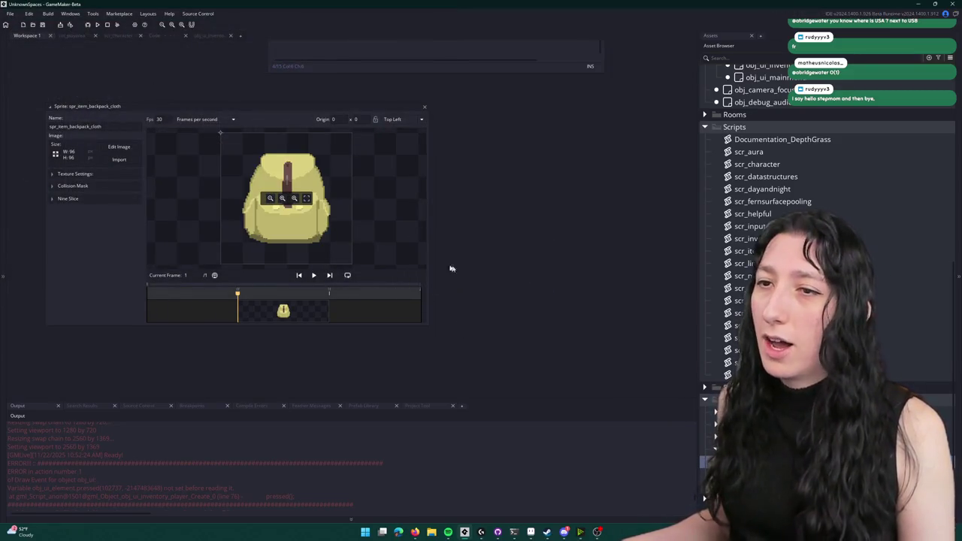
- Set the origin to Middle Centre, keep the Default texture group, close the editor and run the game
{"action": "left_click", "coordinate": [101, 173]}
{"action": "left_click", "coordinate": [393, 120]}
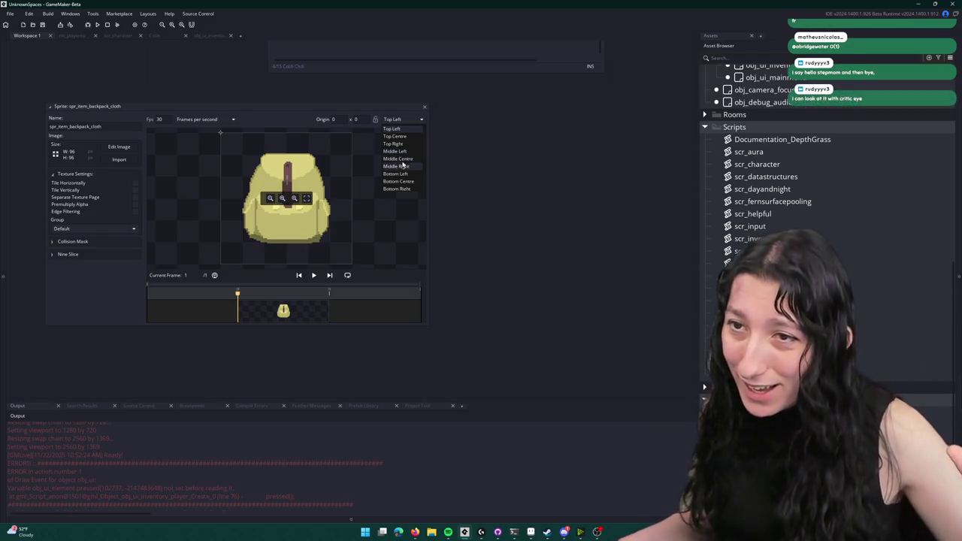
{"action": "left_click", "coordinate": [403, 159]}
{"action": "left_click", "coordinate": [62, 229]}
{"action": "left_click", "coordinate": [63, 235]}
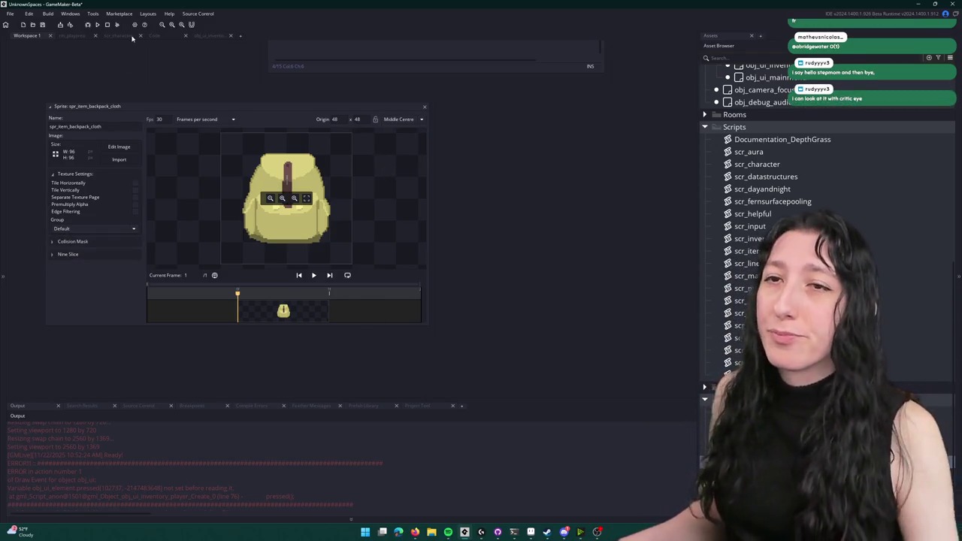
{"action": "left_click", "coordinate": [101, 14]}
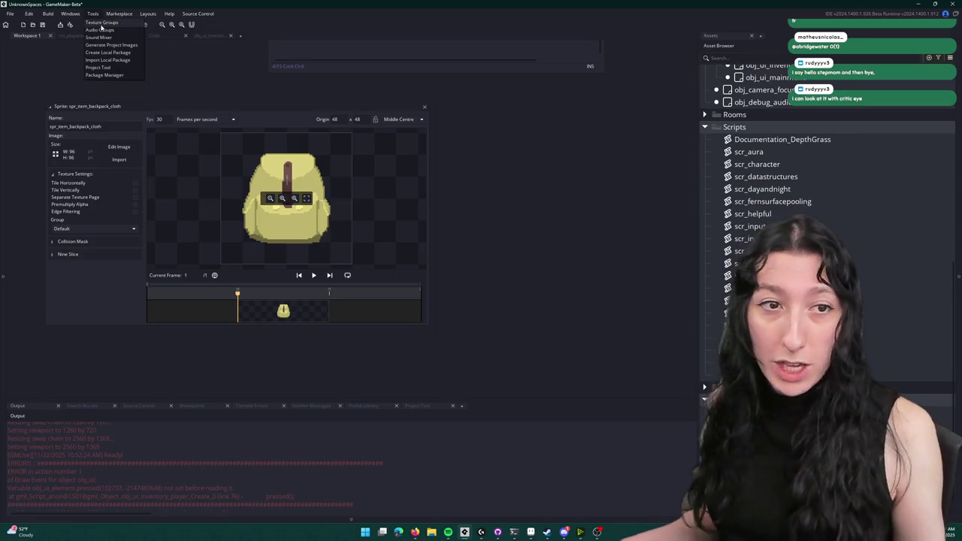
{"action": "key", "text": "Escape"}
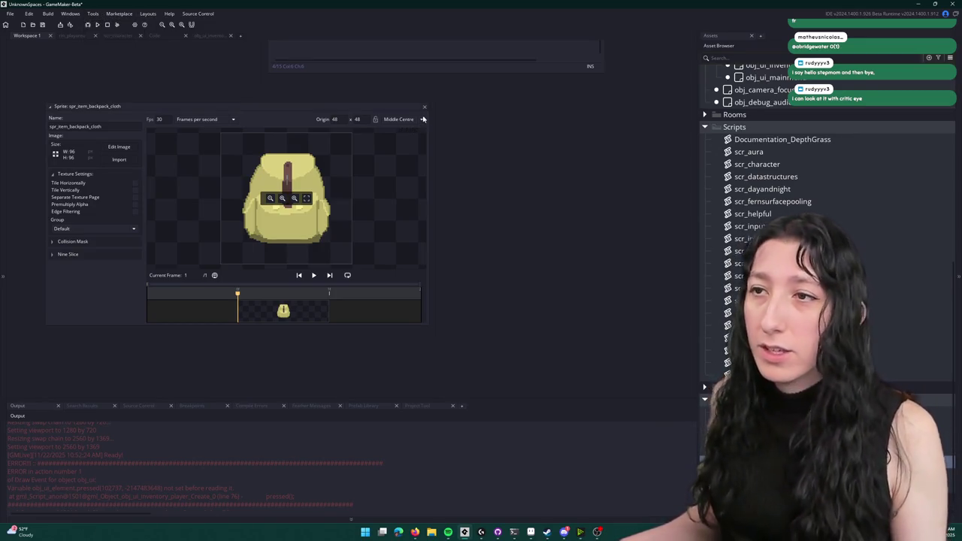
{"action": "left_click", "coordinate": [424, 108]}
{"action": "key", "text": "F5"}
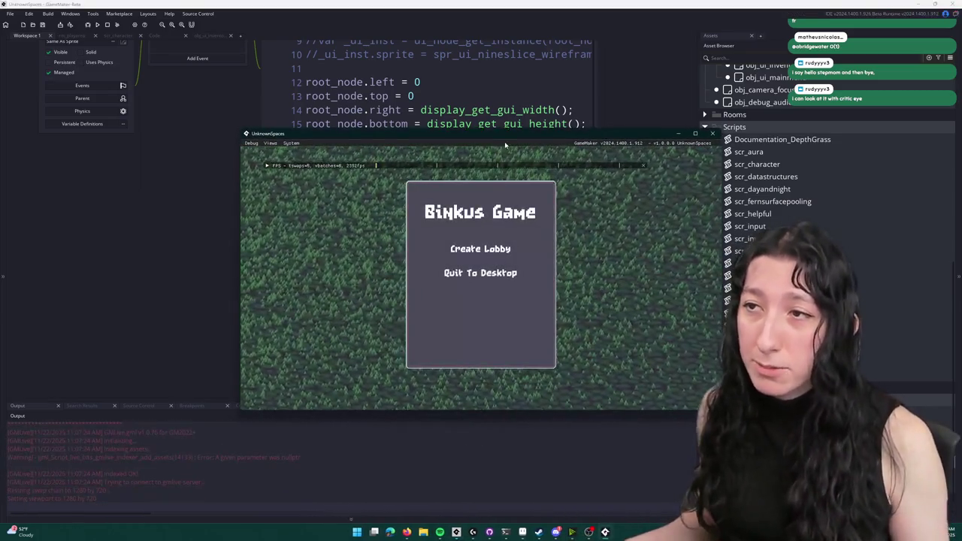
- Create a lobby, walk with A, W and S, open the inventory with E, then abort the code error
{"action": "left_click_drag", "start_coordinate": [505, 141], "coordinate": [508, 95]}
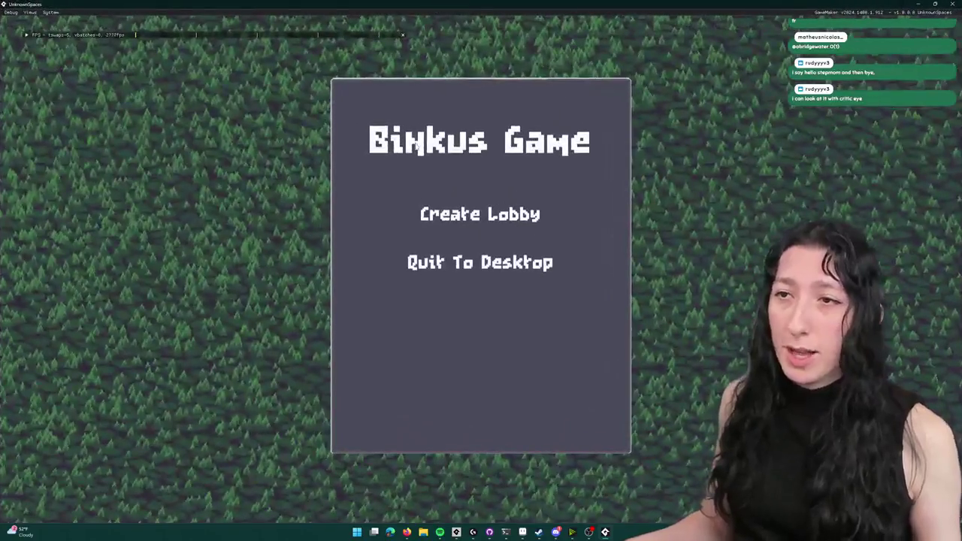
{"action": "left_click", "coordinate": [451, 214]}
{"action": "key", "text": "a"}
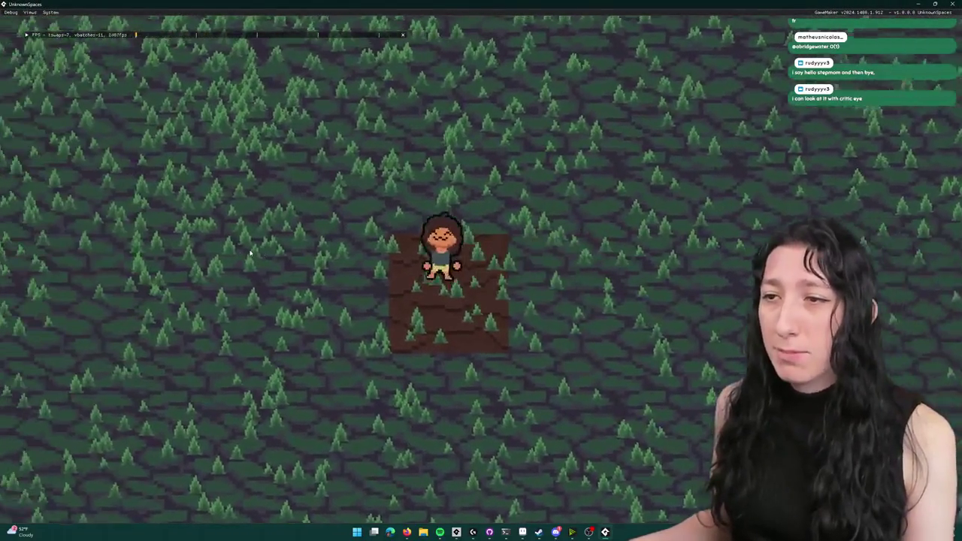
{"action": "key", "text": "w"}
{"action": "key", "text": "w"}
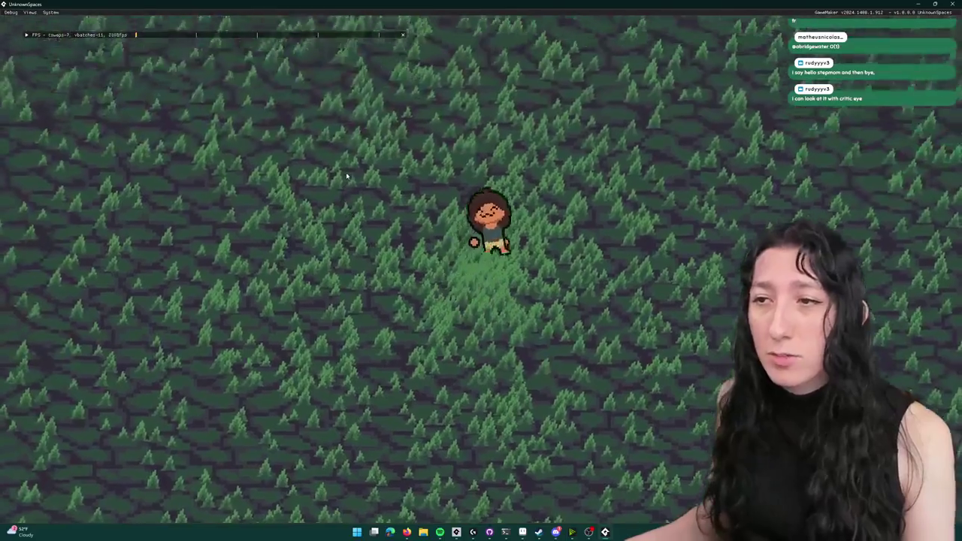
{"action": "key", "text": "s"}
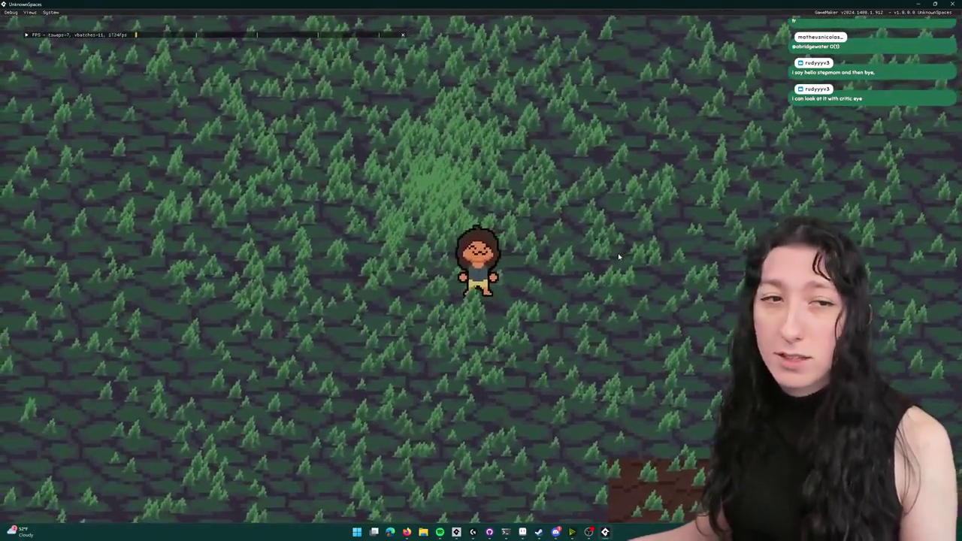
{"action": "key", "text": "e"}
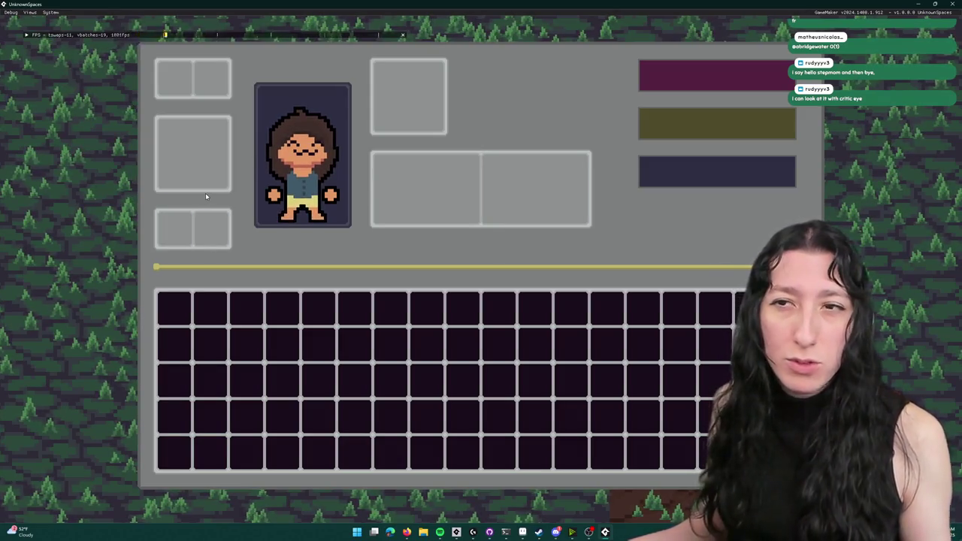
{"action": "mouse_move", "coordinate": [252, 4]}
{"action": "left_mouse_down"}
{"action": "mouse_move", "coordinate": [276, 91]}
{"action": "mouse_move", "coordinate": [293, 2]}
{"action": "left_mouse_up"}
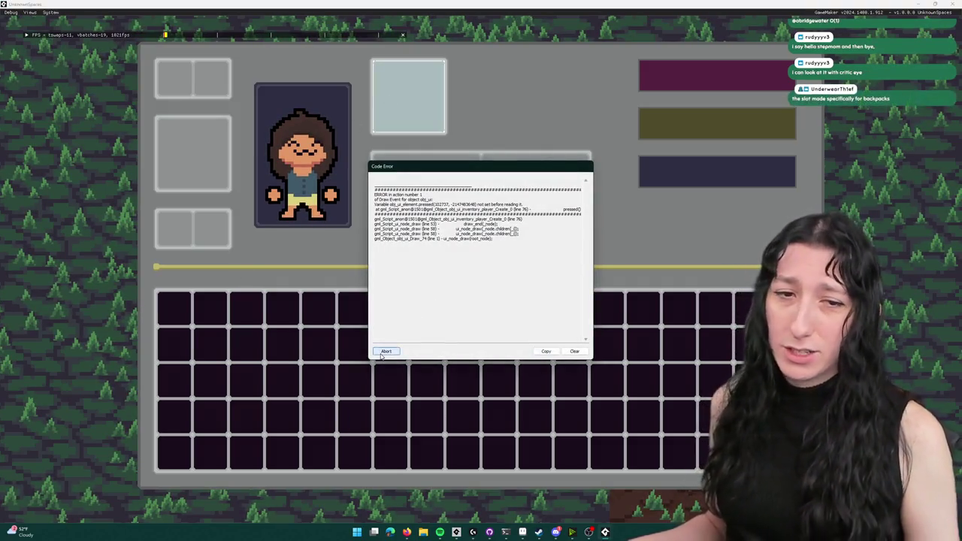
{"action": "left_click", "coordinate": [385, 351]}
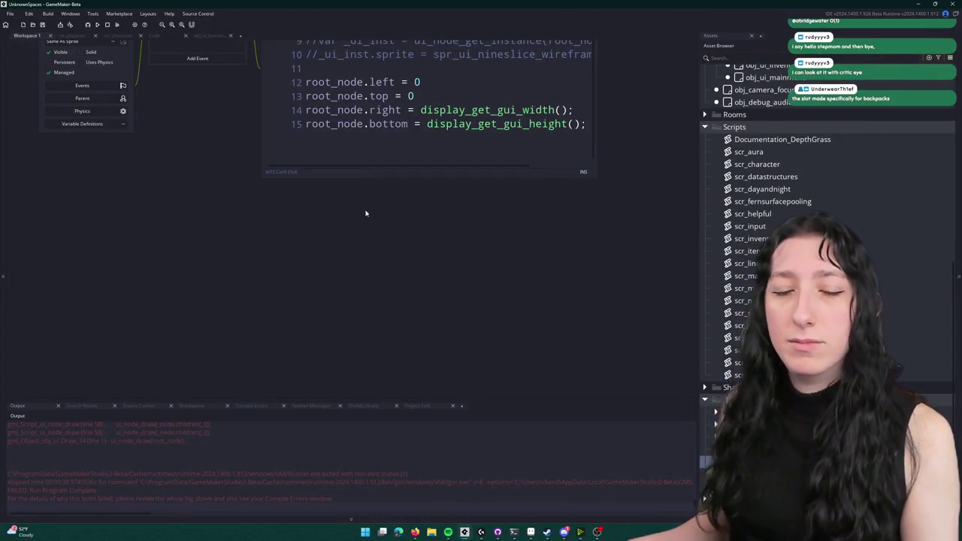
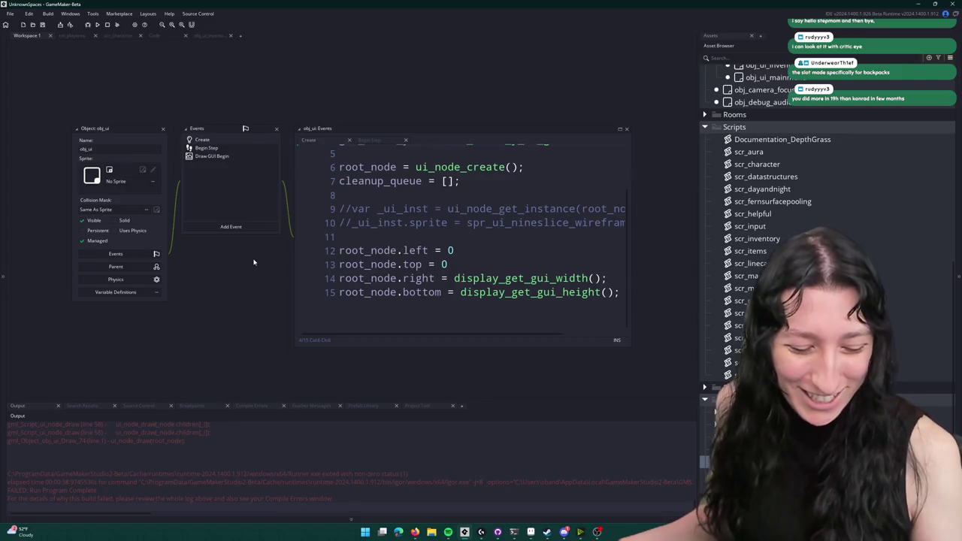
- Find obj_ui_inventory_player via asset search, then open obj_player's Create event code in a full tab
{"action": "scroll", "coordinate": [241, 255], "scroll_direction": "up", "scroll_amount": 1}
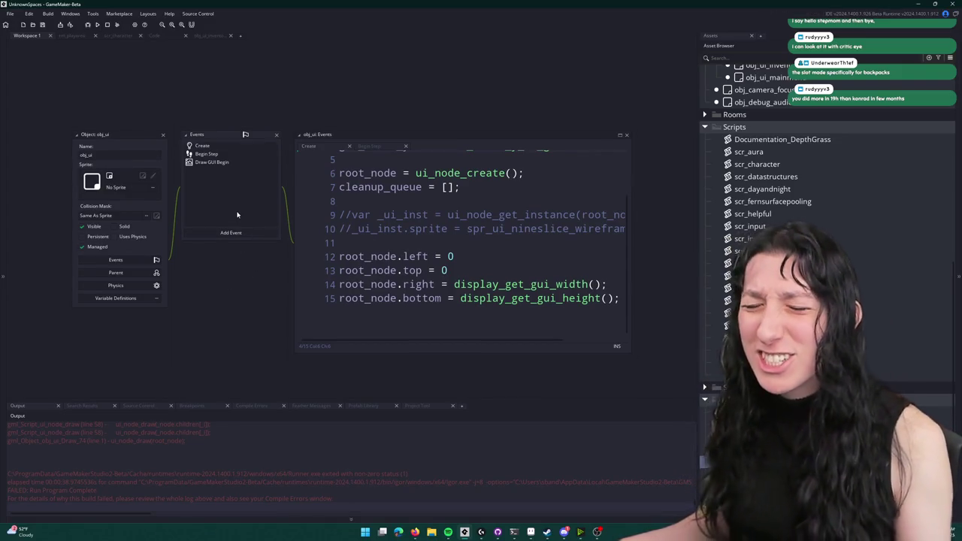
{"action": "key", "text": "ctrl+t"}
{"action": "type", "text": "_ui_inventory_p"}
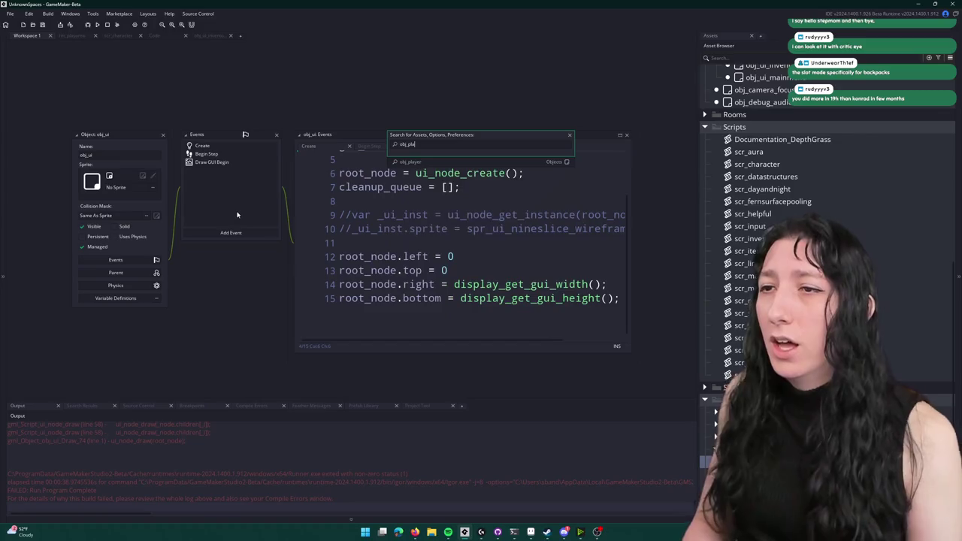
{"action": "key", "text": "Return"}
{"action": "scroll", "coordinate": [256, 196], "scroll_direction": "up", "scroll_amount": 5}
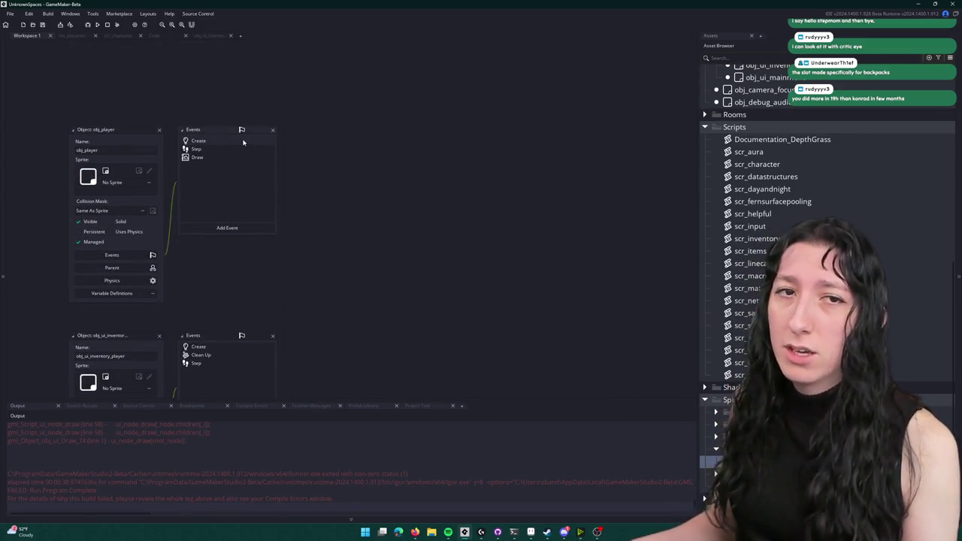
{"action": "double_click", "coordinate": [243, 141]}
{"action": "left_click", "coordinate": [617, 131]}
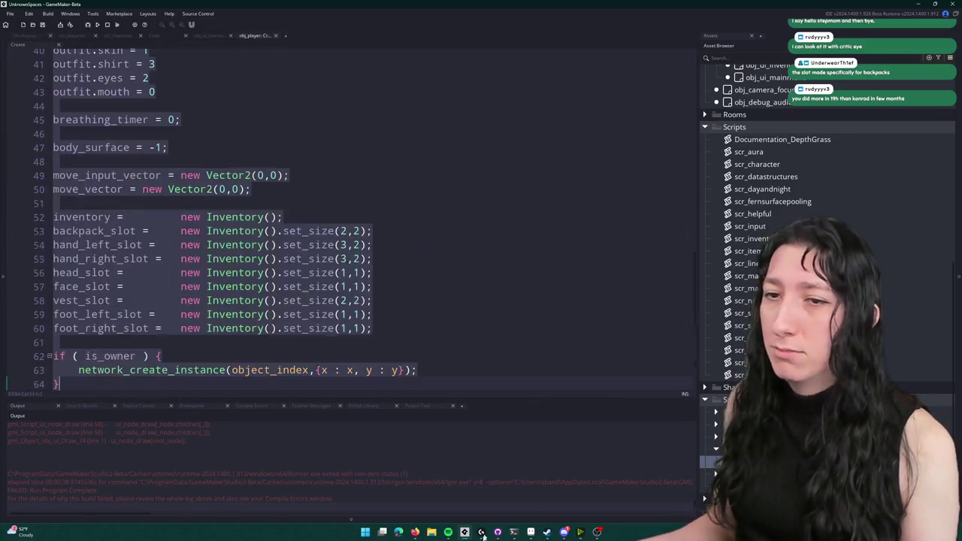
- Insert blank lines above the if block and type a first backpack comment there
{"action": "double_click", "coordinate": [125, 232]}
{"action": "left_click", "coordinate": [438, 331]}
{"action": "key", "text": "Return"}
{"action": "key", "text": "Return"}
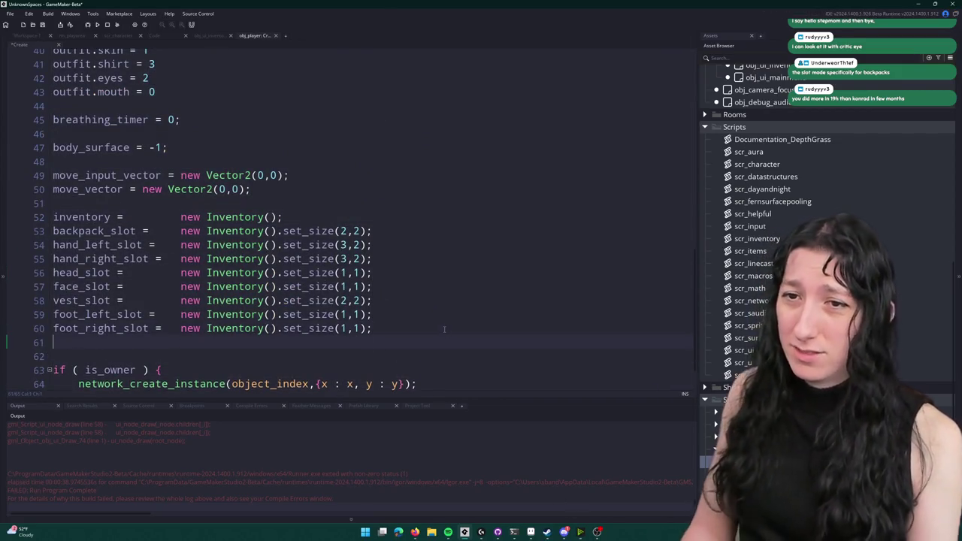
{"action": "type", "text": "k"}
{"action": "key", "text": "BackSpace"}
{"action": "key", "text": "BackSpace"}
{"action": "key", "text": "BackSpace"}
{"action": "type", "text": "/ ADdk"}
{"action": "key", "text": "BackSpace"}
{"action": "key", "text": "BackSpace"}
{"action": "key", "text": "BackSpace"}
{"action": "type", "text": "dd"}
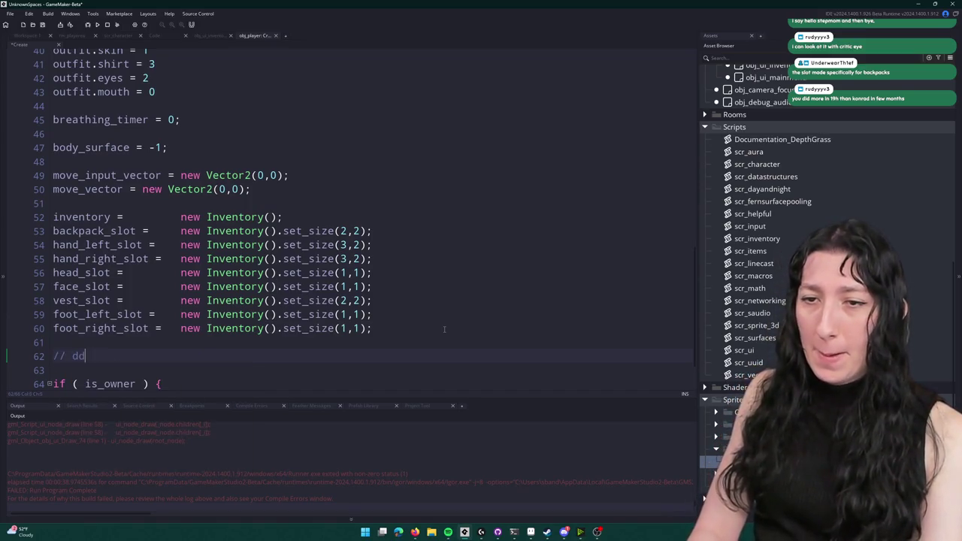
{"action": "key", "text": "BackSpace"}
{"action": "key", "text": "BackSpace"}
{"action": "type", "text": "ADd ba b"}
{"action": "key", "text": "BackSpace"}
{"action": "key", "text": "BackSpace"}
{"action": "type", "text": "g"}
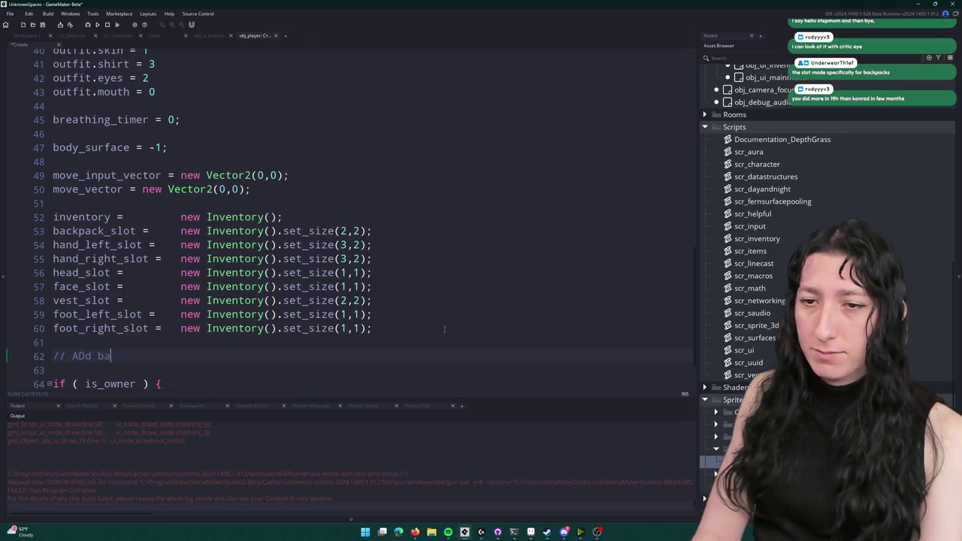
{"action": "key", "text": "BackSpace"}
{"action": "key", "text": "BackSpace"}
{"action": "key", "text": "BackSpace"}
{"action": "type", "text": "backpack"}
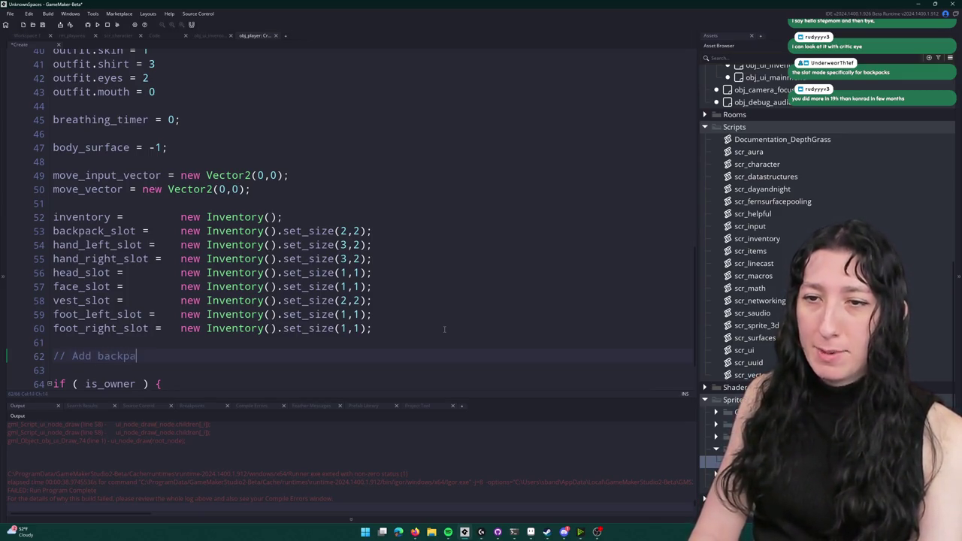
- Delete the misplaced backpack comment line and the surplus blank lines
{"action": "scroll", "coordinate": [14, 302], "scroll_direction": "down", "scroll_amount": 2}
{"action": "left_click", "coordinate": [14, 303]}
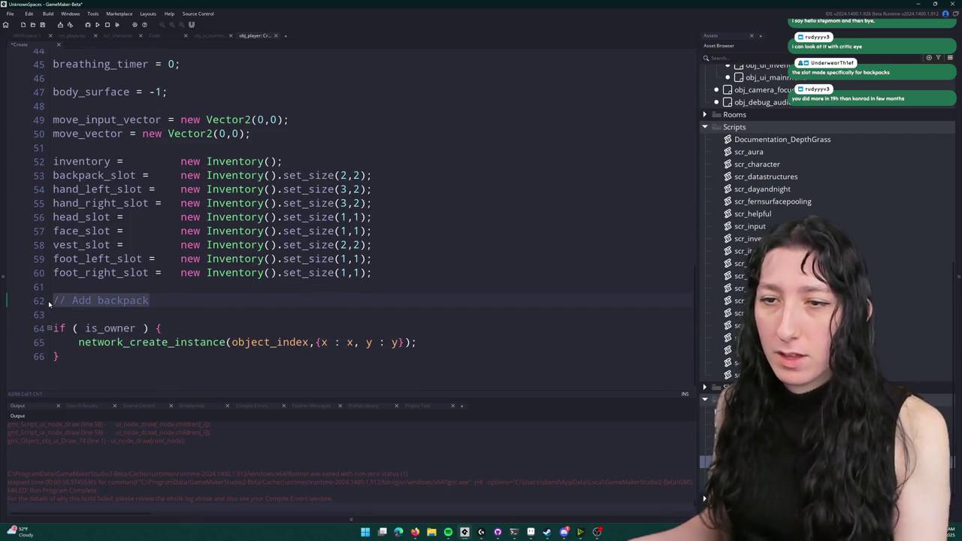
{"action": "key", "text": "BackSpace"}
{"action": "key", "text": "BackSpace"}
{"action": "key", "text": "BackSpace"}
{"action": "key", "text": "Return"}
{"action": "key", "text": "Return"}
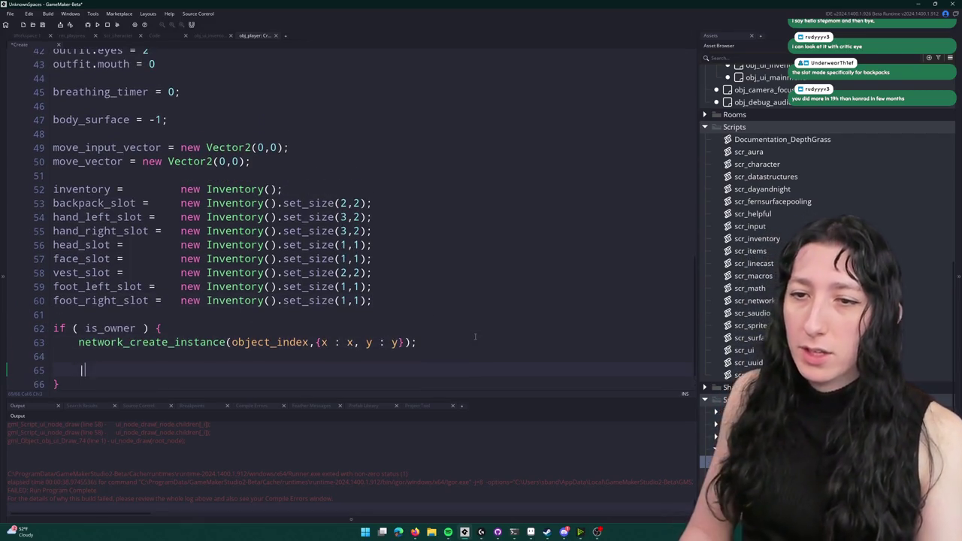
{"action": "key", "text": "BackSpace"}
{"action": "key", "text": "BackSpace"}
{"action": "key", "text": "BackSpace"}
- Add '// Add backpack' and backpack_slot.add atop the is_owner block, then jump to Inventory's definition
{"action": "key", "text": "Return"}
{"action": "key", "text": "Return"}
{"action": "type", "text": "// Add backpack"}
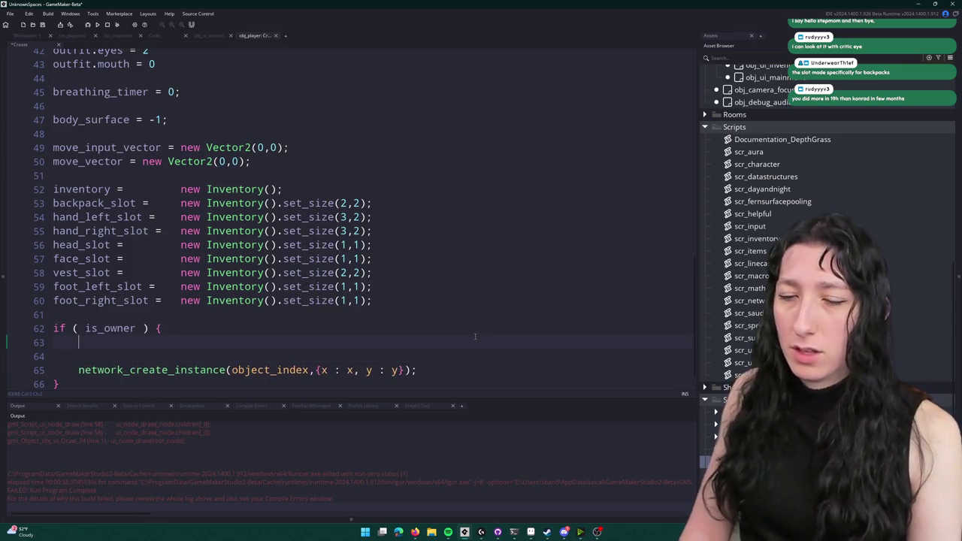
{"action": "key", "text": "Return"}
{"action": "type", "text": "back"}
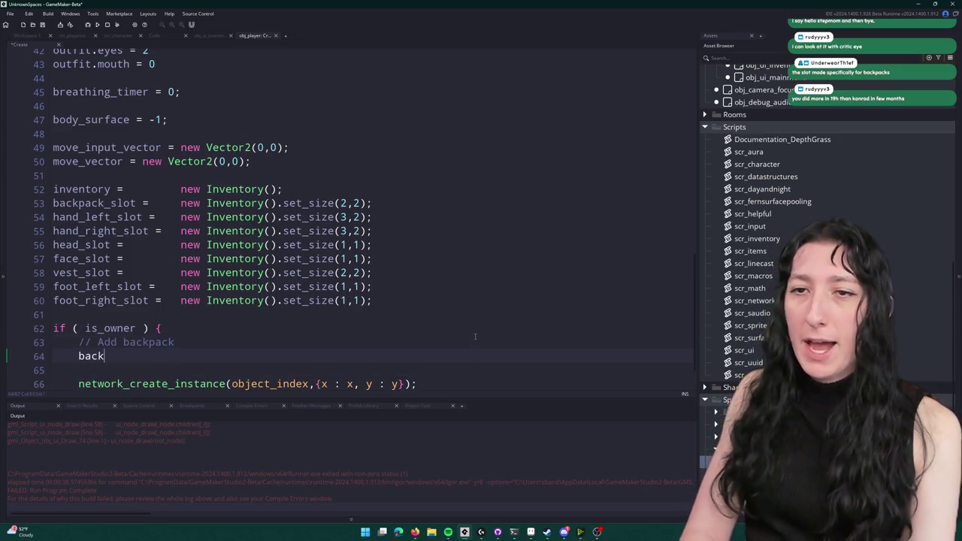
{"action": "type", "text": "pack_slot.add"}
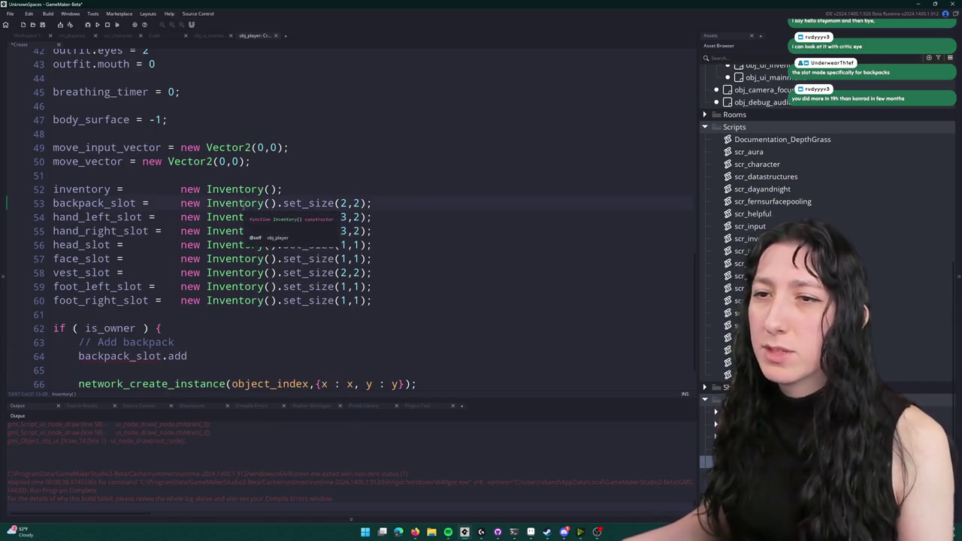
{"action": "middle_click", "coordinate": [244, 202]}
- Browse scr_inventory's place_item code with the code editor maximized via F12
{"action": "scroll", "coordinate": [160, 188], "scroll_direction": "down", "scroll_amount": 20}
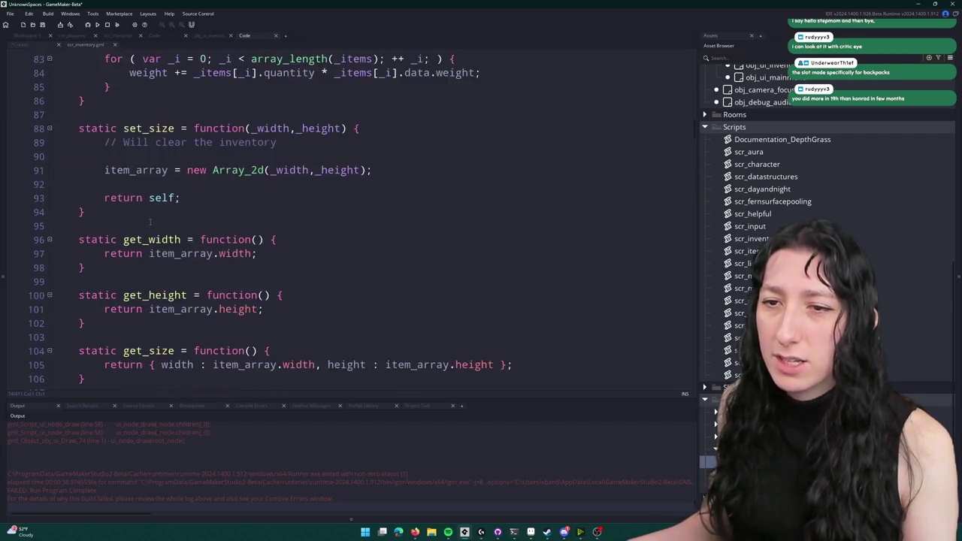
{"action": "scroll", "coordinate": [184, 198], "scroll_direction": "down", "scroll_amount": 20}
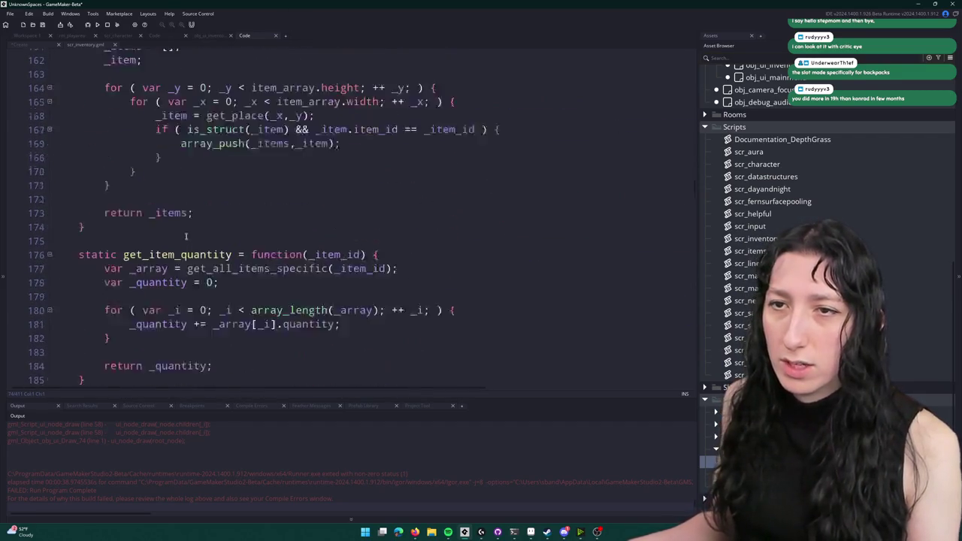
{"action": "scroll", "coordinate": [103, 204], "scroll_direction": "down", "scroll_amount": 1}
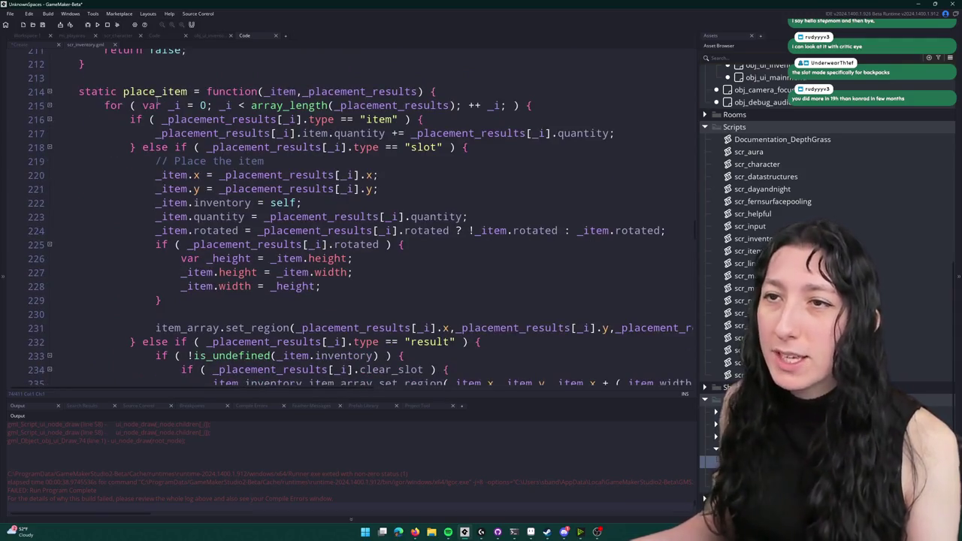
{"action": "double_click", "coordinate": [156, 91]}
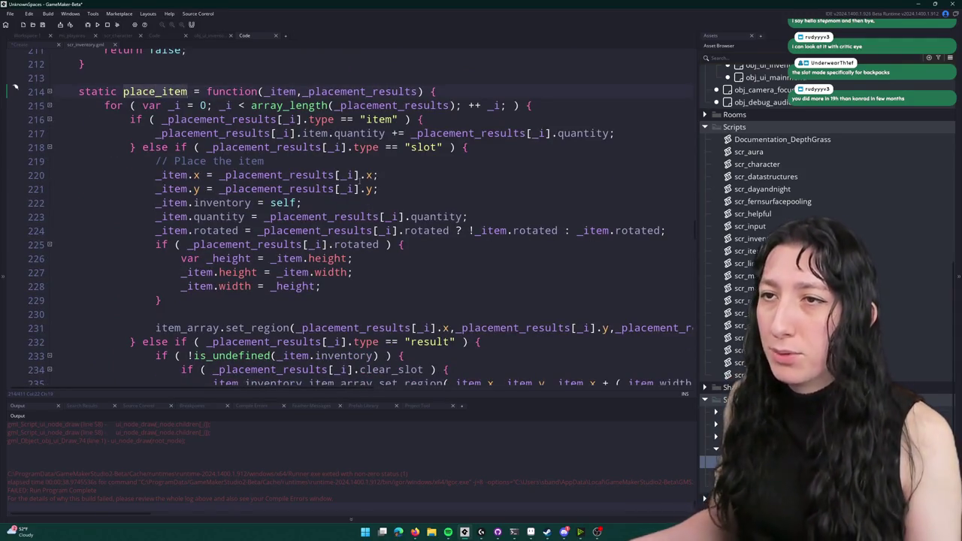
{"action": "scroll", "coordinate": [348, 122], "scroll_direction": "down", "scroll_amount": 10}
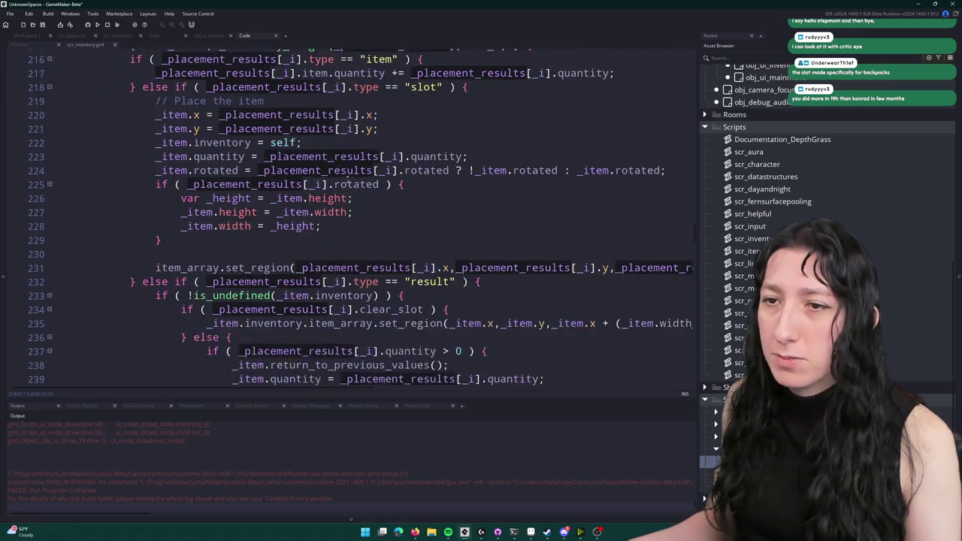
{"action": "scroll", "coordinate": [348, 121], "scroll_direction": "down", "scroll_amount": 12}
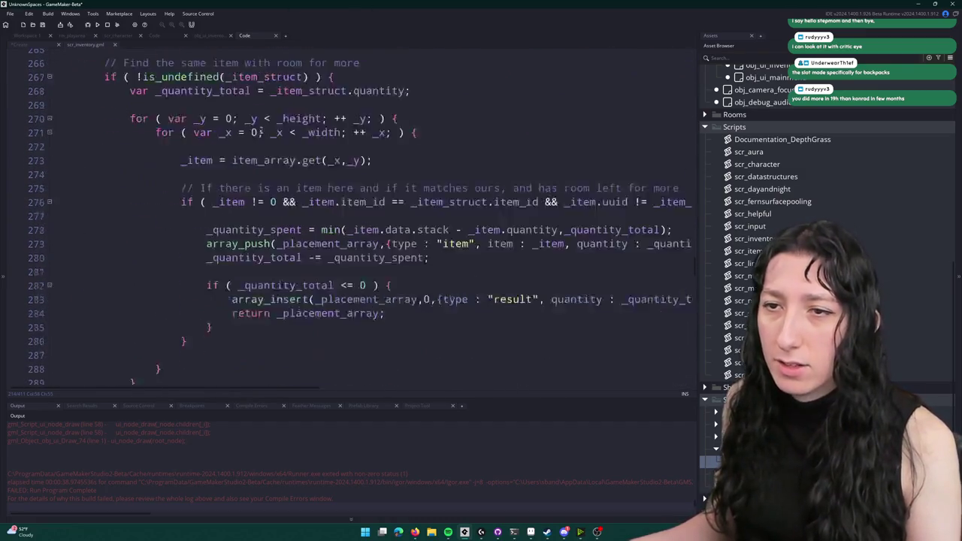
{"action": "scroll", "coordinate": [270, 135], "scroll_direction": "down", "scroll_amount": 11}
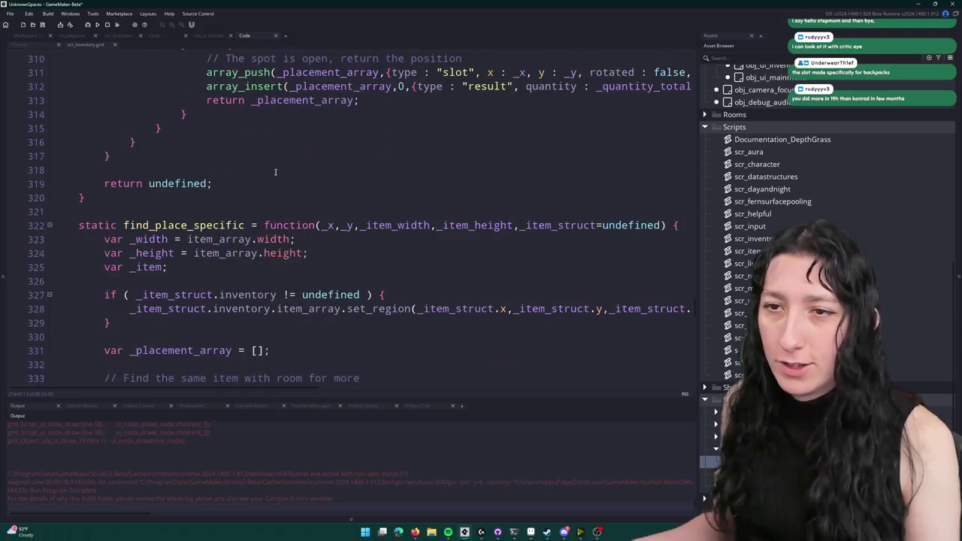
{"action": "scroll", "coordinate": [248, 233], "scroll_direction": "down", "scroll_amount": 18}
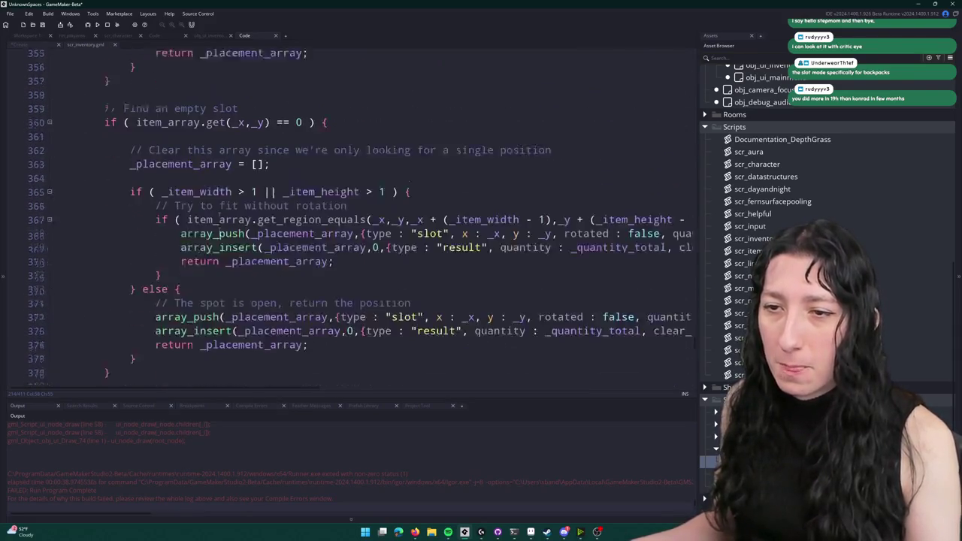
{"action": "scroll", "coordinate": [248, 240], "scroll_direction": "down", "scroll_amount": 5}
{"action": "scroll", "coordinate": [248, 256], "scroll_direction": "up", "scroll_amount": 3}
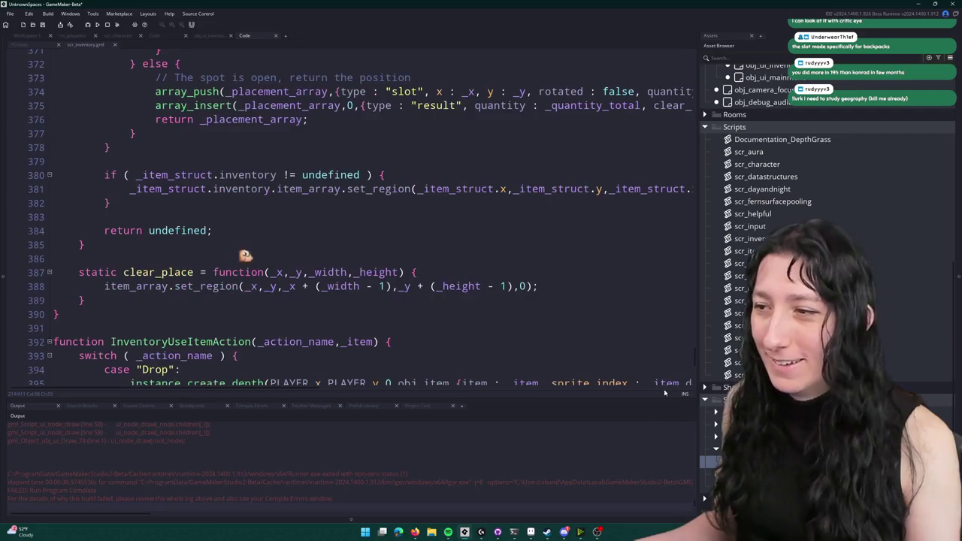
{"action": "key", "text": "F12"}
{"action": "scroll", "coordinate": [394, 153], "scroll_direction": "up", "scroll_amount": 20}
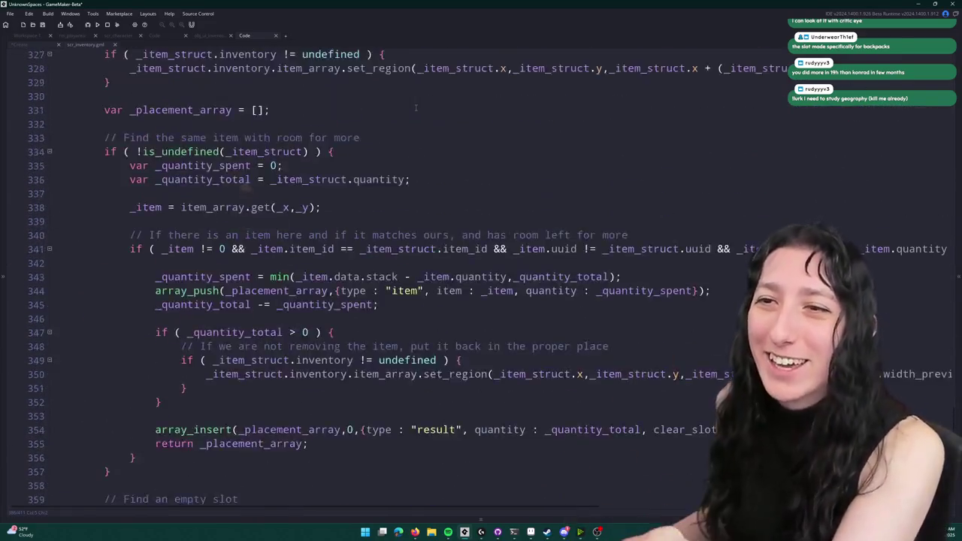
{"action": "scroll", "coordinate": [393, 152], "scroll_direction": "up", "scroll_amount": 20}
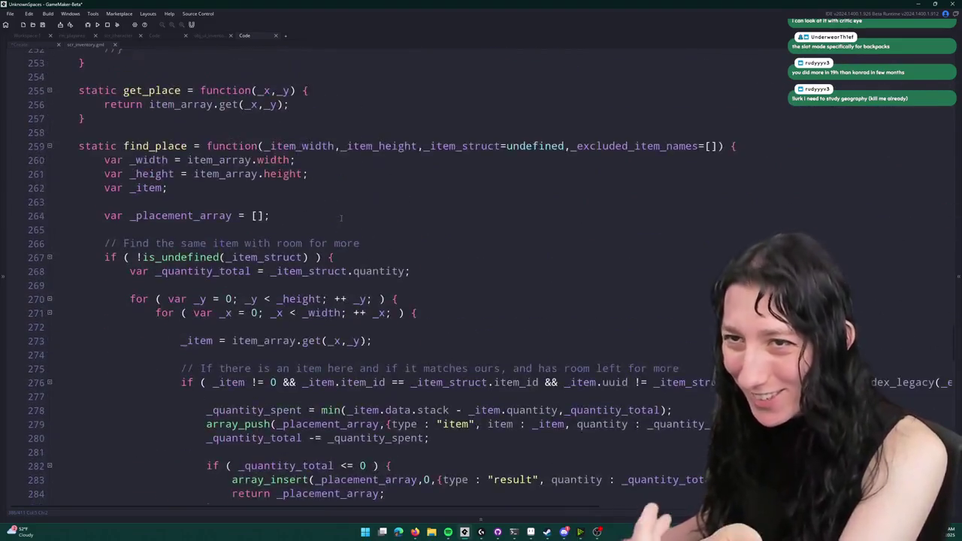
{"action": "scroll", "coordinate": [336, 228], "scroll_direction": "up", "scroll_amount": 20}
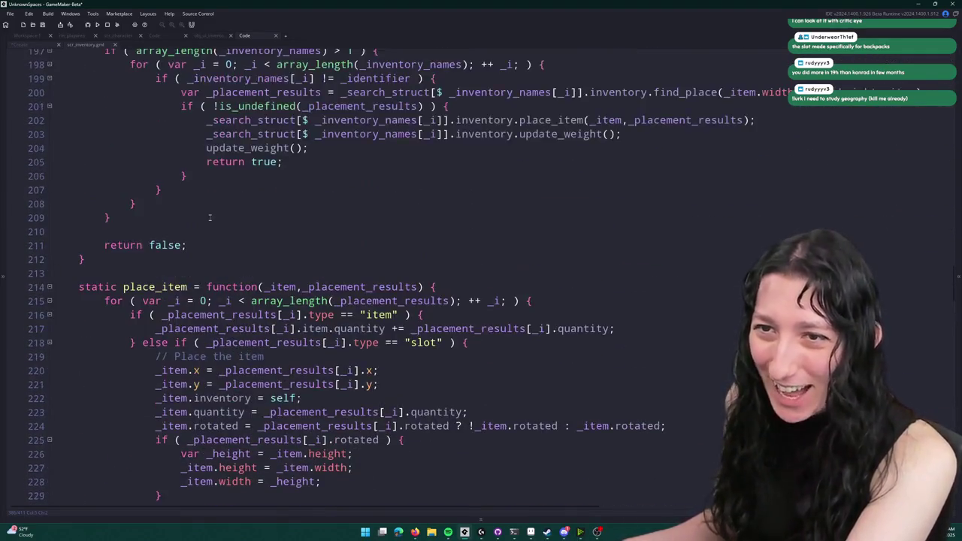
{"action": "scroll", "coordinate": [201, 194], "scroll_direction": "down", "scroll_amount": 6}
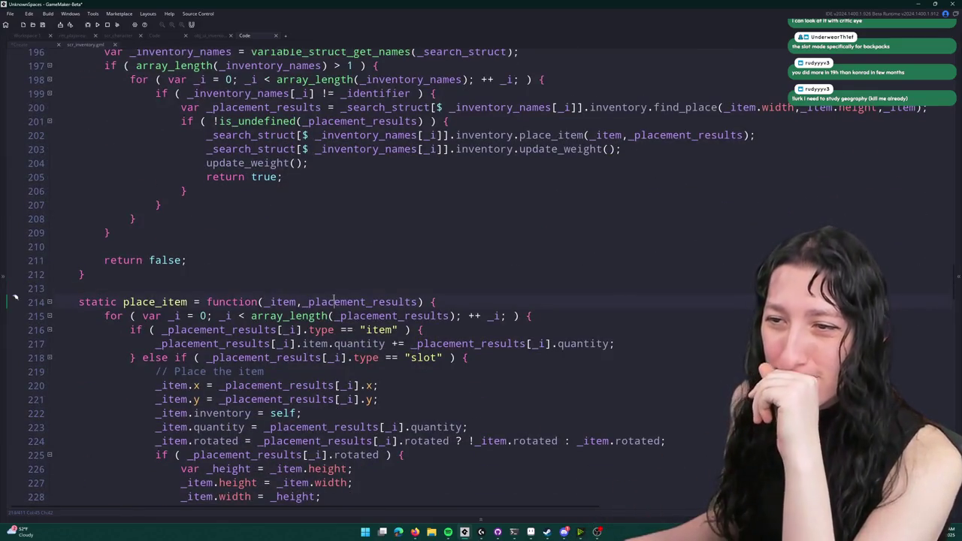
{"action": "scroll", "coordinate": [316, 305], "scroll_direction": "down", "scroll_amount": 3}
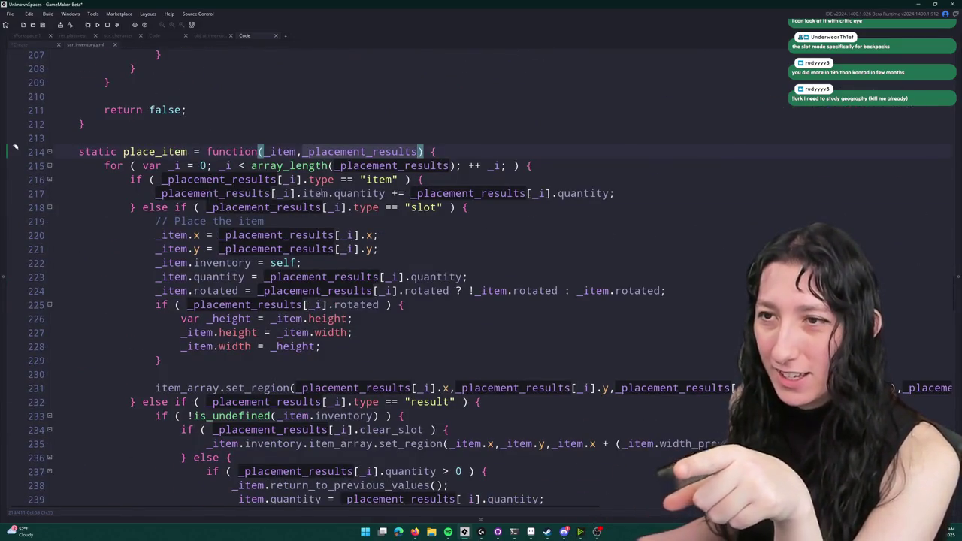
- Highlight every _item_struct use in find_place, then bring up the project asset search
{"action": "left_click", "coordinate": [404, 180]}
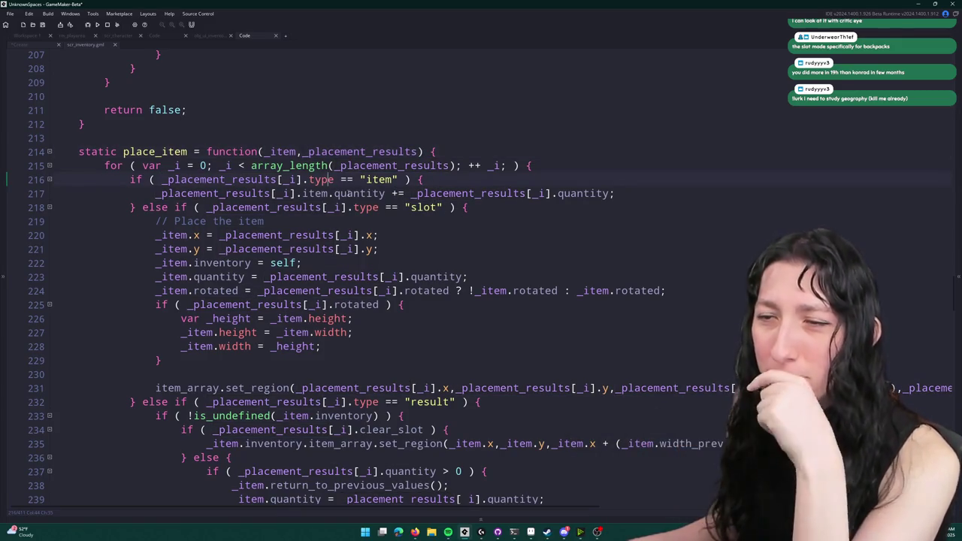
{"action": "scroll", "coordinate": [355, 215], "scroll_direction": "down", "scroll_amount": 3}
{"action": "scroll", "coordinate": [354, 214], "scroll_direction": "down", "scroll_amount": 14}
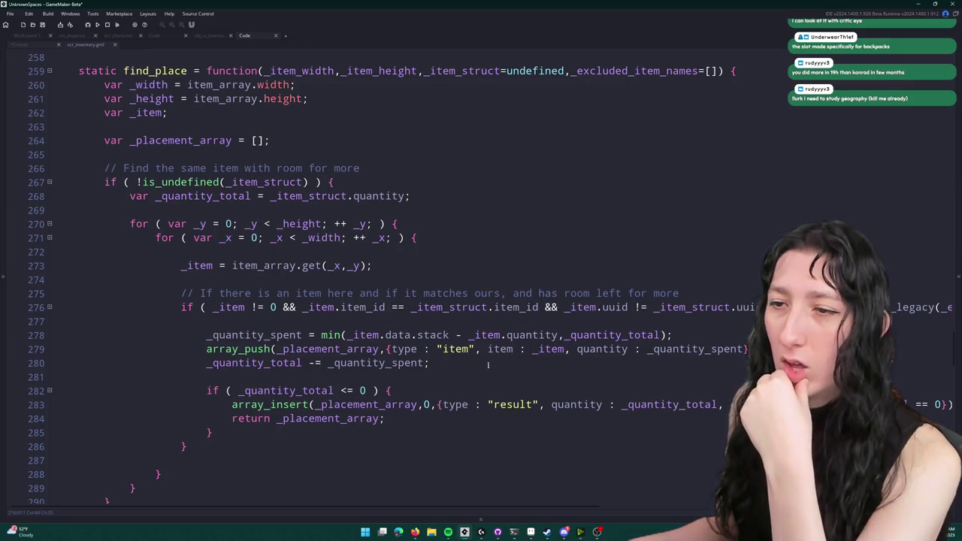
{"action": "left_click", "coordinate": [187, 71]}
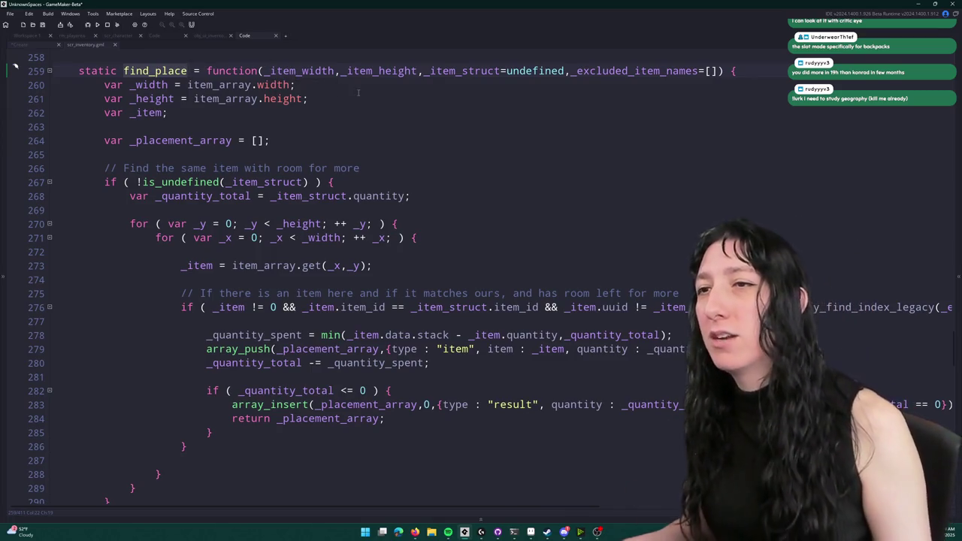
{"action": "left_click", "coordinate": [449, 71]}
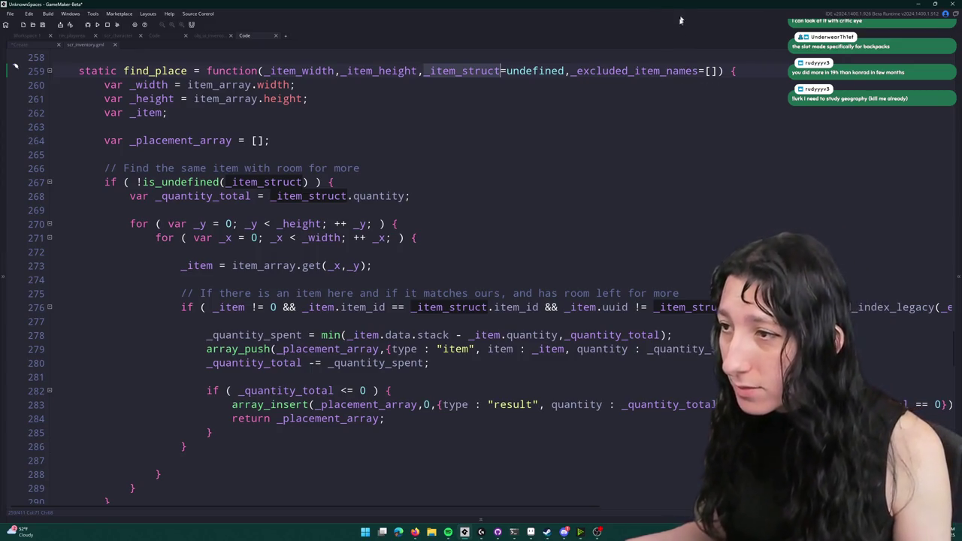
{"action": "scroll", "coordinate": [644, 157], "scroll_direction": "up", "scroll_amount": 1}
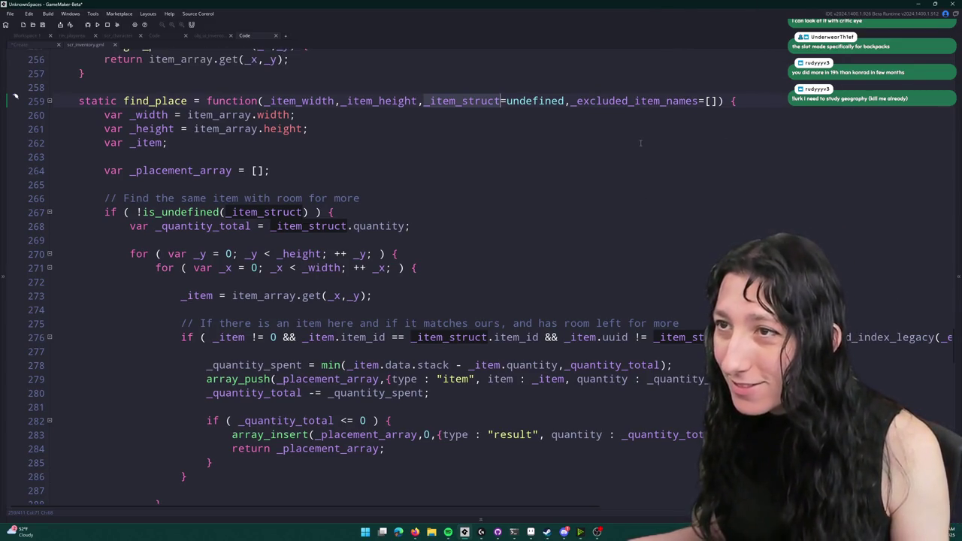
{"action": "scroll", "coordinate": [605, 321], "scroll_direction": "down", "scroll_amount": 1}
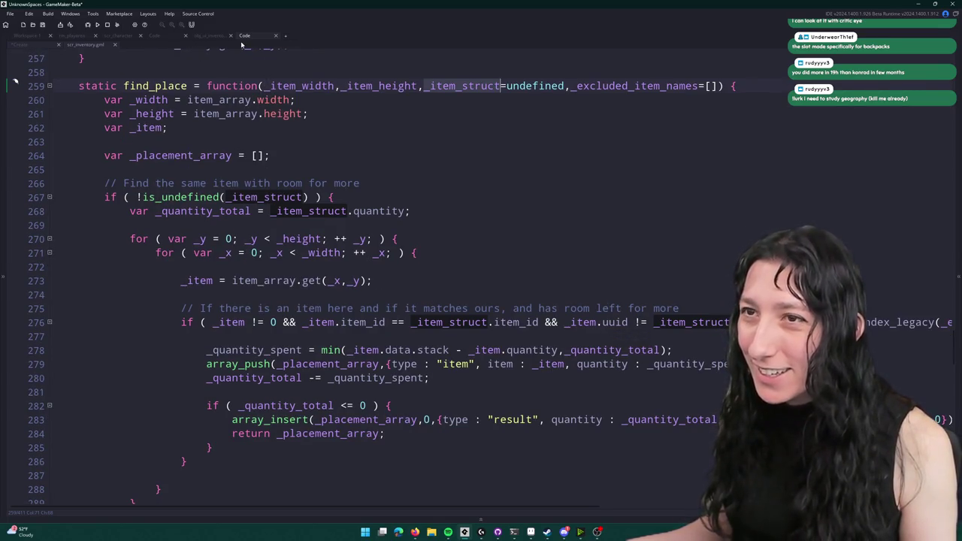
{"action": "key", "text": "ctrl+t"}
- Open the ItemObject constructor in scr_items and start a new item_id = line
{"action": "type", "text": "item"}
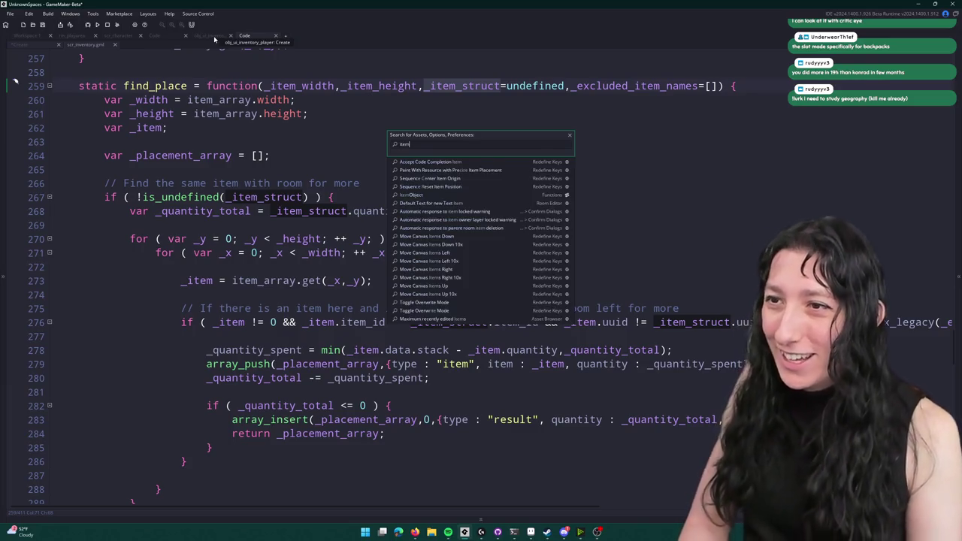
{"action": "key", "text": "Down"}
{"action": "key", "text": "Down"}
{"action": "key", "text": "Down"}
{"action": "key", "text": "Return"}
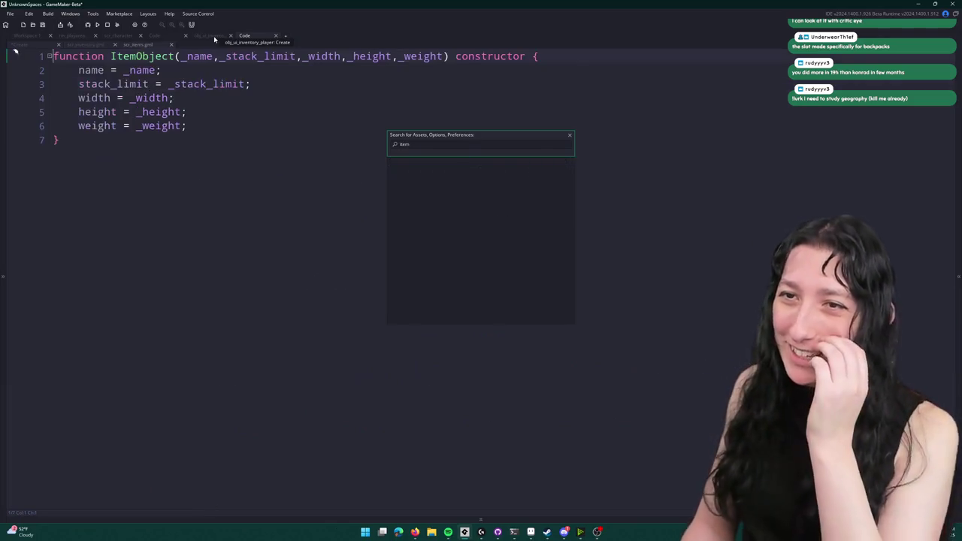
{"action": "left_click", "coordinate": [206, 125]}
{"action": "key", "text": "Return"}
{"action": "type", "text": "tem_id ="}
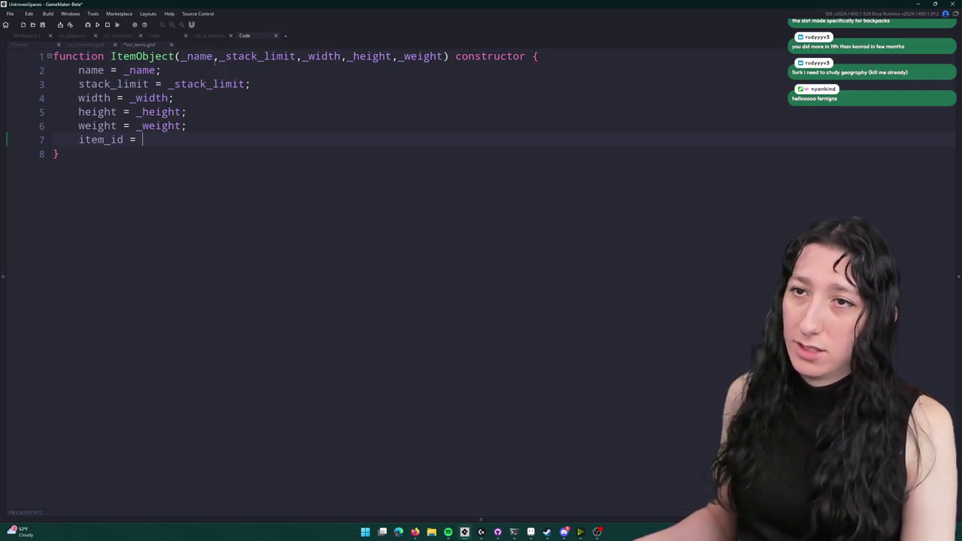
- Add an _item_id parameter after _name and complete the line as item_id = _item_id;
{"action": "left_click", "coordinate": [215, 58]}
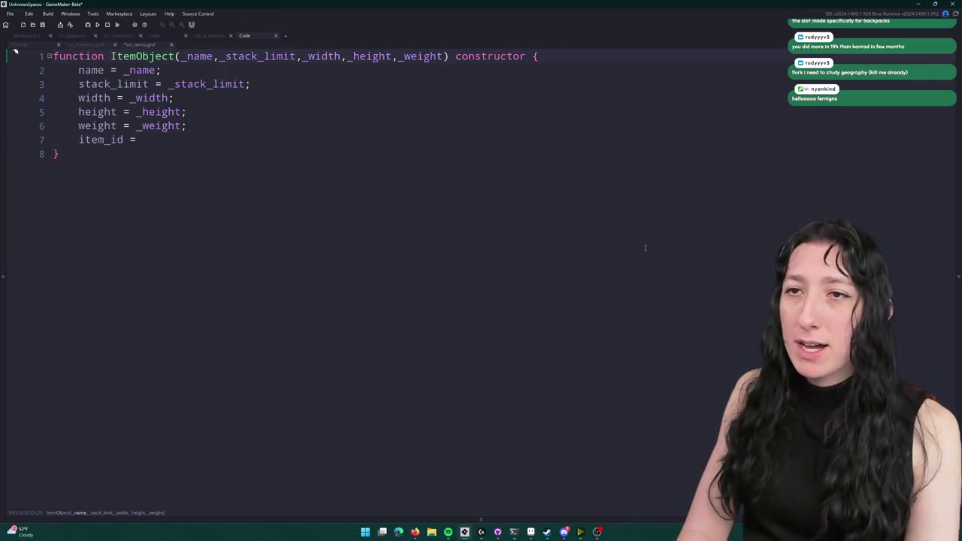
{"action": "key", "text": "Right"}
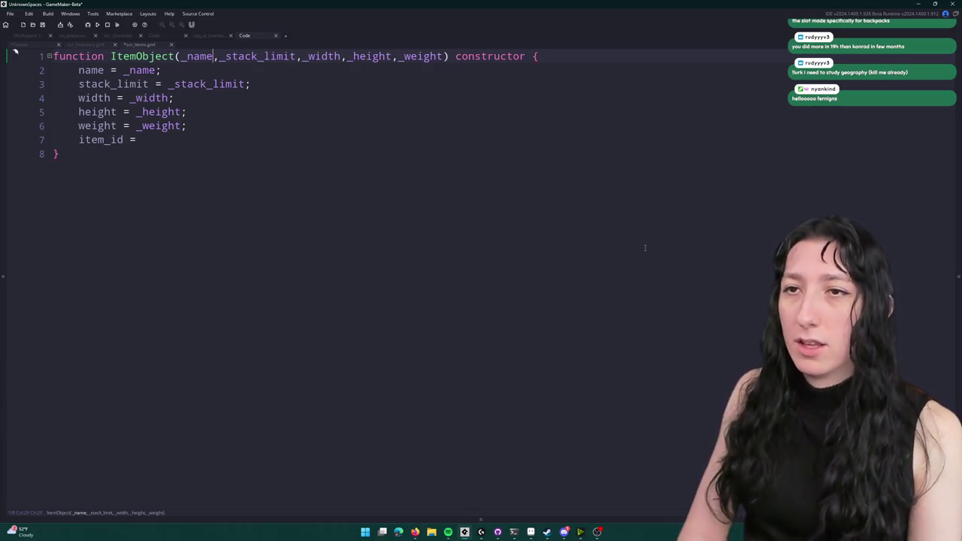
{"action": "type", "text": ","}
{"action": "key", "text": "Left"}
{"action": "type", "text": "_item_id"}
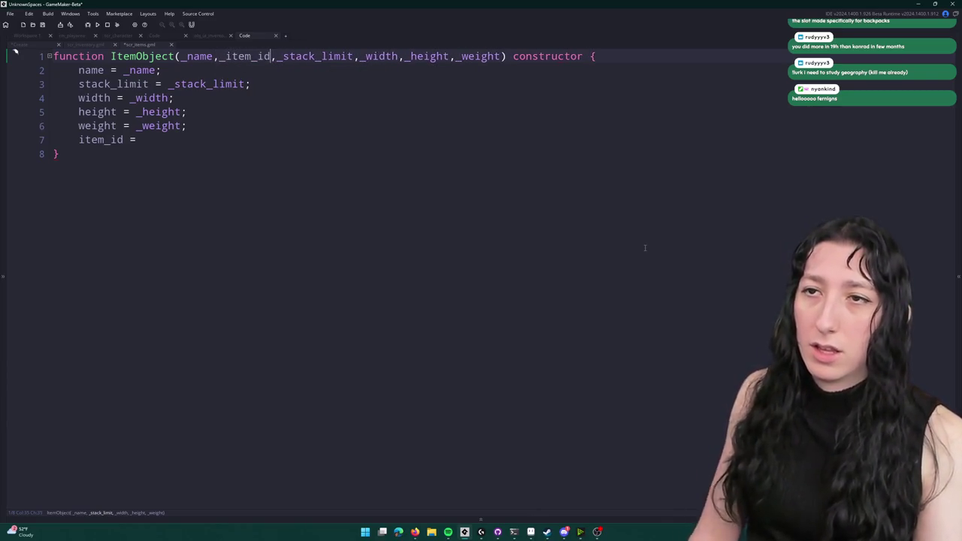
{"action": "double_click", "coordinate": [250, 56]}
{"action": "key", "text": "ctrl+c"}
{"action": "left_click", "coordinate": [207, 140]}
{"action": "key", "text": "ctrl+v"}
{"action": "type", "text": ";"}
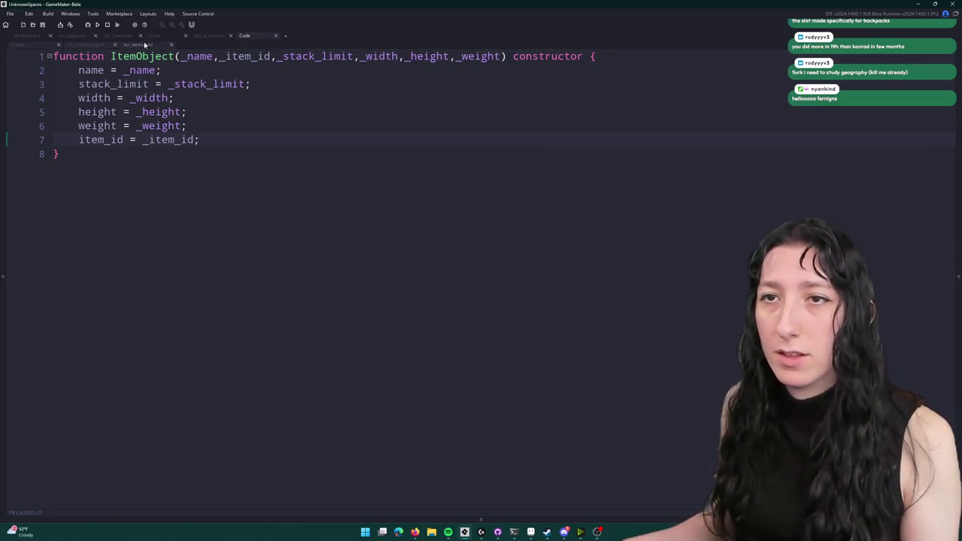
- Close the scr_items tab and return to find_place in scr_inventory
{"action": "middle_click", "coordinate": [146, 46]}
{"action": "left_click", "coordinate": [348, 179]}
{"action": "scroll", "coordinate": [426, 162], "scroll_direction": "up", "scroll_amount": 2}
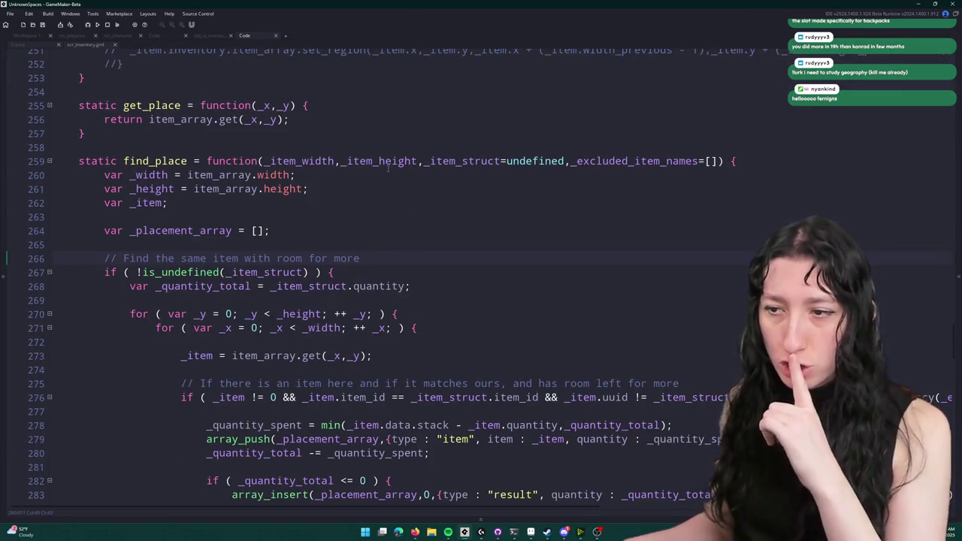
- Reopen scr_items, search the project for ItemObject, then type global.Items_Data = [] below the constructor
{"action": "scroll", "coordinate": [388, 168], "scroll_direction": "down", "scroll_amount": 3}
{"action": "key", "text": "ctrl+t"}
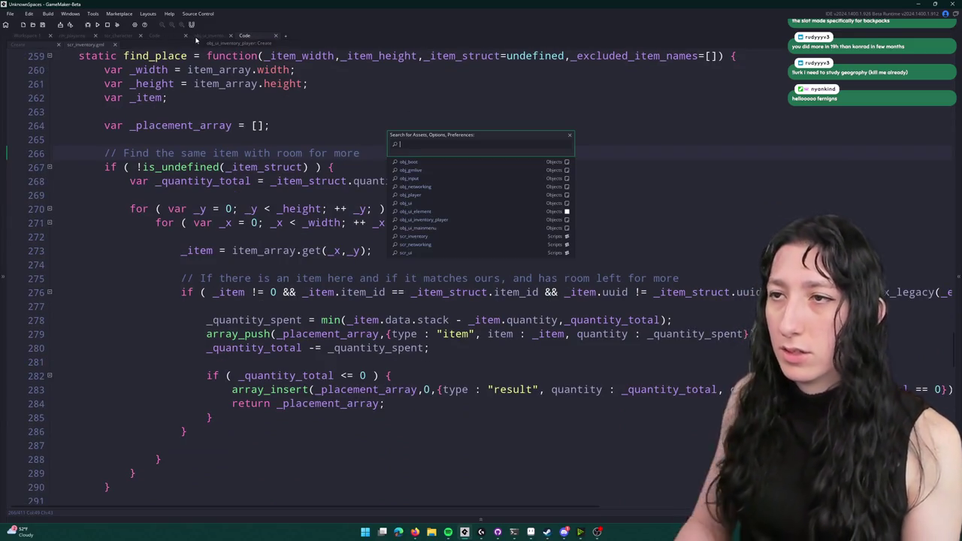
{"action": "type", "text": "scr_items"}
{"action": "key", "text": "Return"}
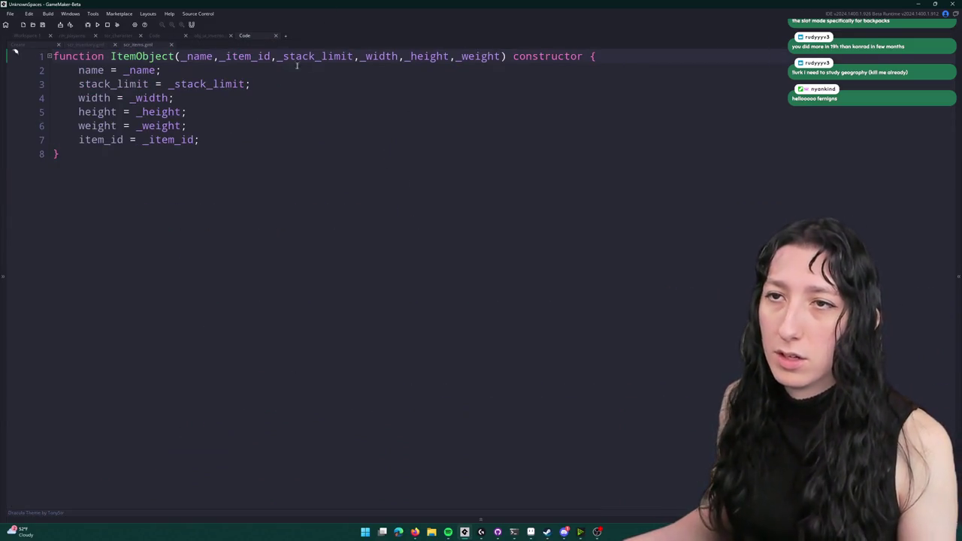
{"action": "double_click", "coordinate": [142, 57]}
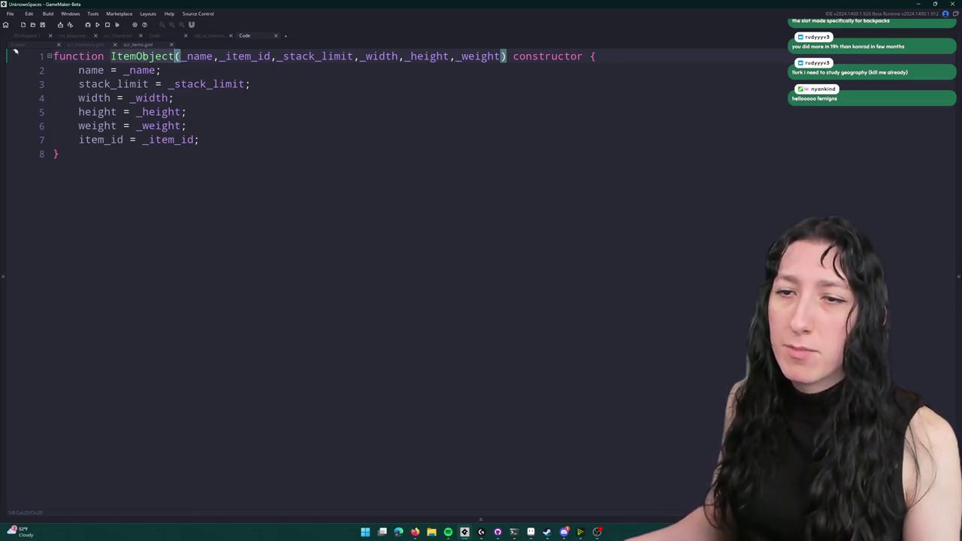
{"action": "key", "text": "ctrl+shift+f"}
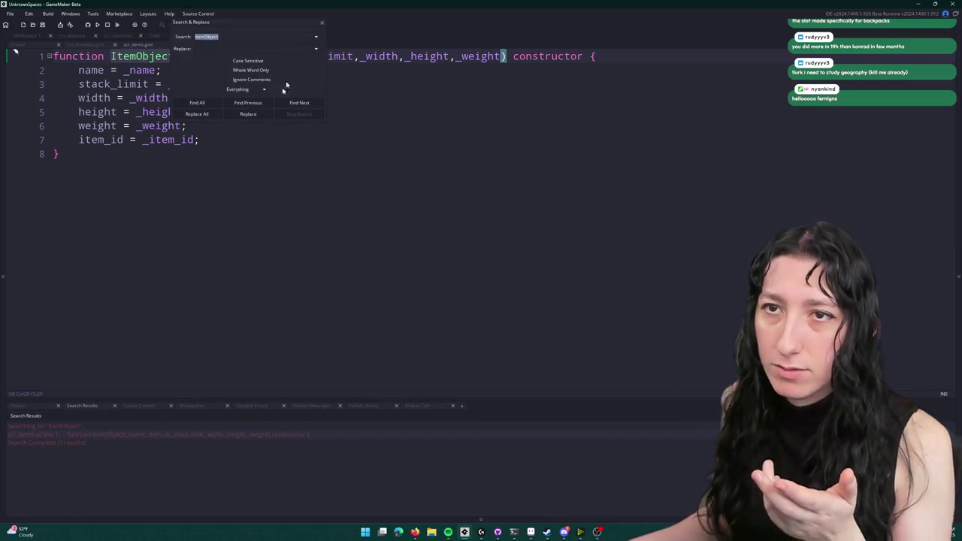
{"action": "left_click", "coordinate": [229, 204]}
{"action": "key", "text": "Return"}
{"action": "key", "text": "Return"}
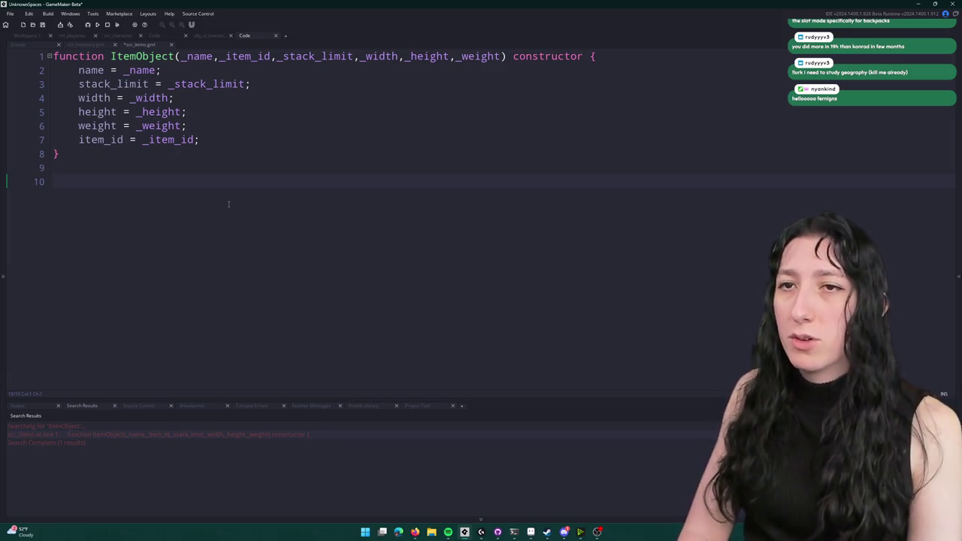
{"action": "type", "text": "global.Itemsk"}
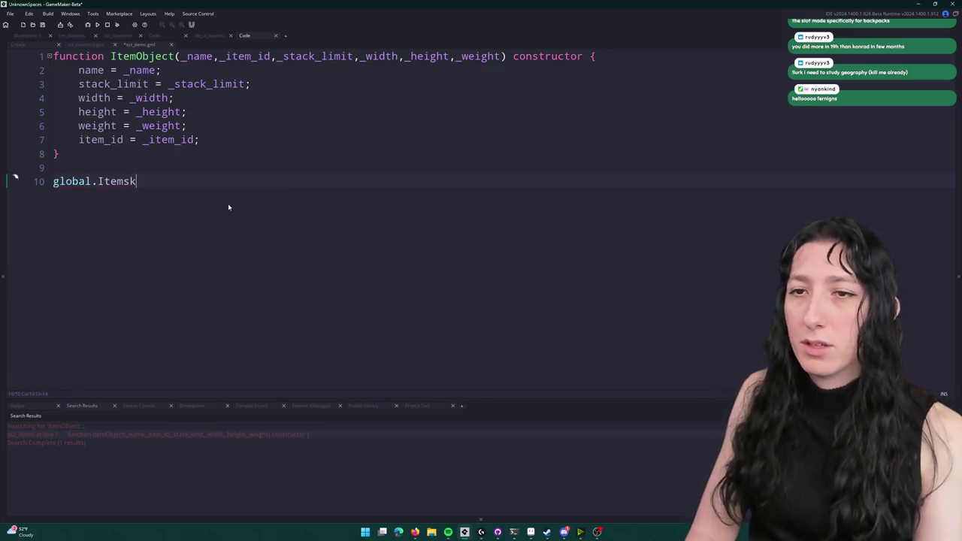
{"action": "key", "text": "BackSpace"}
{"action": "type", "text": "_Data = "}
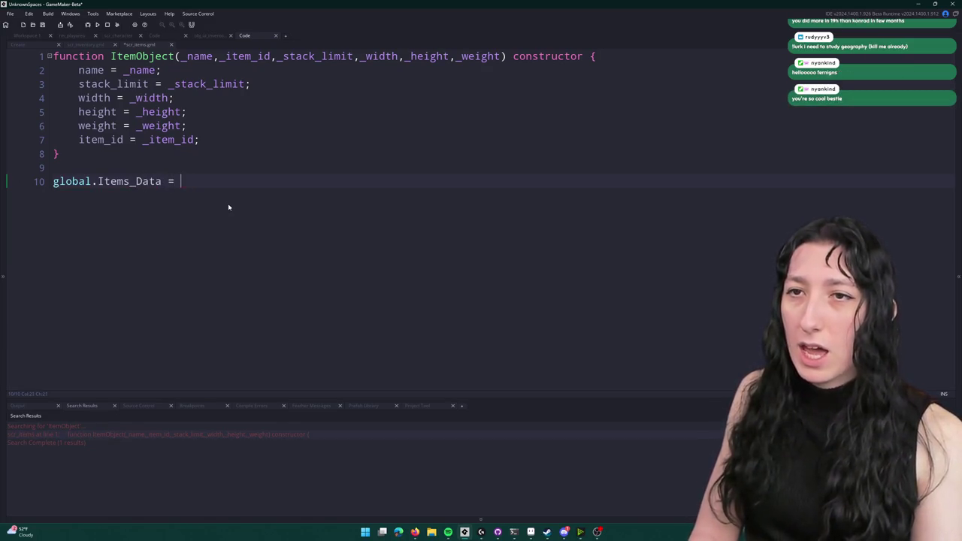
{"action": "type", "text": "[]"}
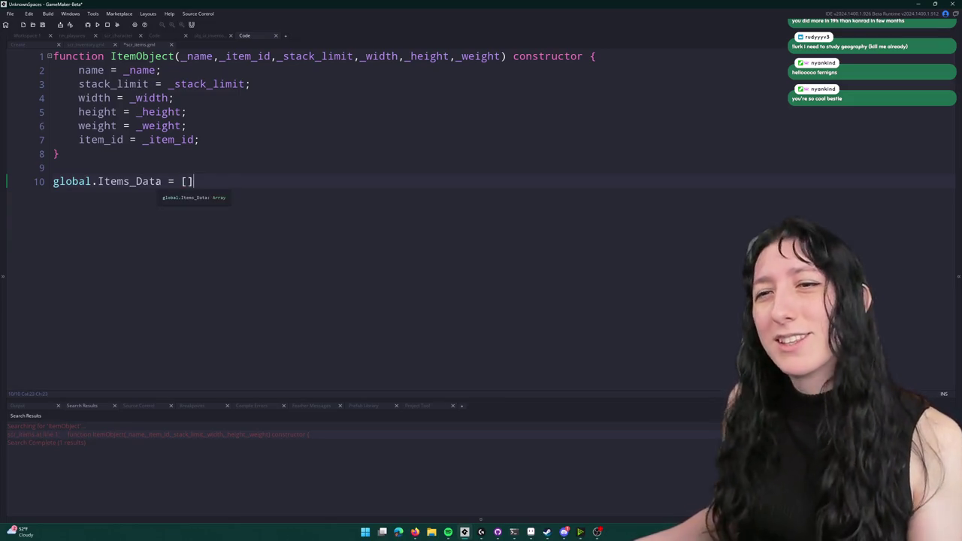
- Rename the items array and set width to floor(sprite_get_width(_sprite) / ItemCellSize)
{"action": "left_click", "coordinate": [14, 191]}
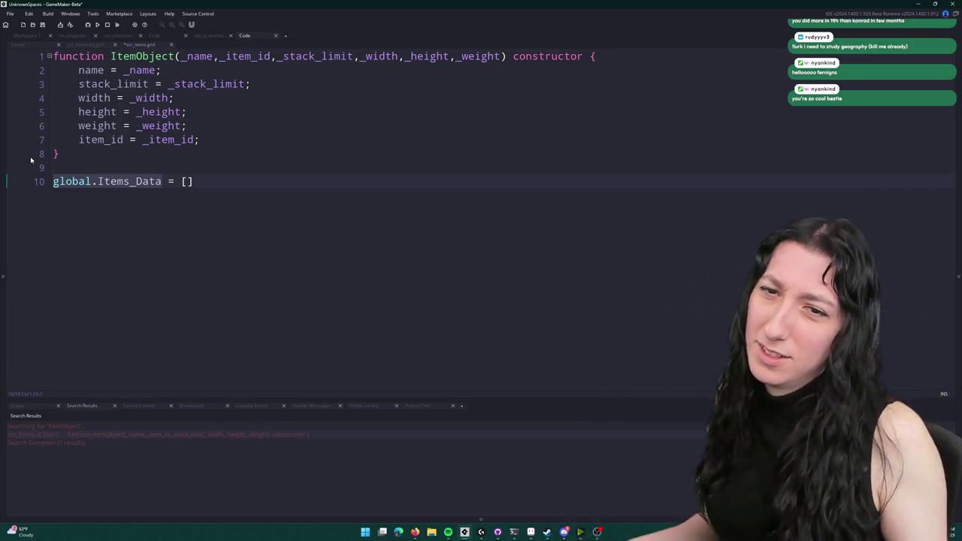
{"action": "left_click", "coordinate": [129, 179]}
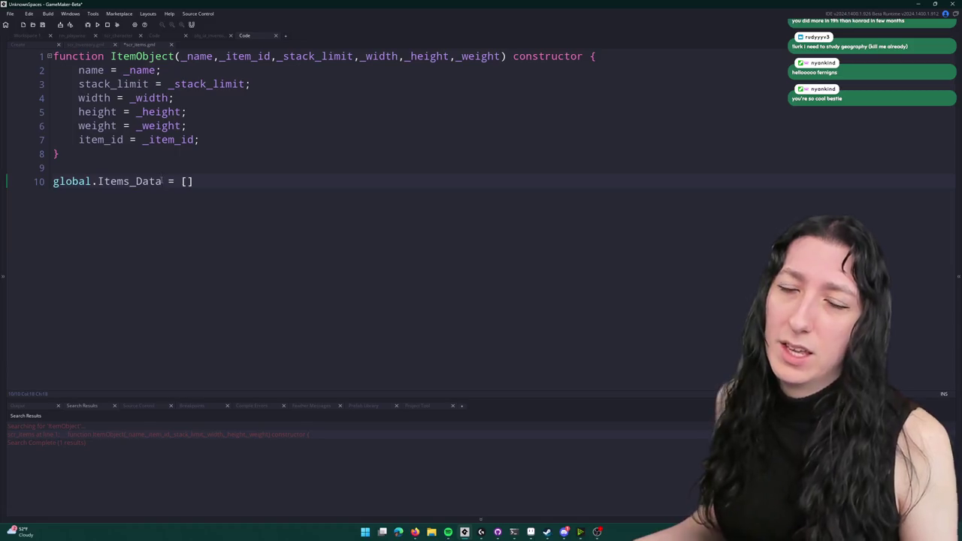
{"action": "type", "text": "_array"}
{"action": "key", "text": "BackSpace"}
{"action": "key", "text": "BackSpace"}
{"action": "key", "text": "BackSpace"}
{"action": "type", "text": "ARray"}
{"action": "type", "text": "th"}
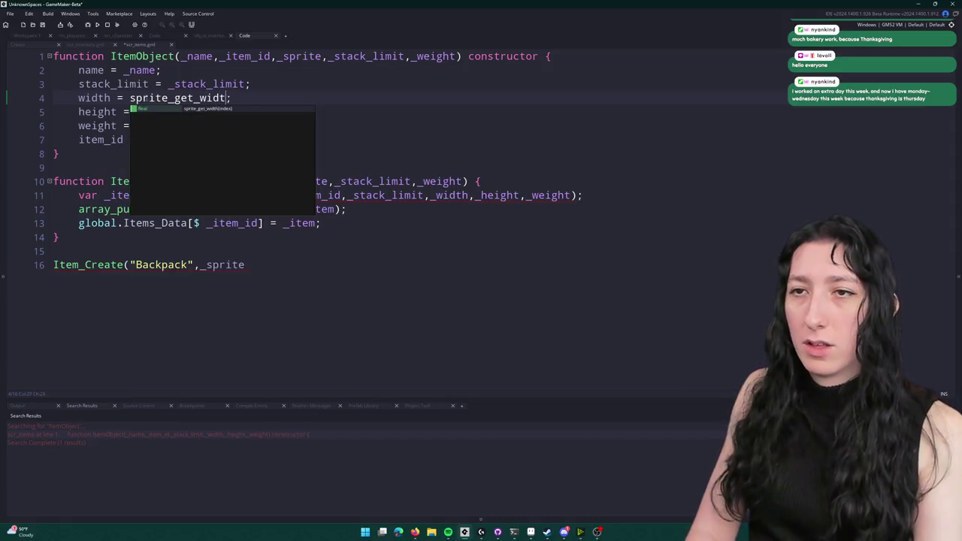
{"action": "type", "text": "(_sprite) /"}
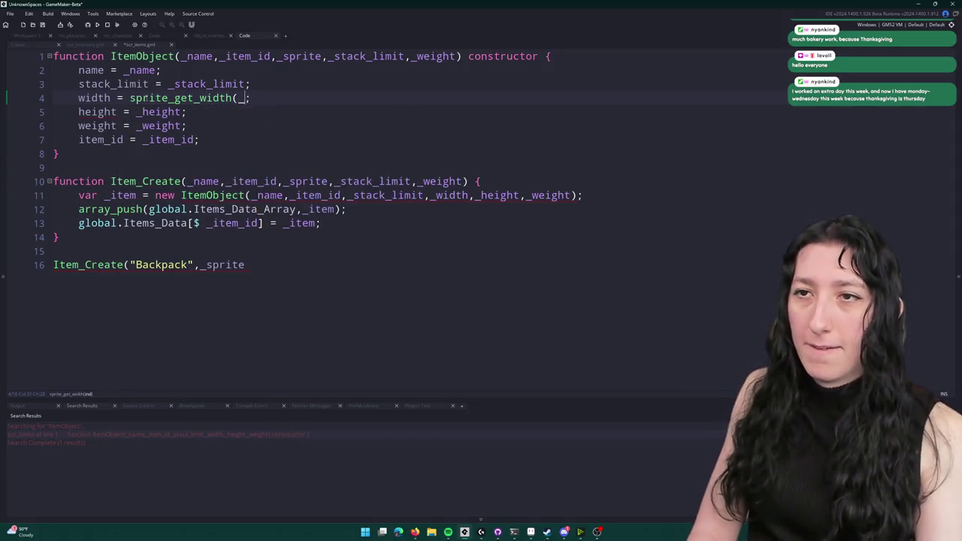
{"action": "type", "text": "Item"}
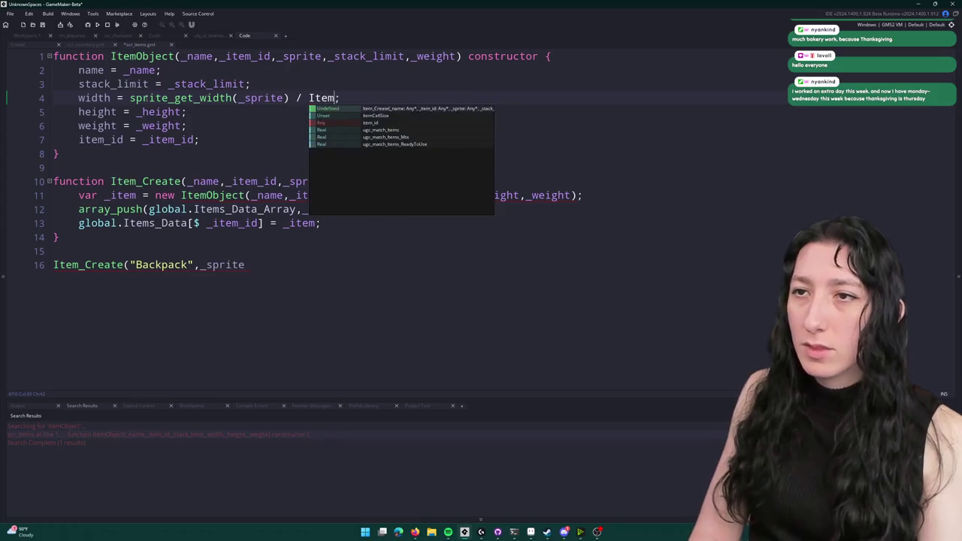
{"action": "key", "text": "Down"}
{"action": "key", "text": "Return"}
{"action": "left_click", "coordinate": [129, 98]}
{"action": "type", "text": "floor"}
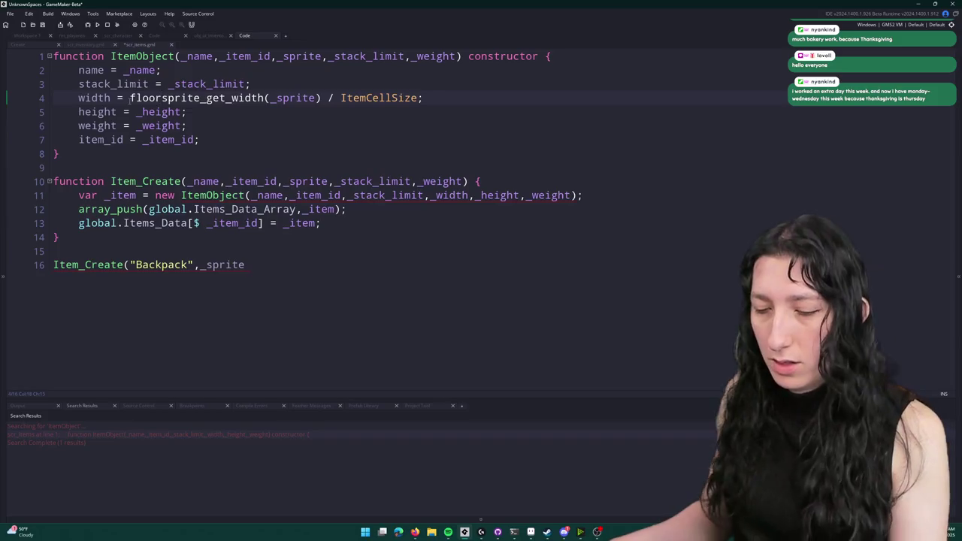
{"action": "type", "text": "("}
{"action": "type", "text": ")"}
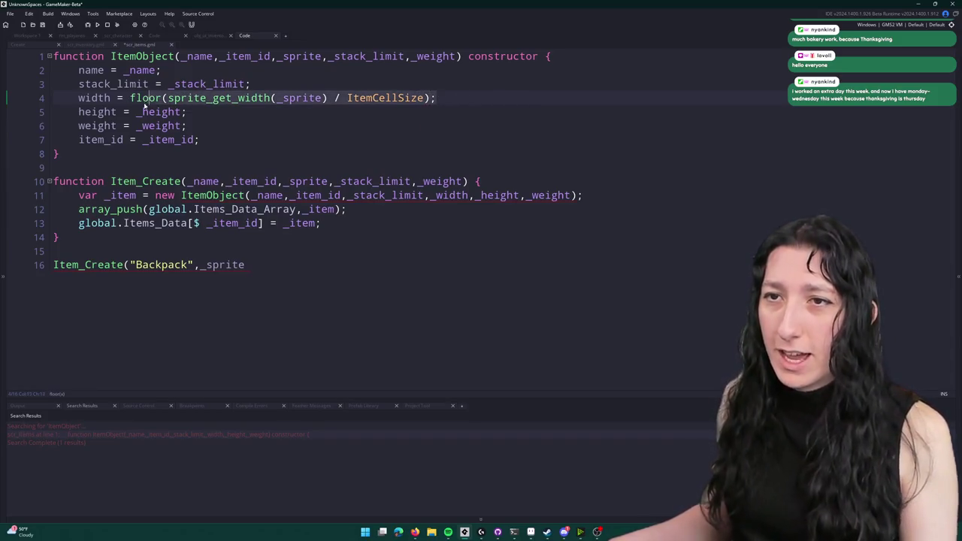
- Set height to floor(sprite_get_height(_sprite) / ItemCellSize) by adapting the pasted width formula
{"action": "left_click", "coordinate": [143, 111]}
{"action": "double_click", "coordinate": [143, 111]}
{"action": "key", "text": "ctrl+v"}
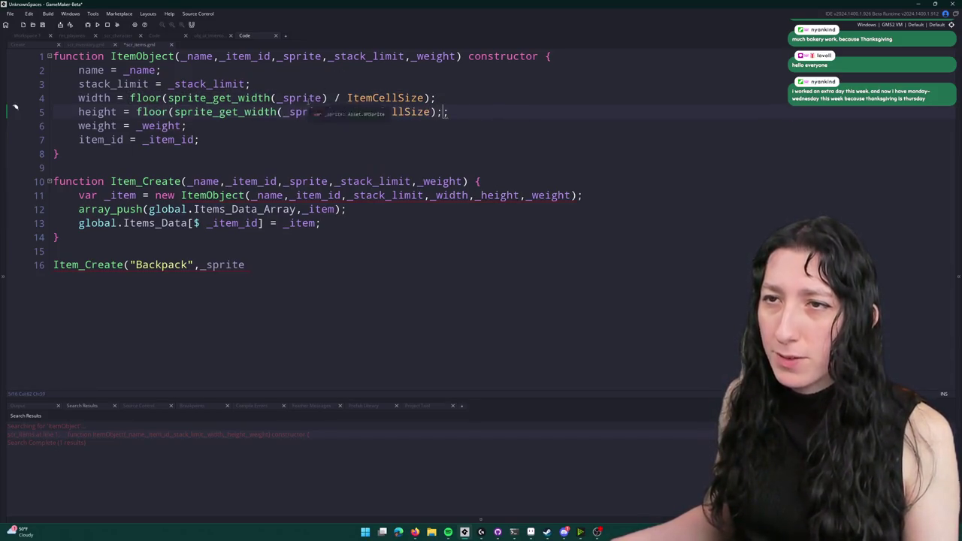
{"action": "left_click", "coordinate": [245, 113]}
{"action": "key", "text": "Delete"}
{"action": "key", "text": "Delete"}
{"action": "key", "text": "Delete"}
{"action": "type", "text": "height"}
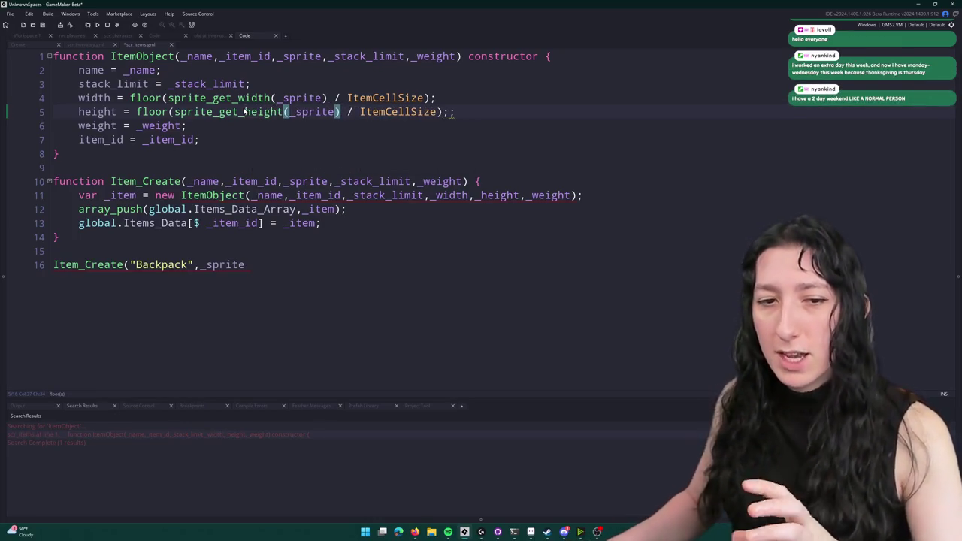
{"action": "mouse_move", "coordinate": [243, 112]}
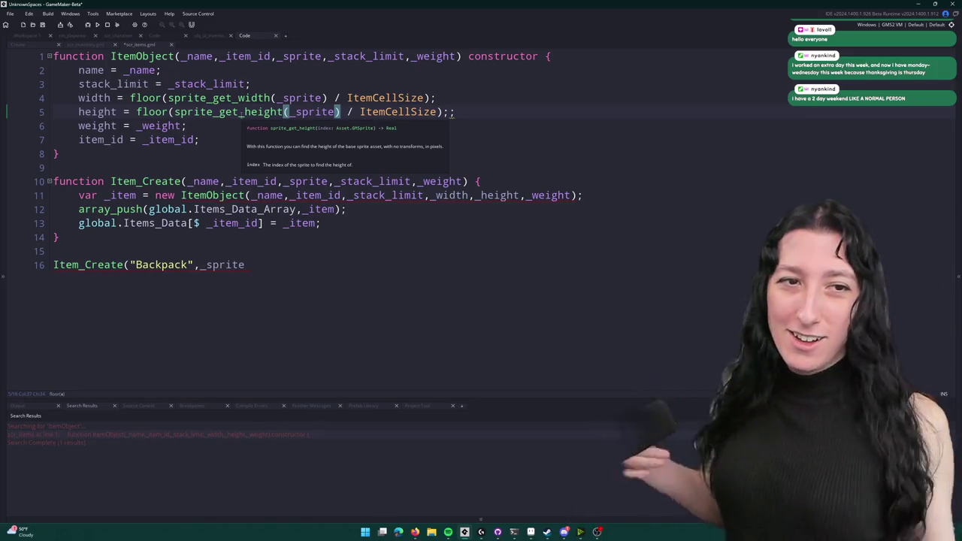
{"action": "left_click", "coordinate": [421, 223]}
{"action": "left_click", "coordinate": [443, 209]}
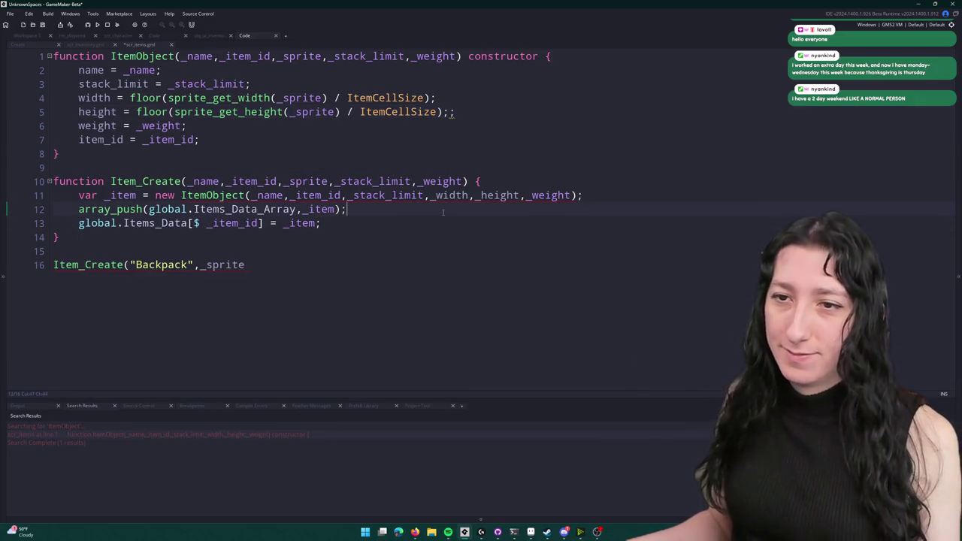
- Add an ItemIds enum with entries Backpack and Size above the Item_Create call
{"action": "left_click", "coordinate": [239, 266]}
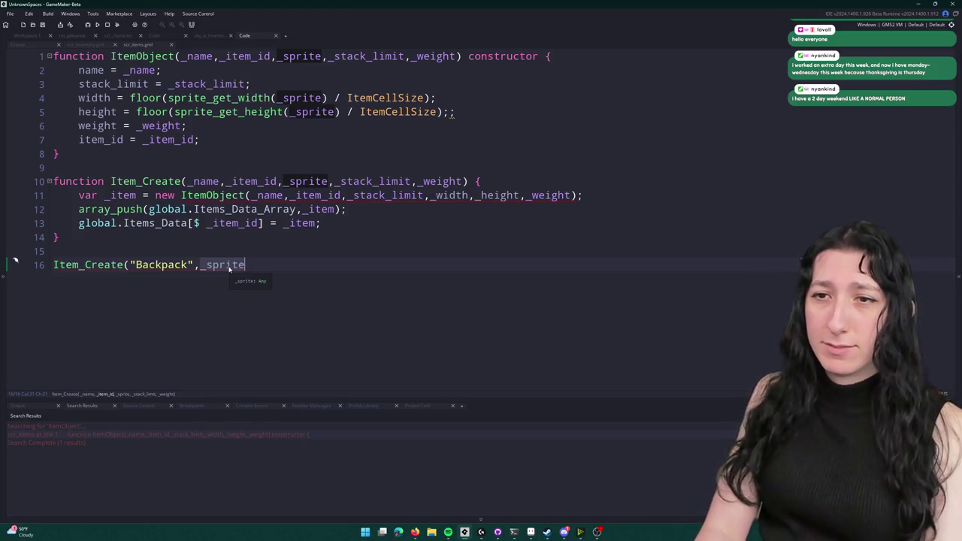
{"action": "key", "text": "Home"}
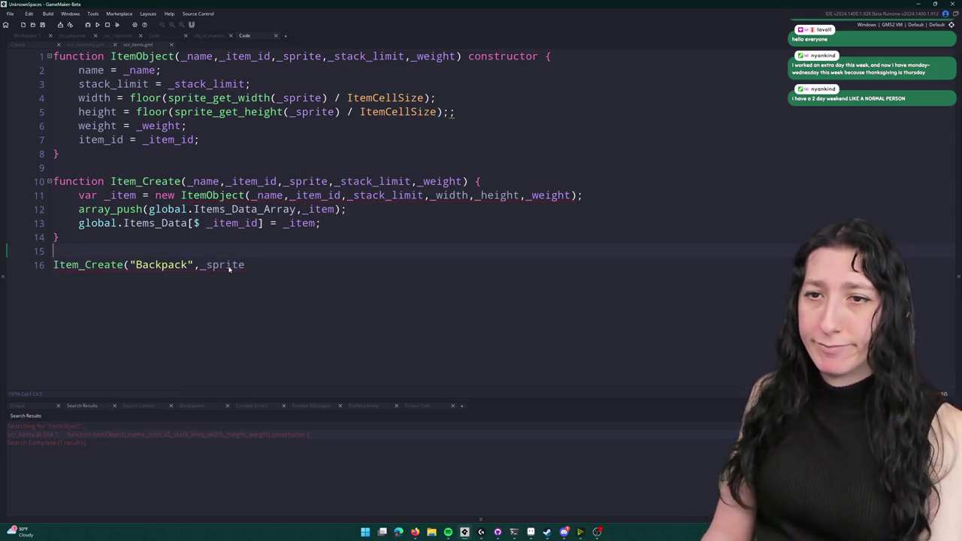
{"action": "key", "text": "Return"}
{"action": "key", "text": "Return"}
{"action": "key", "text": "Up"}
{"action": "key", "text": "Up"}
{"action": "type", "text": "enum Item"}
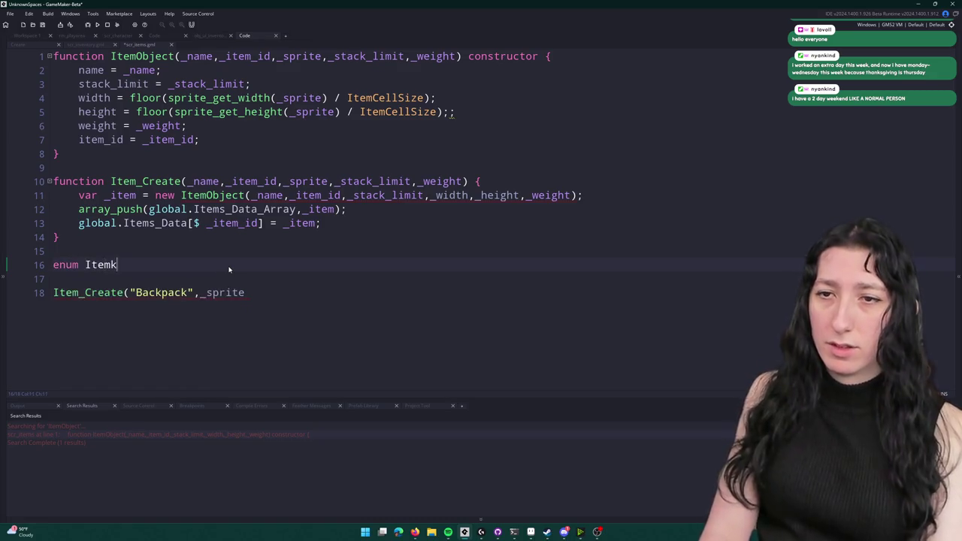
{"action": "type", "text": "Ids"}
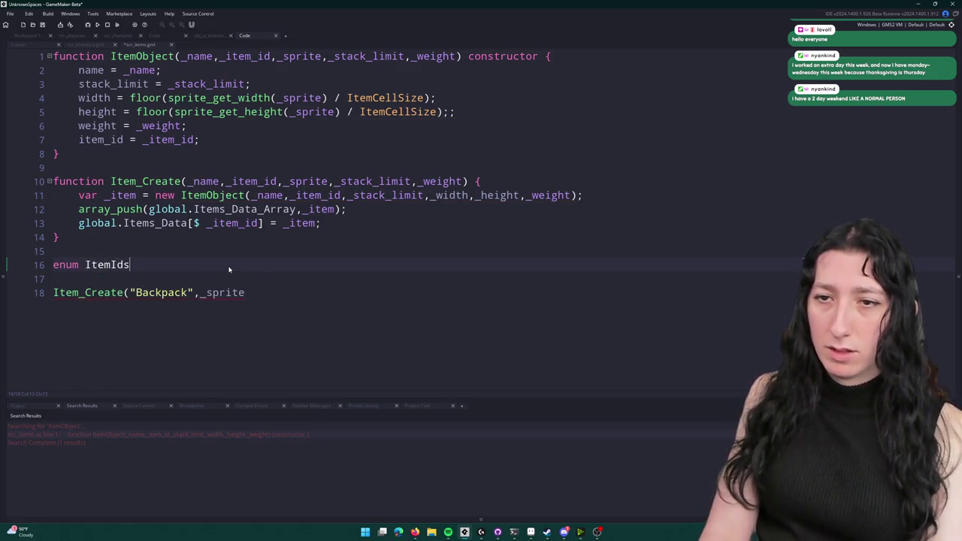
{"action": "type", "text": "s {"}
{"action": "key", "text": "Return"}
{"action": "type", "text": "}"}
{"action": "key", "text": "Left"}
{"action": "key", "text": "Return"}
{"action": "type", "text": "Backpack"}
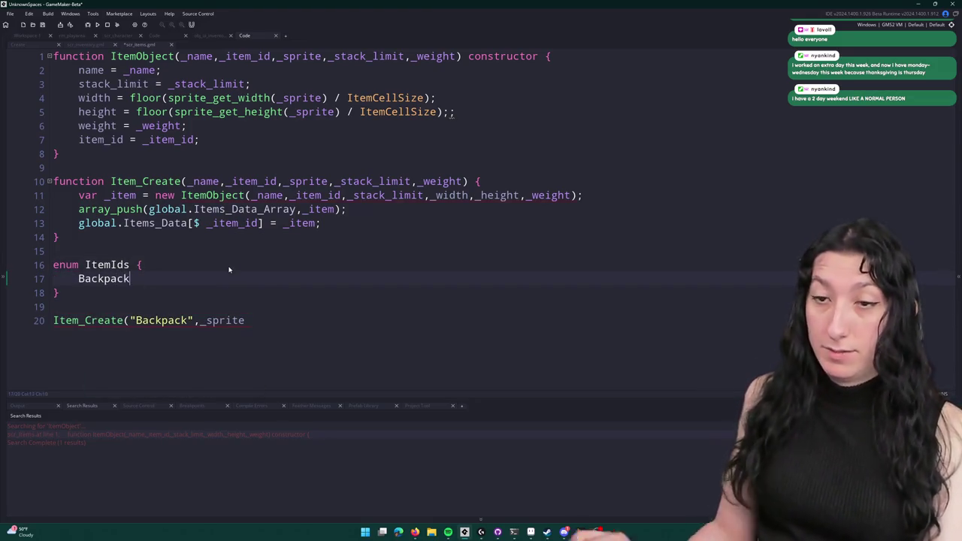
{"action": "left_click", "coordinate": [91, 265]}
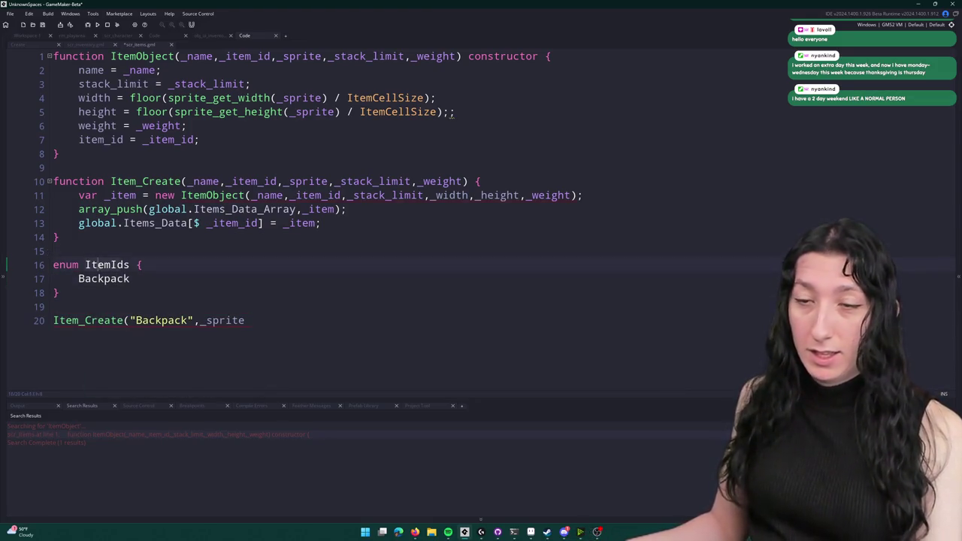
{"action": "left_click", "coordinate": [180, 282]}
{"action": "type", "text": ","}
{"action": "key", "text": "Return"}
{"action": "type", "text": "Size"}
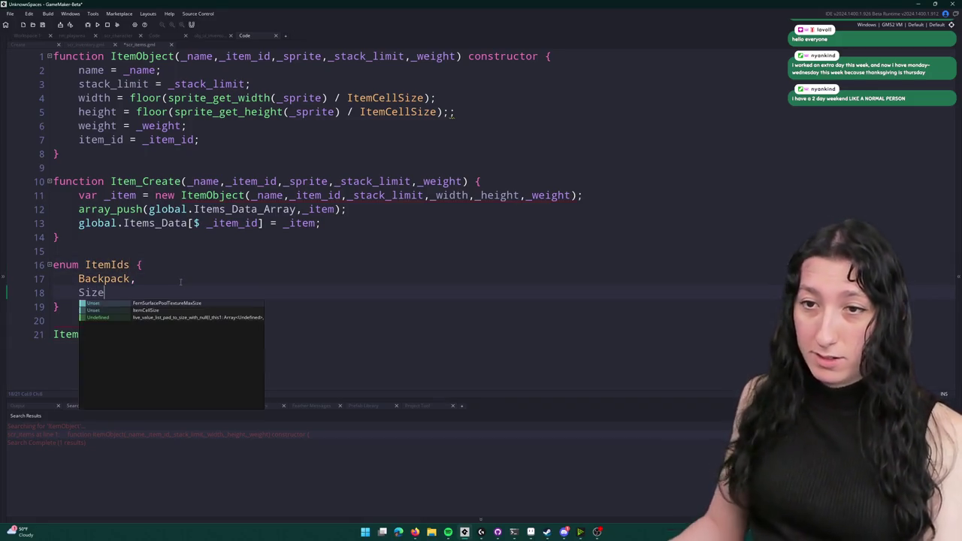
- Complete the call as Item_Create("Backpack",ItemIds.Backpack,spr_item_backpack_cloth,1,1); and add blank lines below the enum
{"action": "double_click", "coordinate": [107, 264]}
{"action": "key", "text": "ctrl+c"}
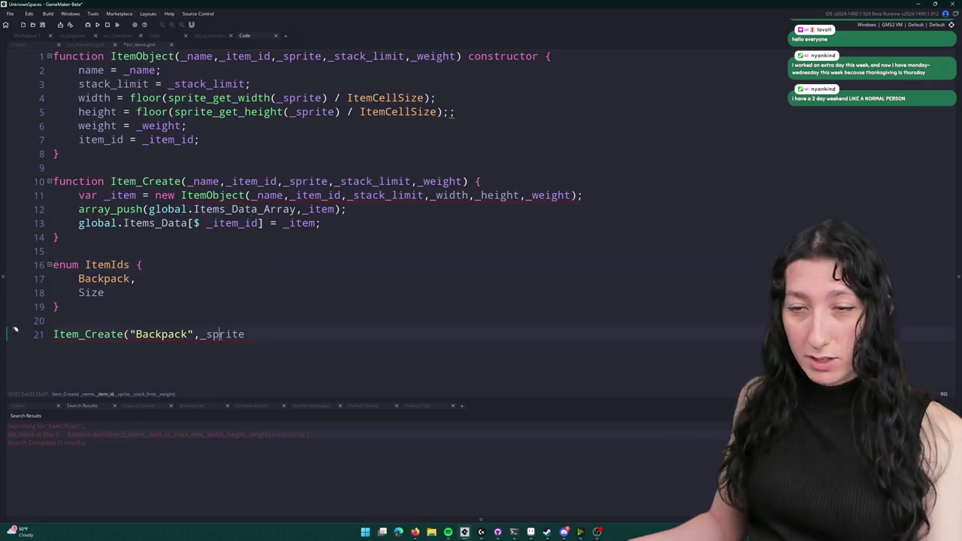
{"action": "double_click", "coordinate": [222, 335]}
{"action": "key", "text": "ctrl+v"}
{"action": "type", "text": ".Backpack"}
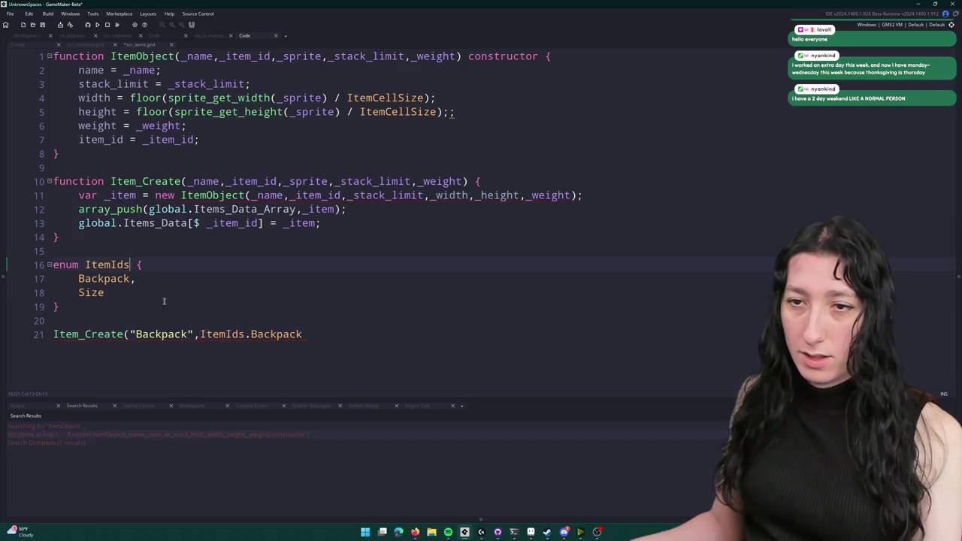
{"action": "type", "text": ","}
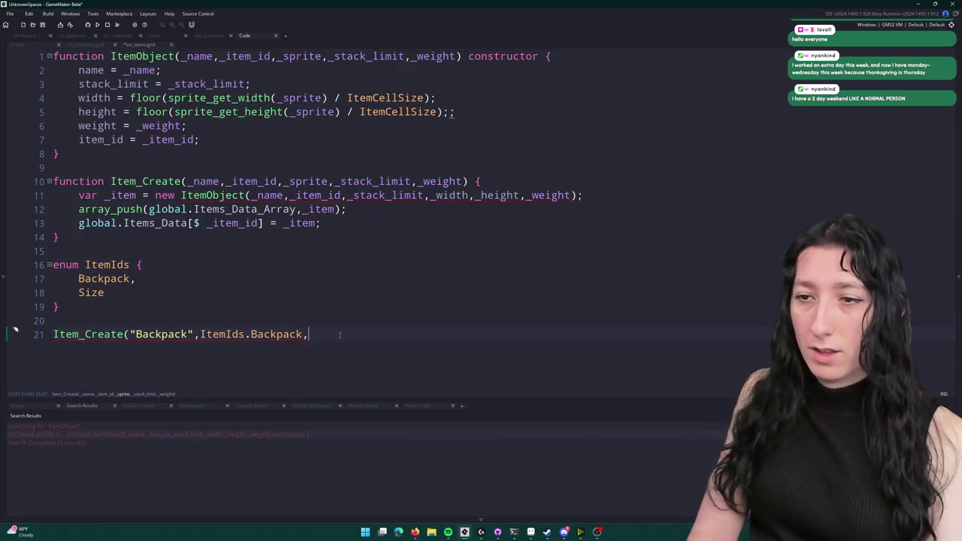
{"action": "type", "text": "spr_item"}
{"action": "key", "text": "Return"}
{"action": "type", "text": ",i,i1);"}
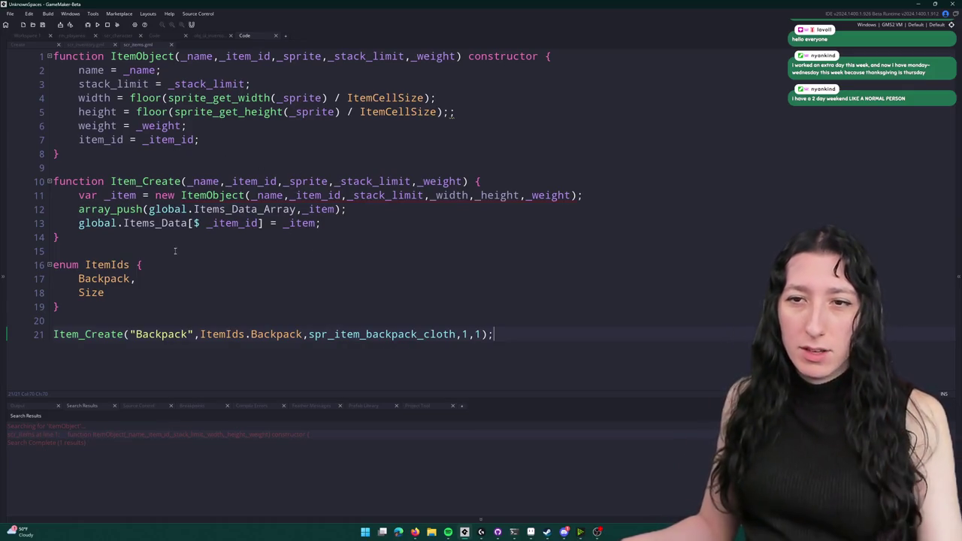
{"action": "left_click", "coordinate": [157, 305]}
{"action": "key", "text": "Return"}
{"action": "key", "text": "Return"}
- Start an ItemType enum with a Backpack entry and remove the stray semicolon on line 5
{"action": "type", "text": "enu"}
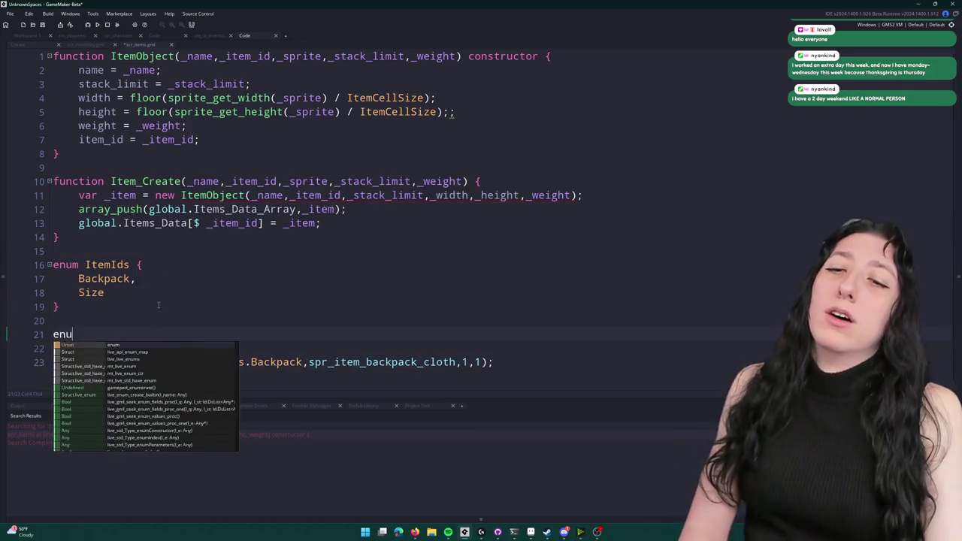
{"action": "type", "text": "m ItemType {"}
{"action": "key", "text": "Return"}
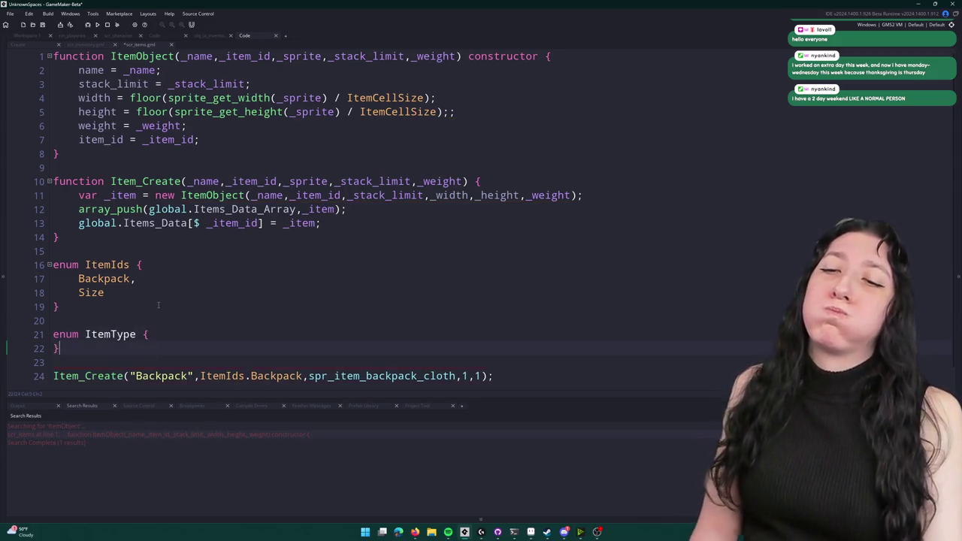
{"action": "key", "text": "Return"}
{"action": "type", "text": "Backpack,"}
{"action": "key", "text": "Return"}
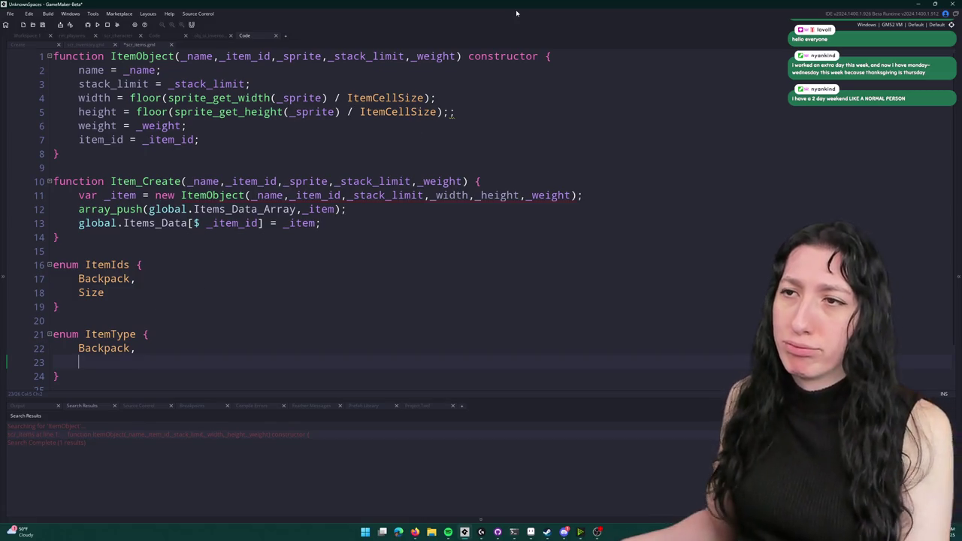
{"action": "left_click", "coordinate": [483, 111]}
{"action": "key", "text": "BackSpace"}
- Add Normal as the first ItemType entry, above Backpack
{"action": "scroll", "coordinate": [202, 258], "scroll_direction": "down", "scroll_amount": 1}
{"action": "left_click", "coordinate": [145, 307]}
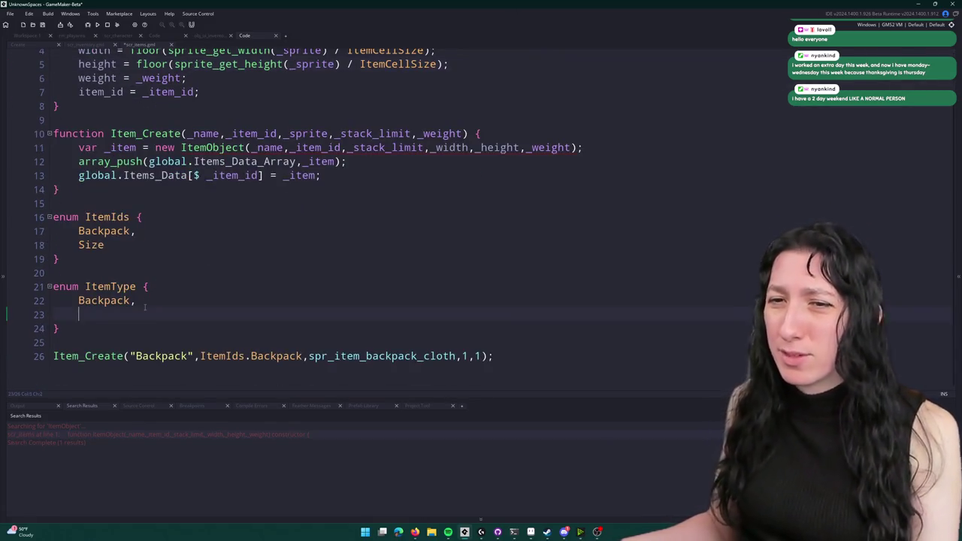
{"action": "key", "text": "Up"}
{"action": "key", "text": "Up"}
{"action": "key", "text": "End"}
{"action": "key", "text": "Return"}
{"action": "type", "text": "Normal,"}
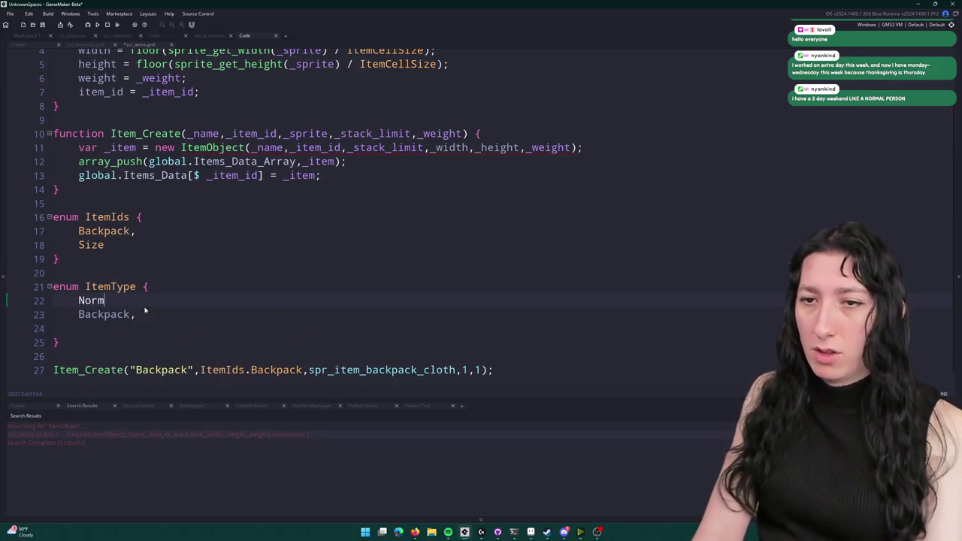
{"action": "key", "text": "Down"}
{"action": "key", "text": "Down"}
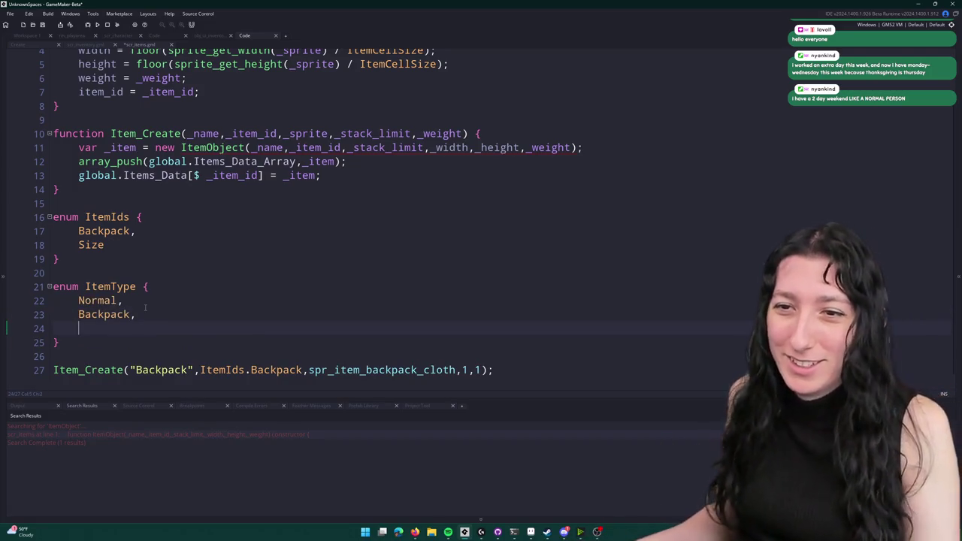
- Add the Vest, Shoe, Head and Face entries below Backpack, fixing the misspelled Helment
{"action": "type", "text": "Vest,"}
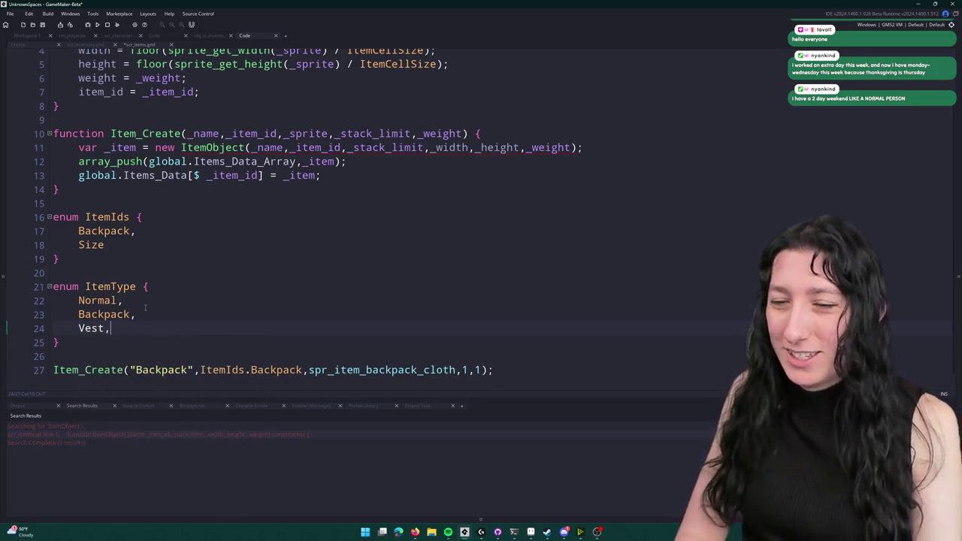
{"action": "key", "text": "Return"}
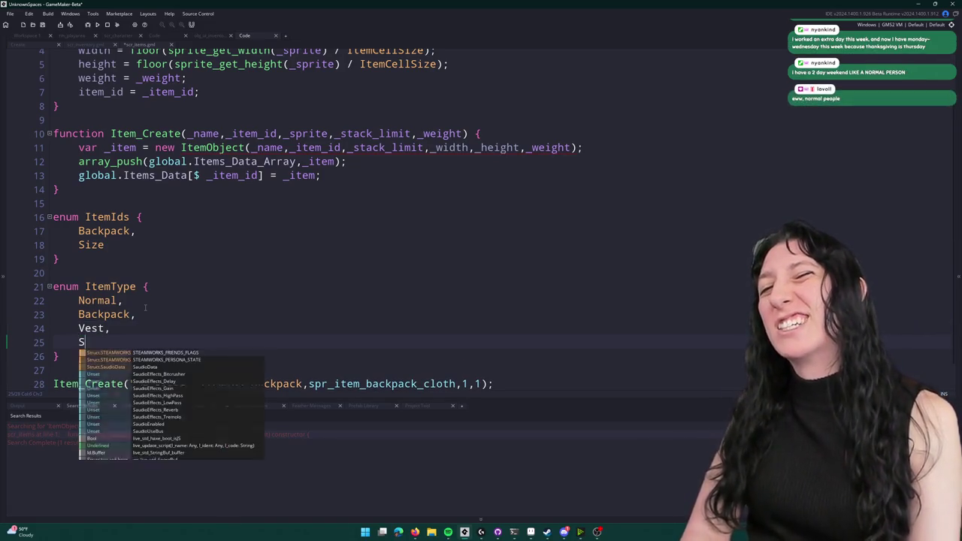
{"action": "type", "text": "Shoe,"}
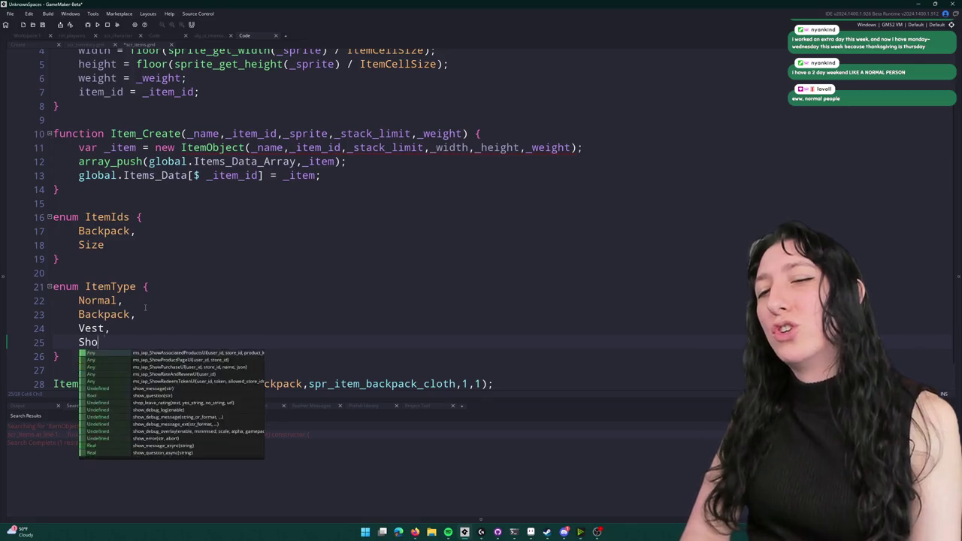
{"action": "key", "text": "Return"}
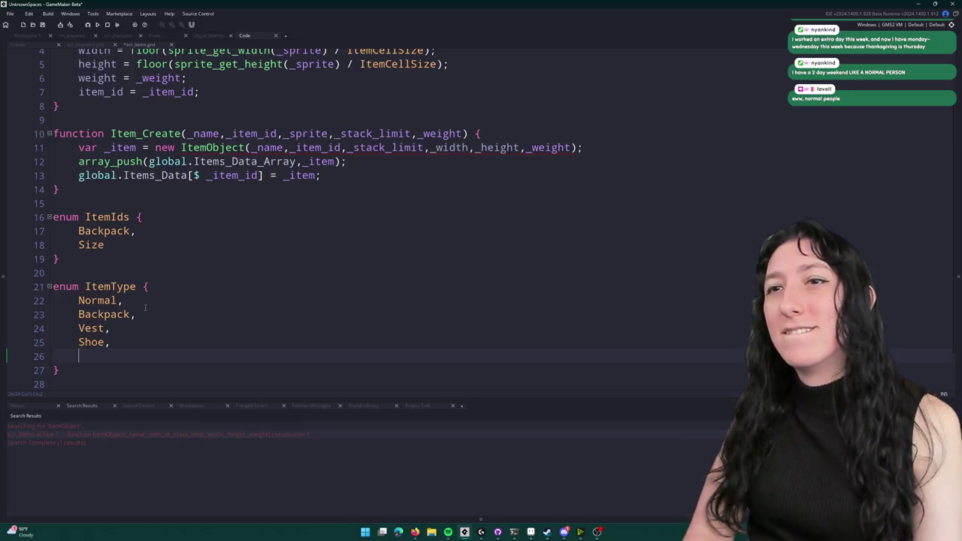
{"action": "type", "text": "Helment,"}
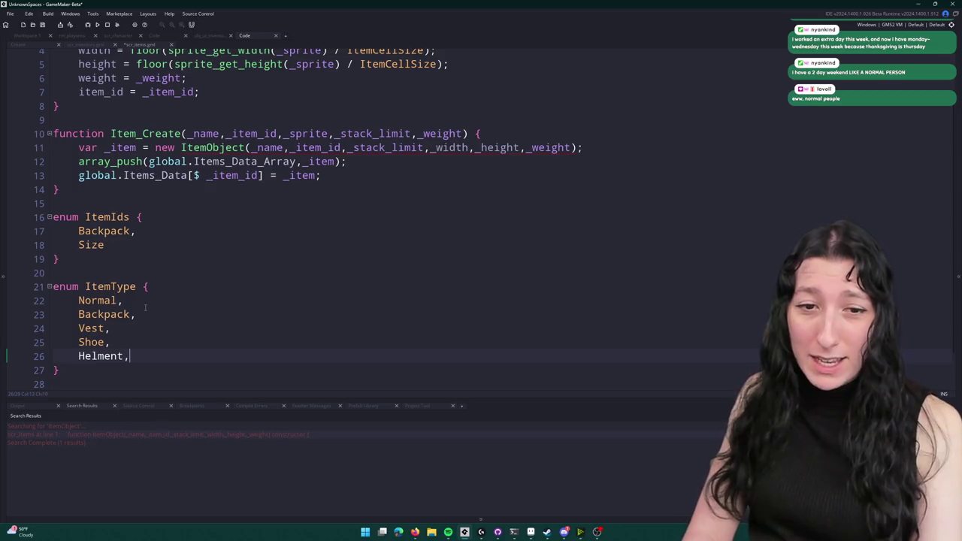
{"action": "key", "text": "BackSpace"}
{"action": "key", "text": "BackSpace"}
{"action": "key", "text": "BackSpace"}
{"action": "key", "text": "BackSpace"}
{"action": "key", "text": "BackSpace"}
{"action": "key", "text": "BackSpace"}
{"action": "type", "text": "ad,"}
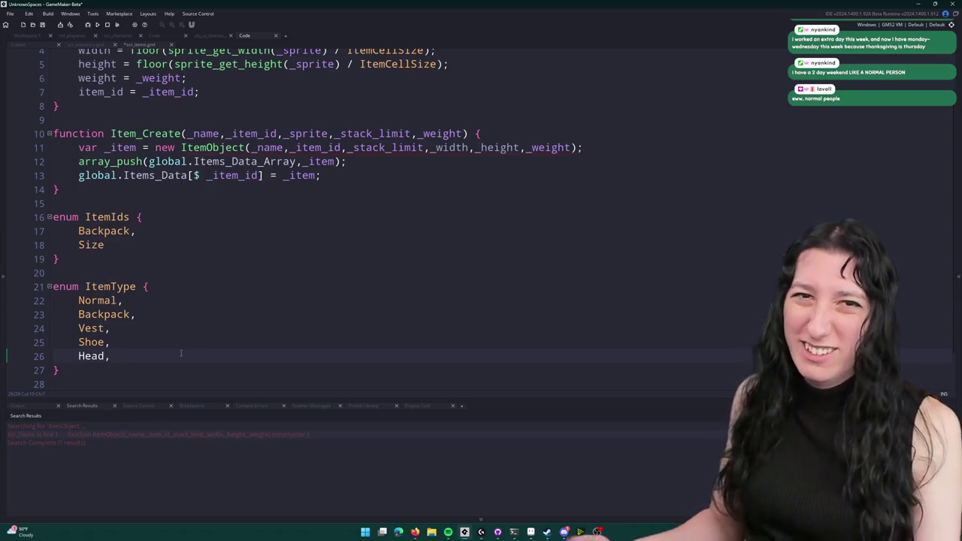
{"action": "key", "text": "Return"}
{"action": "type", "text": "Face,"}
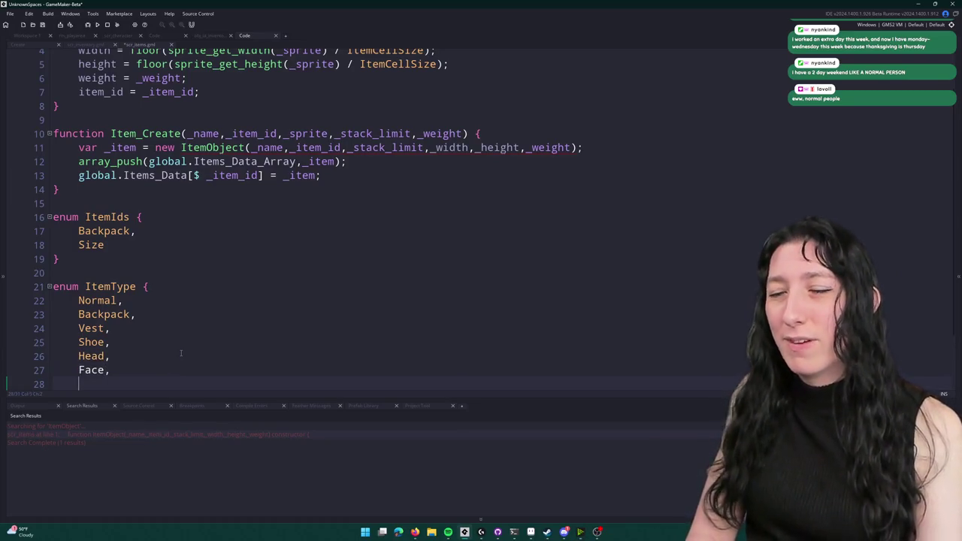
{"action": "type", "text": "G"}
{"action": "key", "text": "BackSpace"}
- Finish the enum with a Hand entry, without a trailing comma
{"action": "scroll", "coordinate": [181, 354], "scroll_direction": "down", "scroll_amount": 2}
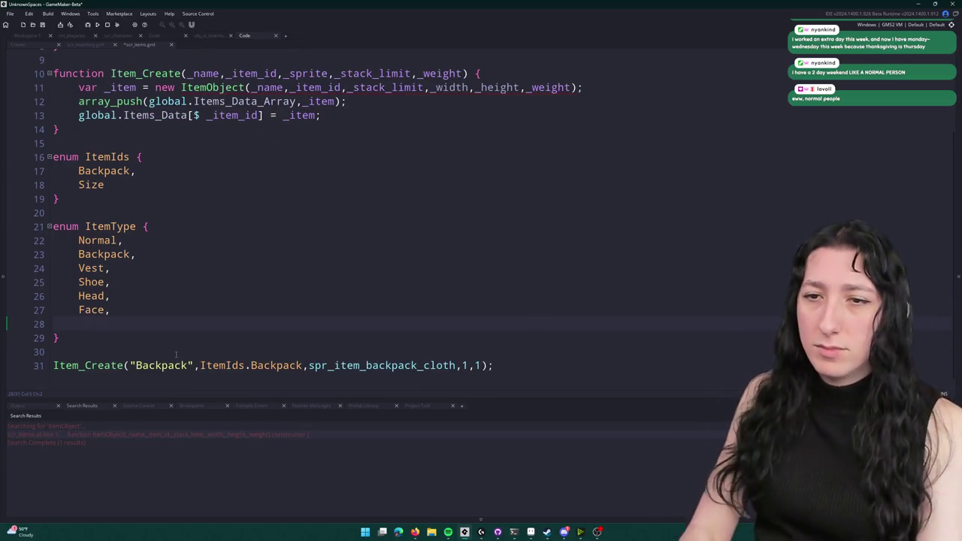
{"action": "type", "text": "Hand"}
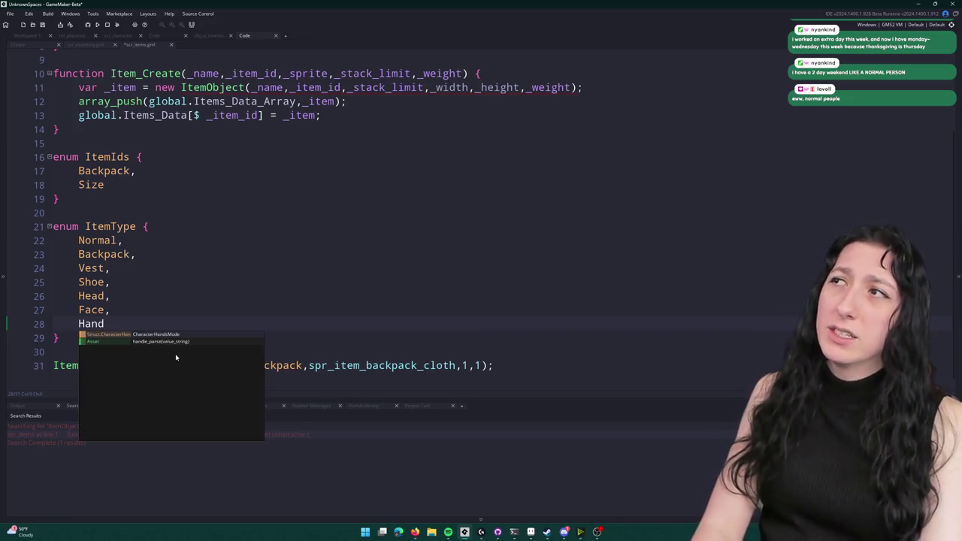
{"action": "type", "text": ","}
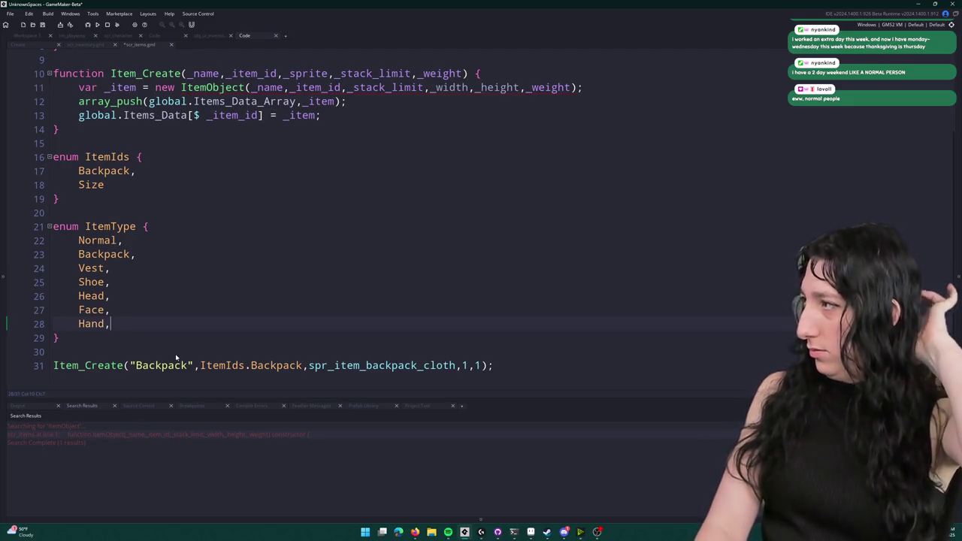
{"action": "key", "text": "BackSpace"}
{"action": "double_click", "coordinate": [97, 225]}
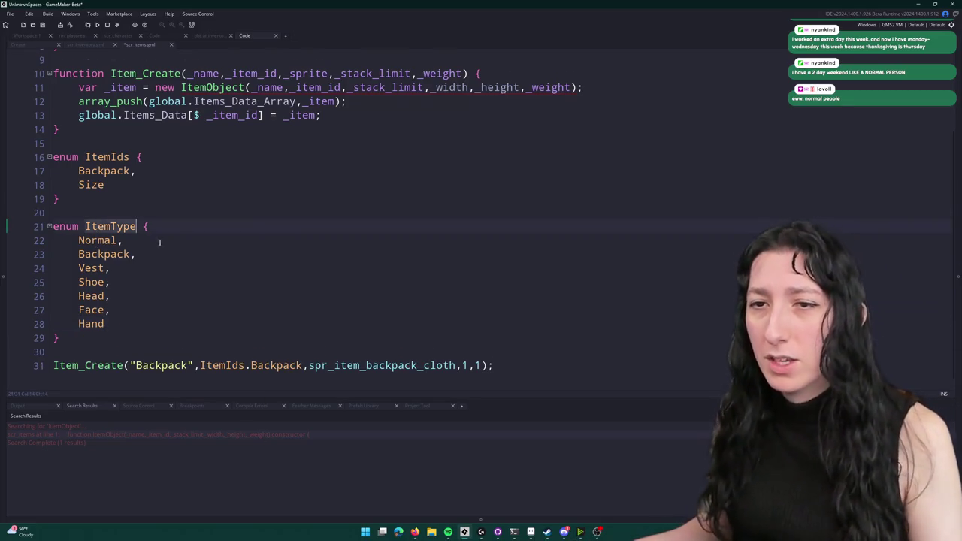
{"action": "scroll", "coordinate": [418, 329], "scroll_direction": "down", "scroll_amount": 1}
{"action": "scroll", "coordinate": [300, 226], "scroll_direction": "up", "scroll_amount": 1}
{"action": "left_click", "coordinate": [283, 94]}
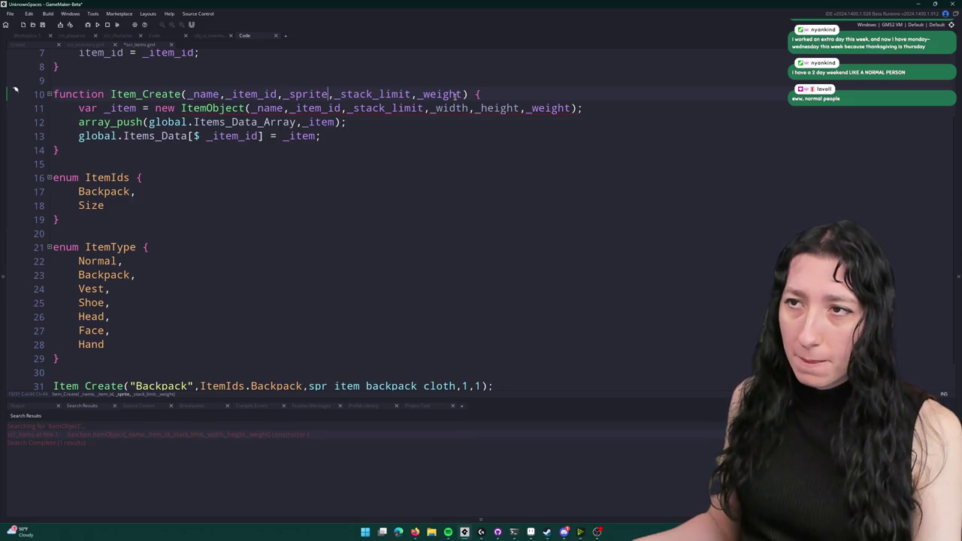
- Add a _type parameter to Item_Create and pass _sprite,_type instead of _width,_height to ItemObject
{"action": "key", "text": "End"}
{"action": "key", "text": "Left"}
{"action": "key", "text": "Left"}
{"action": "key", "text": "Left"}
{"action": "type", "text": ",_type"}
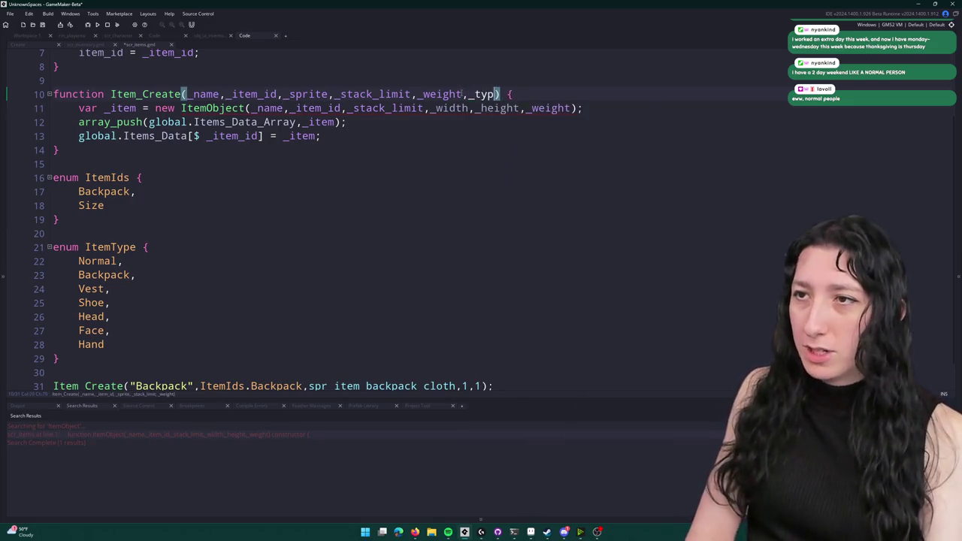
{"action": "left_click_drag", "start_coordinate": [522, 108], "coordinate": [427, 108]}
{"action": "key", "text": "BackSpace"}
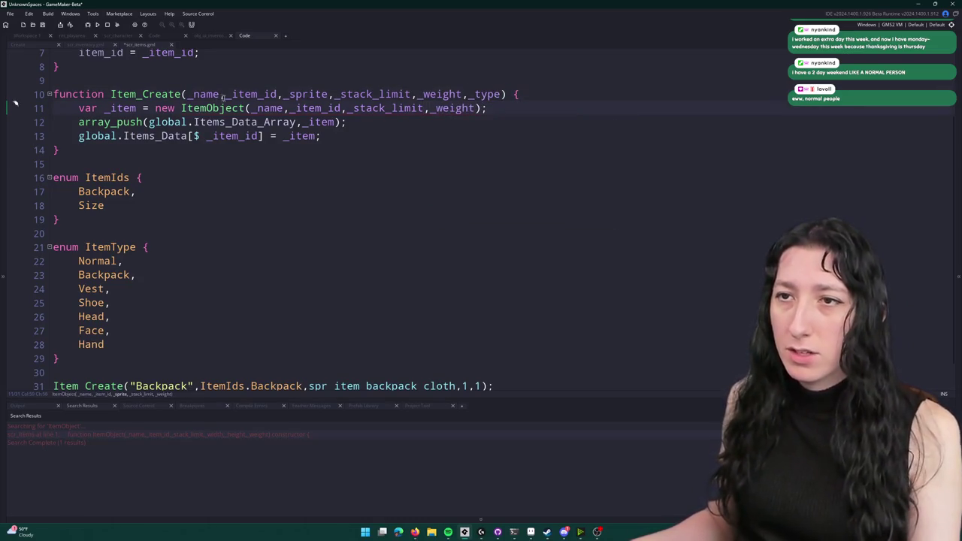
{"action": "left_click", "coordinate": [317, 94]}
{"action": "left_click", "coordinate": [345, 109]}
{"action": "type", "text": ",_sprite,_s"}
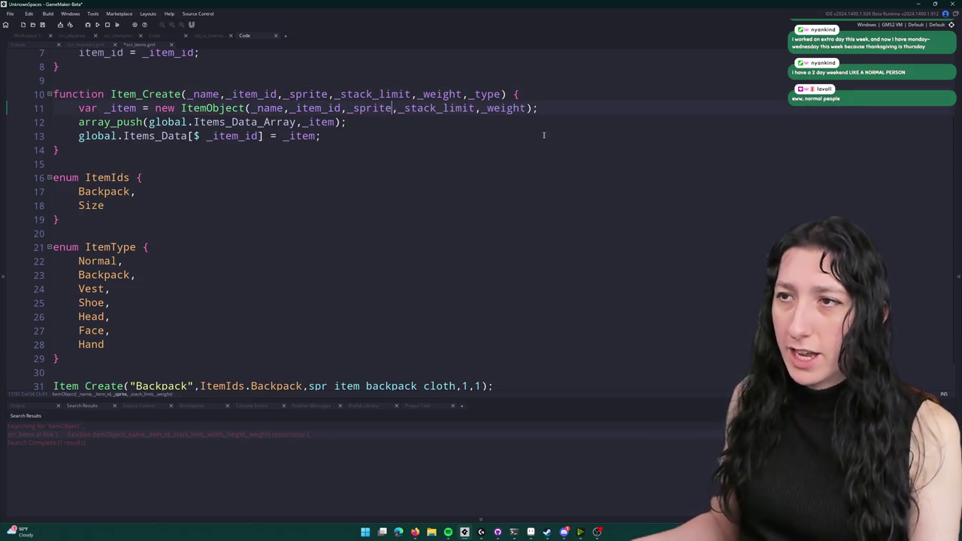
{"action": "type", "text": ",_type"}
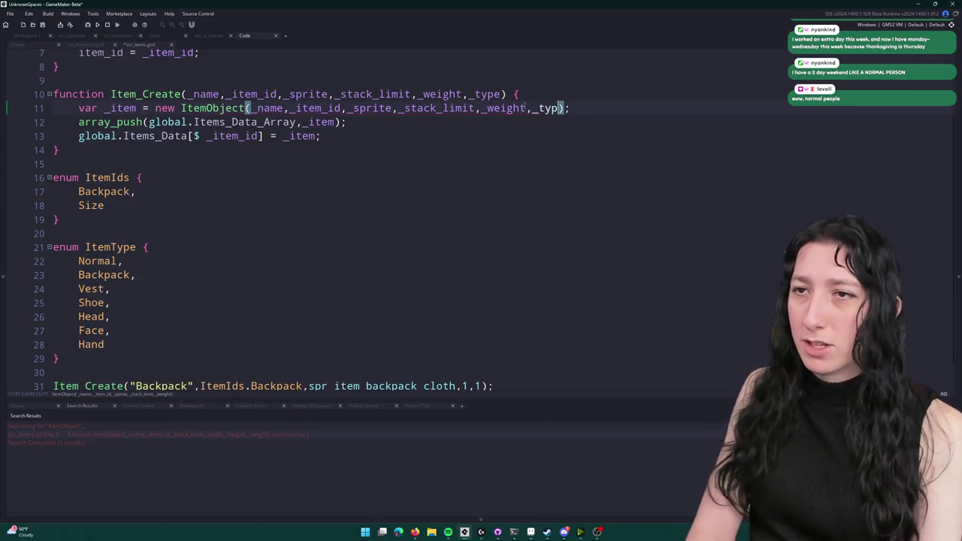
- Give the ItemObject constructor a _type parameter and store it with type = _type;
{"action": "scroll", "coordinate": [252, 163], "scroll_direction": "up", "scroll_amount": 2}
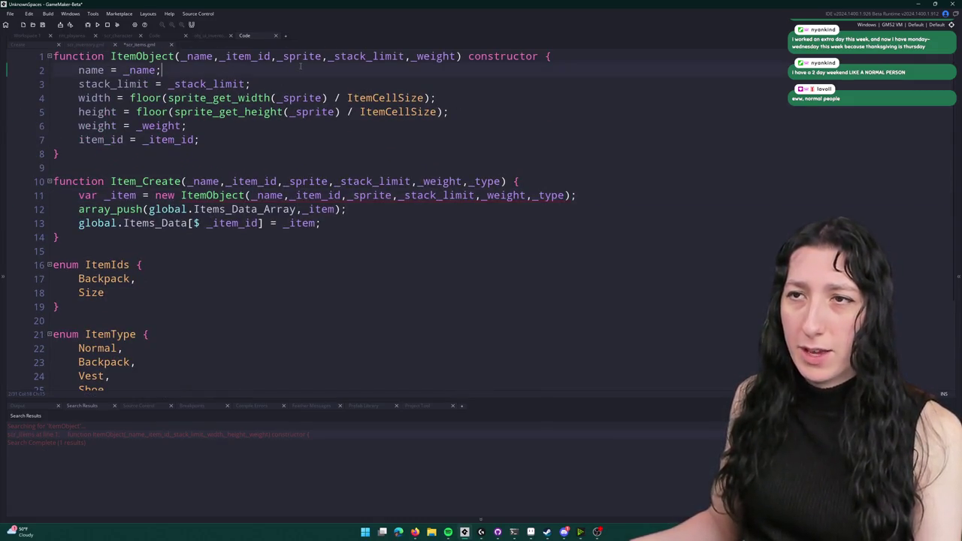
{"action": "left_click", "coordinate": [347, 56]}
{"action": "left_click", "coordinate": [461, 56]}
{"action": "type", "text": ",_type"}
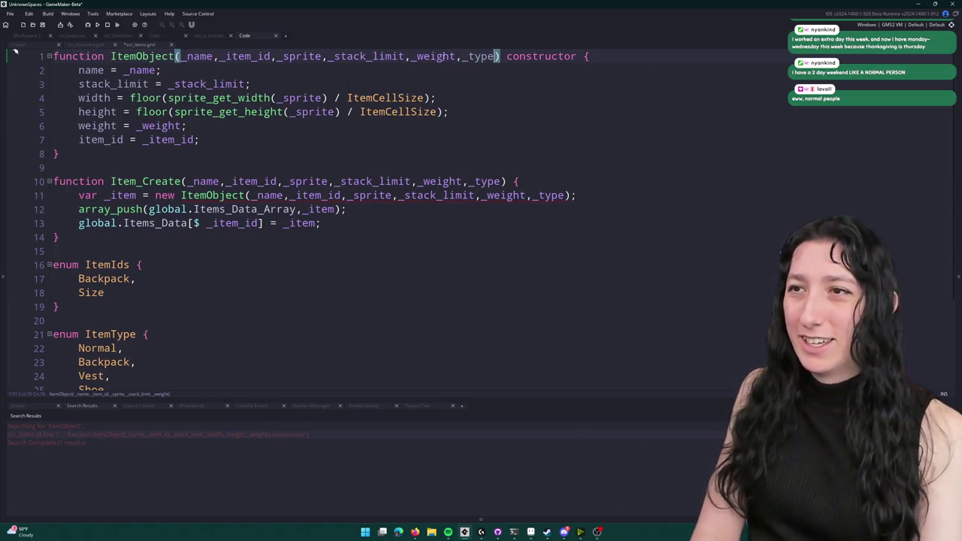
{"action": "left_click", "coordinate": [288, 133]}
{"action": "key", "text": "Return"}
{"action": "type", "text": "type = _type;"}
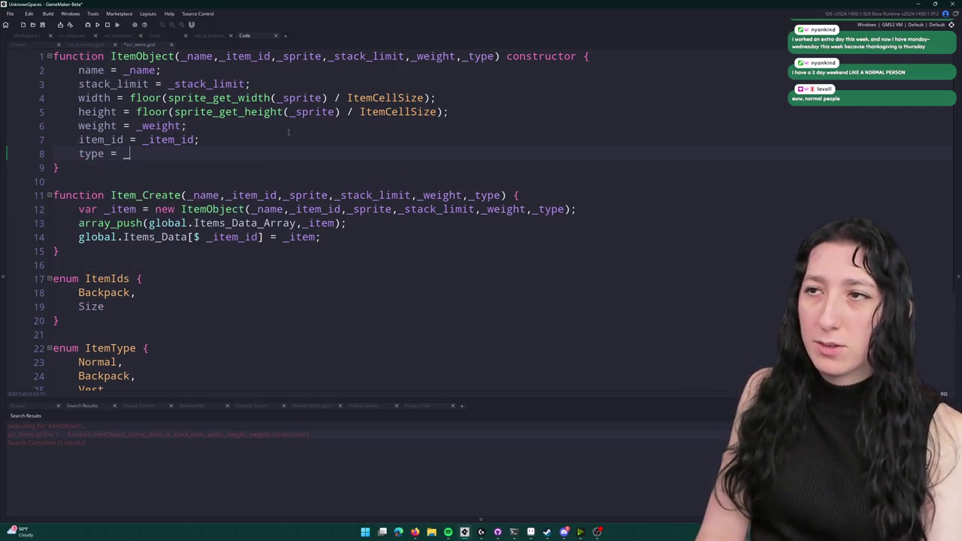
- Append ,ItemType.Backpack as the last argument of the Backpack Item_Create call
{"action": "scroll", "coordinate": [328, 150], "scroll_direction": "down", "scroll_amount": 2}
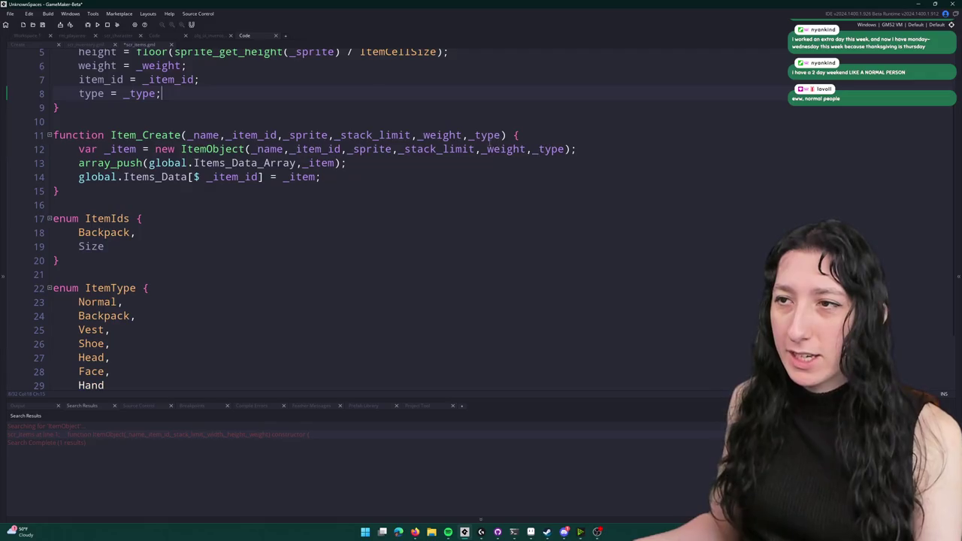
{"action": "left_click", "coordinate": [184, 135]}
{"action": "scroll", "coordinate": [194, 277], "scroll_direction": "down", "scroll_amount": 3}
{"action": "scroll", "coordinate": [203, 293], "scroll_direction": "up", "scroll_amount": 3}
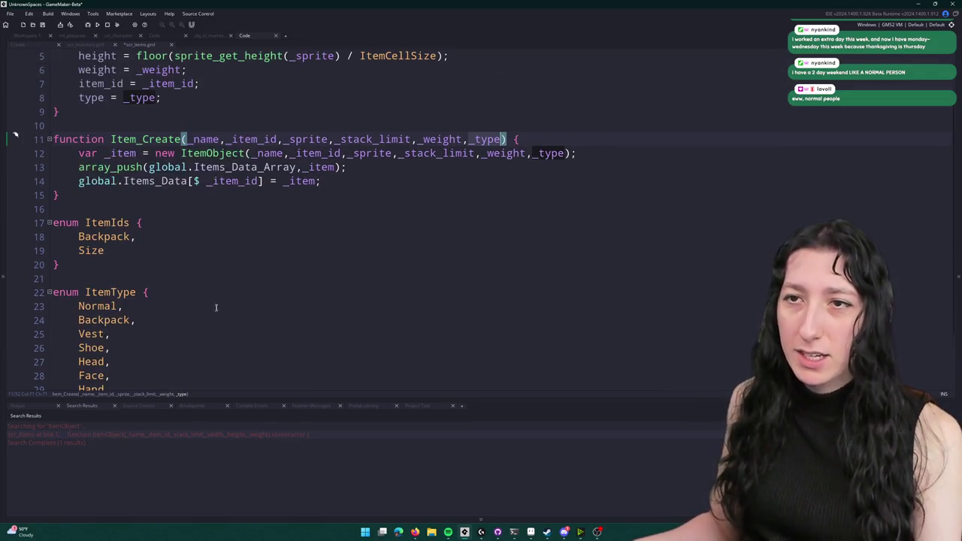
{"action": "scroll", "coordinate": [182, 238], "scroll_direction": "up", "scroll_amount": 1}
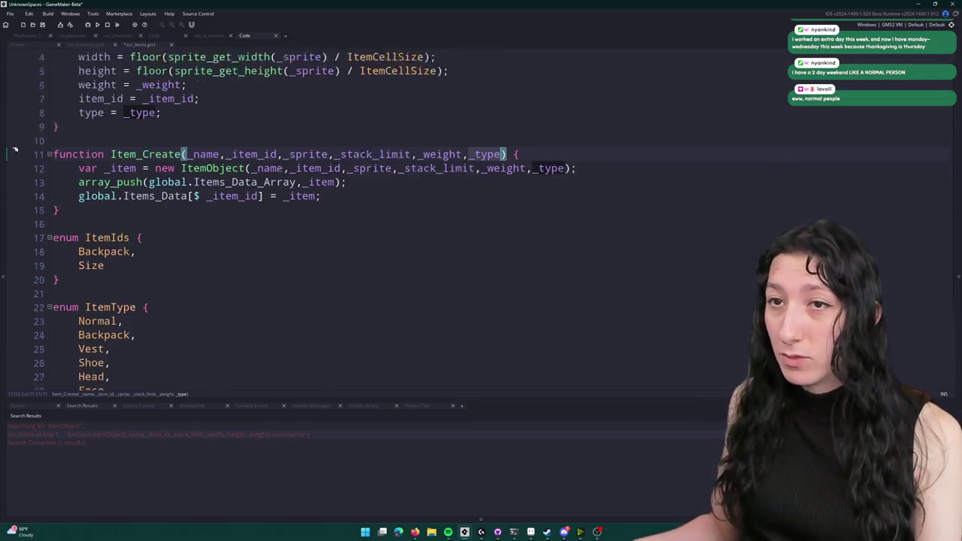
{"action": "scroll", "coordinate": [285, 120], "scroll_direction": "down", "scroll_amount": 3}
{"action": "left_click", "coordinate": [483, 356]}
{"action": "type", "text": ","}
{"action": "type", "text": "ItemType.Backpac"}
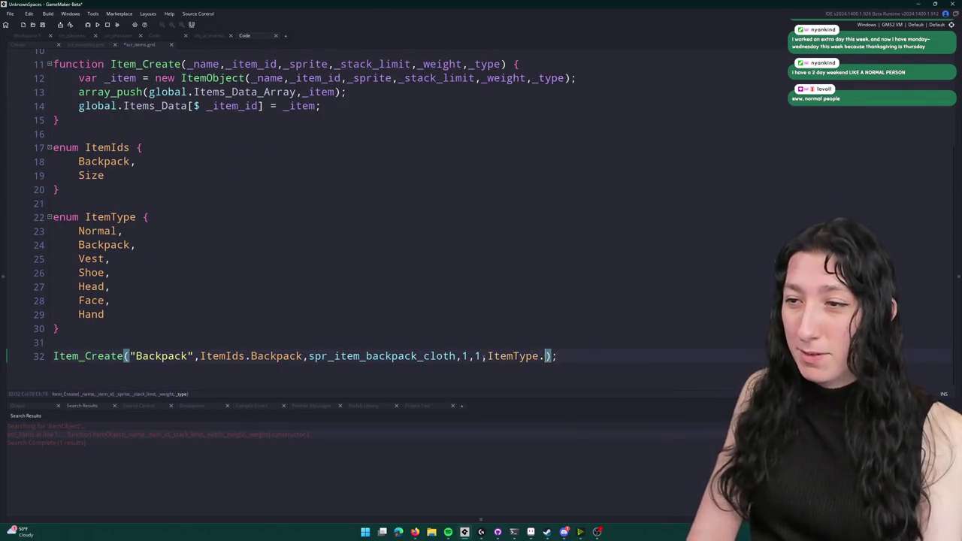
{"action": "type", "text": "k"}
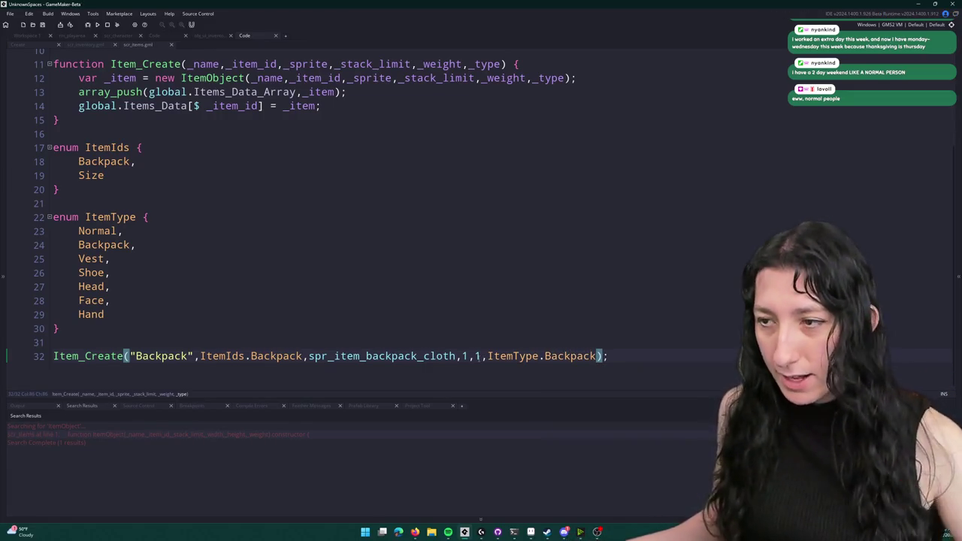
{"action": "left_click", "coordinate": [115, 357]}
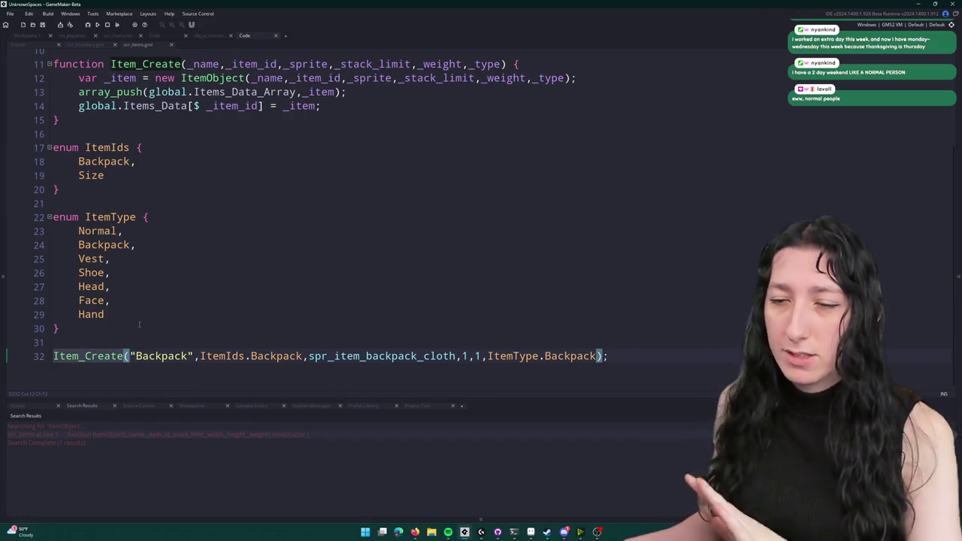
{"action": "scroll", "coordinate": [121, 357], "scroll_direction": "up", "scroll_amount": 3}
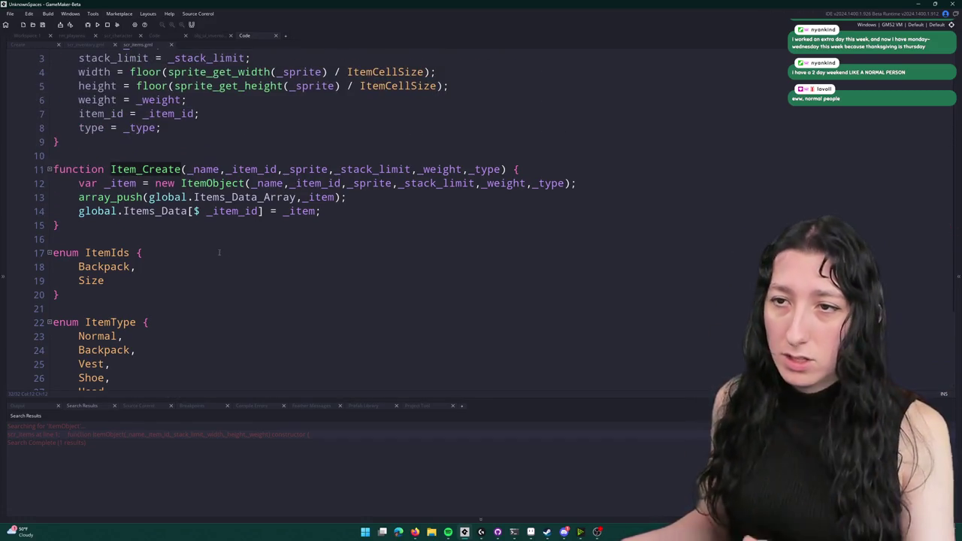
{"action": "scroll", "coordinate": [219, 253], "scroll_direction": "down", "scroll_amount": 2}
- Insert an empty function Item_Get() { } right after Item_Create's closing brace
{"action": "left_click", "coordinate": [234, 167]}
{"action": "key", "text": "Return"}
{"action": "key", "text": "Return"}
{"action": "type", "text": "function Item_Get_"}
{"action": "key", "text": "BackSpace"}
{"action": "key", "text": "BackSpace"}
{"action": "key", "text": "BackSpace"}
{"action": "type", "text": "Get() {"}
{"action": "key", "text": "Return"}
{"action": "type", "text": "}"}
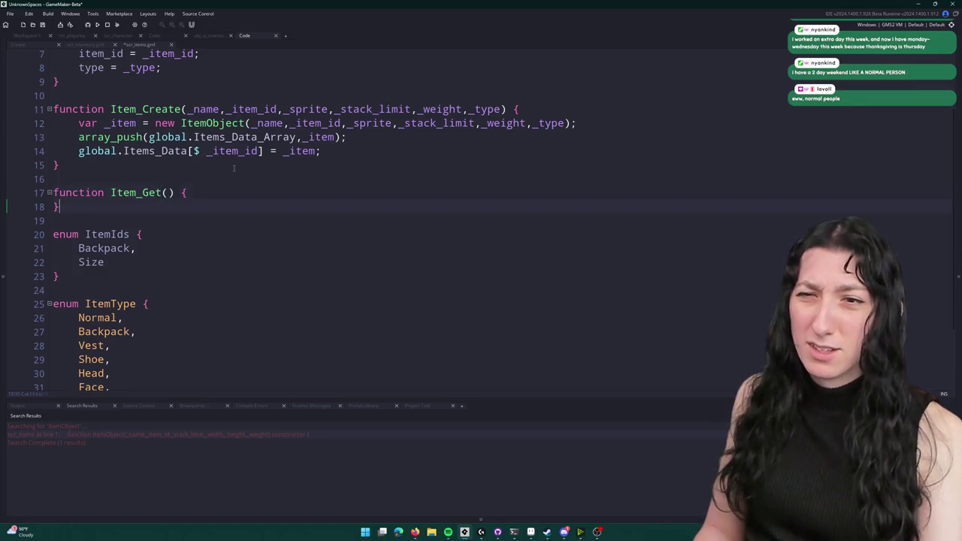
{"action": "left_click", "coordinate": [115, 151]}
{"action": "double_click", "coordinate": [113, 151]}
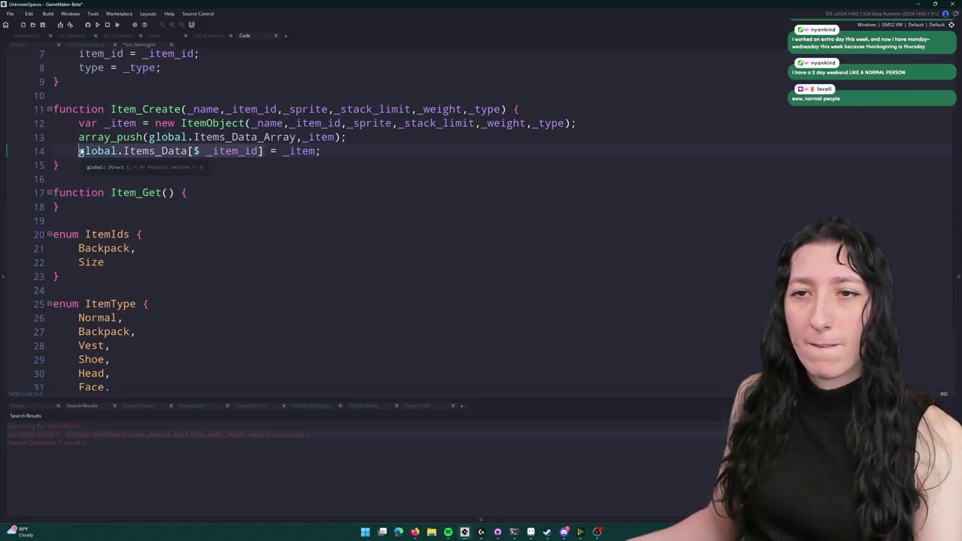
{"action": "left_click", "coordinate": [216, 197]}
{"action": "scroll", "coordinate": [212, 210], "scroll_direction": "down", "scroll_amount": 2}
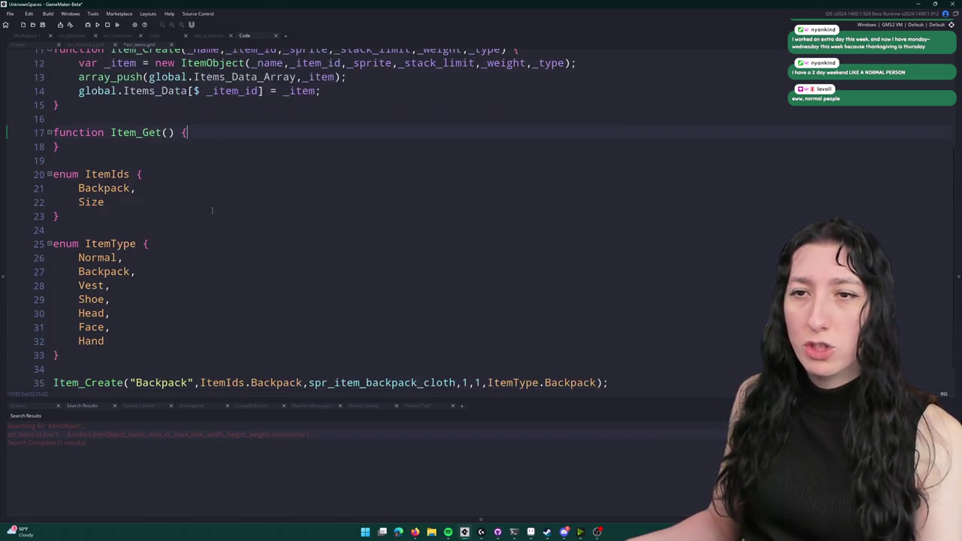
{"action": "scroll", "coordinate": [212, 210], "scroll_direction": "up", "scroll_amount": 2}
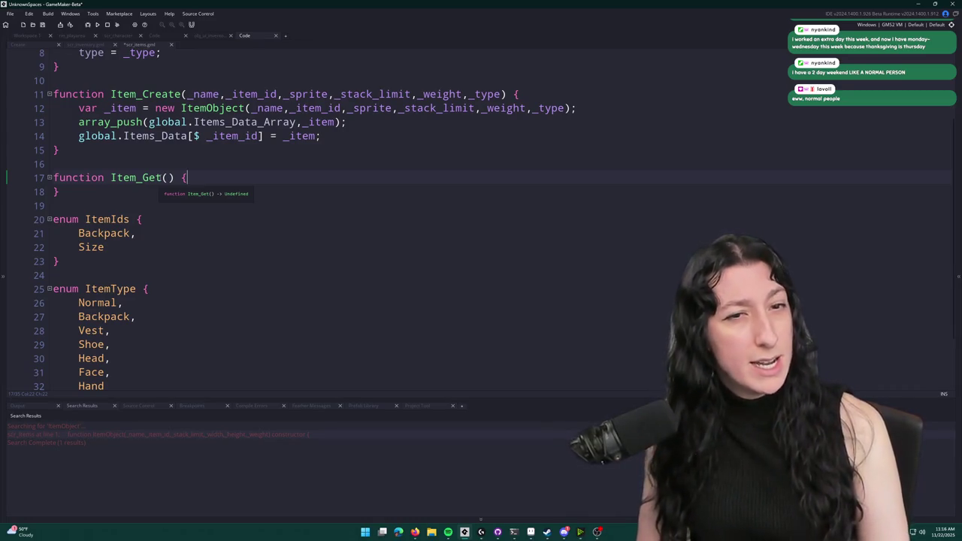
- Rename the function definition from Item_Create to Item_Add
{"action": "left_click", "coordinate": [144, 177]}
{"action": "scroll", "coordinate": [144, 177], "scroll_direction": "up", "scroll_amount": 2}
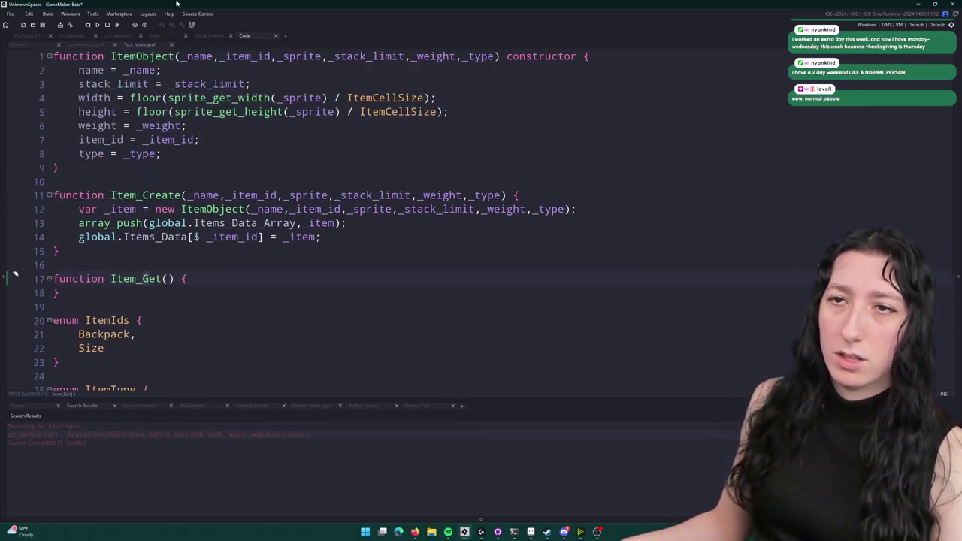
{"action": "mouse_move", "coordinate": [145, 250]}
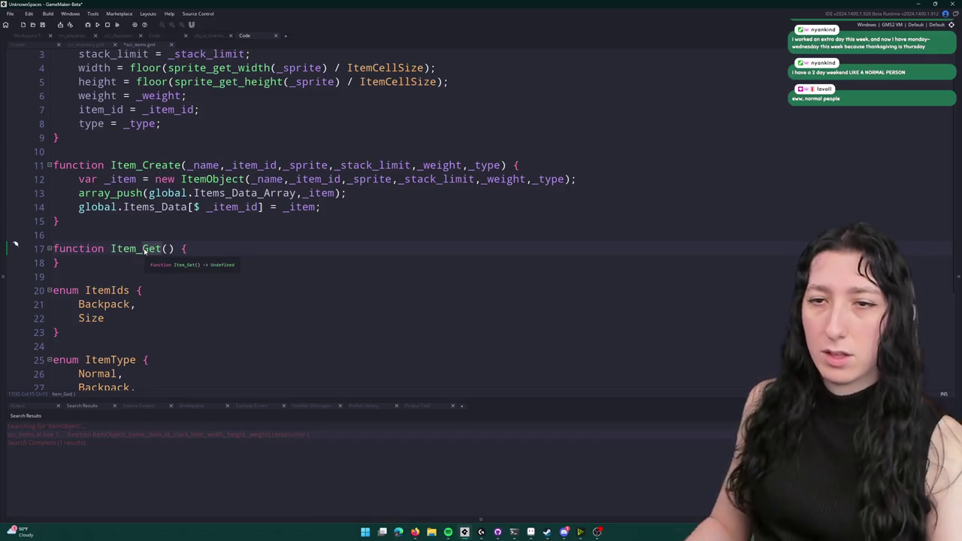
{"action": "left_click", "coordinate": [164, 166]}
{"action": "left_click", "coordinate": [171, 165]}
{"action": "key", "text": "ctrl+Delete"}
{"action": "type", "text": "Add_t"}
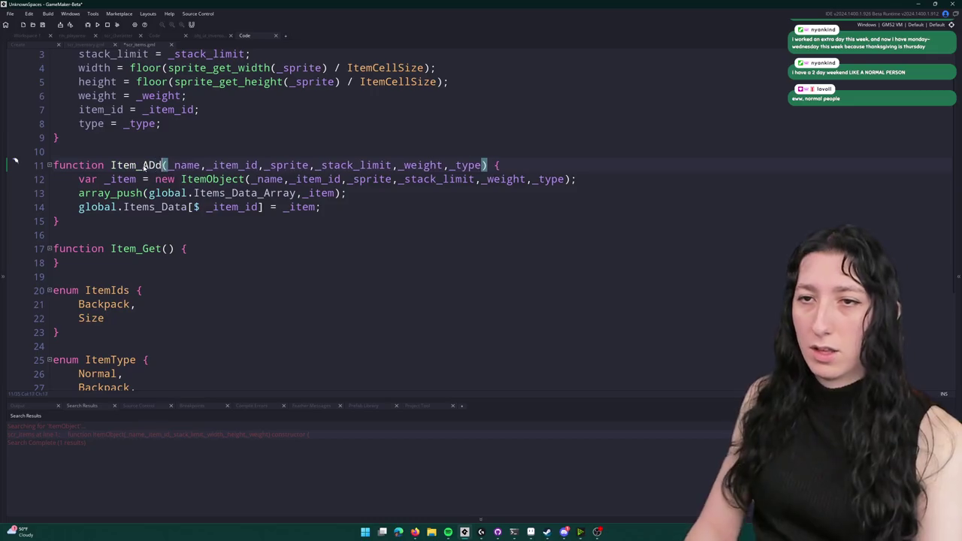
{"action": "key", "text": "BackSpace"}
{"action": "key", "text": "BackSpace"}
{"action": "key", "text": "BackSpace"}
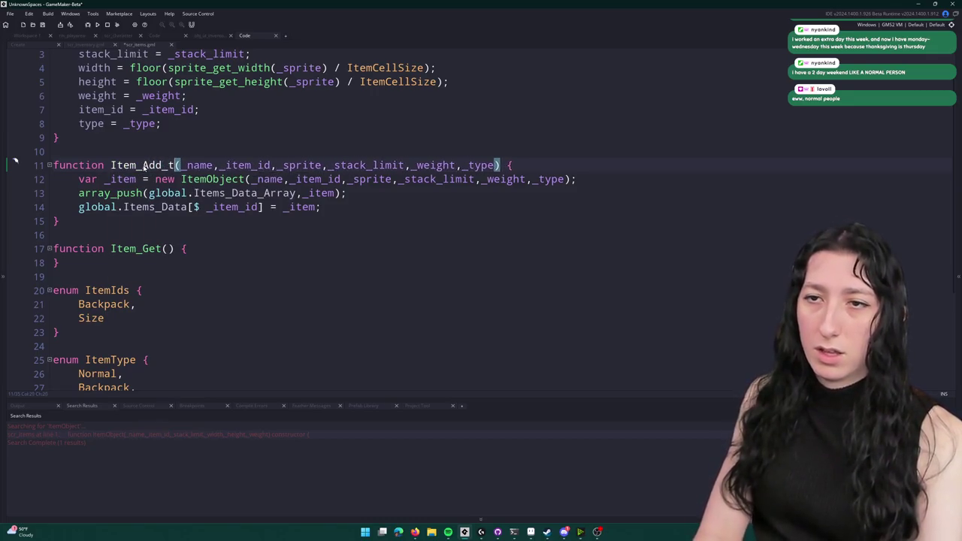
{"action": "type", "text": "d"}
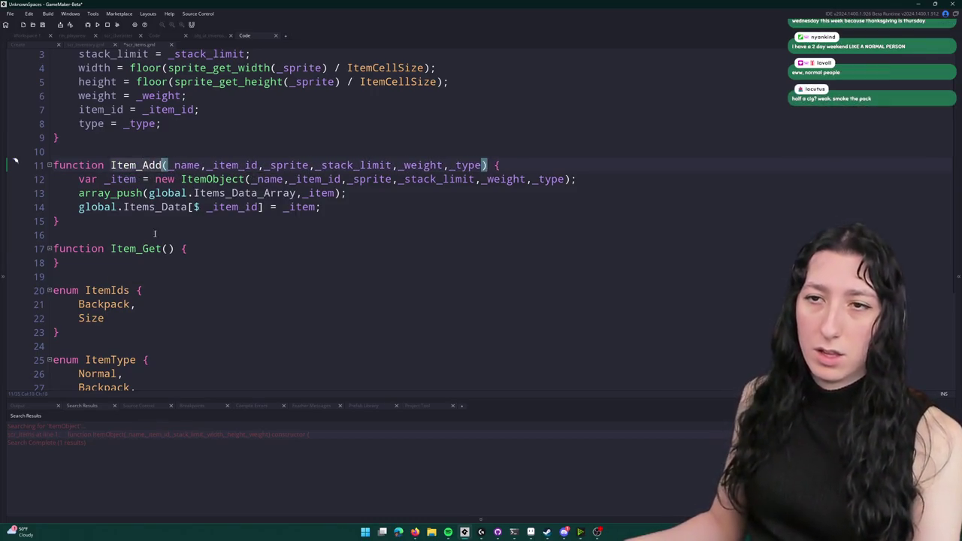
- Change the Backpack item's call from Item_Create to Item_Add
{"action": "scroll", "coordinate": [143, 165], "scroll_direction": "down", "scroll_amount": 5}
{"action": "left_click", "coordinate": [99, 356]}
{"action": "double_click", "coordinate": [105, 355]}
{"action": "type", "text": "Add"}
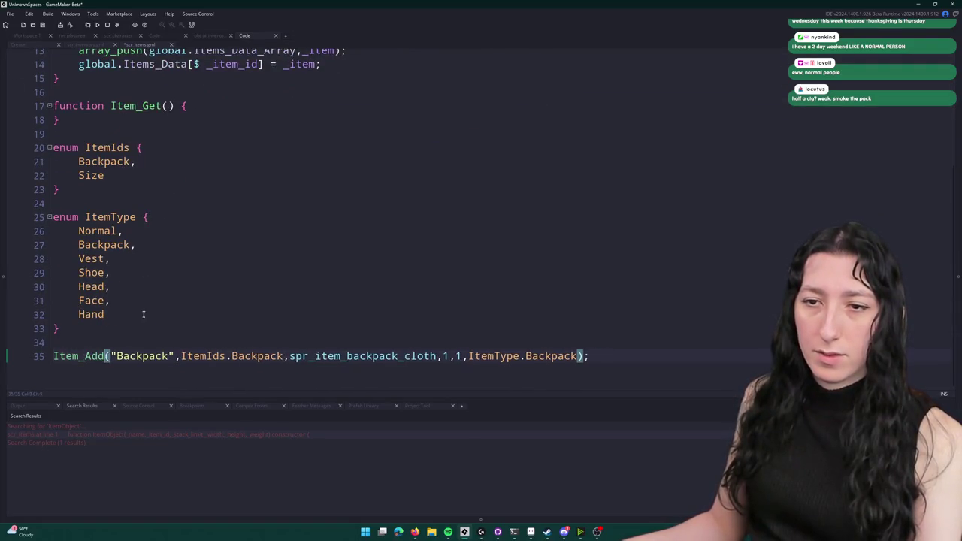
{"action": "scroll", "coordinate": [211, 303], "scroll_direction": "up", "scroll_amount": 5}
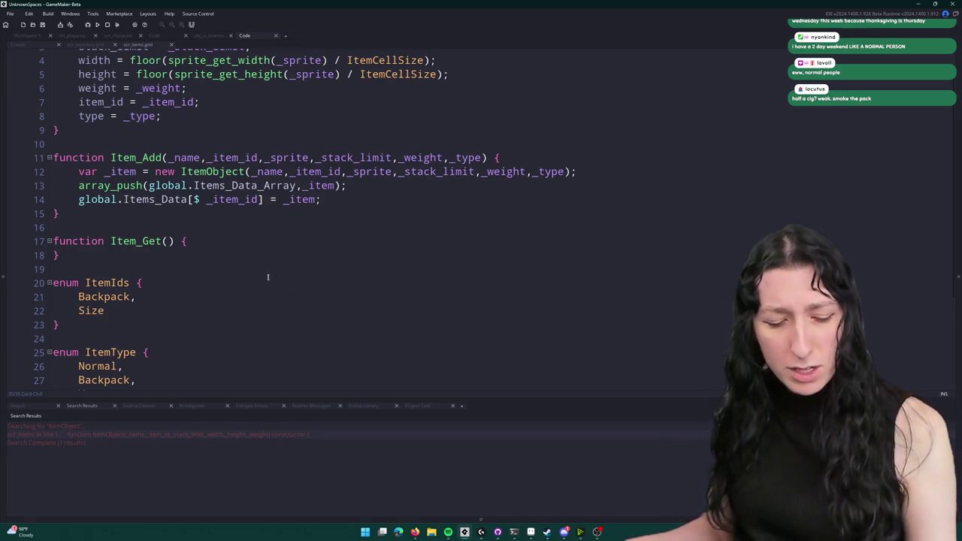
{"action": "left_click", "coordinate": [248, 242]}
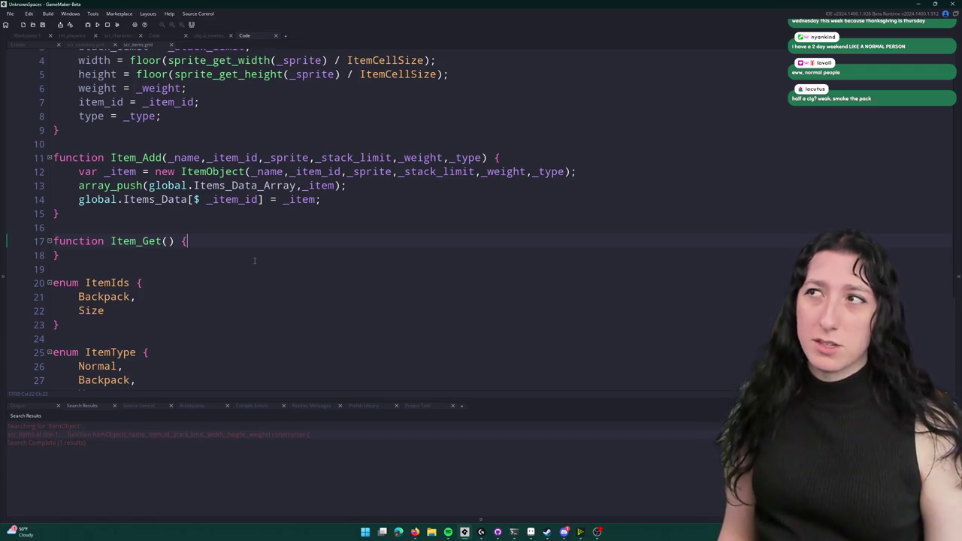
{"action": "key", "text": "Insert"}
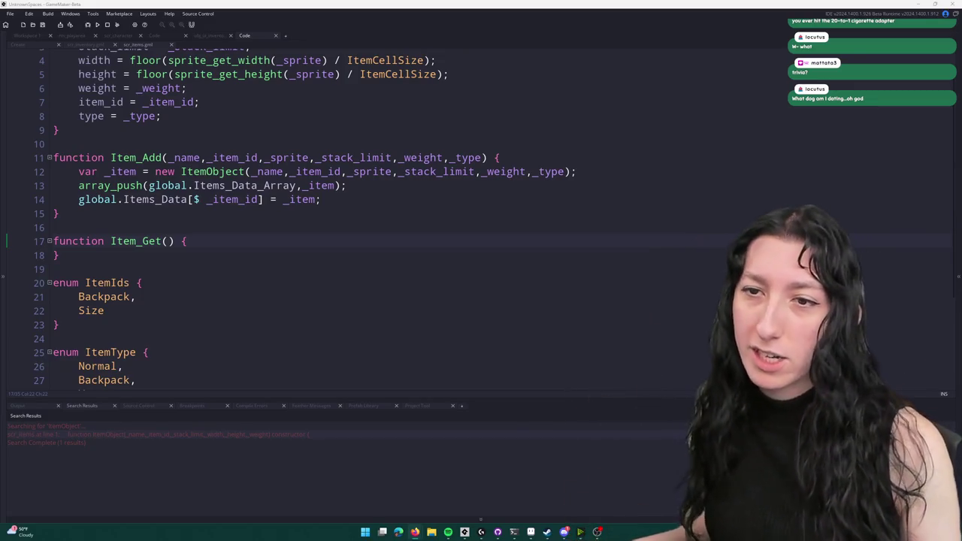
- Rename the empty Item_Get function to Item_Create
{"action": "scroll", "coordinate": [371, 233], "scroll_direction": "up", "scroll_amount": 1}
{"action": "left_click", "coordinate": [369, 252]}
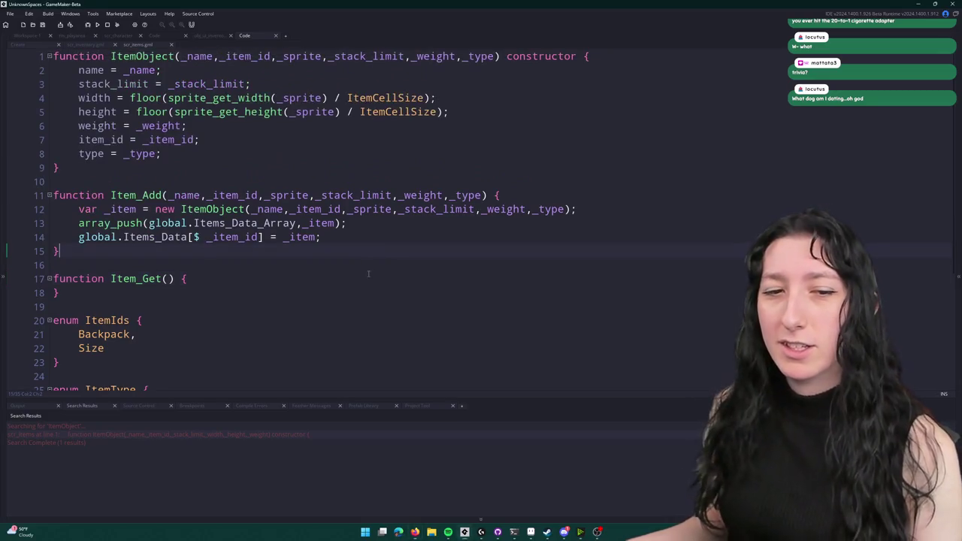
{"action": "left_click", "coordinate": [372, 153]}
{"action": "scroll", "coordinate": [374, 187], "scroll_direction": "down", "scroll_amount": 2}
{"action": "scroll", "coordinate": [374, 188], "scroll_direction": "up", "scroll_amount": 1}
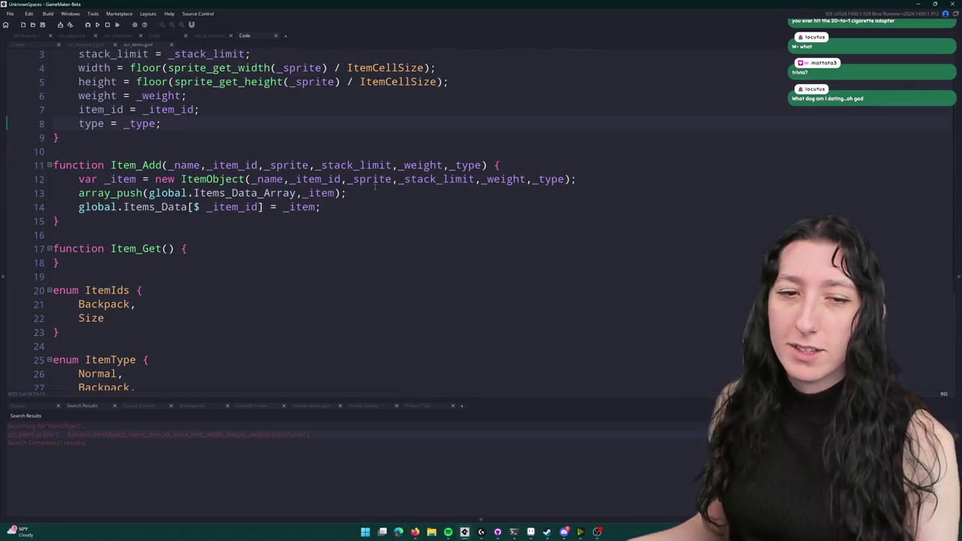
{"action": "scroll", "coordinate": [339, 118], "scroll_direction": "up", "scroll_amount": 1}
{"action": "left_click", "coordinate": [340, 140]}
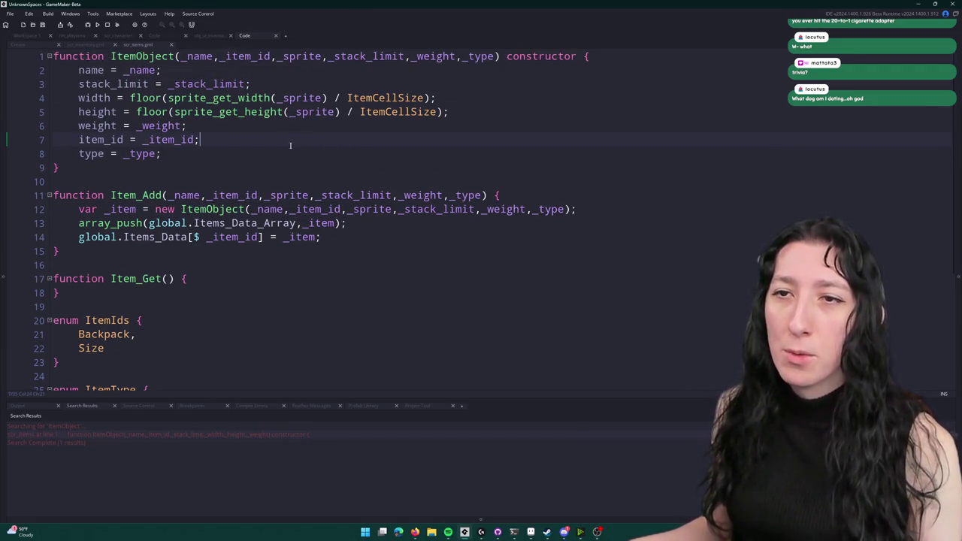
{"action": "scroll", "coordinate": [293, 144], "scroll_direction": "down", "scroll_amount": 2}
{"action": "left_click", "coordinate": [163, 204]}
{"action": "double_click", "coordinate": [150, 203]}
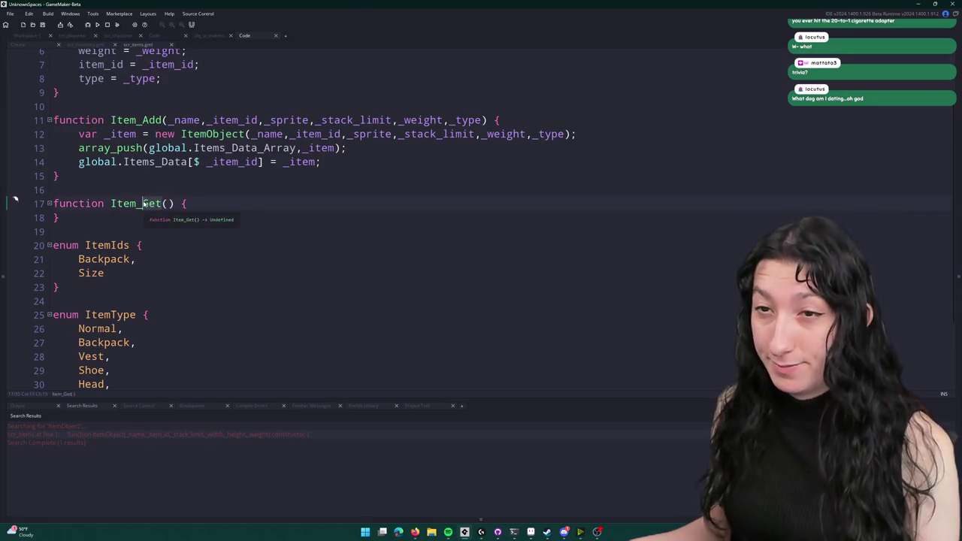
{"action": "type", "text": "Create_D"}
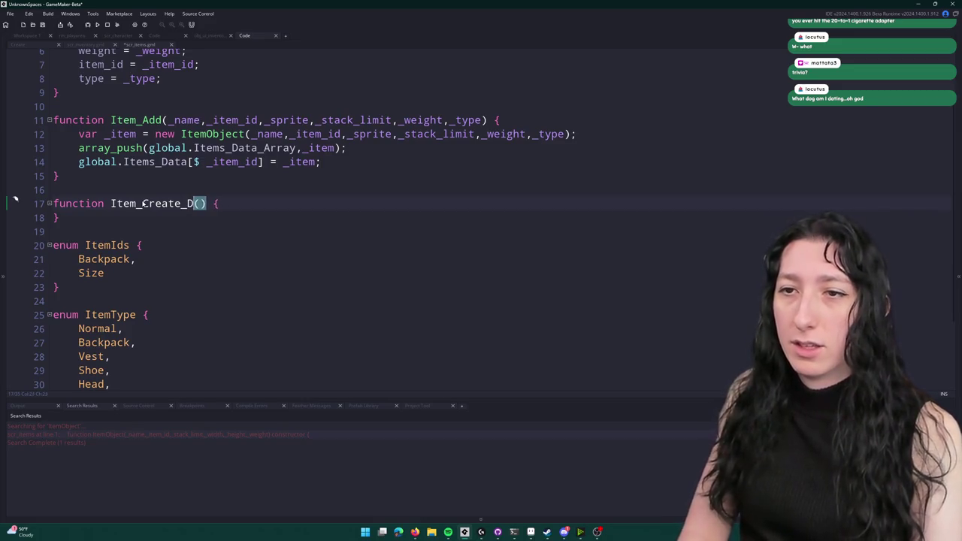
{"action": "key", "text": "BackSpace"}
{"action": "key", "text": "BackSpace"}
- Extend Item_Add to Item_Add_To_Database and paste that name into the Backpack call
{"action": "left_click", "coordinate": [167, 121]}
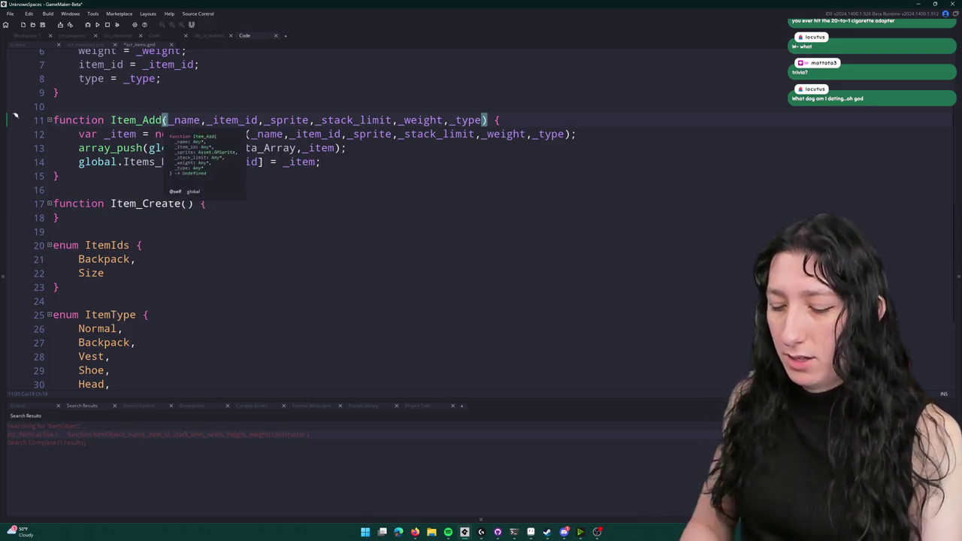
{"action": "type", "text": "_To_Databa"}
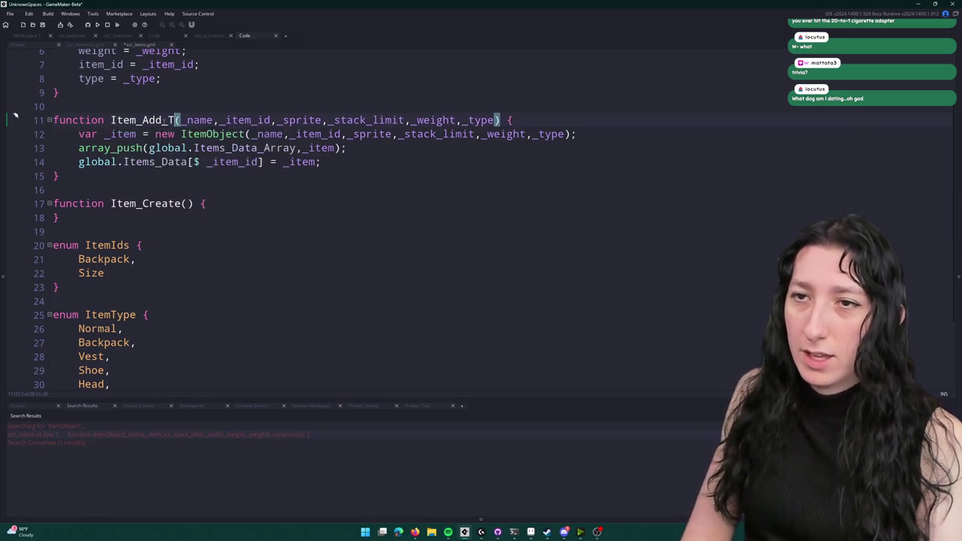
{"action": "type", "text": "se"}
{"action": "double_click", "coordinate": [164, 120]}
{"action": "key", "text": "ctrl+c"}
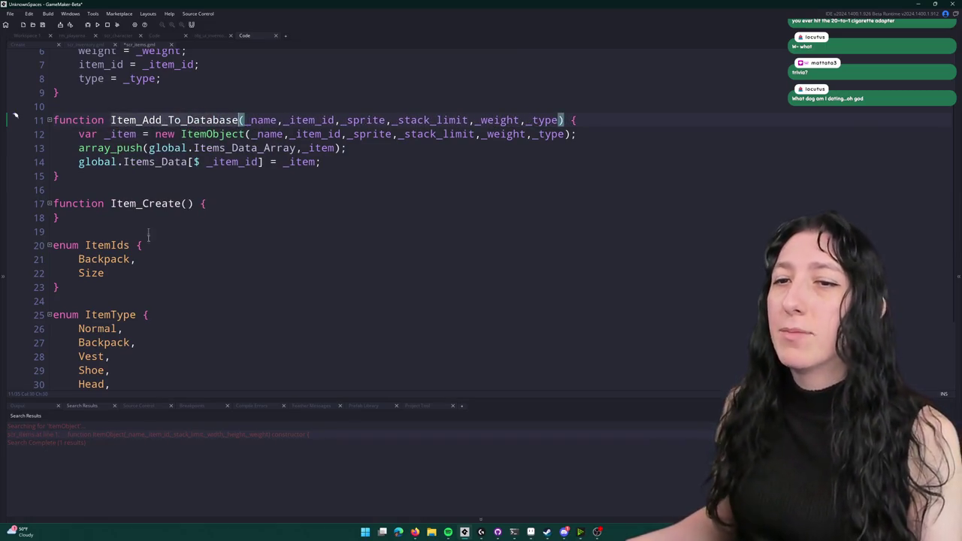
{"action": "scroll", "coordinate": [83, 356], "scroll_direction": "down", "scroll_amount": 3}
{"action": "double_click", "coordinate": [82, 355]}
{"action": "key", "text": "ctrl+v"}
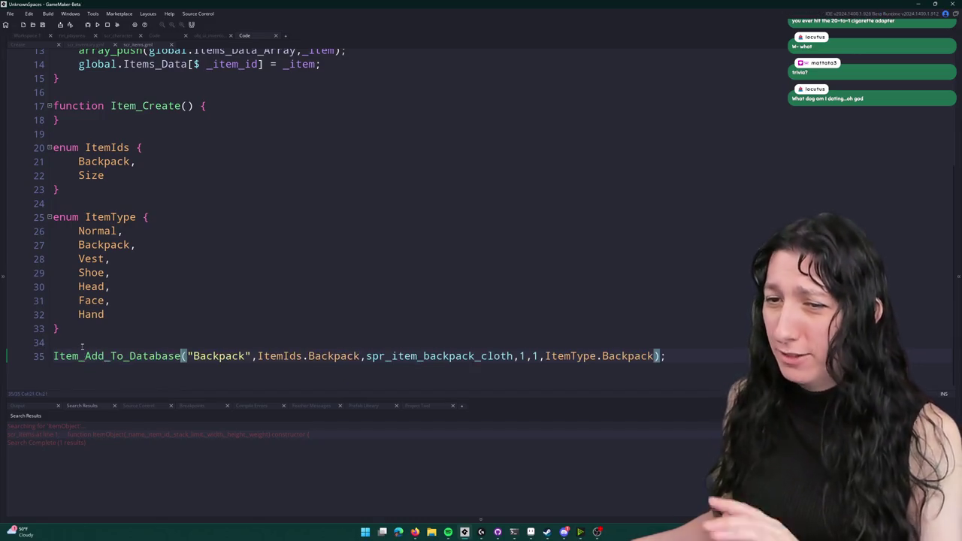
{"action": "scroll", "coordinate": [188, 203], "scroll_direction": "up", "scroll_amount": 2}
{"action": "left_click", "coordinate": [187, 196]}
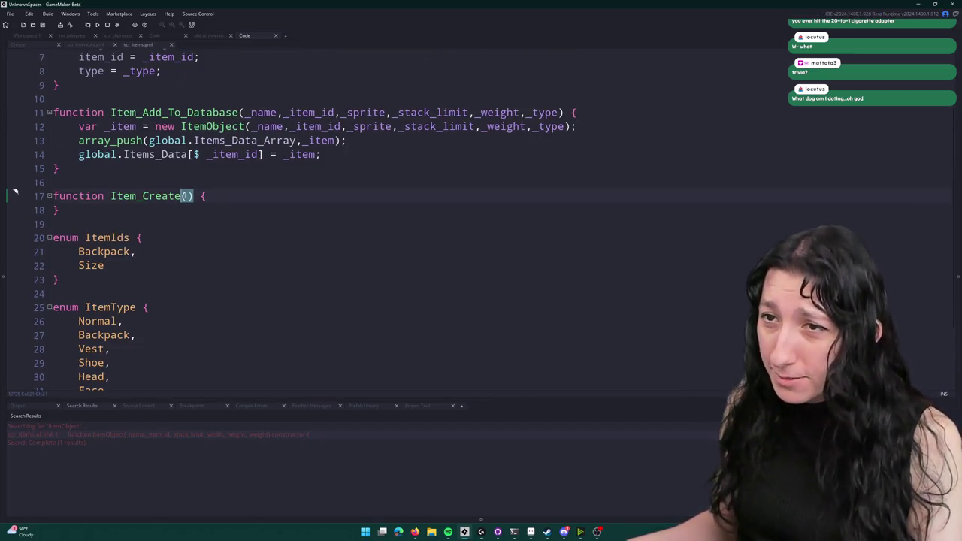
- Give Item_Create an _item_id parameter and begin a return struct with item_id
{"action": "type", "text": "_item_id"}
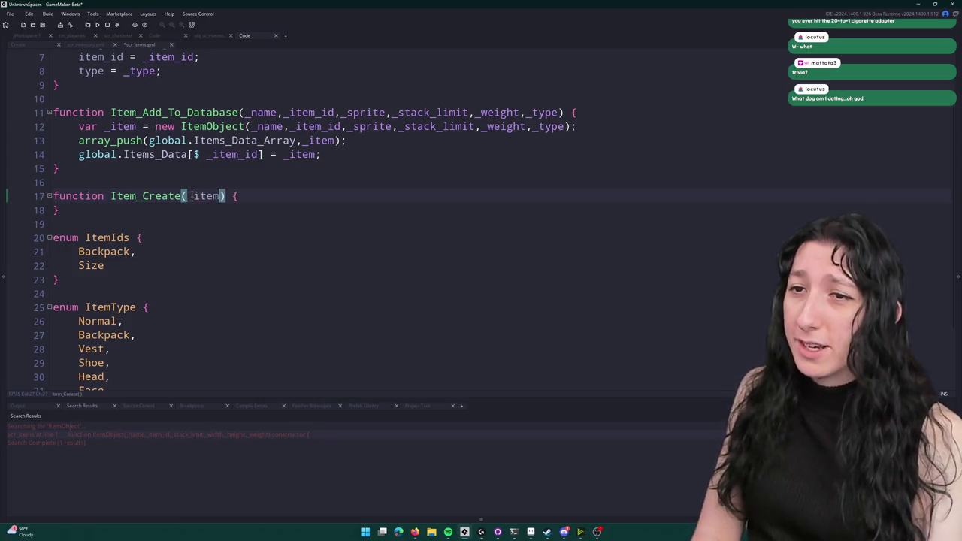
{"action": "left_click", "coordinate": [293, 197]}
{"action": "key", "text": "Return"}
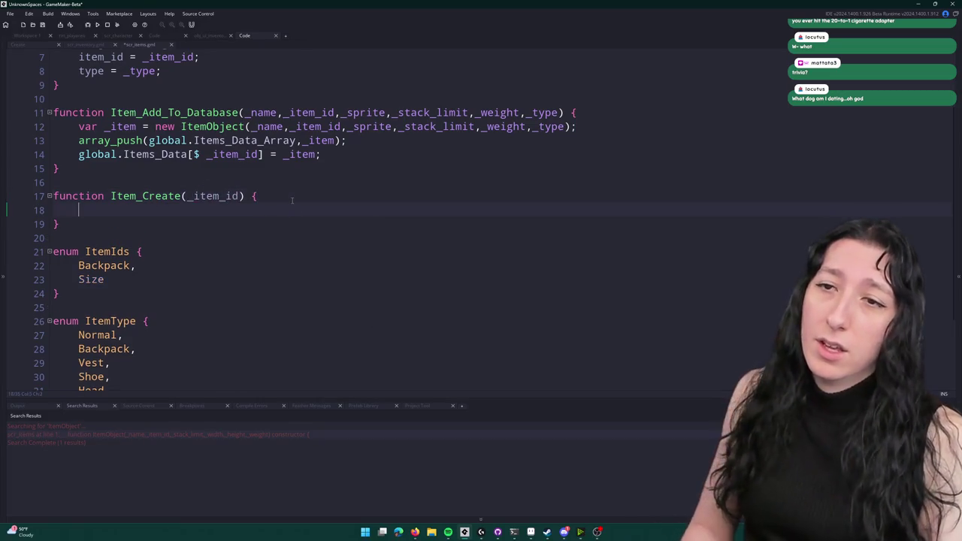
{"action": "type", "text": "retur"}
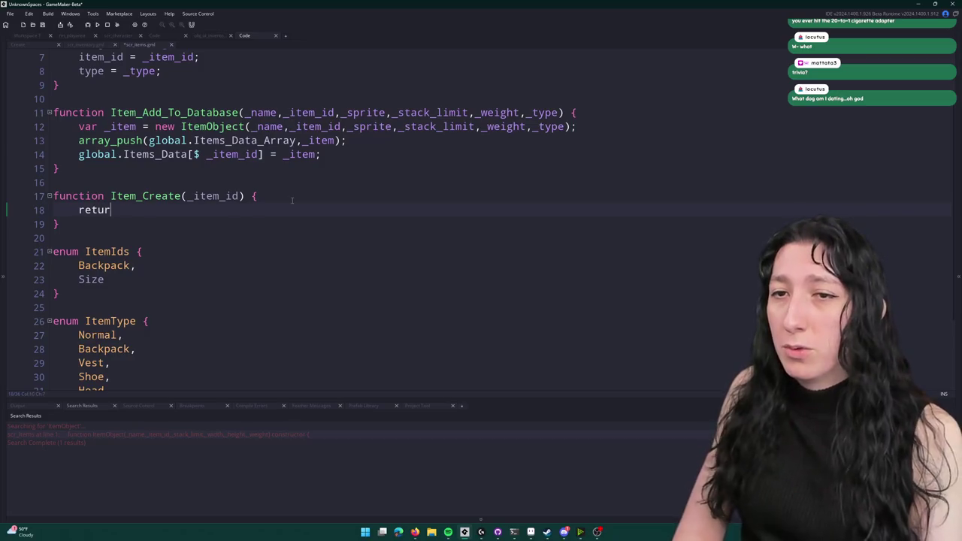
{"action": "type", "text": "n { ite"}
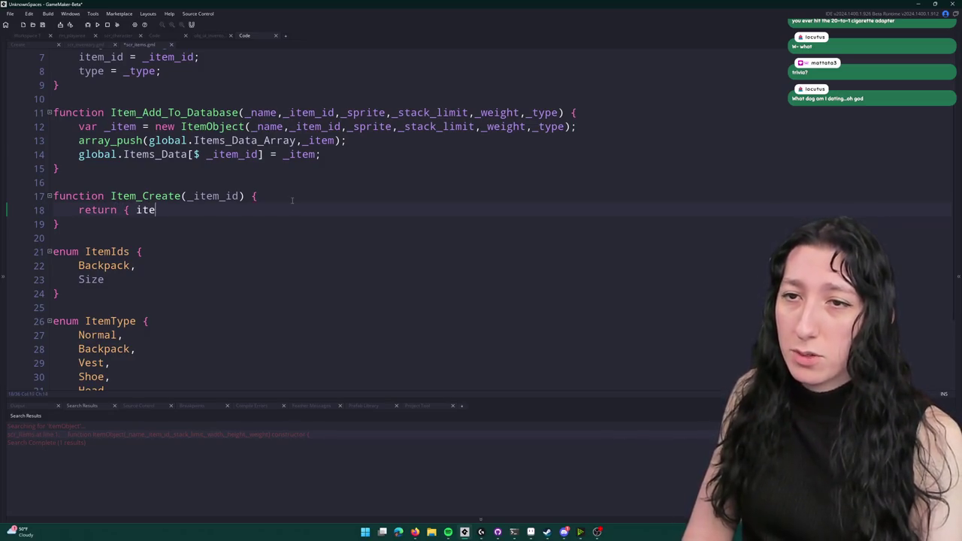
{"action": "type", "text": "m_id, k"}
{"action": "key", "text": "BackSpace"}
{"action": "key", "text": "BackSpace"}
{"action": "key", "text": "BackSpace"}
{"action": "type", "text": ": item_"}
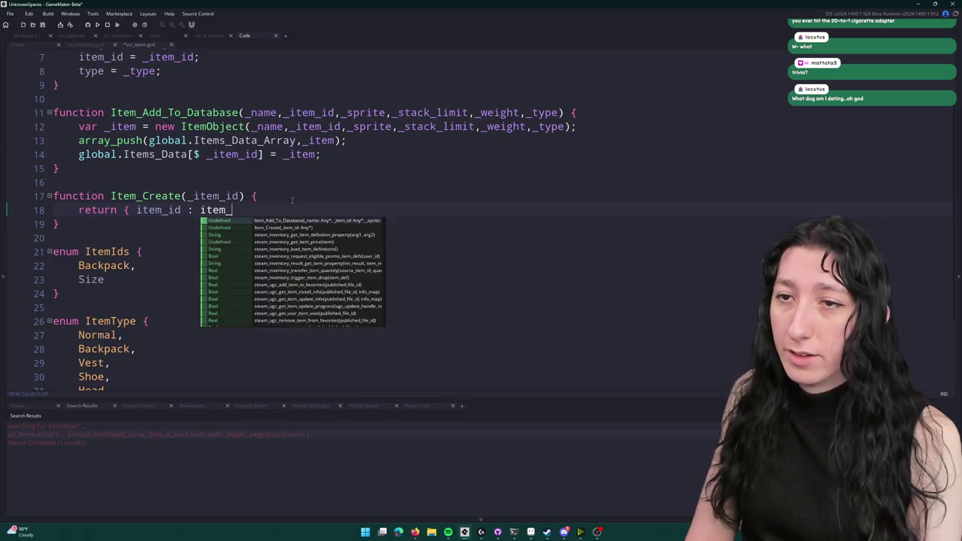
{"action": "type", "text": "id,"}
- Set item_id's value to _item_id, add metadata : {}, and bring up scr_inventory.gml
{"action": "left_click", "coordinate": [214, 195]}
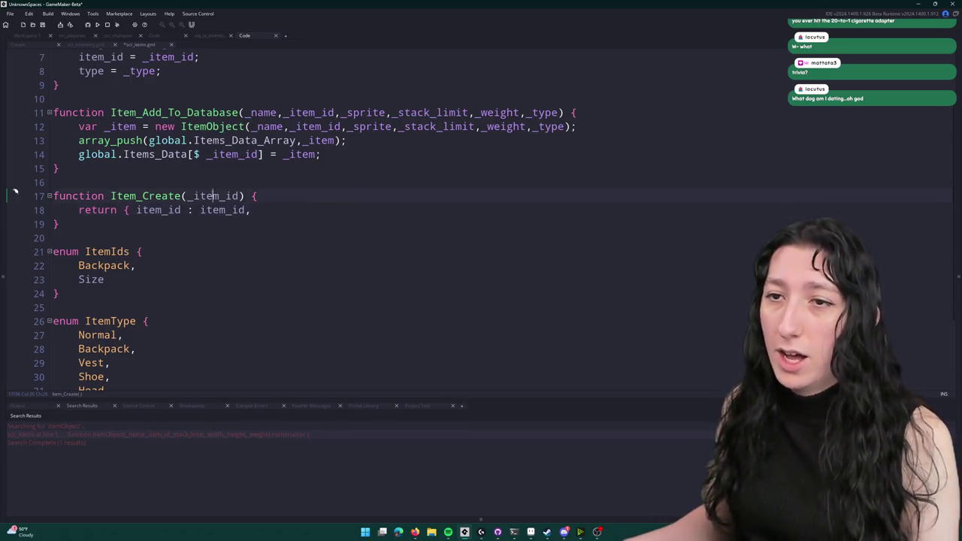
{"action": "left_click", "coordinate": [200, 209]}
{"action": "type", "text": "_"}
{"action": "left_click", "coordinate": [259, 210]}
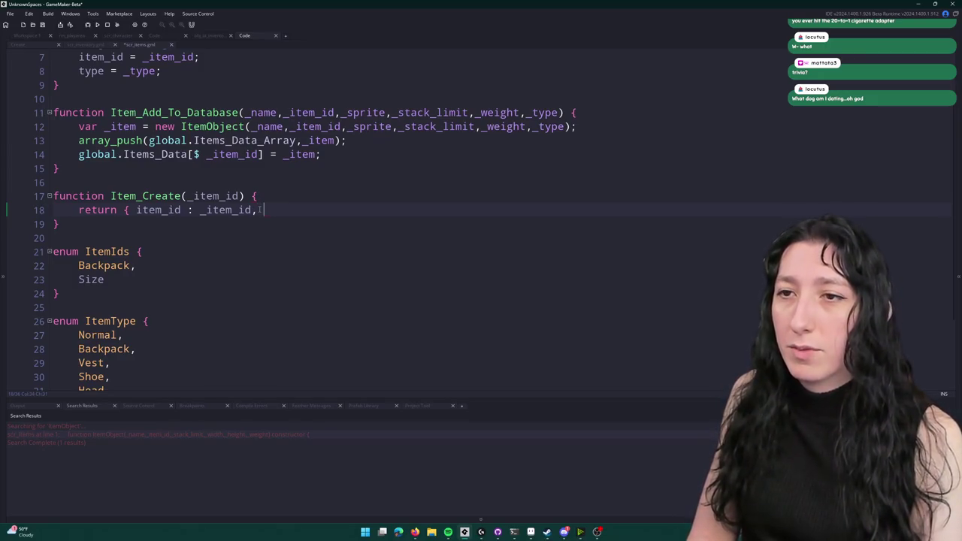
{"action": "type", "text": "metadat"}
{"action": "key", "text": "BackSpace"}
{"action": "key", "text": "BackSpace"}
{"action": "type", "text": "ata "}
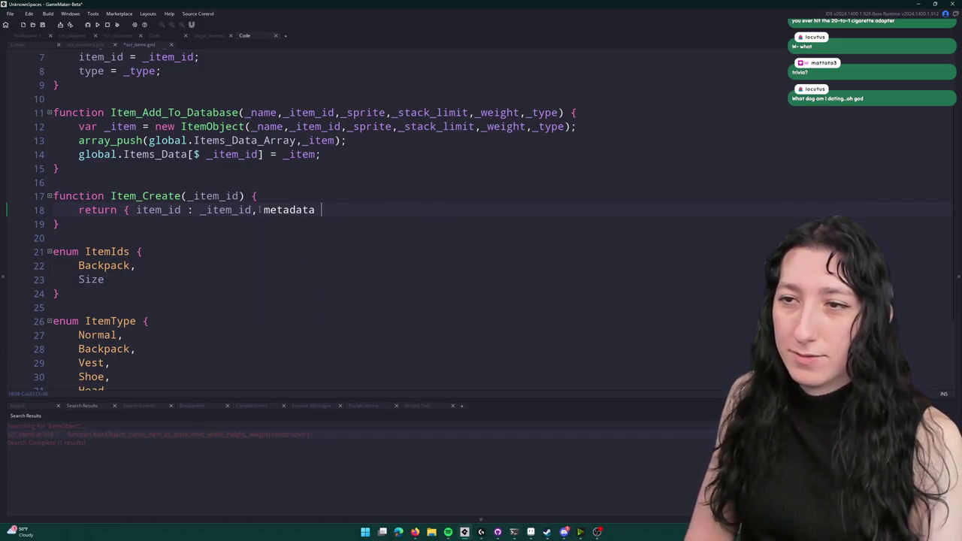
{"action": "type", "text": ": {} };"}
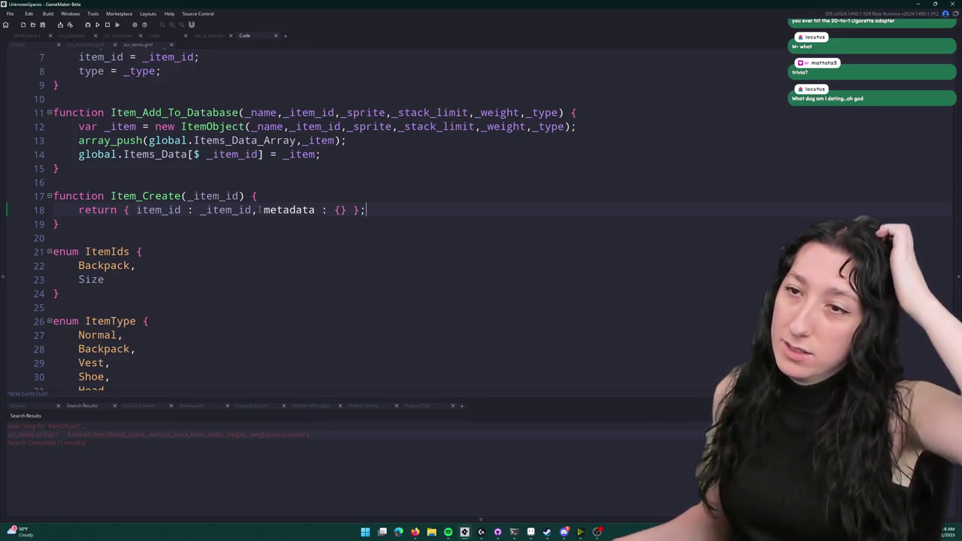
{"action": "left_click", "coordinate": [182, 197]}
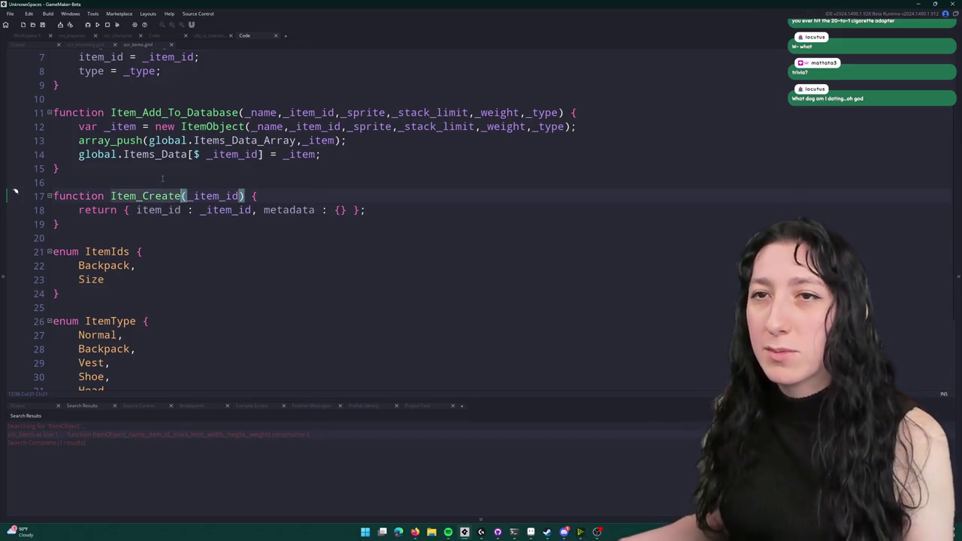
{"action": "left_click", "coordinate": [84, 44]}
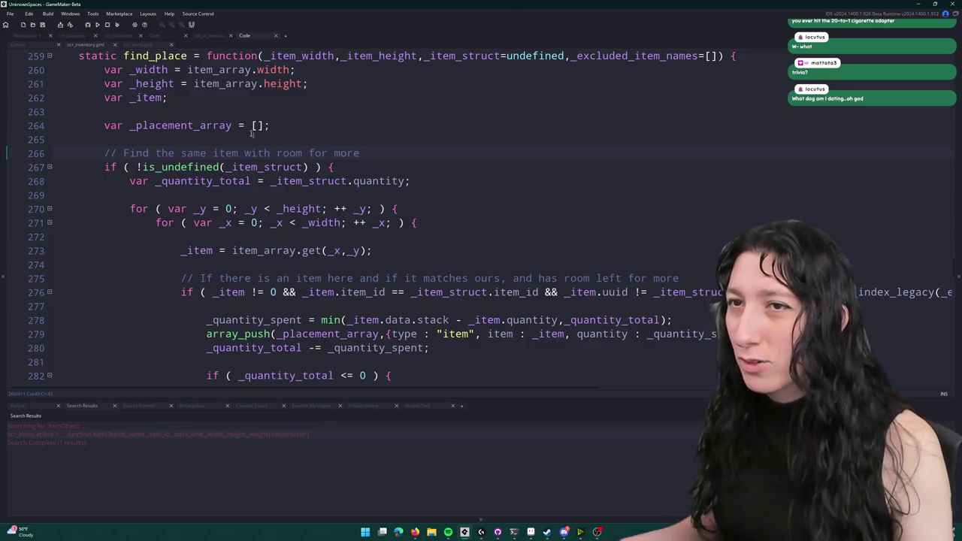
- Glance at scr_inventory's find_place code, then return to scr_items.gml
{"action": "scroll", "coordinate": [530, 211], "scroll_direction": "down", "scroll_amount": 1}
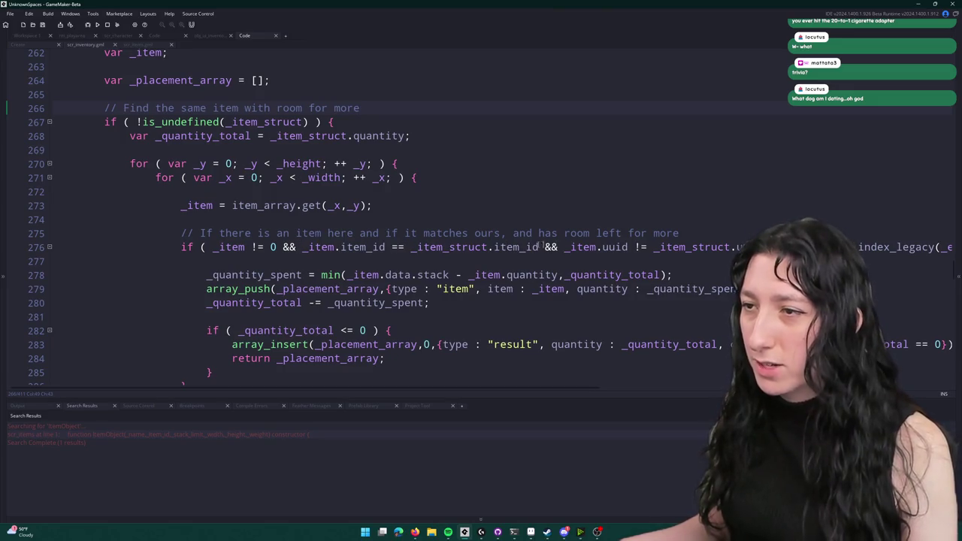
{"action": "left_click", "coordinate": [157, 44]}
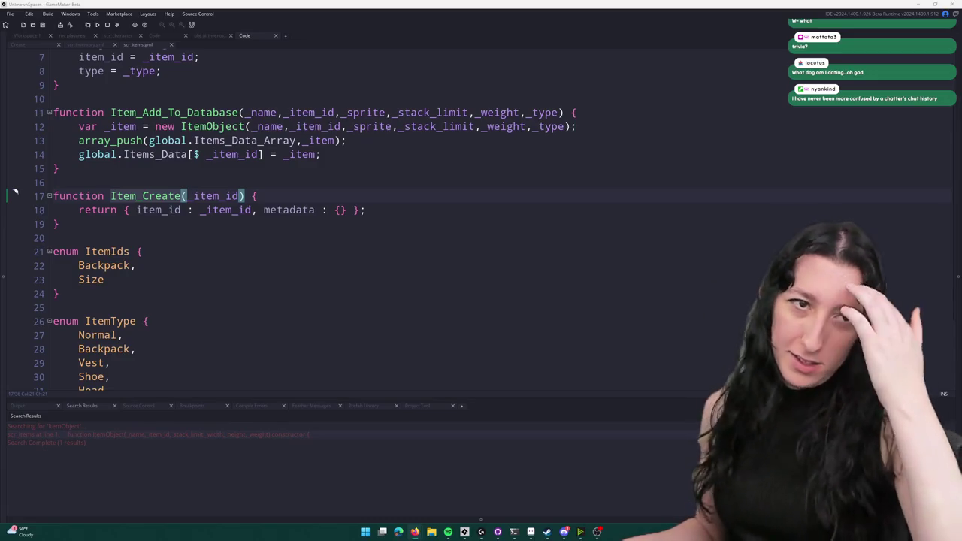
{"action": "left_click", "coordinate": [403, 211]}
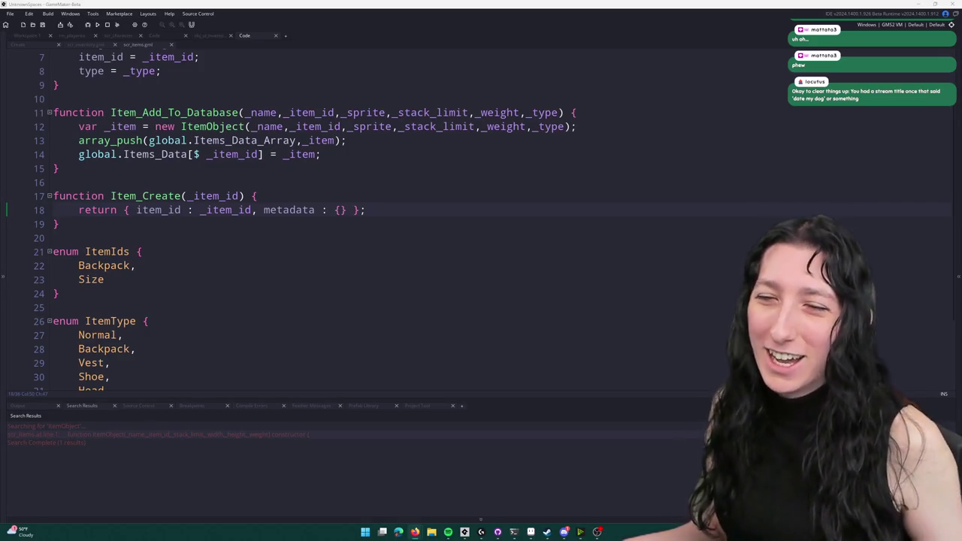
{"action": "scroll", "coordinate": [349, 245], "scroll_direction": "down", "scroll_amount": 1}
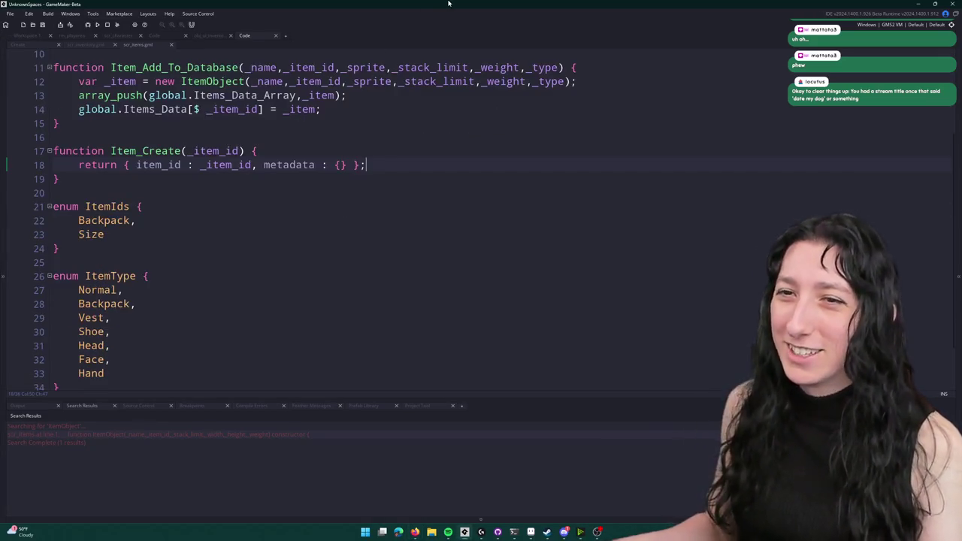
{"action": "left_click", "coordinate": [182, 151]}
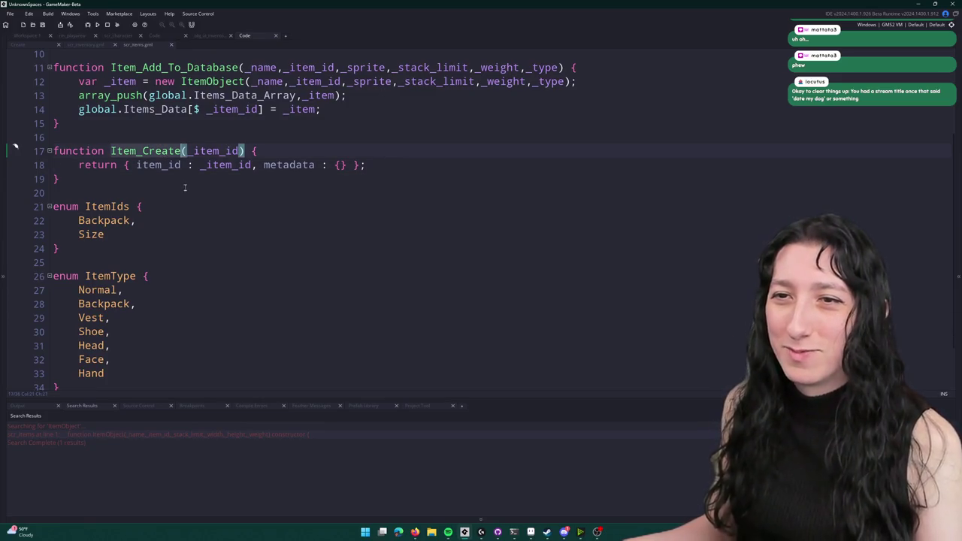
- Add uuid : uuid_generate() to Item_Create's returned struct and close the scr_items.gml tab
{"action": "left_click", "coordinate": [405, 172]}
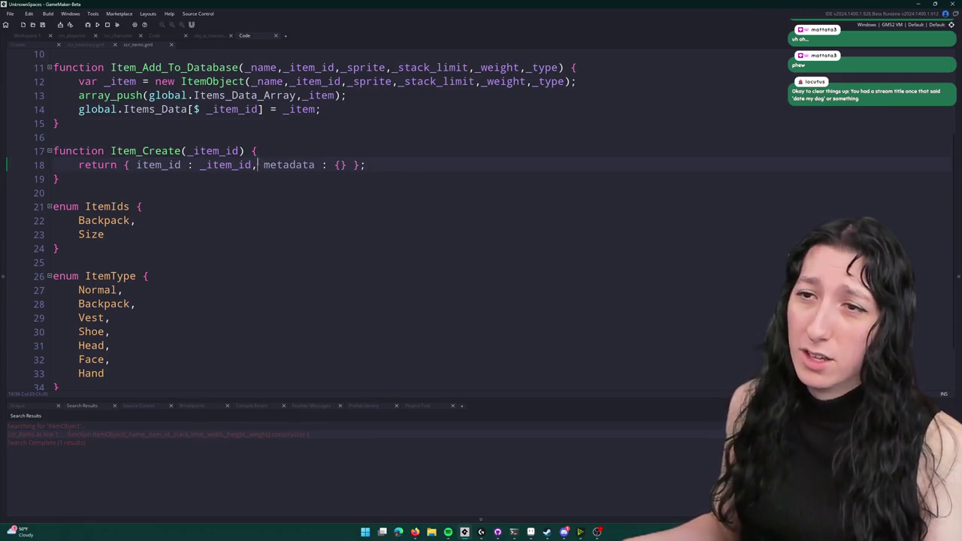
{"action": "type", "text": "uuid"}
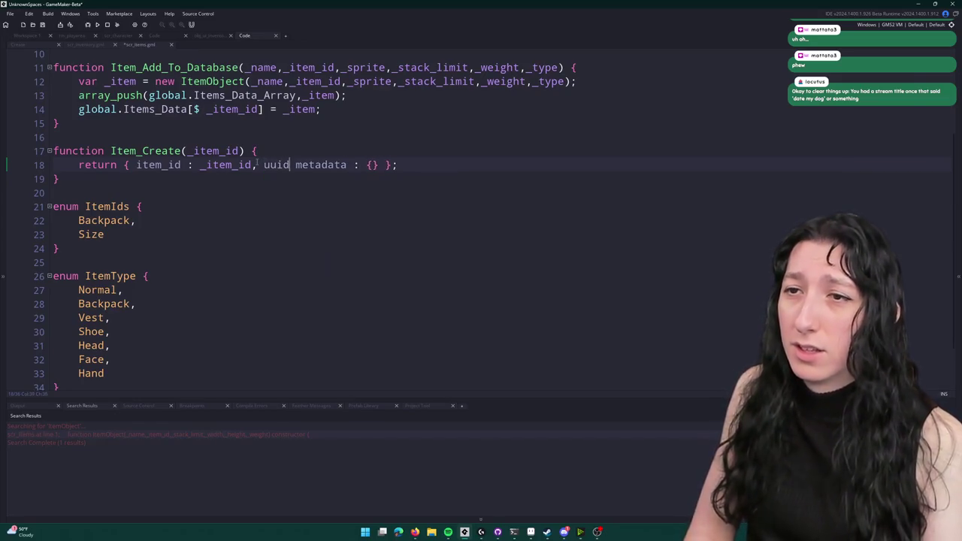
{"action": "type", "text": " : uuid_generate()"}
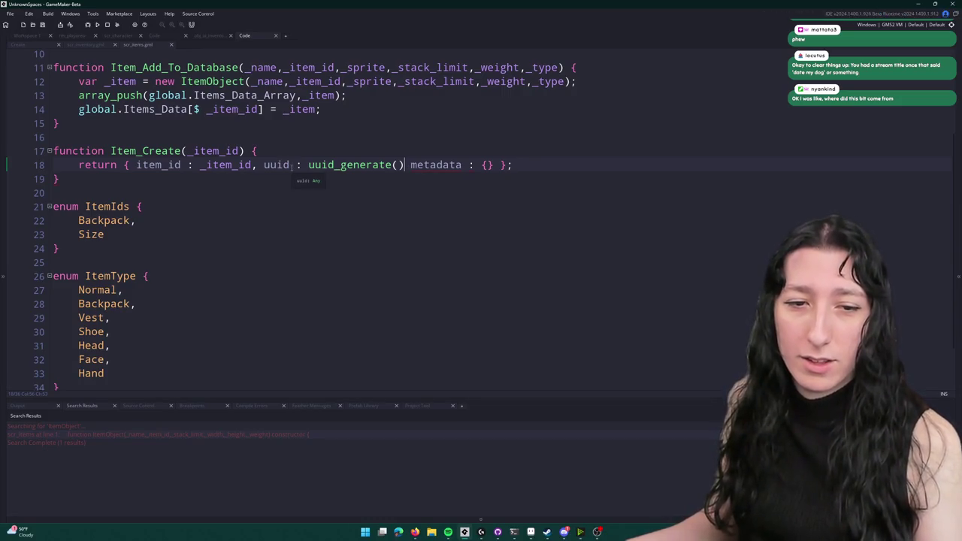
{"action": "double_click", "coordinate": [140, 151]}
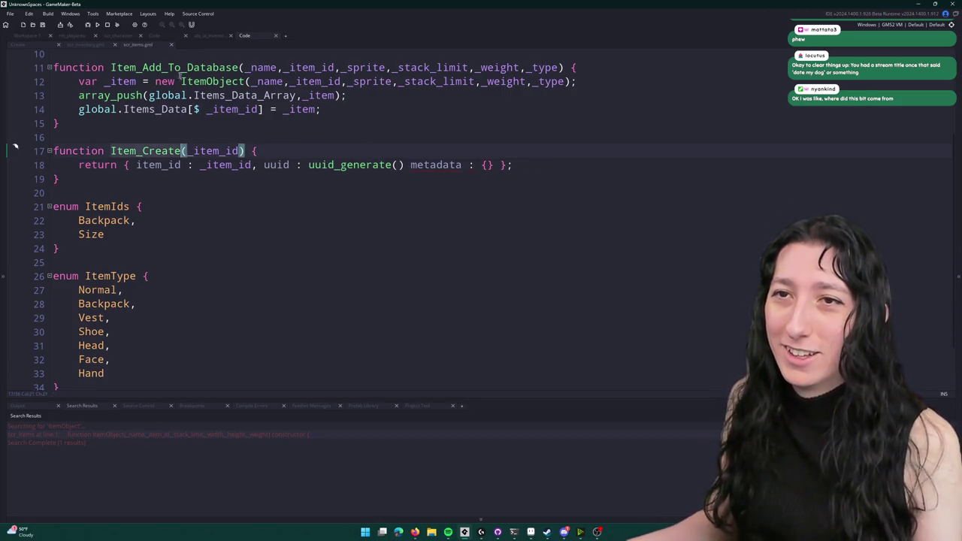
{"action": "middle_click", "coordinate": [141, 46]}
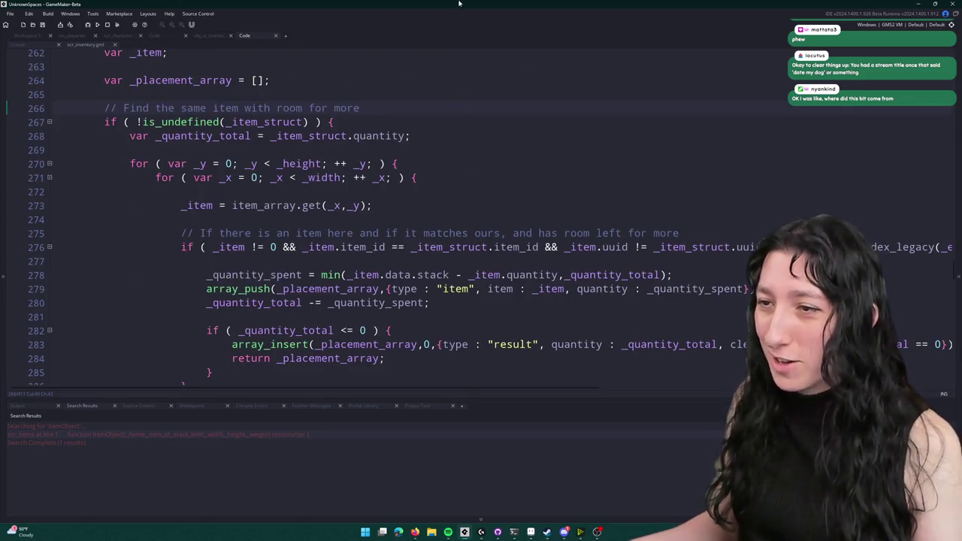
- Review where quantity and _item_struct are used around lines 268–279 of find_place
{"action": "left_click", "coordinate": [629, 289]}
{"action": "scroll", "coordinate": [316, 151], "scroll_direction": "up", "scroll_amount": 2}
{"action": "scroll", "coordinate": [317, 152], "scroll_direction": "down", "scroll_amount": 2}
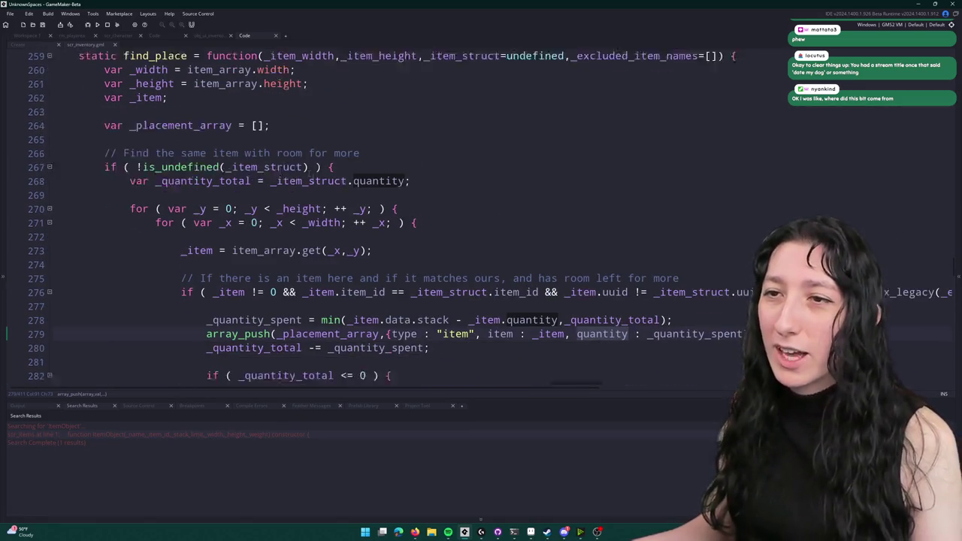
{"action": "scroll", "coordinate": [317, 152], "scroll_direction": "up", "scroll_amount": 1}
{"action": "left_click", "coordinate": [300, 195]}
{"action": "double_click", "coordinate": [286, 196]}
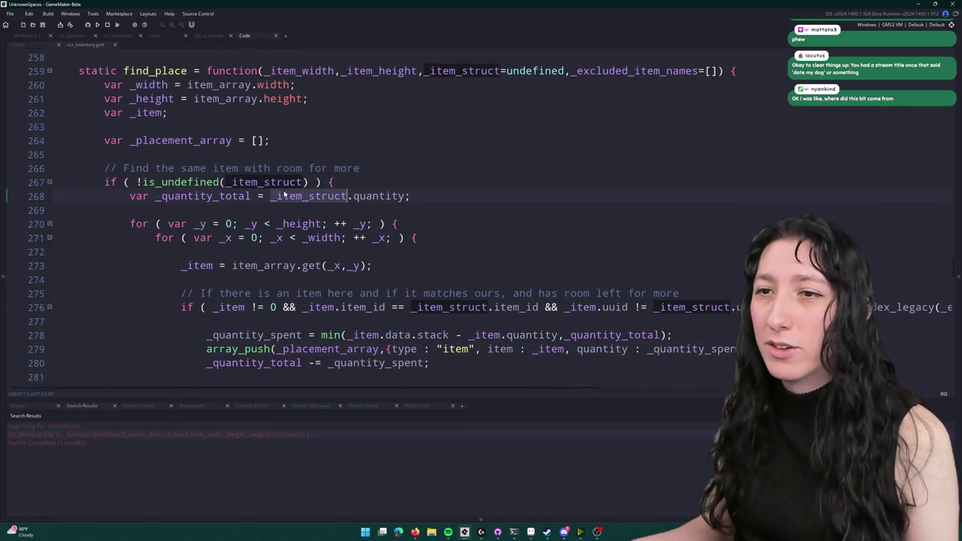
{"action": "left_click", "coordinate": [406, 195]}
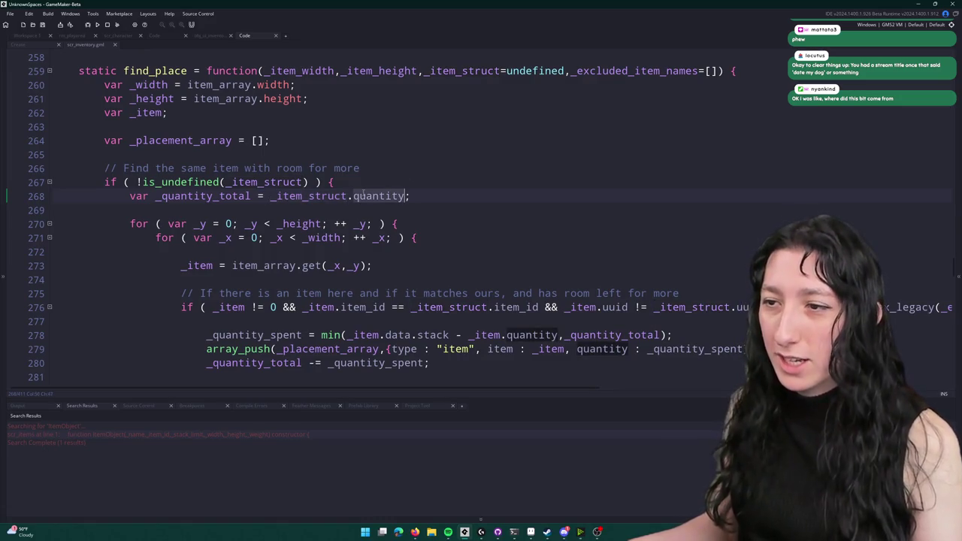
{"action": "scroll", "coordinate": [321, 173], "scroll_direction": "down", "scroll_amount": 1}
{"action": "scroll", "coordinate": [317, 243], "scroll_direction": "down", "scroll_amount": 1}
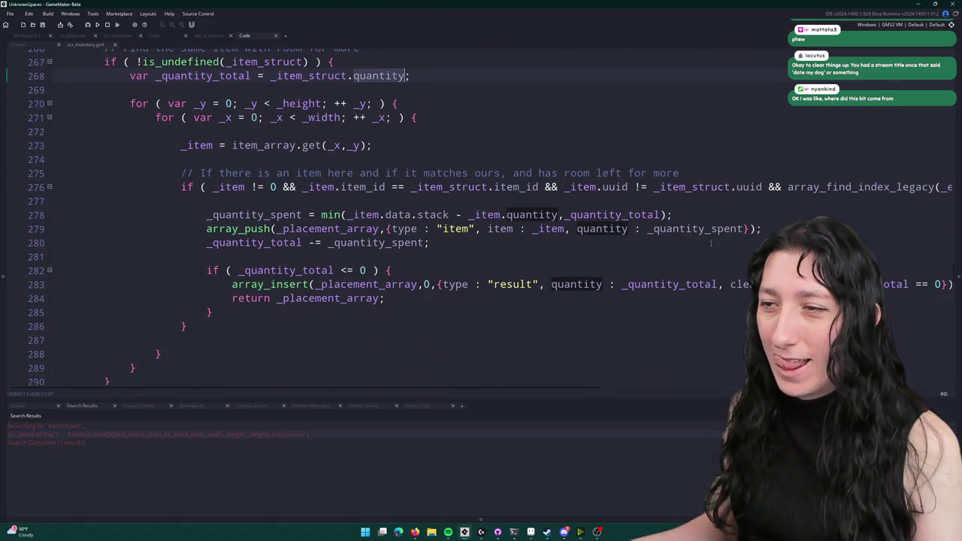
{"action": "scroll", "coordinate": [340, 151], "scroll_direction": "up", "scroll_amount": 2}
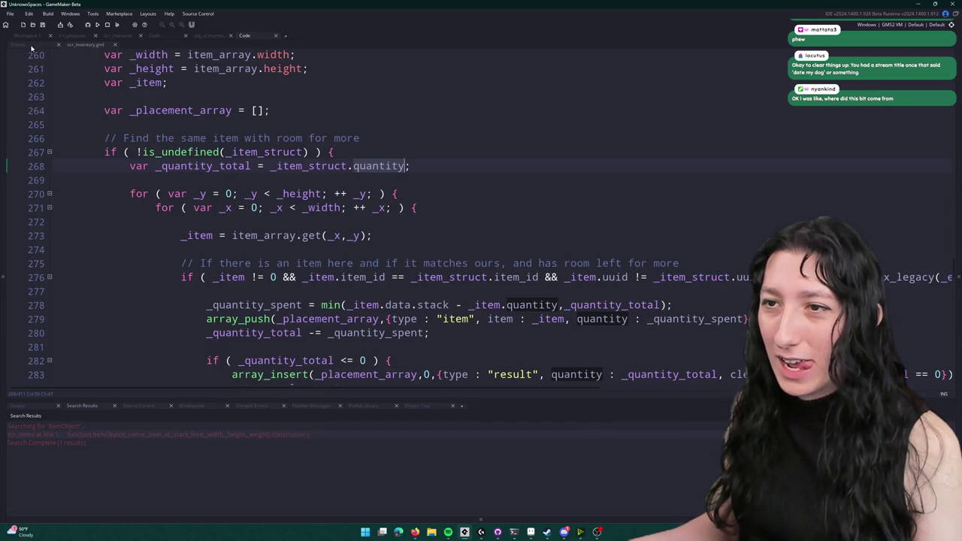
- Glance through the Create event, obj_ui_inventory and scr_ui code
{"action": "left_click", "coordinate": [31, 47]}
{"action": "left_click", "coordinate": [215, 36]}
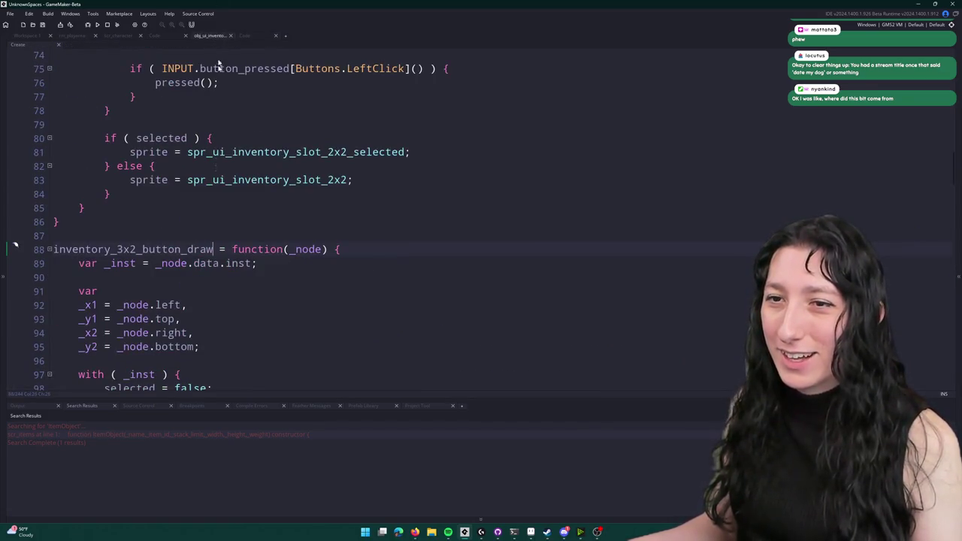
{"action": "left_click", "coordinate": [156, 36]}
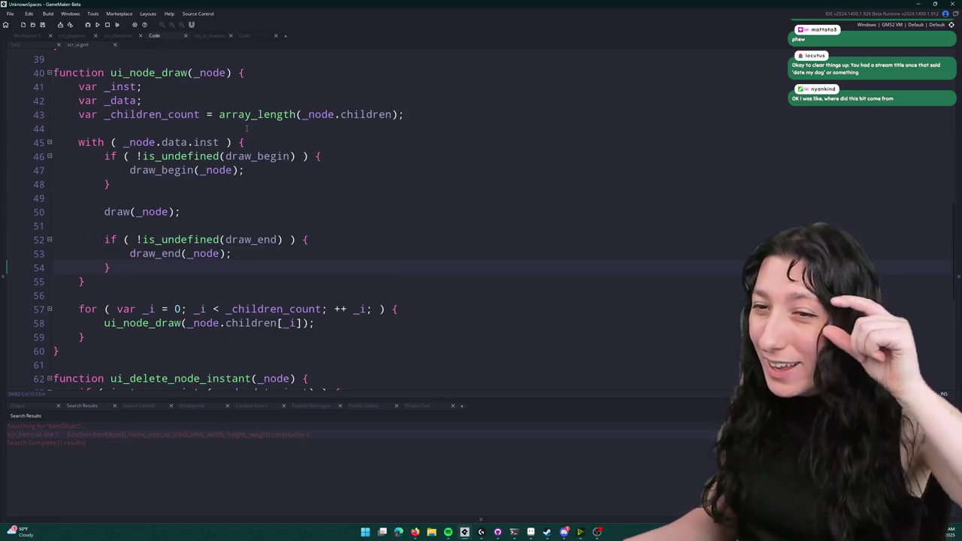
{"action": "scroll", "coordinate": [246, 129], "scroll_direction": "down", "scroll_amount": 4}
- Reopen the scr_items script through the Ctrl+T asset search
{"action": "key", "text": "ctrl+t"}
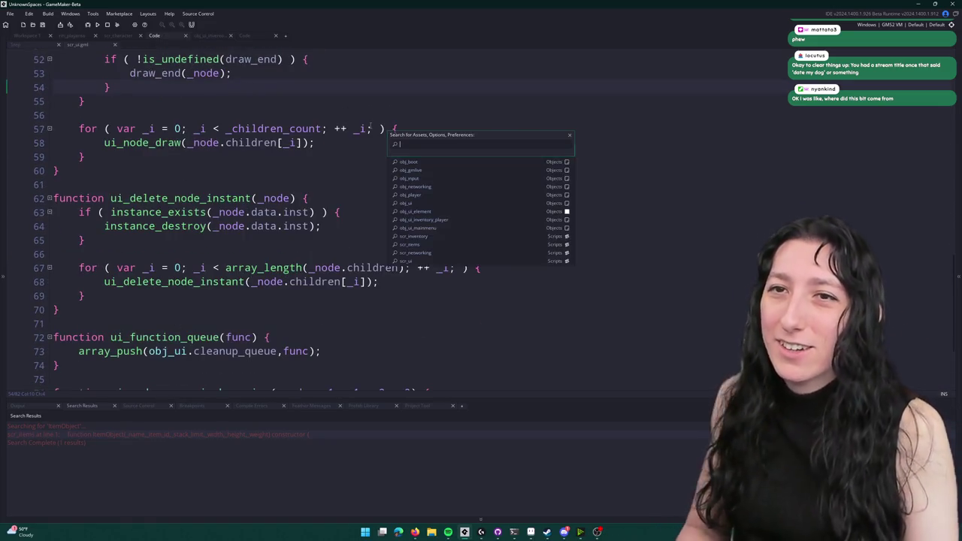
{"action": "type", "text": "scr_ite"}
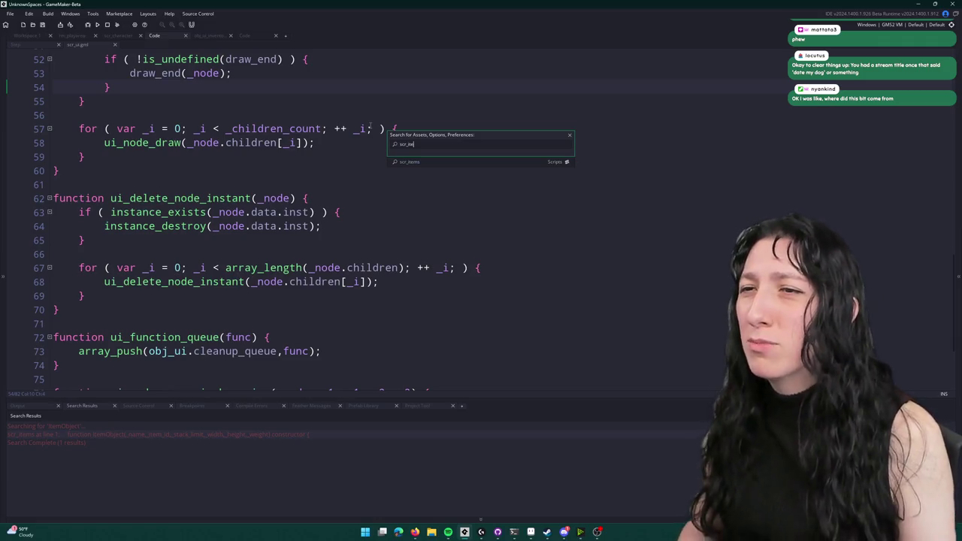
{"action": "key", "text": "Return"}
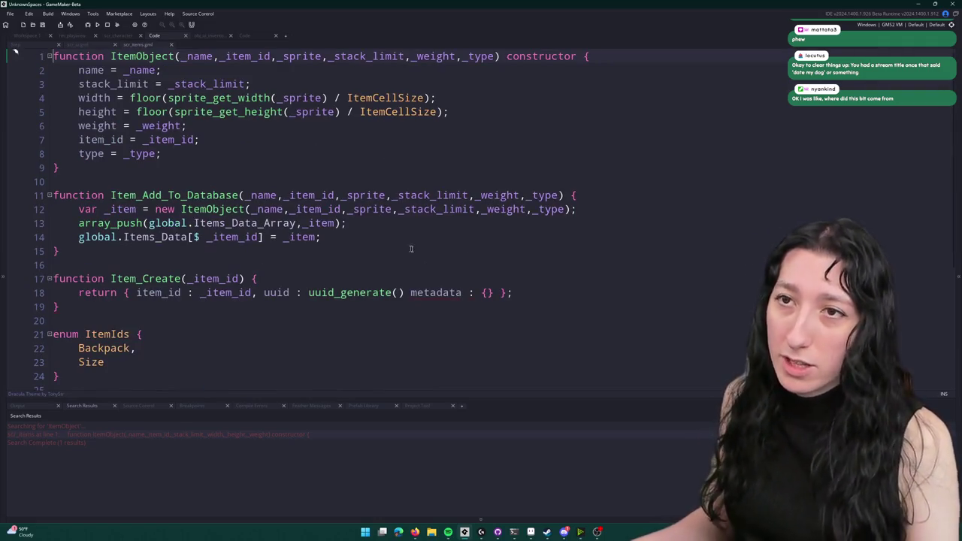
- Start a new item_get_width(_item_id) function just below Item_Create
{"action": "left_click", "coordinate": [385, 132]}
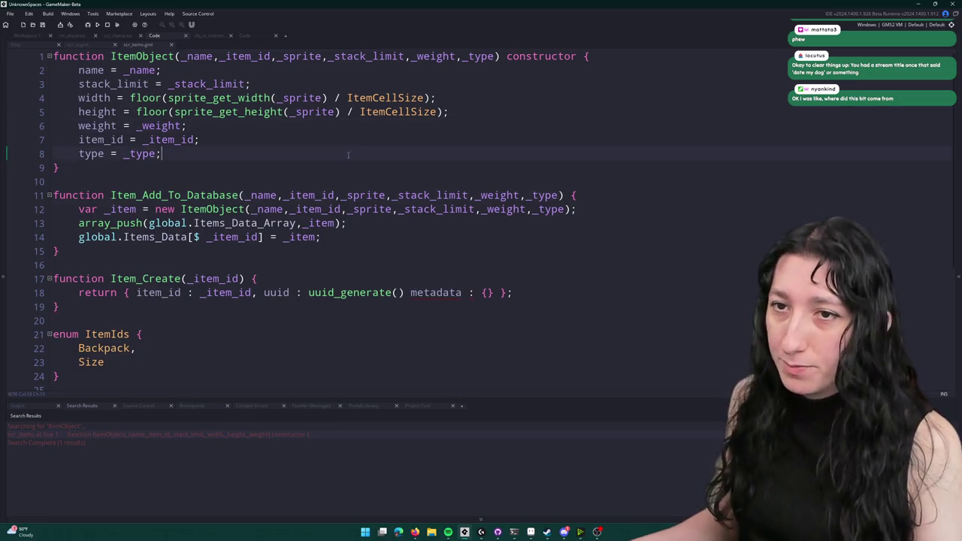
{"action": "scroll", "coordinate": [348, 154], "scroll_direction": "down", "scroll_amount": 2}
{"action": "left_click", "coordinate": [505, 250]}
{"action": "left_click", "coordinate": [308, 262]}
{"action": "key", "text": "Return"}
{"action": "key", "text": "Return"}
{"action": "type", "text": "func"}
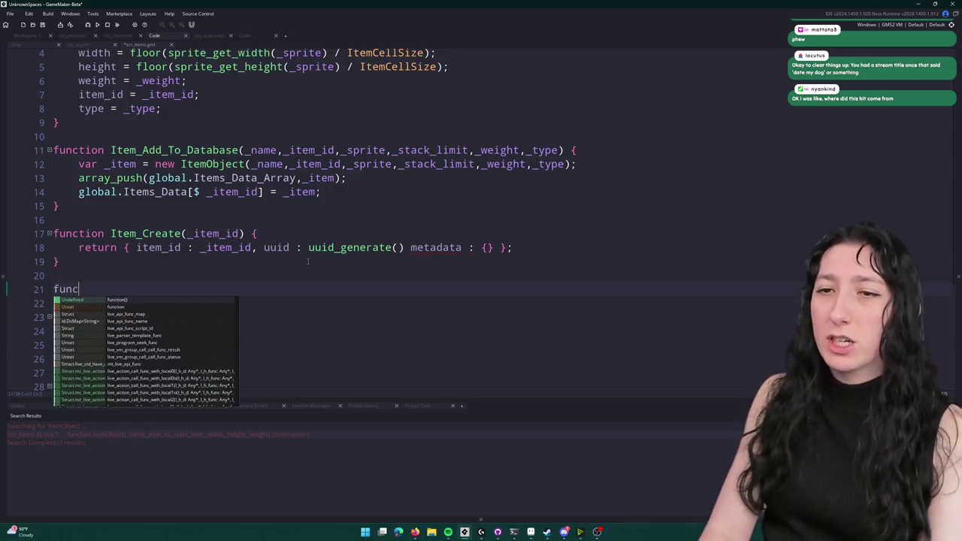
{"action": "type", "text": "tion kditem_get_k"}
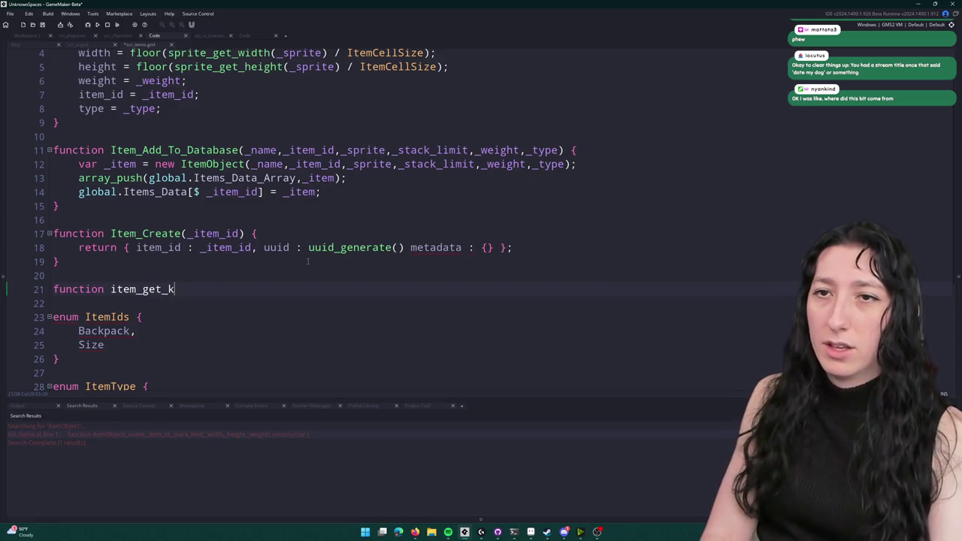
{"action": "key", "text": "BackSpace"}
{"action": "type", "text": "width(_ite"}
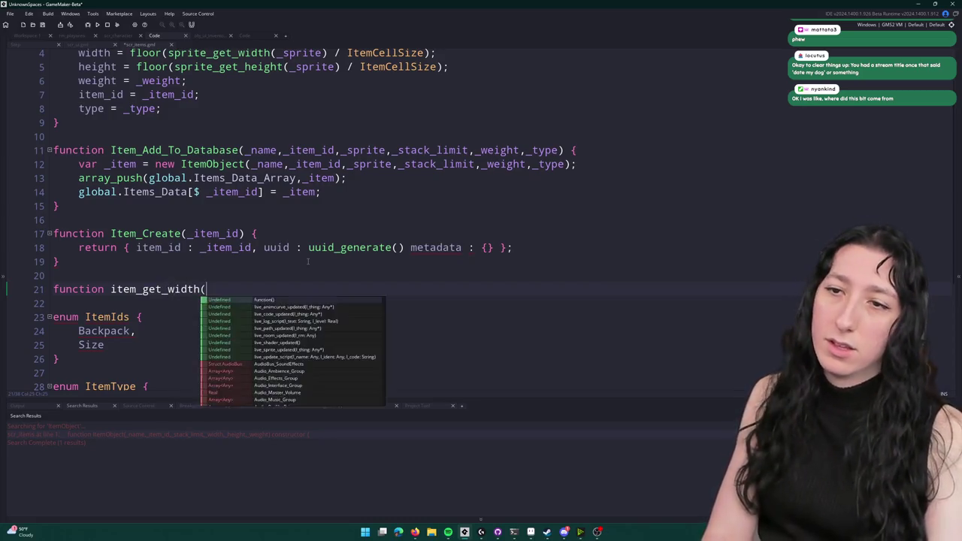
{"action": "type", "text": "m_id) {"}
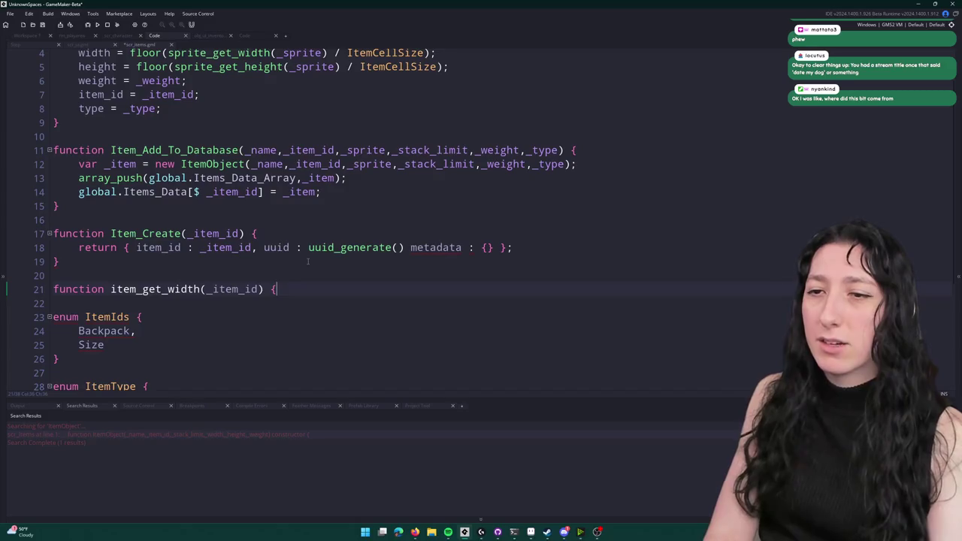
{"action": "key", "text": "Return"}
- Make item_get_width return global.Items_Data[$ _item_id].width
{"action": "type", "text": "return global."}
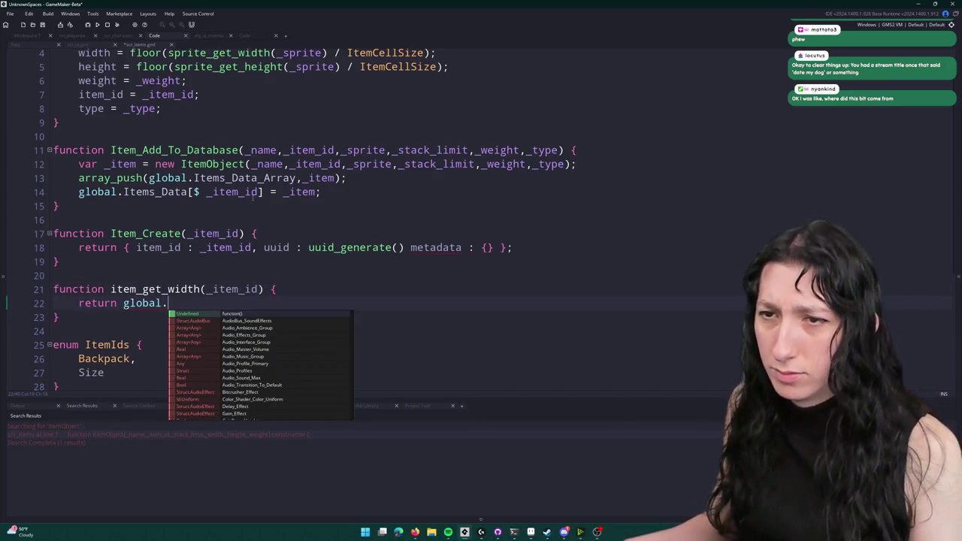
{"action": "key", "text": "Escape"}
{"action": "left_click", "coordinate": [78, 192]}
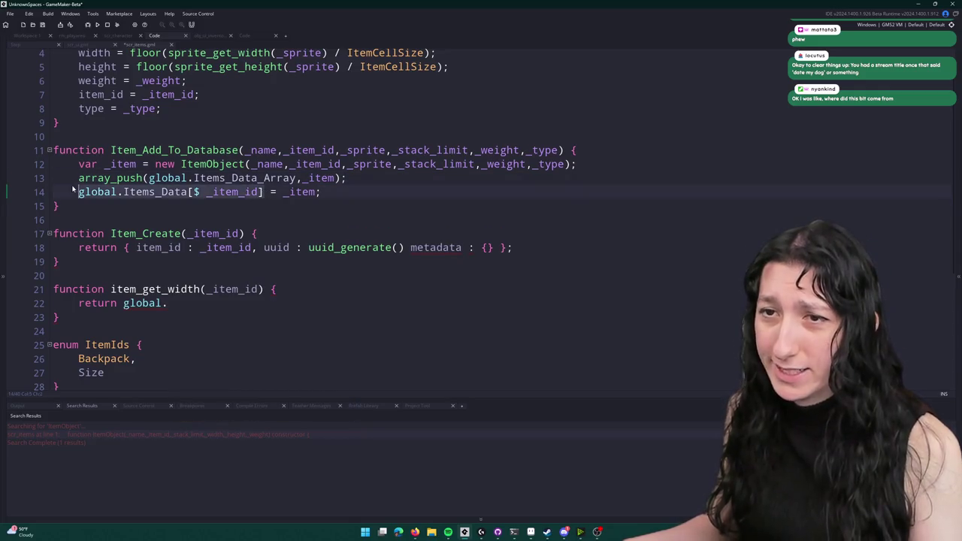
{"action": "left_click", "coordinate": [174, 303]}
{"action": "type", "text": "Items_Data[$ _item_id]"}
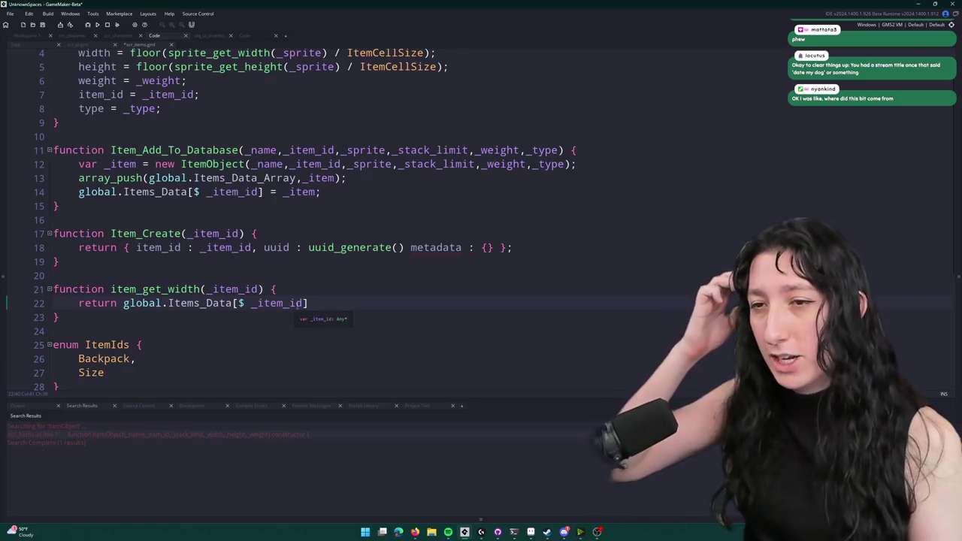
{"action": "type", "text": ".width;"}
- Duplicate item_get_width and select 'width' in the copy's function name
{"action": "mouse_move", "coordinate": [60, 318]}
{"action": "left_mouse_down"}
{"action": "mouse_move", "coordinate": [110, 303]}
{"action": "mouse_move", "coordinate": [113, 291]}
{"action": "mouse_move", "coordinate": [54, 290]}
{"action": "mouse_move", "coordinate": [85, 284]}
{"action": "left_mouse_up"}
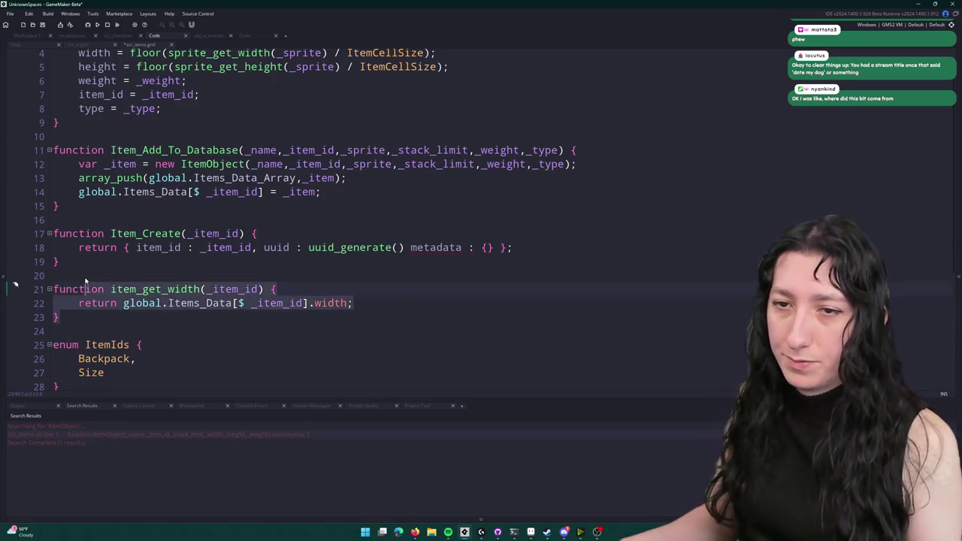
{"action": "key", "text": "ctrl+d"}
{"action": "left_click", "coordinate": [174, 345]}
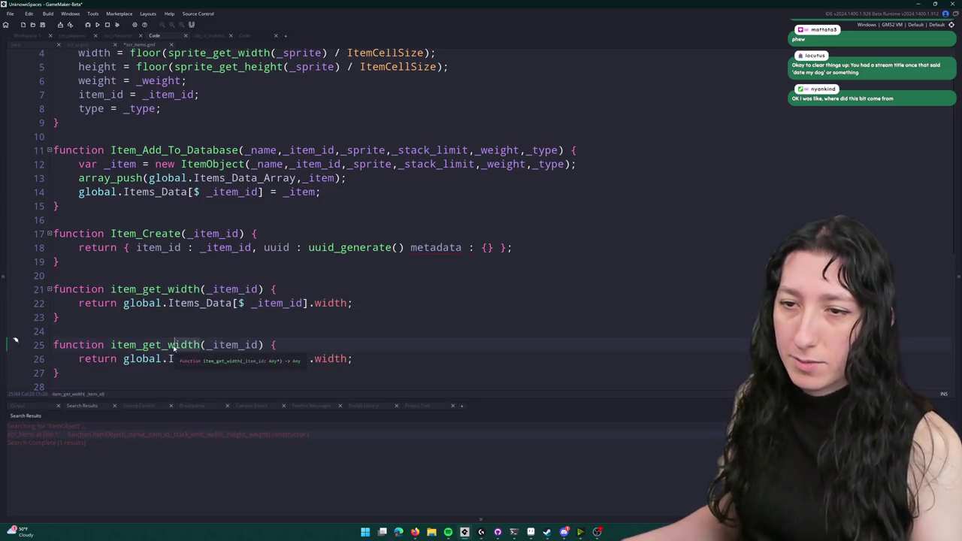
{"action": "double_click", "coordinate": [174, 345]}
- Rename the copy to item_get_height returning .height, and add a // Getters comment
{"action": "type", "text": "height"}
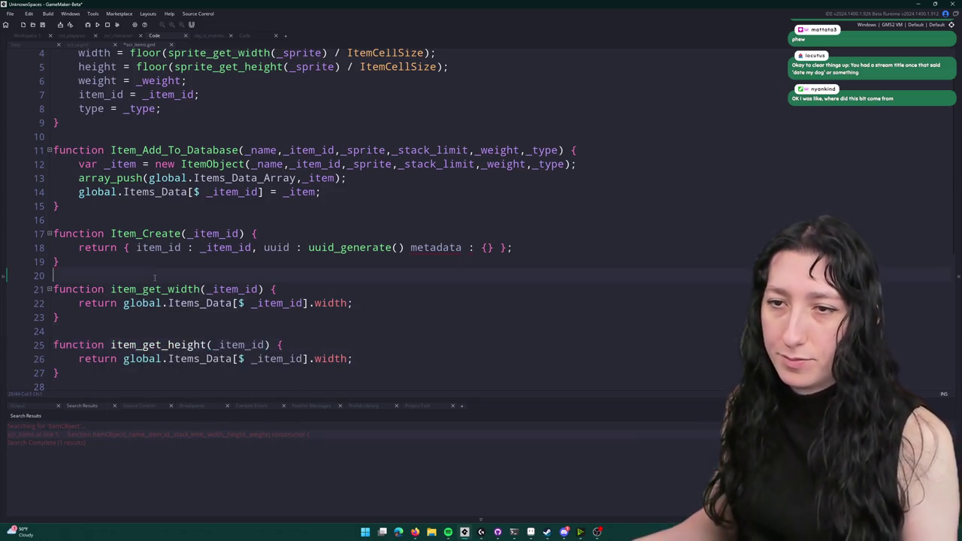
{"action": "left_click", "coordinate": [154, 276]}
{"action": "key", "text": "Return"}
{"action": "type", "text": "etters"}
{"action": "scroll", "coordinate": [157, 280], "scroll_direction": "down", "scroll_amount": 1}
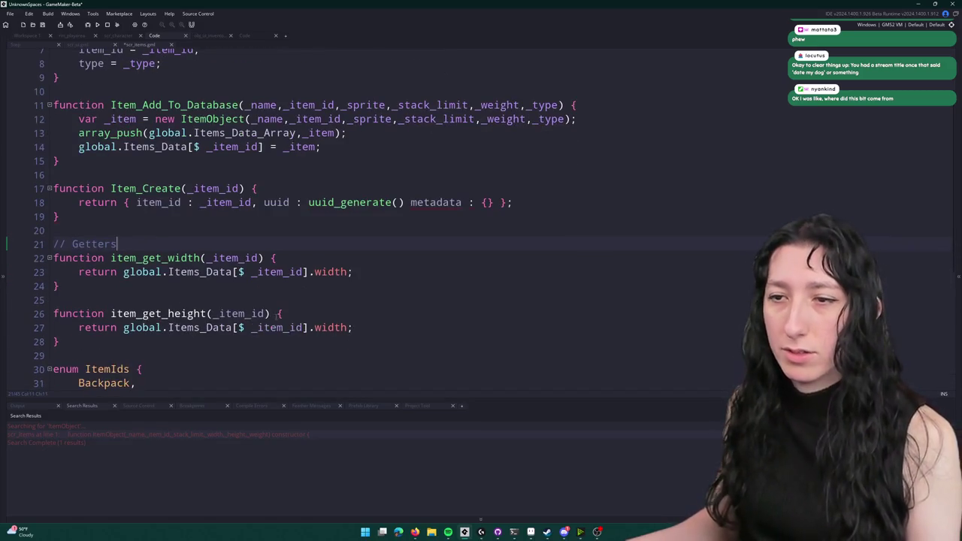
{"action": "double_click", "coordinate": [340, 328]}
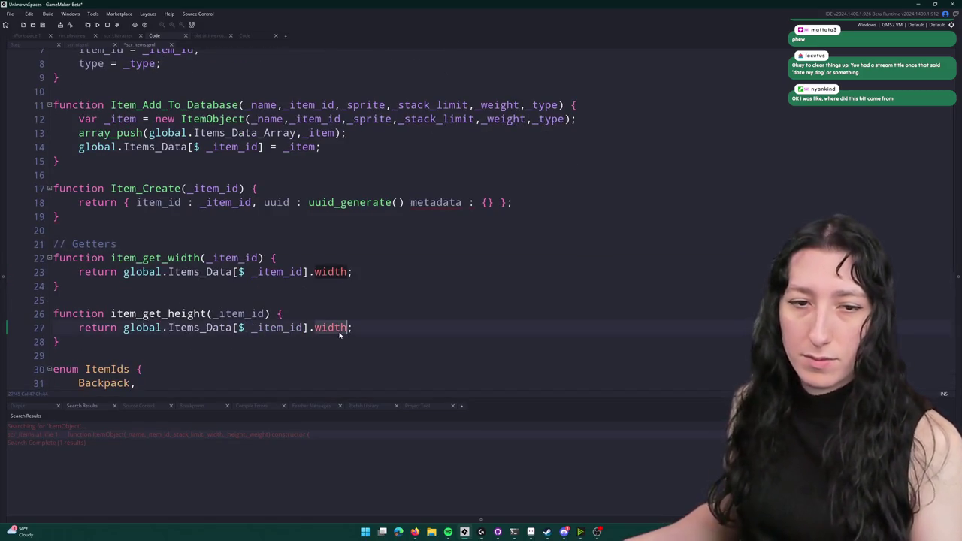
{"action": "type", "text": "height"}
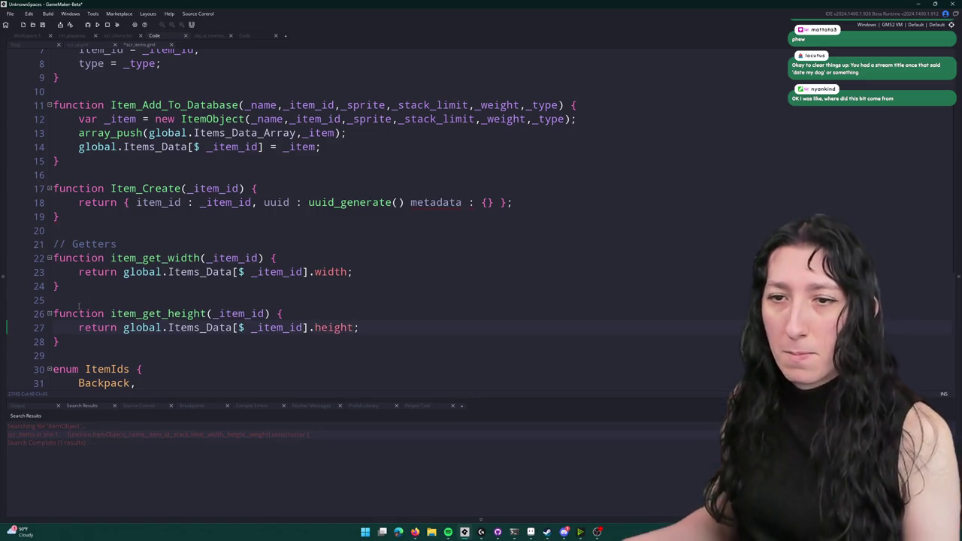
- Add an item_get_weight getter returning the .weight field
{"action": "left_click_drag", "start_coordinate": [70, 341], "coordinate": [28, 298]}
{"action": "scroll", "coordinate": [64, 293], "scroll_direction": "up", "scroll_amount": 2}
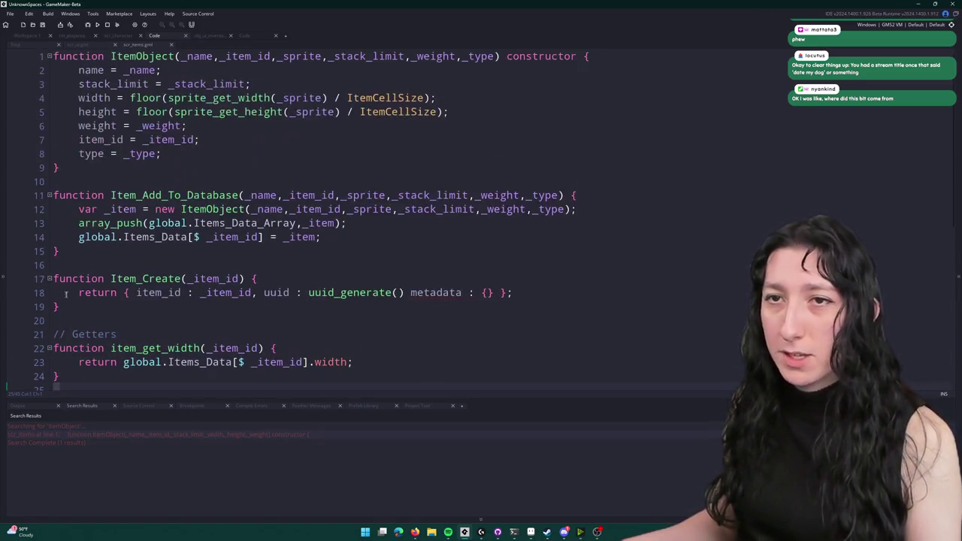
{"action": "double_click", "coordinate": [85, 125]}
{"action": "scroll", "coordinate": [181, 237], "scroll_direction": "down", "scroll_amount": 4}
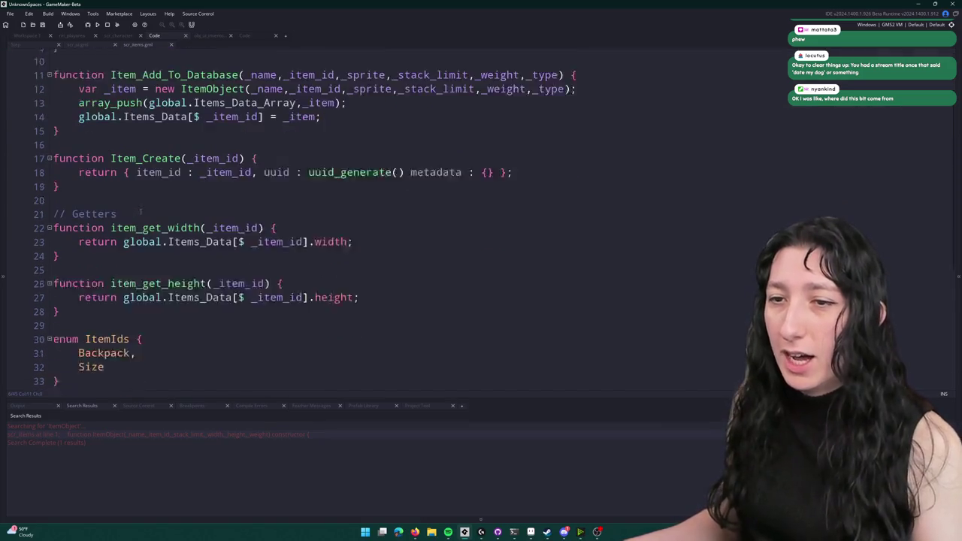
{"action": "mouse_move", "coordinate": [180, 295]}
{"action": "left_mouse_down"}
{"action": "mouse_move", "coordinate": [167, 268]}
{"action": "mouse_move", "coordinate": [177, 242]}
{"action": "left_mouse_up"}
{"action": "key", "text": "ctrl+d"}
{"action": "double_click", "coordinate": [197, 309]}
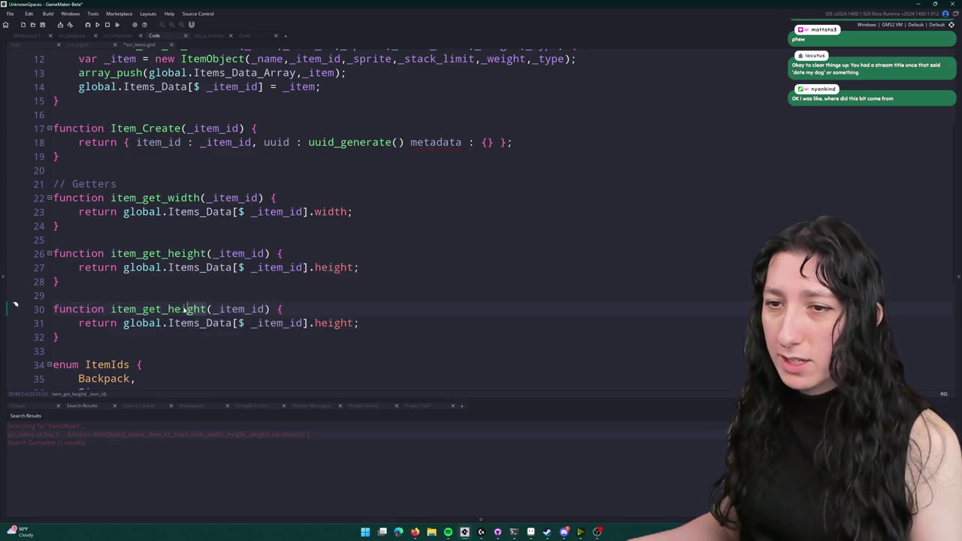
{"action": "type", "text": "weight"}
{"action": "double_click", "coordinate": [330, 323]}
{"action": "type", "text": "weight"}
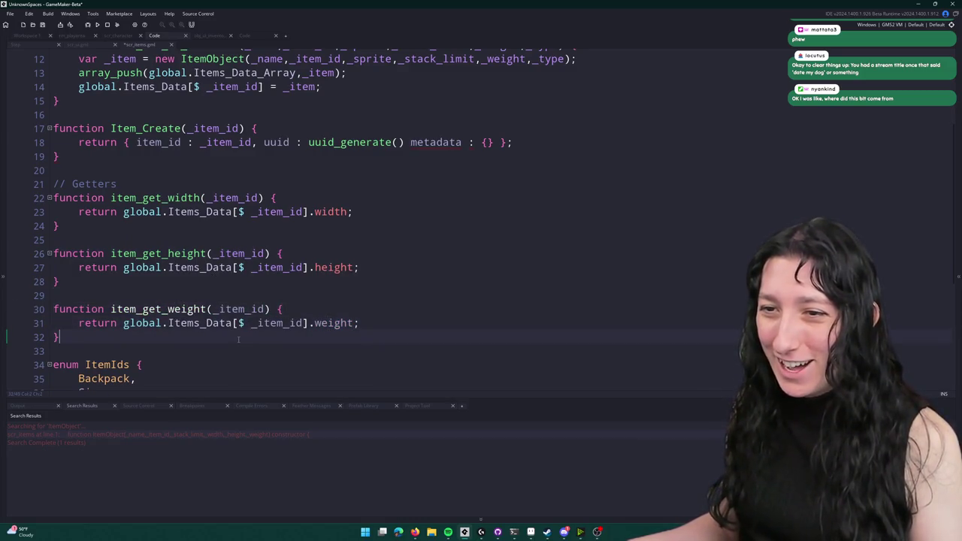
- Duplicate item_get_weight and copy the stack_limit field name
{"action": "left_click_drag", "start_coordinate": [239, 340], "coordinate": [248, 296]}
{"action": "key", "text": "ctrl+d"}
{"action": "scroll", "coordinate": [301, 237], "scroll_direction": "up", "scroll_amount": 4}
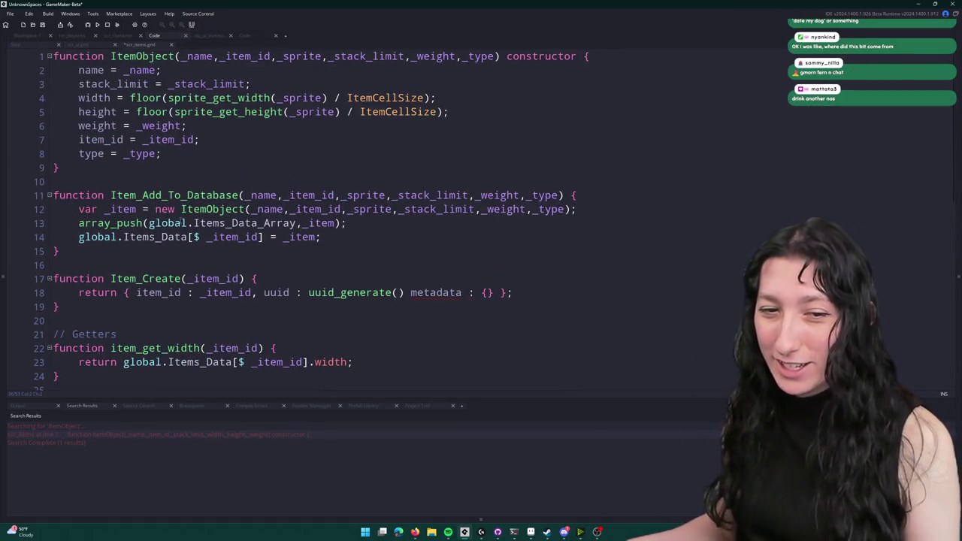
{"action": "double_click", "coordinate": [91, 84]}
{"action": "key", "text": "ctrl+c"}
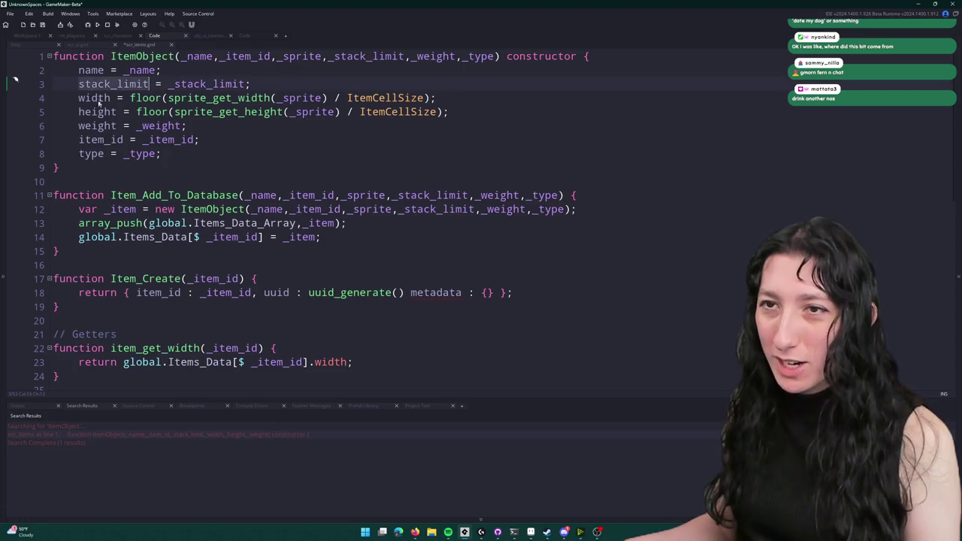
{"action": "scroll", "coordinate": [95, 96], "scroll_direction": "down", "scroll_amount": 6}
- Turn the copy into item_get_stacklimit returning the .stack_limit field
{"action": "left_click", "coordinate": [208, 259]}
{"action": "double_click", "coordinate": [158, 259]}
{"action": "key", "text": "ctrl+v"}
{"action": "double_click", "coordinate": [333, 274]}
{"action": "key", "text": "ctrl+v"}
{"action": "key", "text": "ctrl+z"}
{"action": "key", "text": "ctrl+z"}
{"action": "left_click", "coordinate": [207, 259]}
{"action": "double_click", "coordinate": [207, 259]}
{"action": "key", "text": "ctrl+v"}
{"action": "left_click", "coordinate": [206, 260]}
{"action": "key", "text": "BackSpace"}
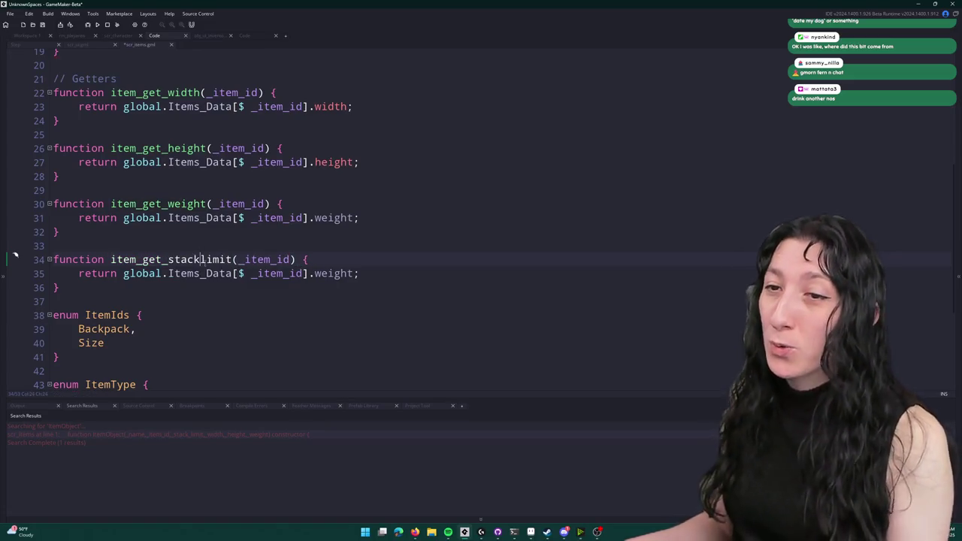
{"action": "double_click", "coordinate": [333, 274]}
{"action": "key", "text": "ctrl+v"}
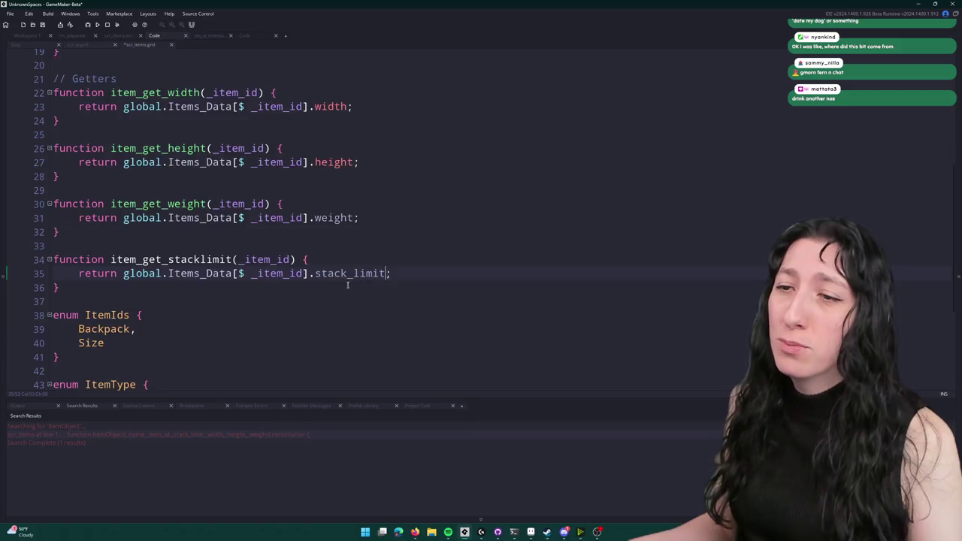
- Make two more copies of the item_get_stacklimit getter
{"action": "scroll", "coordinate": [352, 282], "scroll_direction": "up", "scroll_amount": 1}
{"action": "left_click_drag", "start_coordinate": [105, 328], "coordinate": [103, 292]}
{"action": "key", "text": "ctrl+d"}
{"action": "scroll", "coordinate": [103, 293], "scroll_direction": "up", "scroll_amount": 4}
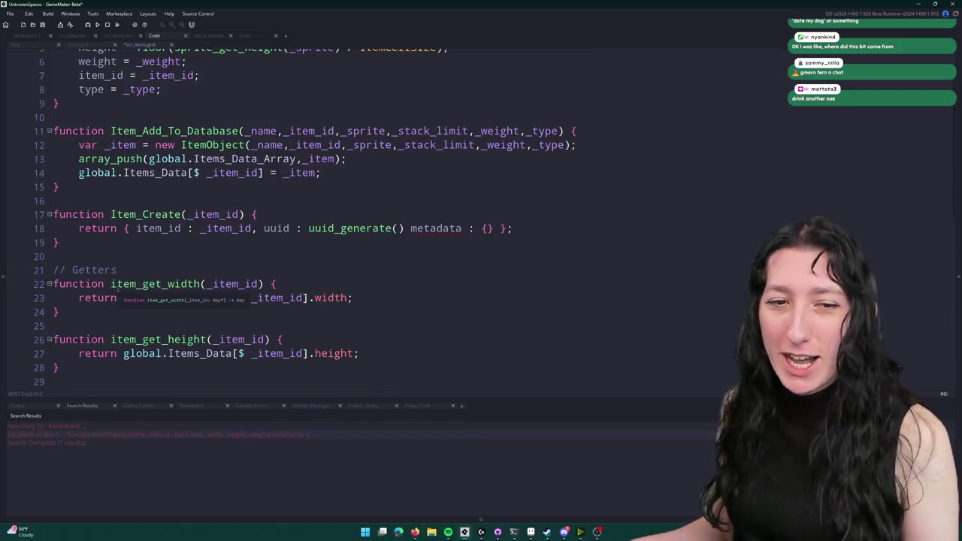
{"action": "scroll", "coordinate": [156, 248], "scroll_direction": "up", "scroll_amount": 2}
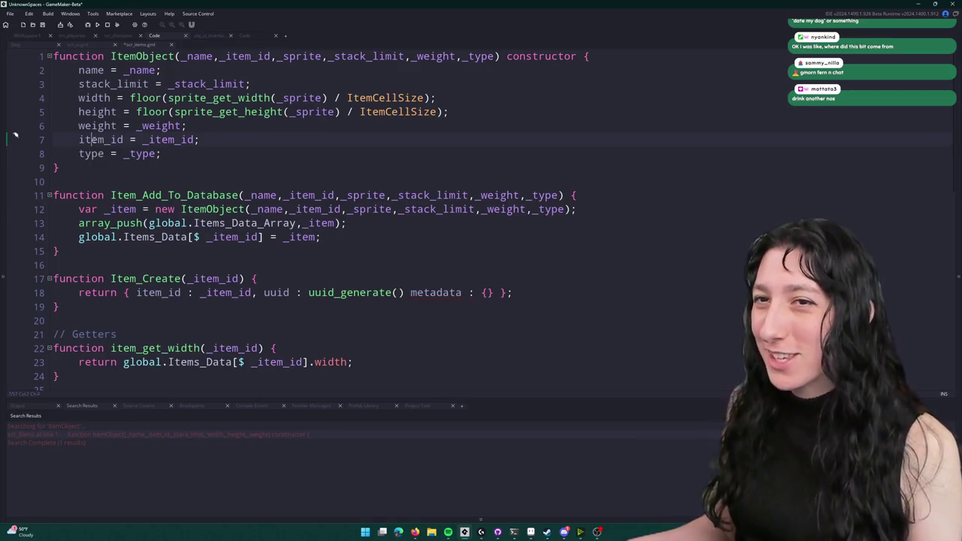
{"action": "scroll", "coordinate": [15, 51], "scroll_direction": "down", "scroll_amount": 1}
{"action": "scroll", "coordinate": [15, 52], "scroll_direction": "down", "scroll_amount": 8}
{"action": "left_click_drag", "start_coordinate": [99, 248], "coordinate": [53, 212]}
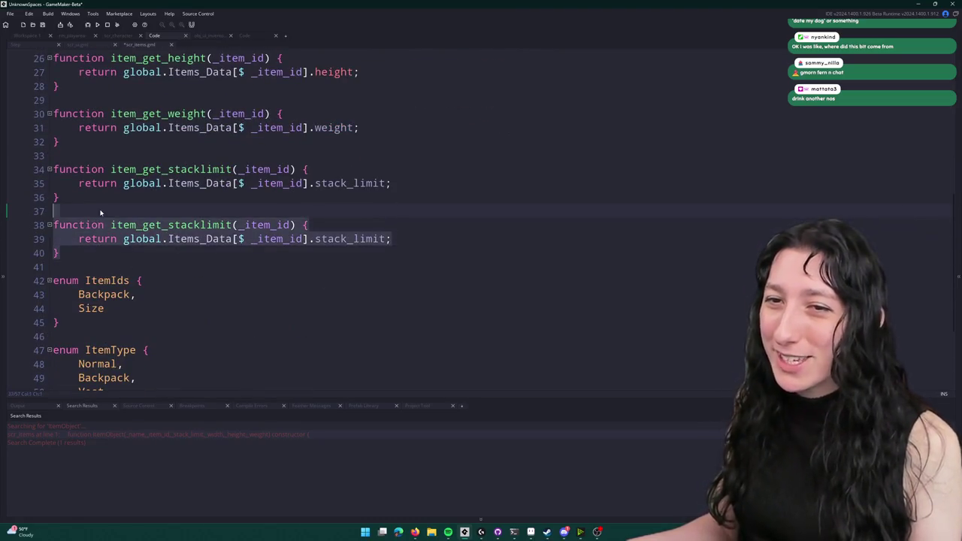
{"action": "key", "text": "ctrl+d"}
- Turn the newest copy into item_get_name returning the .name field
{"action": "double_click", "coordinate": [350, 295]}
{"action": "type", "text": "name"}
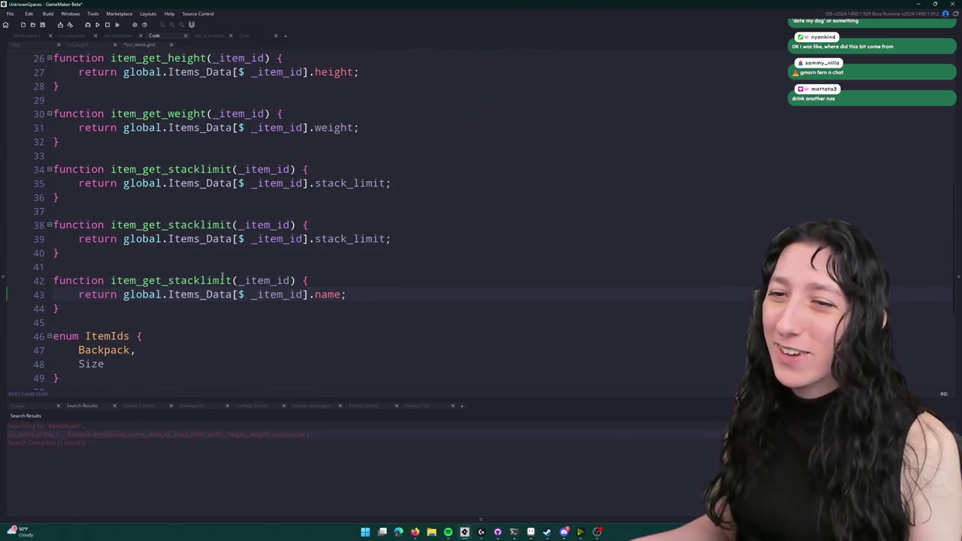
{"action": "left_click_drag", "start_coordinate": [228, 280], "coordinate": [165, 281]}
{"action": "type", "text": "name"}
{"action": "left_click", "coordinate": [146, 264]}
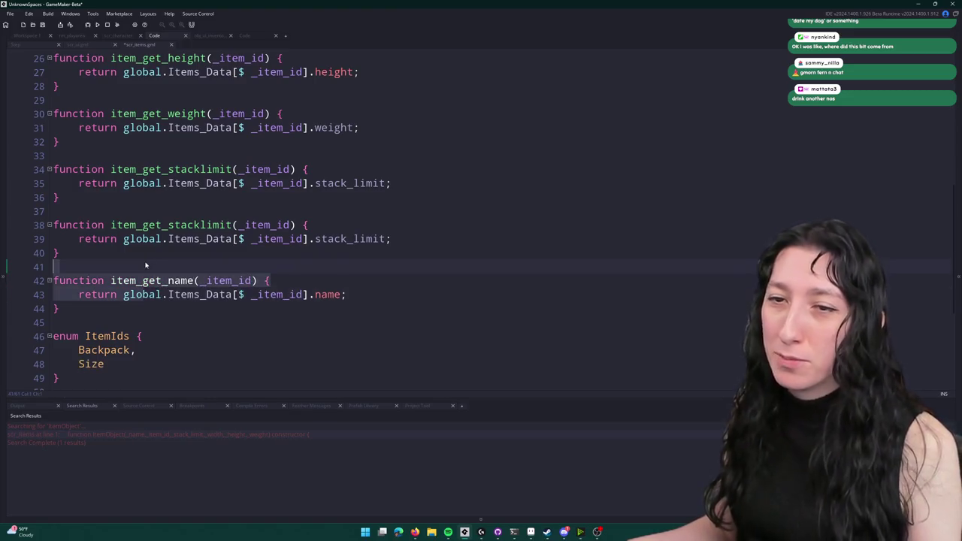
- Duplicate item_get_name and select 'name' in the copy's function name for renaming
{"action": "left_click_drag", "start_coordinate": [60, 309], "coordinate": [103, 260]}
{"action": "key", "text": "ctrl+d"}
{"action": "scroll", "coordinate": [120, 212], "scroll_direction": "up", "scroll_amount": 5}
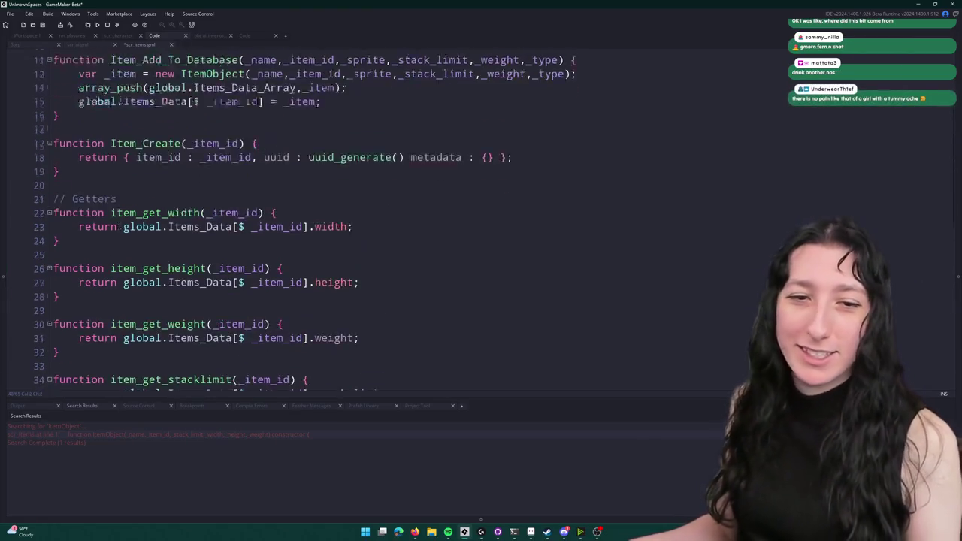
{"action": "scroll", "coordinate": [121, 212], "scroll_direction": "up", "scroll_amount": 4}
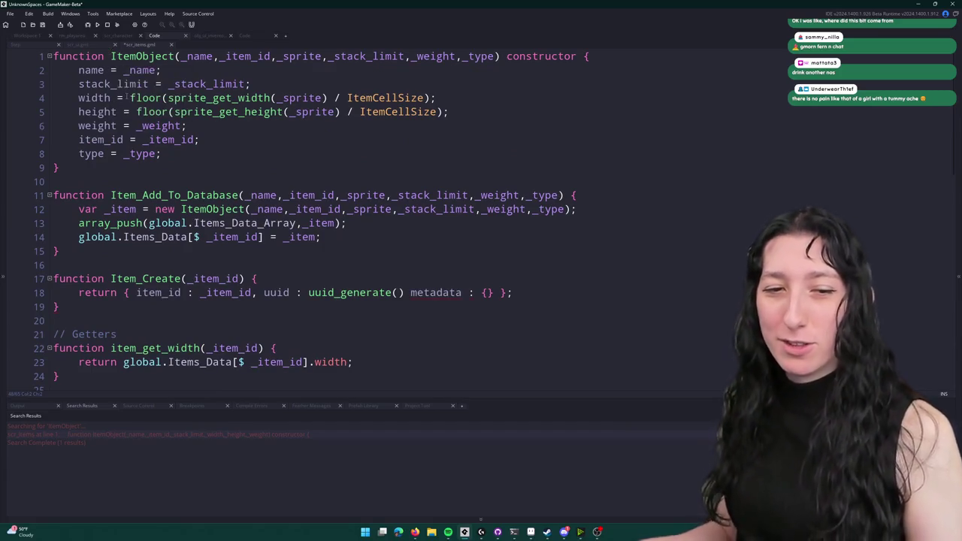
{"action": "double_click", "coordinate": [91, 154]}
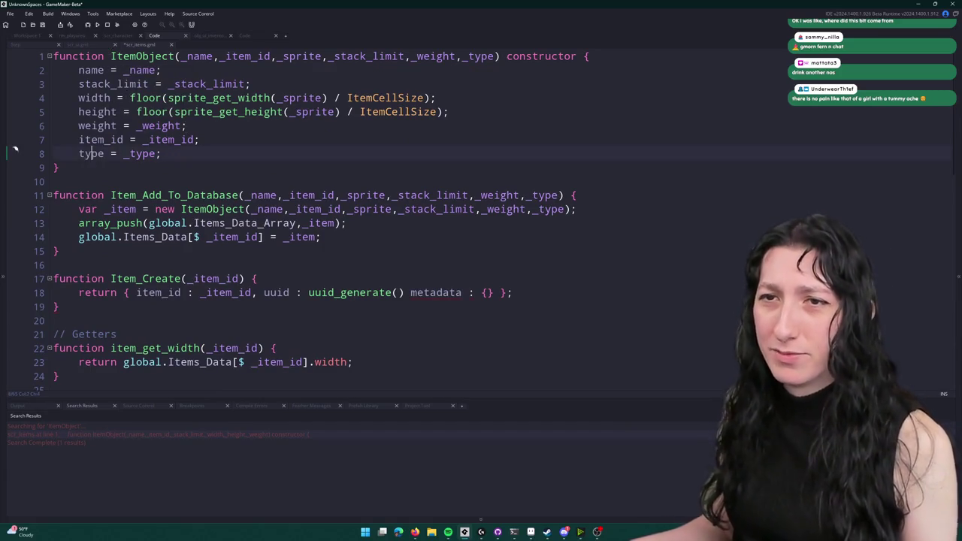
{"action": "scroll", "coordinate": [242, 264], "scroll_direction": "down", "scroll_amount": 9}
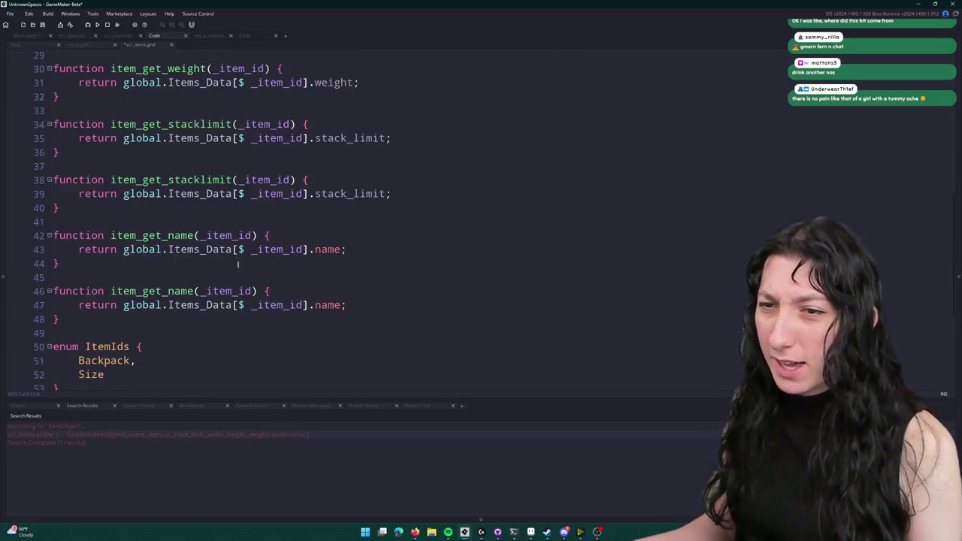
{"action": "double_click", "coordinate": [181, 291]}
- Turn the last copy into item_get_type returning the .type field
{"action": "type", "text": "type"}
{"action": "left_click", "coordinate": [314, 305]}
{"action": "double_click", "coordinate": [327, 305]}
{"action": "type", "text": "type"}
- Look through the scr_ui, obj_ui_inventory, Create and scr_inventory code
{"action": "scroll", "coordinate": [175, 219], "scroll_direction": "up", "scroll_amount": 4}
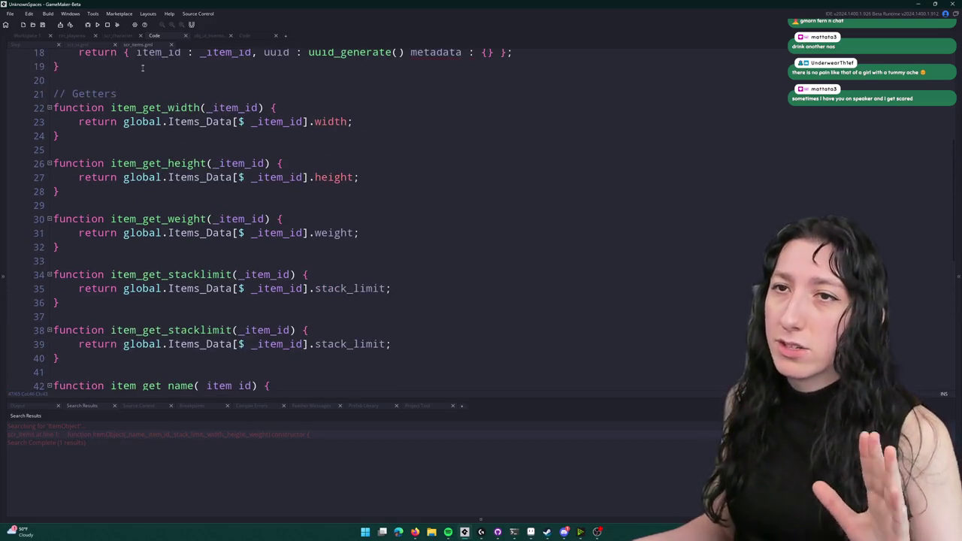
{"action": "left_click", "coordinate": [248, 35]}
{"action": "scroll", "coordinate": [256, 226], "scroll_direction": "up", "scroll_amount": 5}
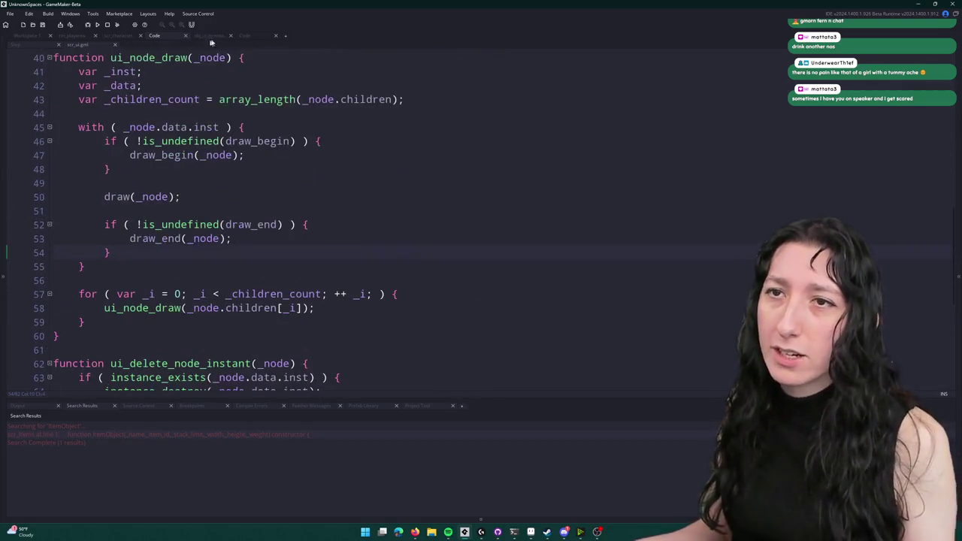
{"action": "left_click", "coordinate": [214, 36]}
{"action": "left_click", "coordinate": [250, 36]}
{"action": "scroll", "coordinate": [256, 218], "scroll_direction": "down", "scroll_amount": 1}
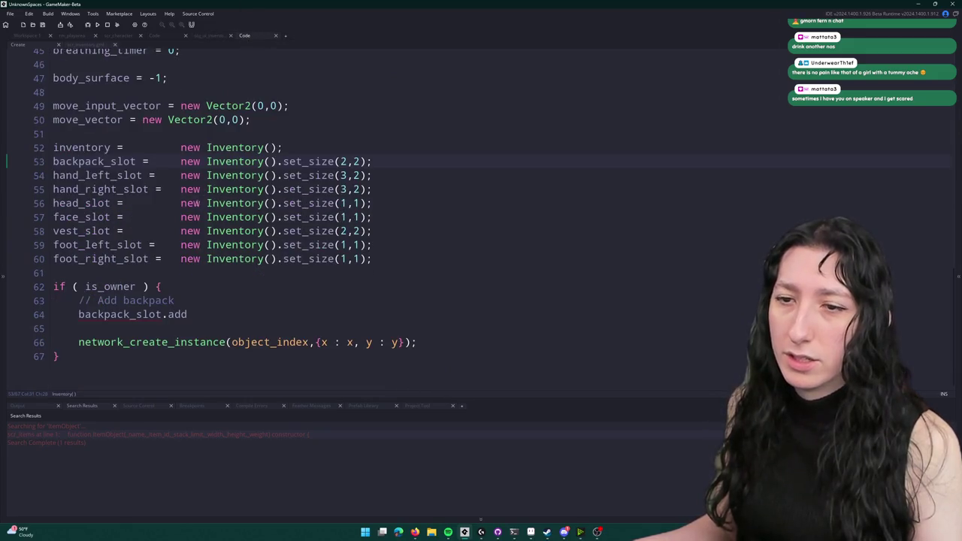
{"action": "left_click", "coordinate": [85, 45]}
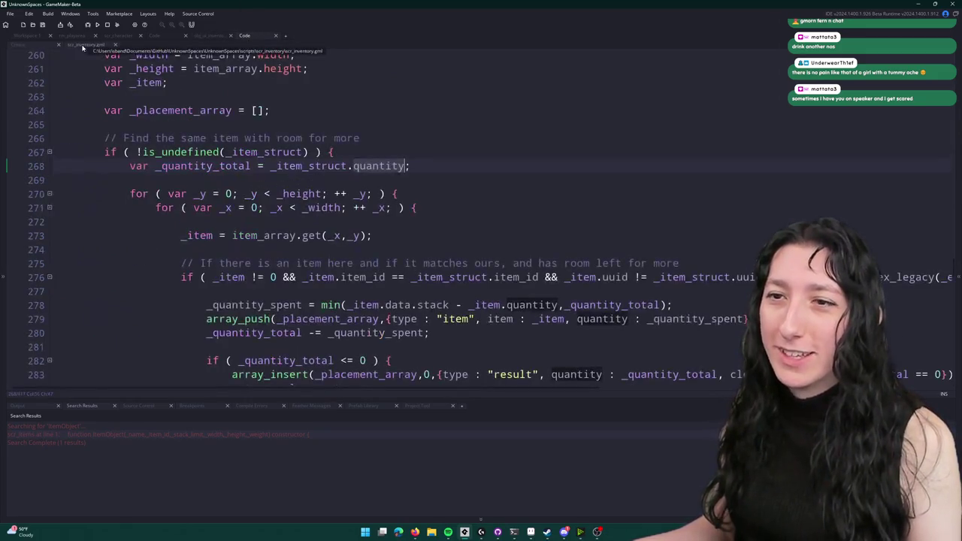
{"action": "left_click", "coordinate": [176, 36]}
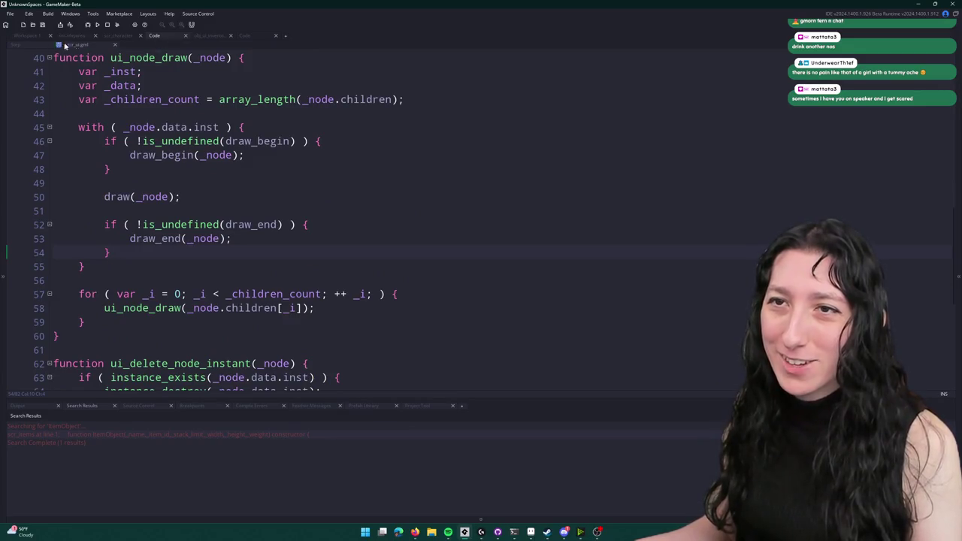
- Change line 64 of obj_player's Create event to backpack_slot.find_place, then jump to Inventory's definition
{"action": "left_click", "coordinate": [35, 36]}
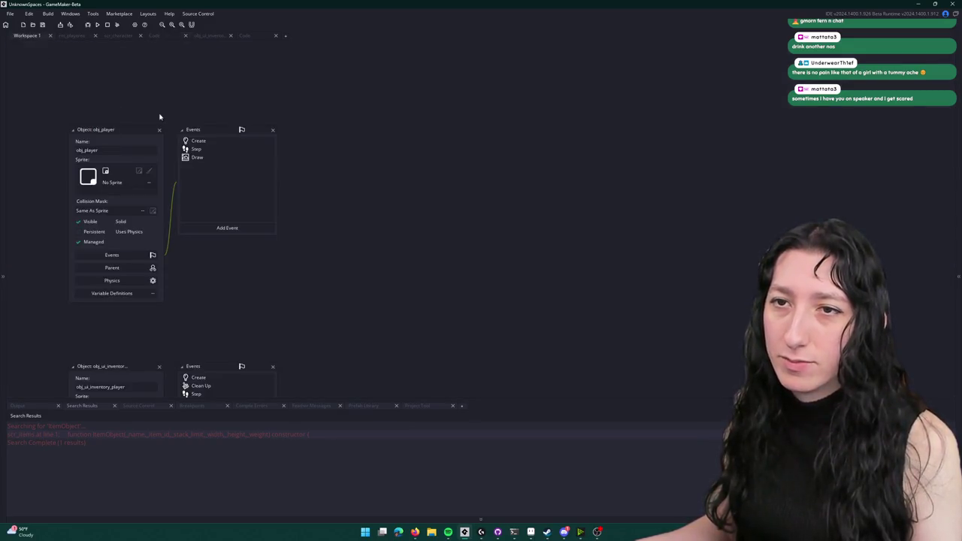
{"action": "left_click", "coordinate": [199, 142]}
{"action": "left_click", "coordinate": [209, 314]}
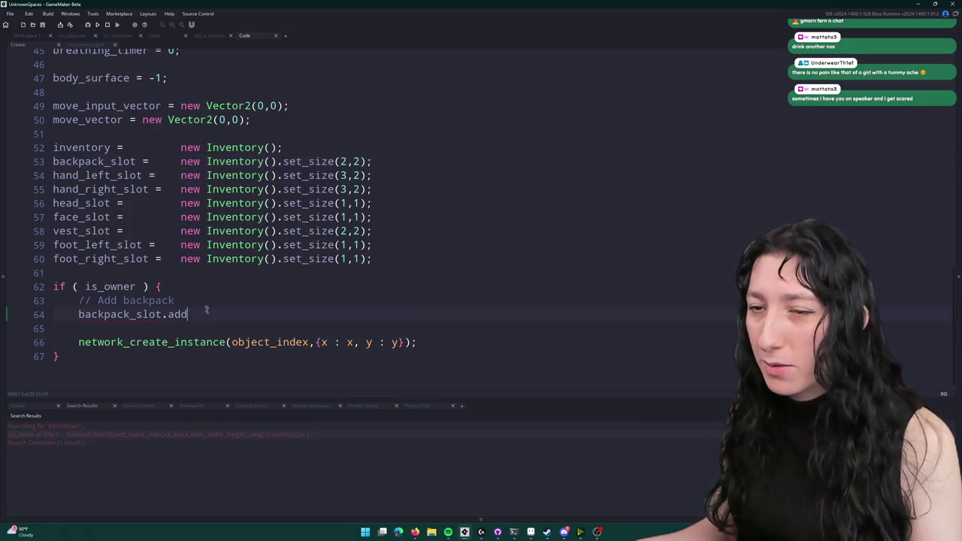
{"action": "key", "text": "BackSpace"}
{"action": "key", "text": "BackSpace"}
{"action": "key", "text": "BackSpace"}
{"action": "type", "text": "find"}
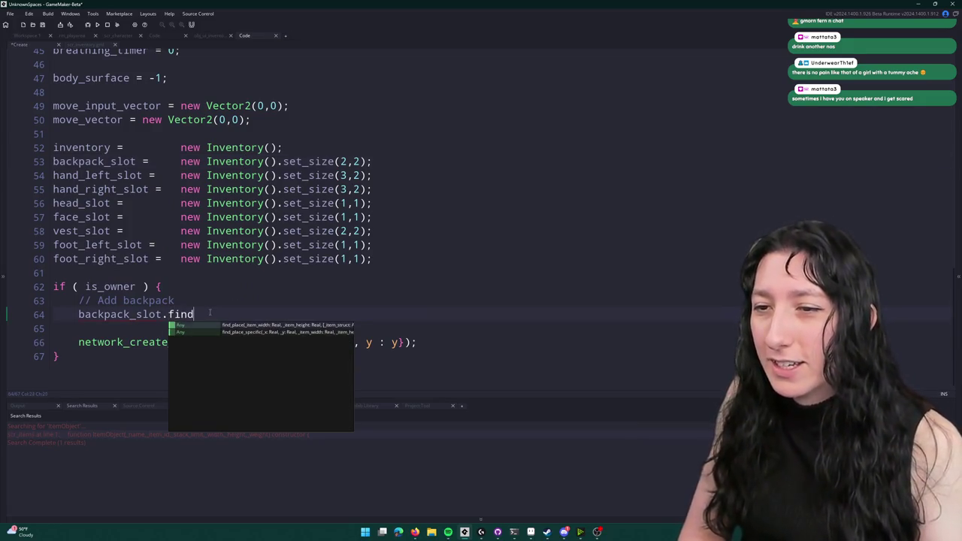
{"action": "type", "text": "_place"}
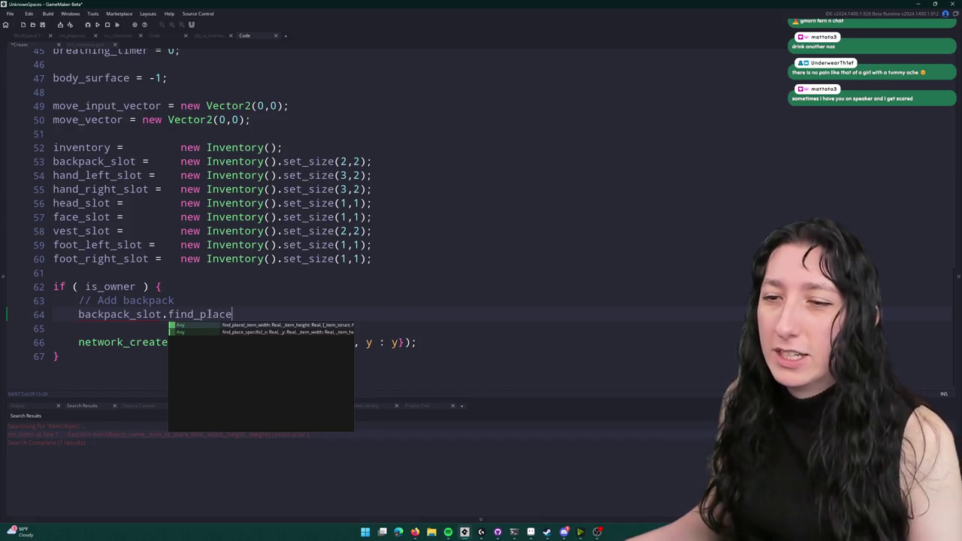
{"action": "key", "text": "Escape"}
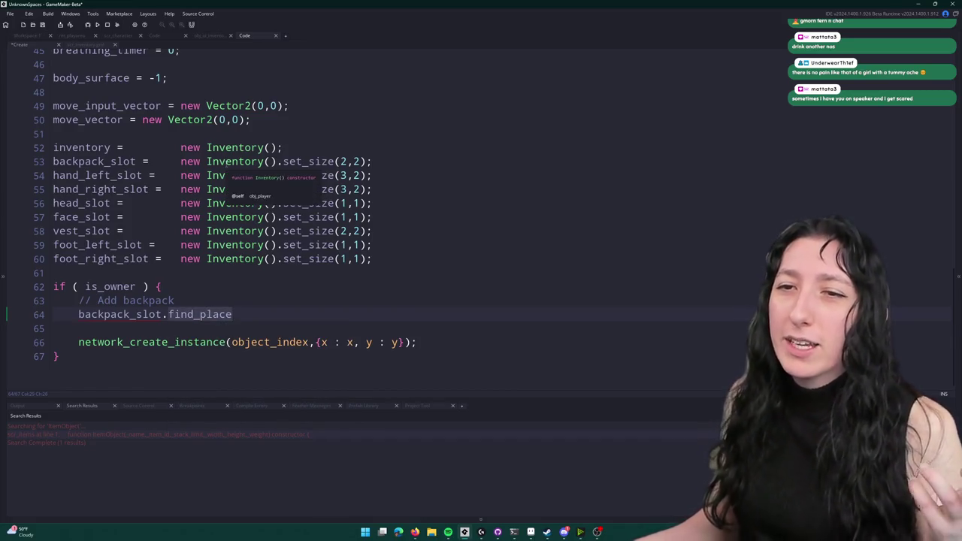
{"action": "middle_click", "coordinate": [225, 165]}
- Delete the fui_class_inventory comment line 188 at the top of quick_move_item
{"action": "scroll", "coordinate": [223, 171], "scroll_direction": "down", "scroll_amount": 3}
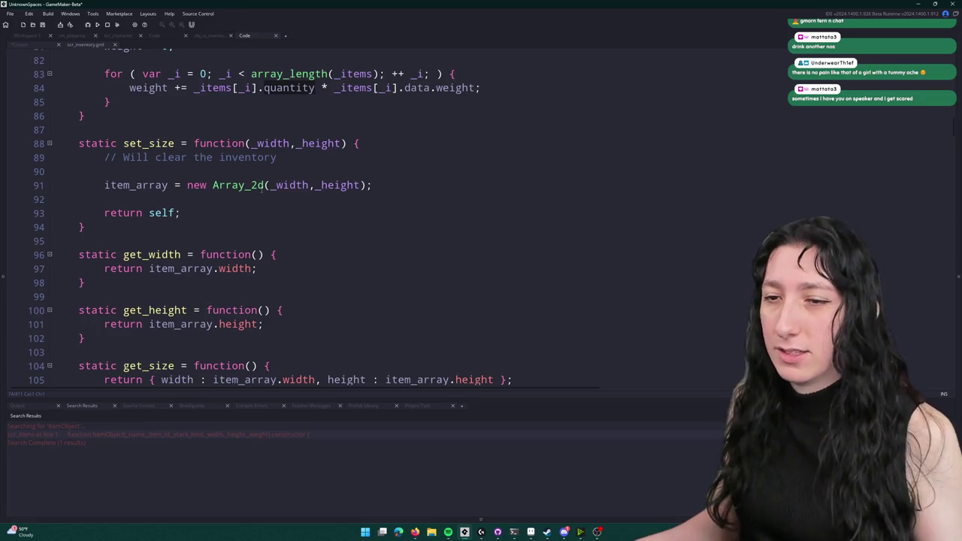
{"action": "scroll", "coordinate": [243, 329], "scroll_direction": "down", "scroll_amount": 9}
{"action": "scroll", "coordinate": [243, 328], "scroll_direction": "down", "scroll_amount": 3}
{"action": "scroll", "coordinate": [211, 301], "scroll_direction": "up", "scroll_amount": 14}
{"action": "scroll", "coordinate": [203, 284], "scroll_direction": "up", "scroll_amount": 5}
{"action": "scroll", "coordinate": [235, 286], "scroll_direction": "down", "scroll_amount": 16}
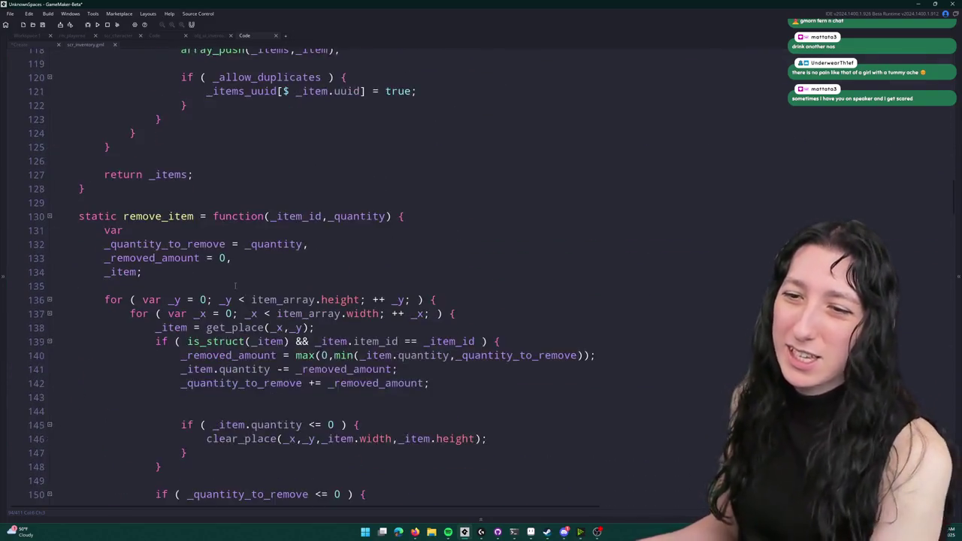
{"action": "scroll", "coordinate": [235, 285], "scroll_direction": "down", "scroll_amount": 15}
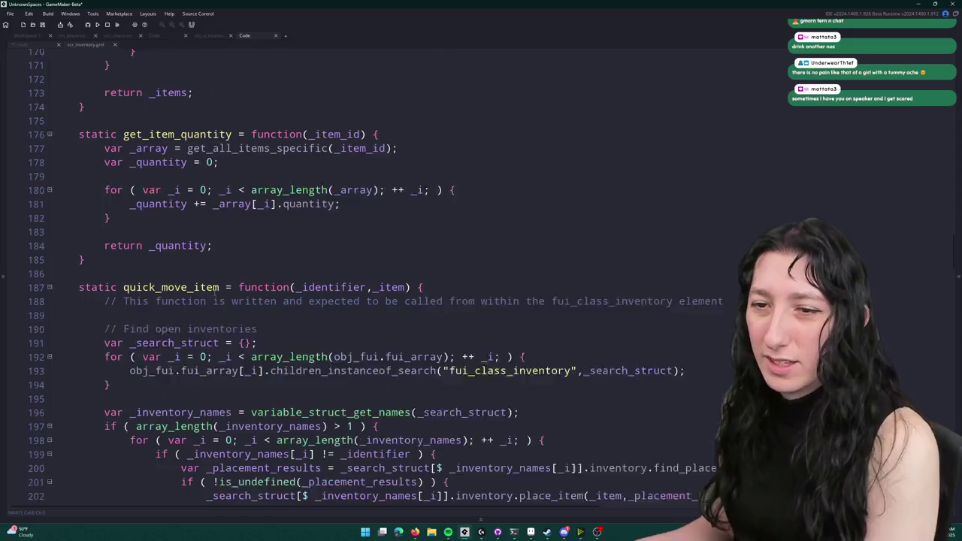
{"action": "scroll", "coordinate": [215, 293], "scroll_direction": "down", "scroll_amount": 3}
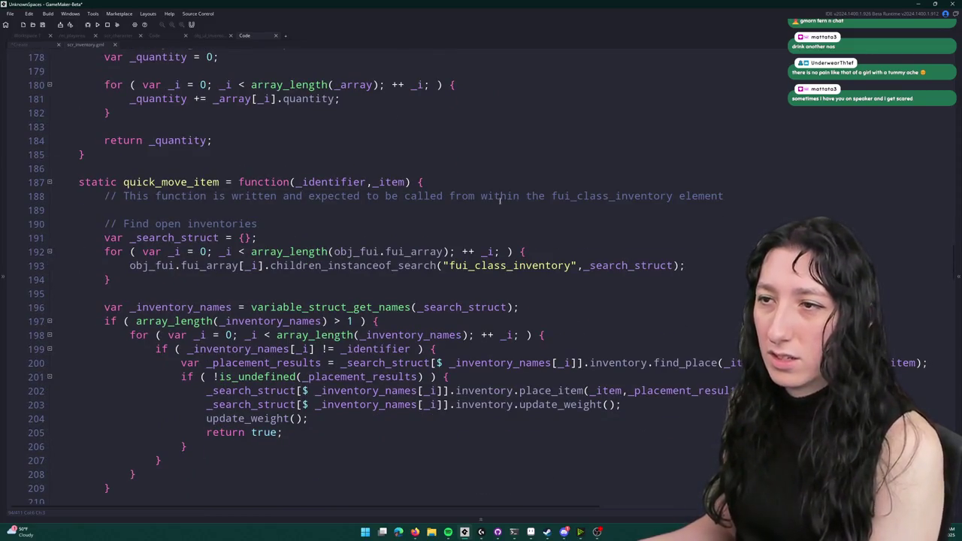
{"action": "left_click_drag", "start_coordinate": [766, 191], "coordinate": [58, 196]}
{"action": "key", "text": "BackSpace"}
{"action": "key", "text": "Delete"}
{"action": "key", "text": "BackSpace"}
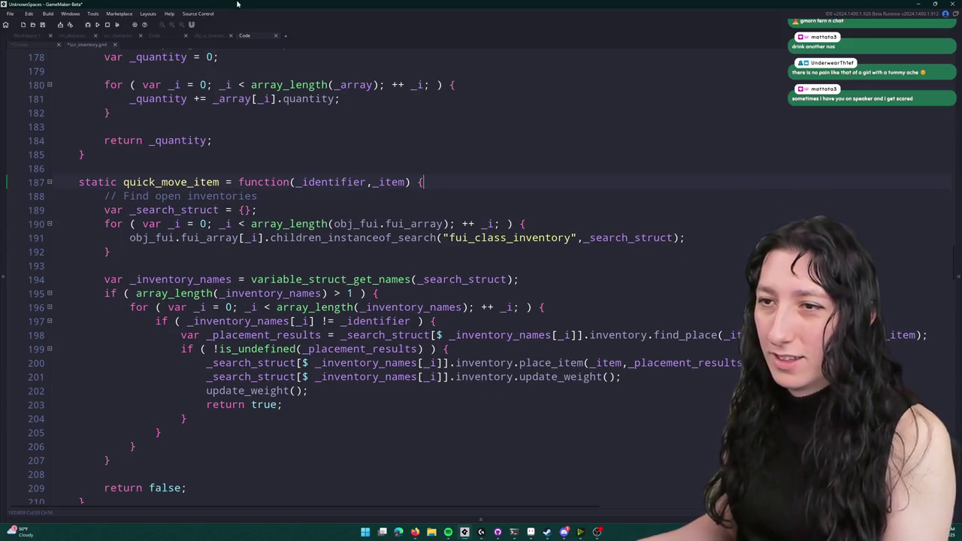
- Scroll through find_place, find_place_specific and clear_place, extending a selection up from line 387
{"action": "scroll", "coordinate": [528, 279], "scroll_direction": "down", "scroll_amount": 2}
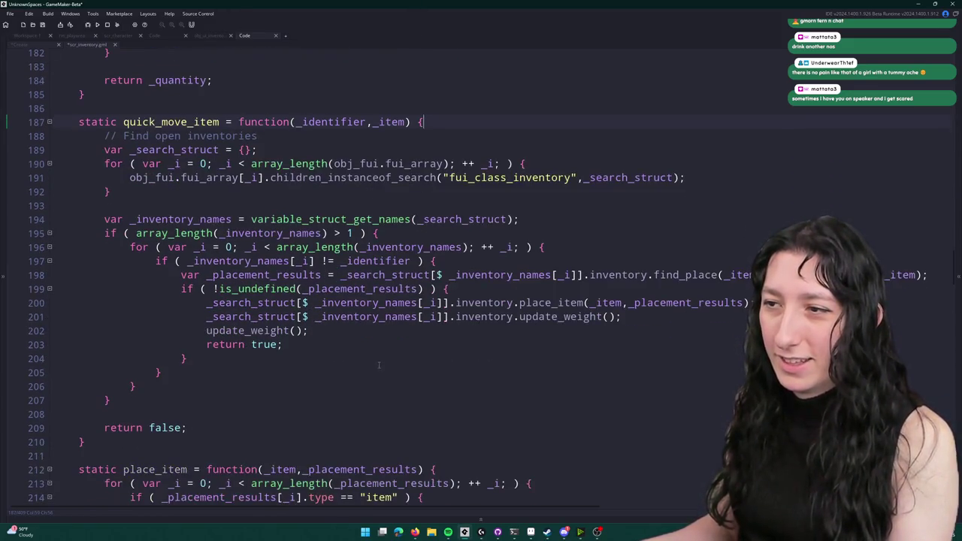
{"action": "scroll", "coordinate": [527, 280], "scroll_direction": "down", "scroll_amount": 2}
{"action": "scroll", "coordinate": [528, 279], "scroll_direction": "down", "scroll_amount": 4}
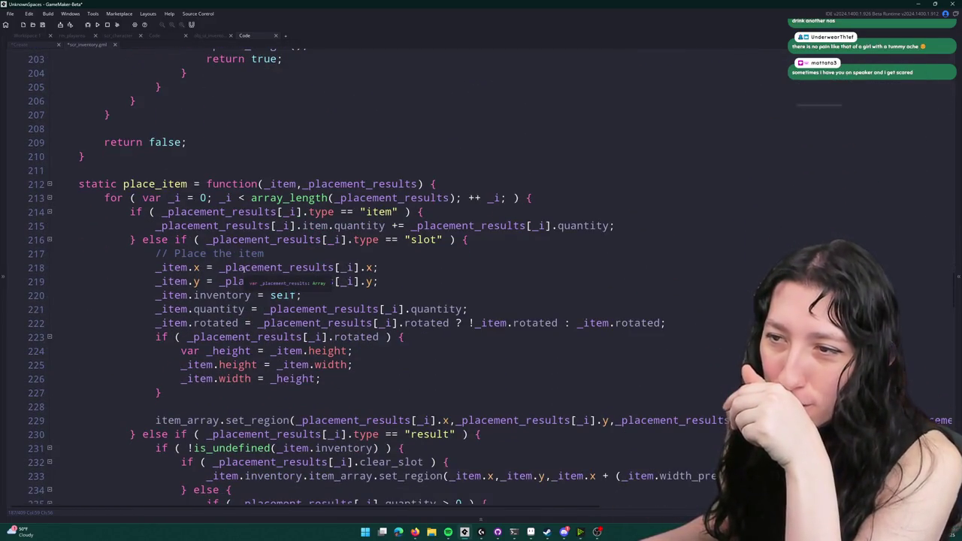
{"action": "scroll", "coordinate": [244, 272], "scroll_direction": "down", "scroll_amount": 1}
{"action": "scroll", "coordinate": [246, 268], "scroll_direction": "down", "scroll_amount": 2}
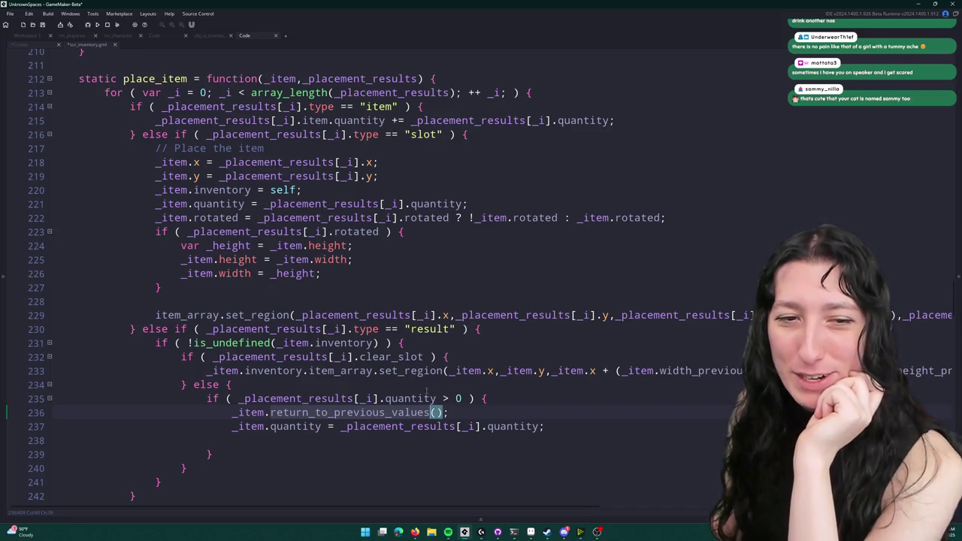
{"action": "scroll", "coordinate": [426, 391], "scroll_direction": "down", "scroll_amount": 2}
{"action": "scroll", "coordinate": [399, 358], "scroll_direction": "up", "scroll_amount": 2}
{"action": "scroll", "coordinate": [392, 351], "scroll_direction": "down", "scroll_amount": 2}
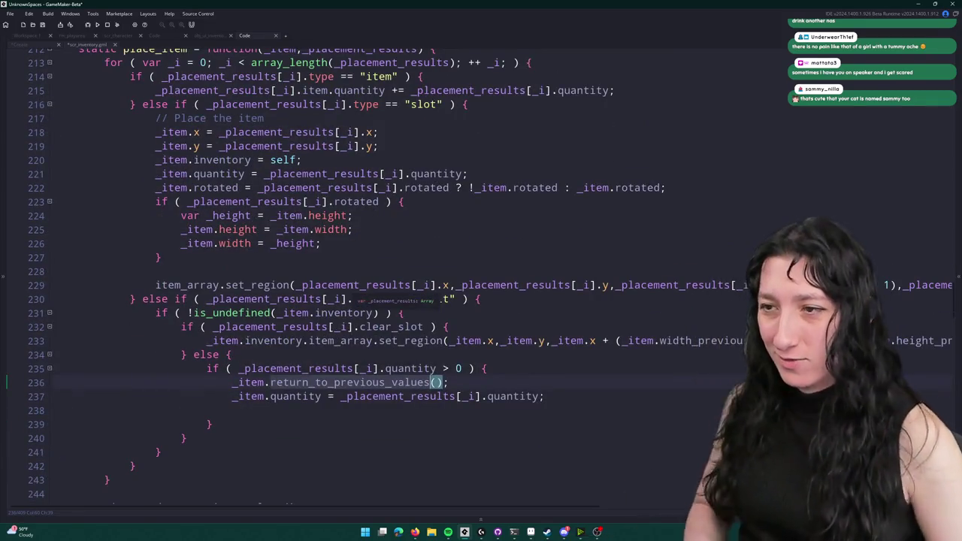
{"action": "scroll", "coordinate": [354, 286], "scroll_direction": "down", "scroll_amount": 3}
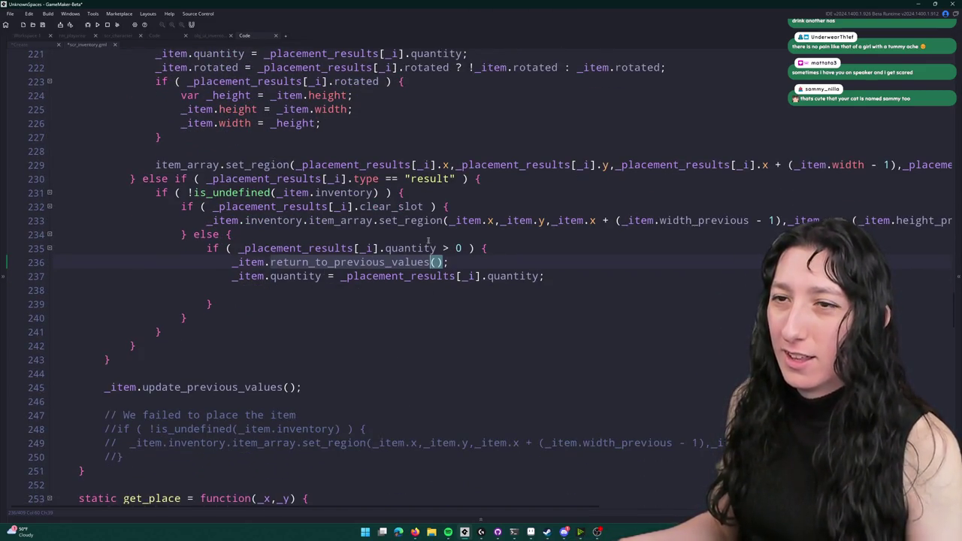
{"action": "scroll", "coordinate": [352, 287], "scroll_direction": "down", "scroll_amount": 8}
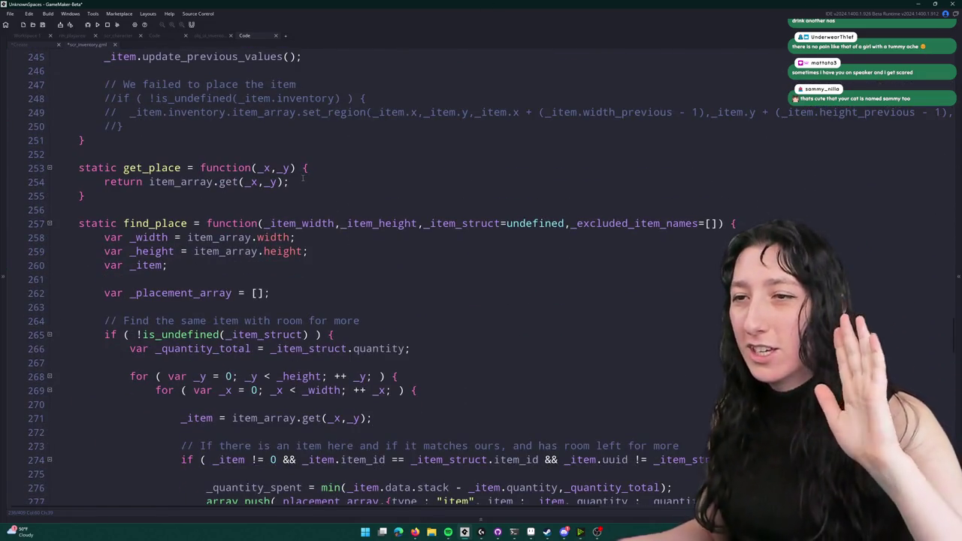
{"action": "scroll", "coordinate": [310, 248], "scroll_direction": "down", "scroll_amount": 6}
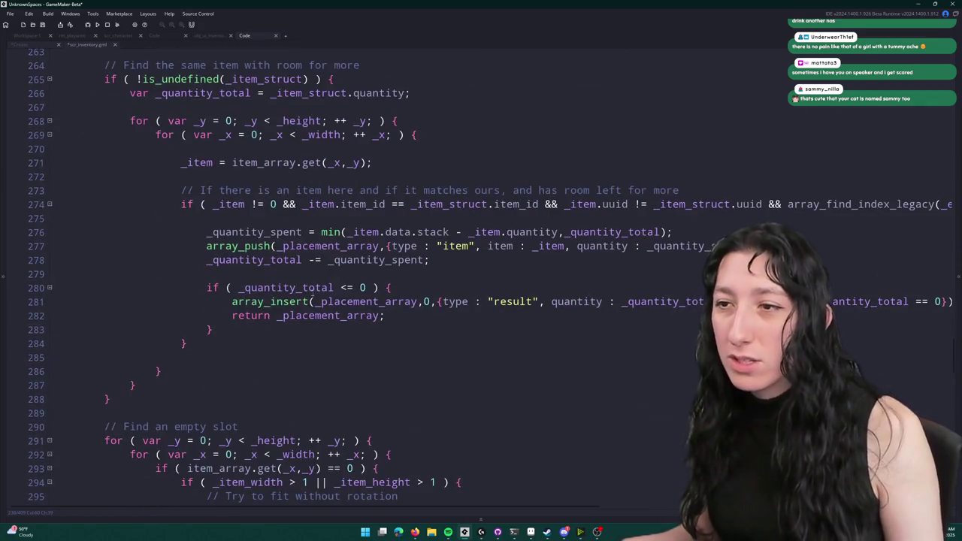
{"action": "scroll", "coordinate": [414, 276], "scroll_direction": "down", "scroll_amount": 14}
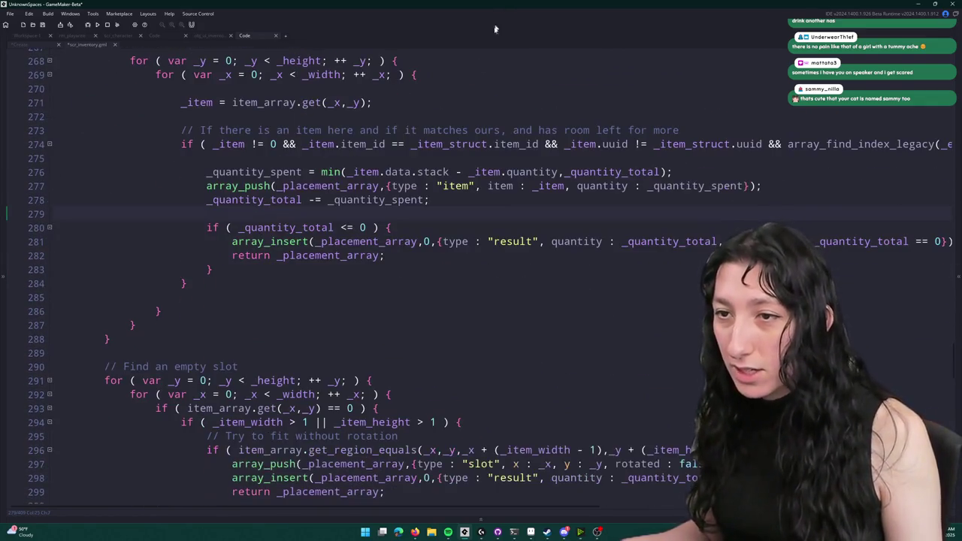
{"action": "scroll", "coordinate": [400, 189], "scroll_direction": "down", "scroll_amount": 20}
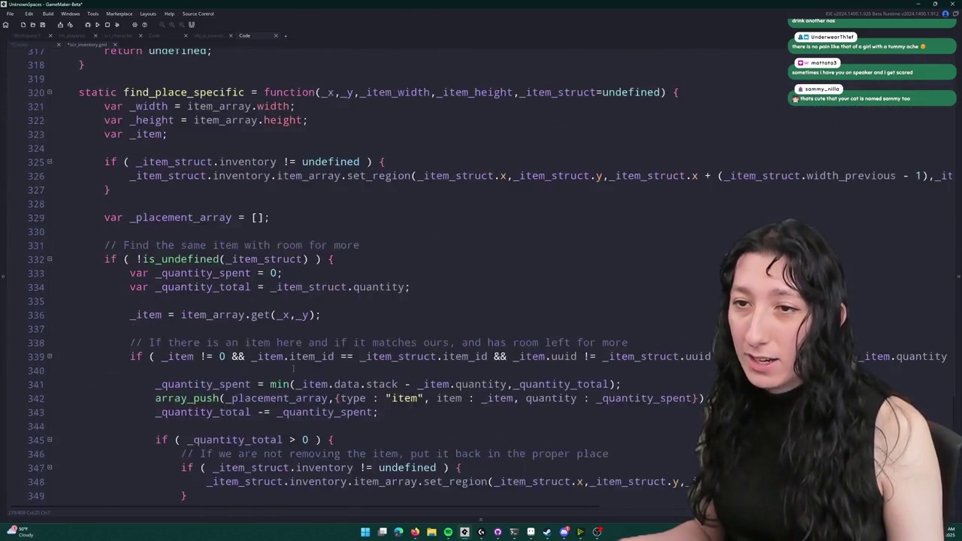
{"action": "scroll", "coordinate": [297, 185], "scroll_direction": "up", "scroll_amount": 1}
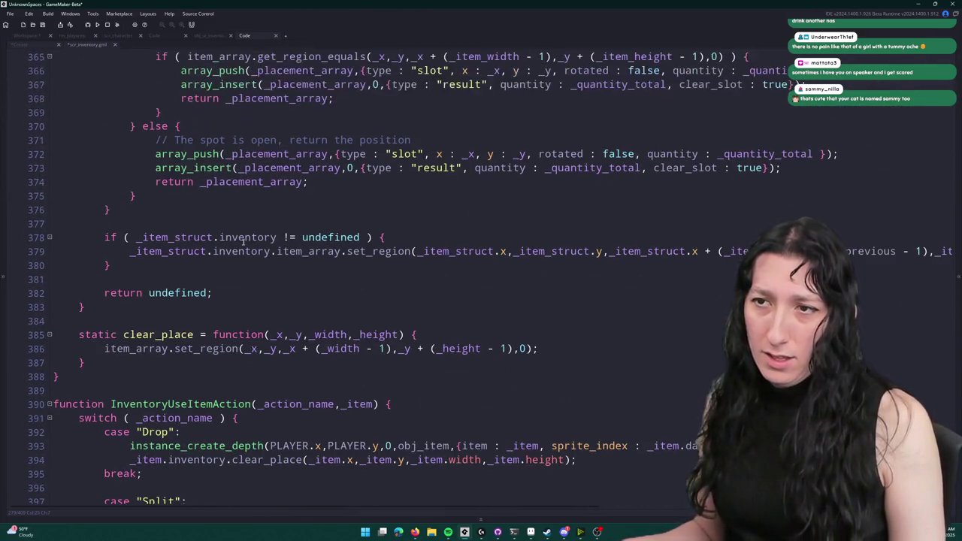
{"action": "scroll", "coordinate": [197, 304], "scroll_direction": "up", "scroll_amount": 1}
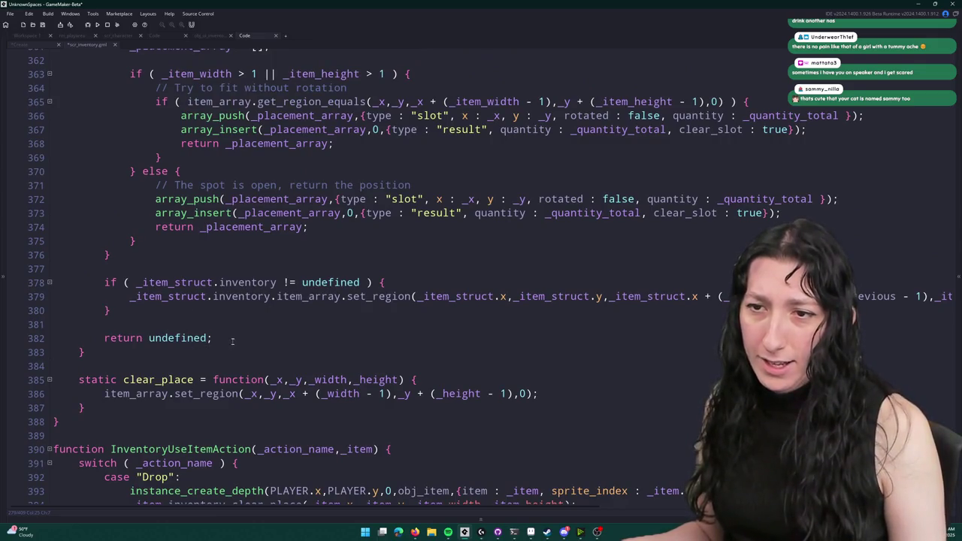
{"action": "key", "text": "shift+Up"}
{"action": "key", "text": "shift+Up"}
{"action": "key", "text": "shift+Up"}
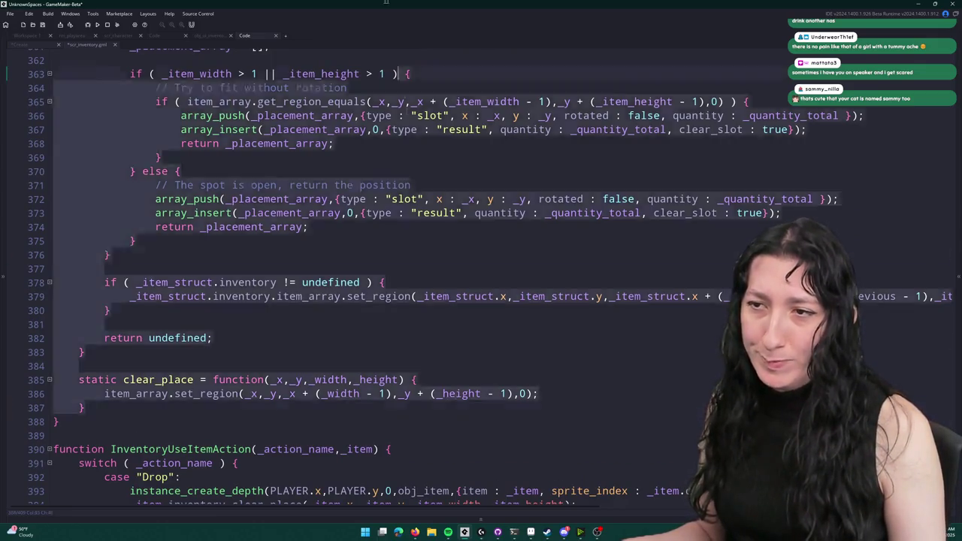
- Delete the block of Inventory methods from line 387 up to line 108, including get_all_items
{"action": "key", "text": "shift+Up"}
{"action": "key", "text": "shift+Up"}
{"action": "key", "text": "shift+Up"}
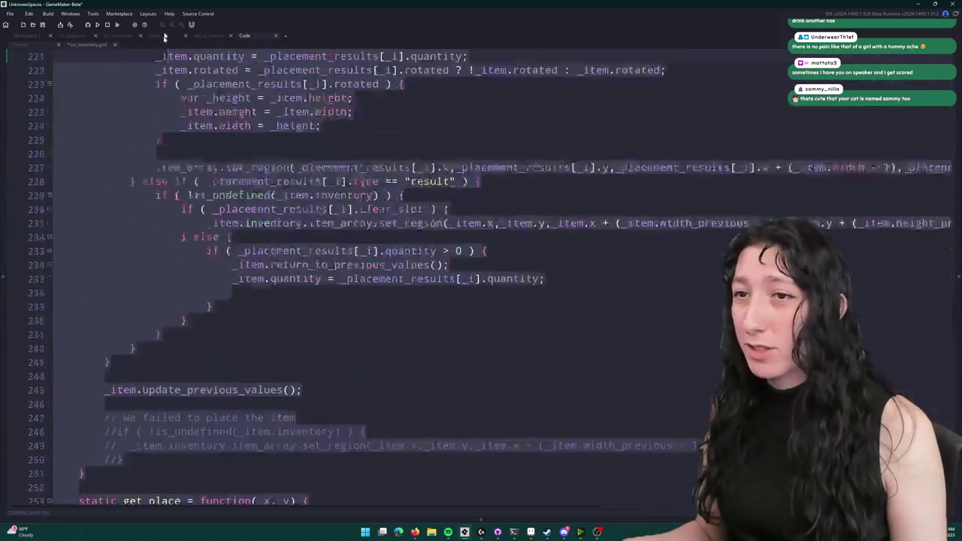
{"action": "key", "text": "shift+Up"}
{"action": "key", "text": "shift+Up"}
{"action": "key", "text": "shift+Up"}
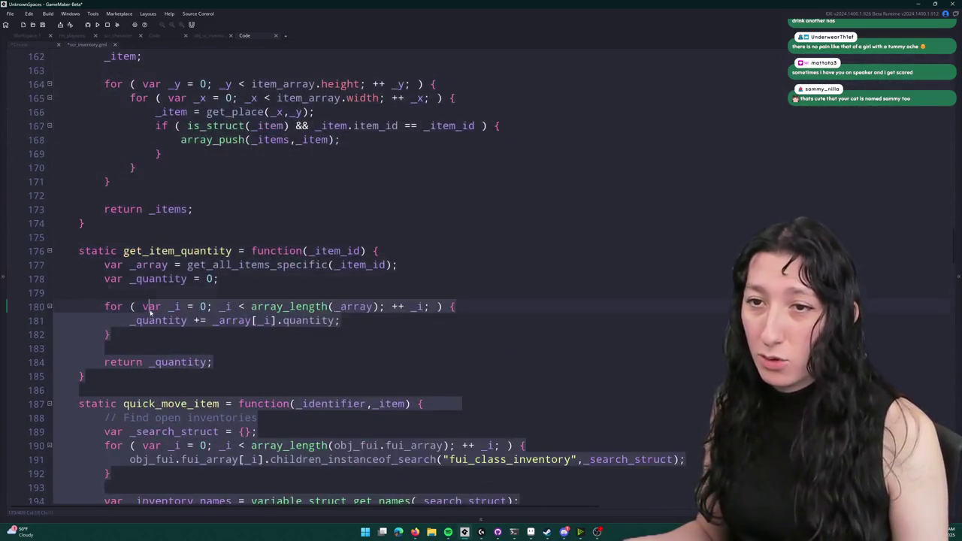
{"action": "key", "text": "shift+Up"}
{"action": "key", "text": "shift+Up"}
{"action": "key", "text": "shift+Up"}
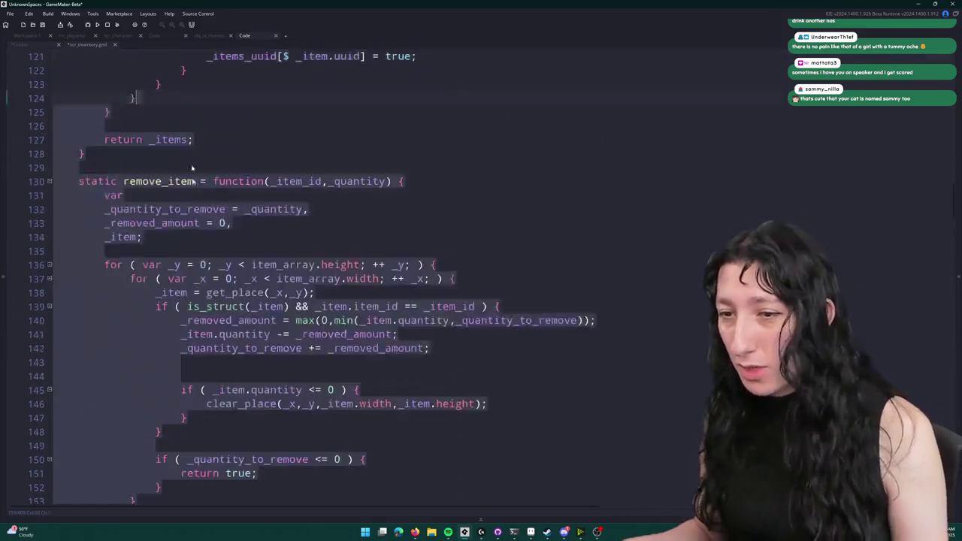
{"action": "mouse_move", "coordinate": [166, 240]}
{"action": "left_mouse_down"}
{"action": "mouse_move", "coordinate": [158, 53]}
{"action": "mouse_move", "coordinate": [158, 368]}
{"action": "mouse_move", "coordinate": [154, 330]}
{"action": "mouse_move", "coordinate": [15, 344]}
{"action": "left_mouse_up"}
{"action": "key", "text": "Delete"}
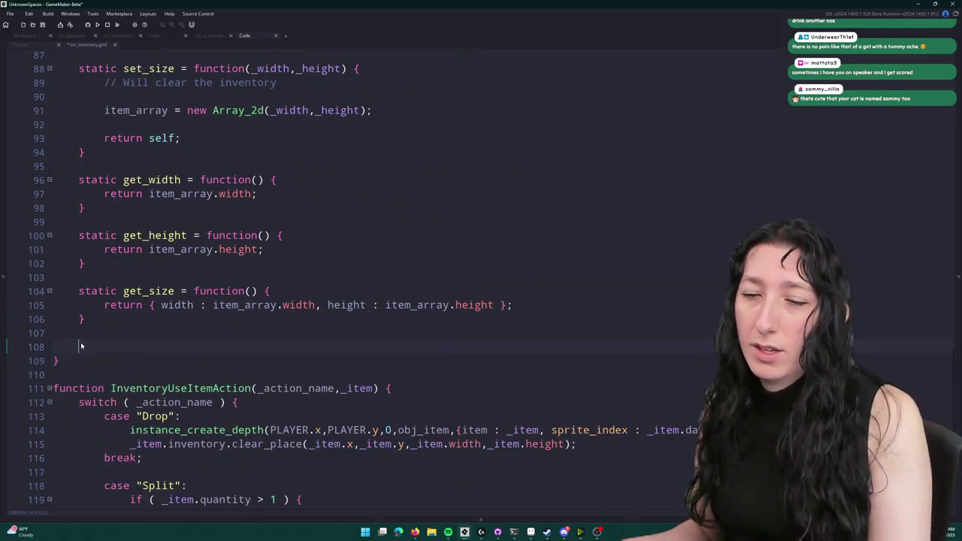
{"action": "scroll", "coordinate": [97, 324], "scroll_direction": "down", "scroll_amount": 2}
{"action": "scroll", "coordinate": [167, 139], "scroll_direction": "up", "scroll_amount": 4}
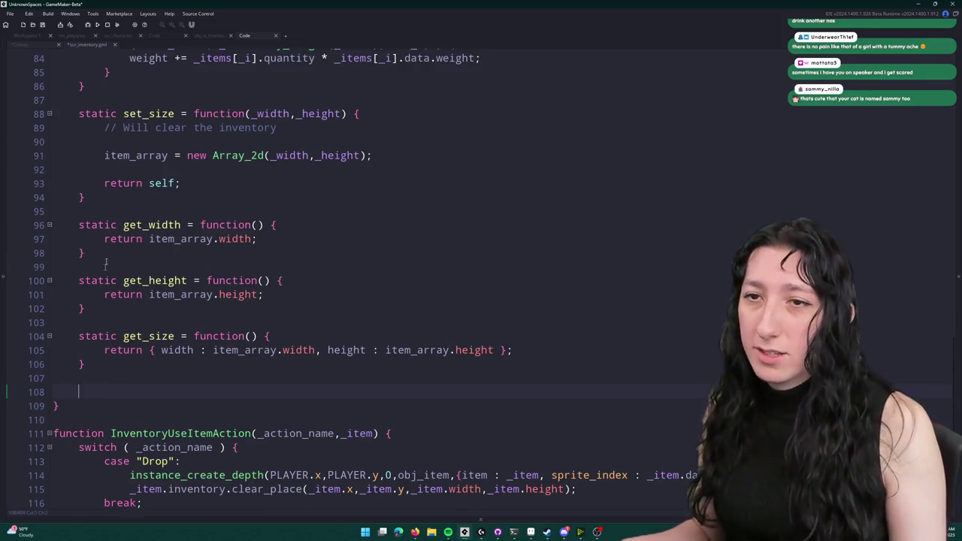
{"action": "scroll", "coordinate": [167, 139], "scroll_direction": "up", "scroll_amount": 5}
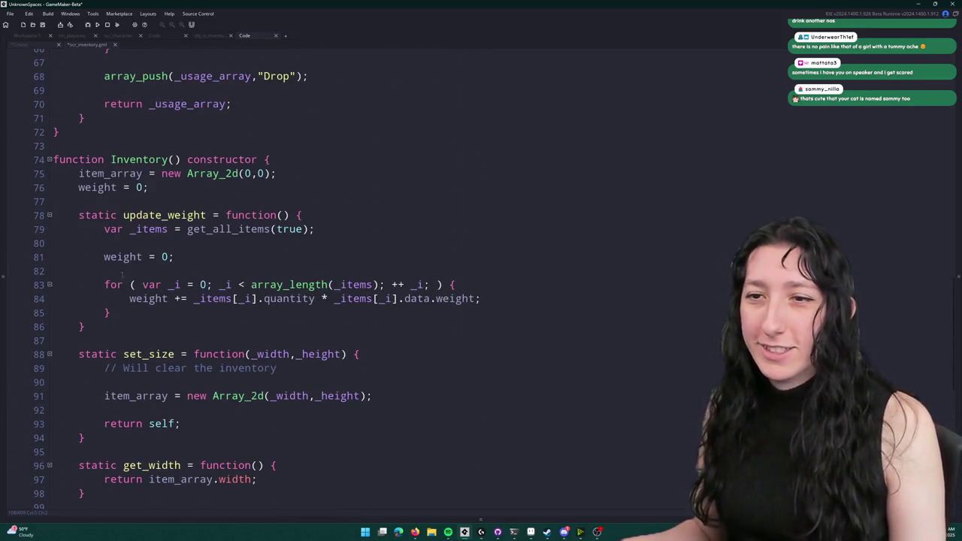
- On line 84, replace _items[_i].quantity with item_get_quantity(_items[_i])
{"action": "left_click", "coordinate": [195, 299]}
{"action": "type", "text": "item_get_qu"}
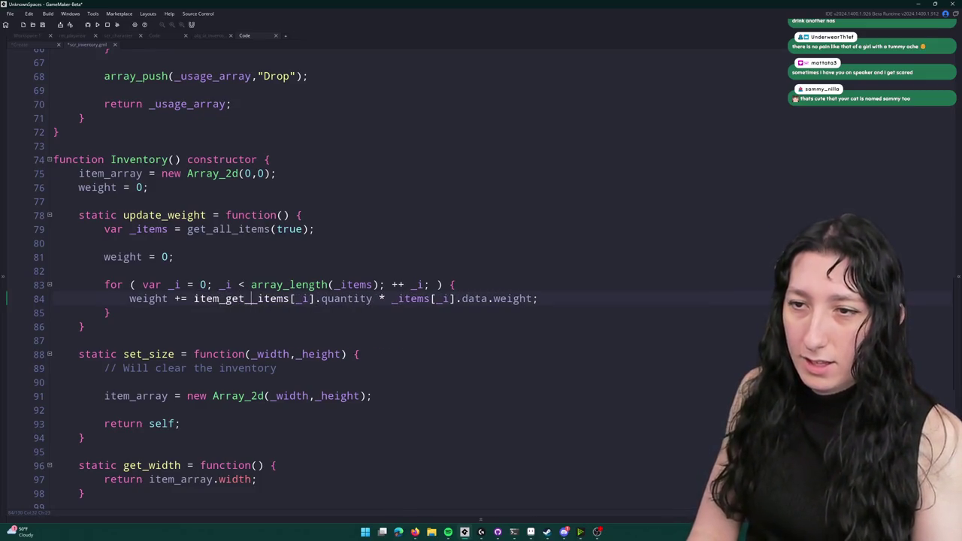
{"action": "type", "text": "antity"}
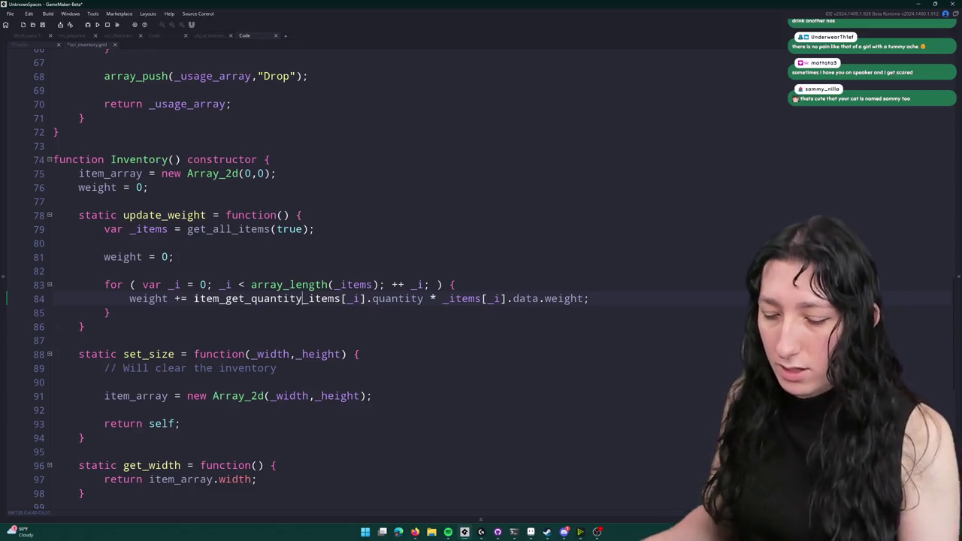
{"action": "type", "text": "("}
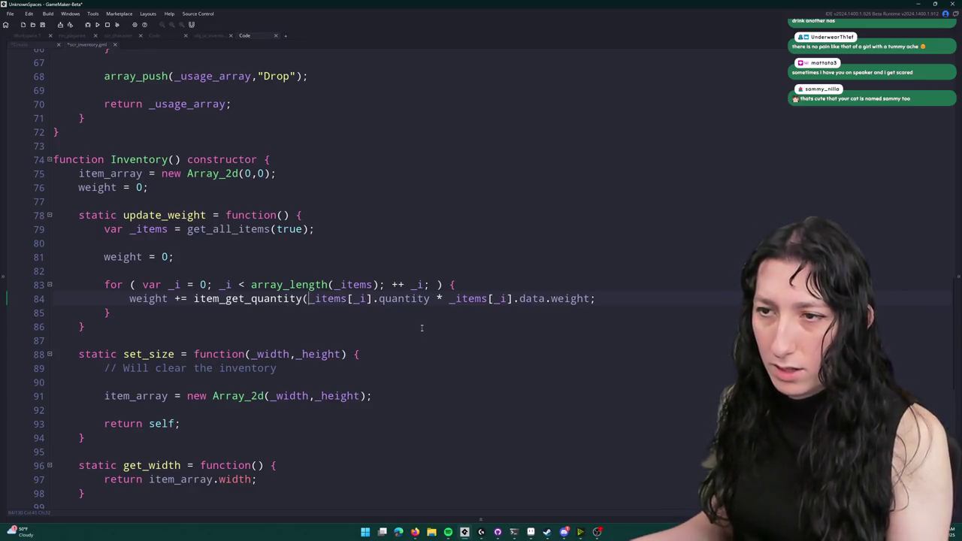
{"action": "double_click", "coordinate": [404, 298]}
{"action": "key", "text": "BackSpace"}
{"action": "key", "text": "BackSpace"}
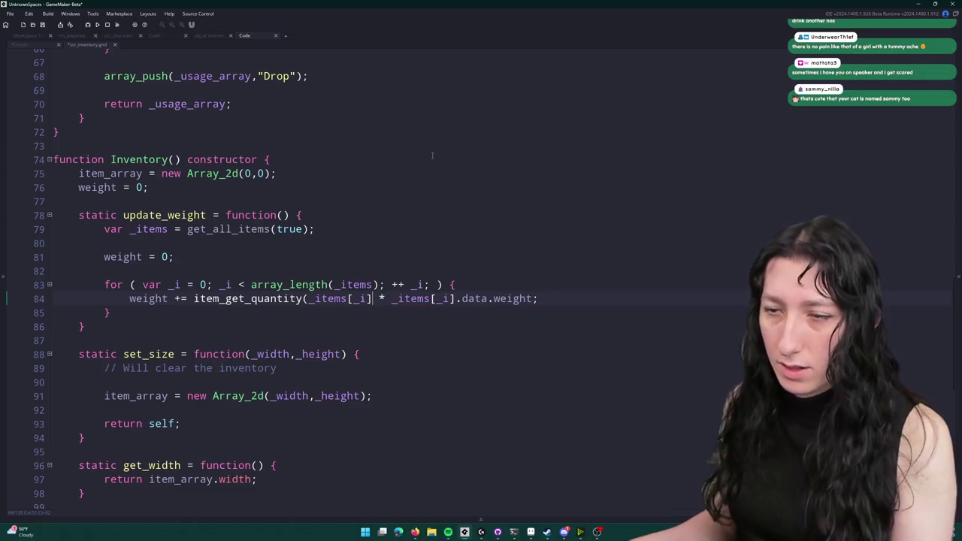
{"action": "type", "text": ")"}
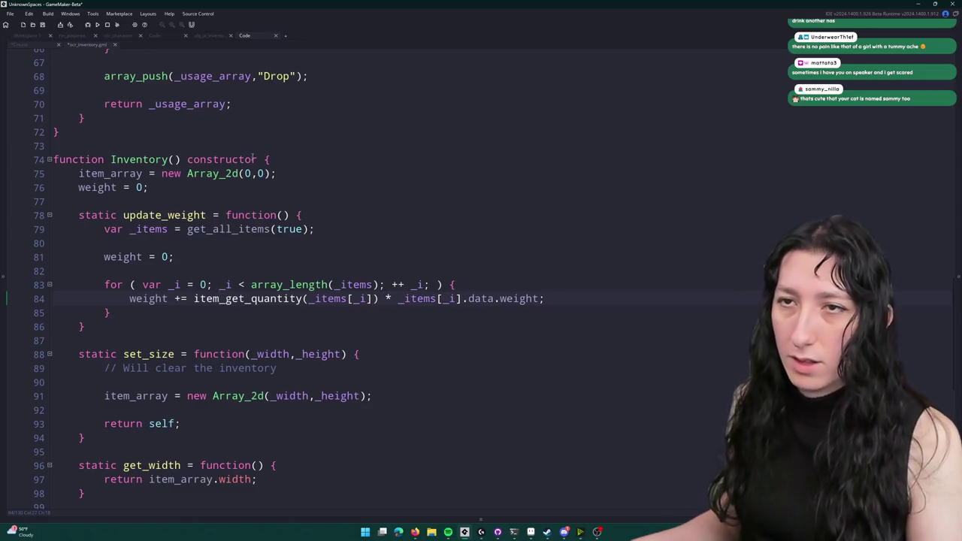
- Switch through the editor tabs to the scr_ui code containing ui_node_draw
{"action": "left_click", "coordinate": [203, 36]}
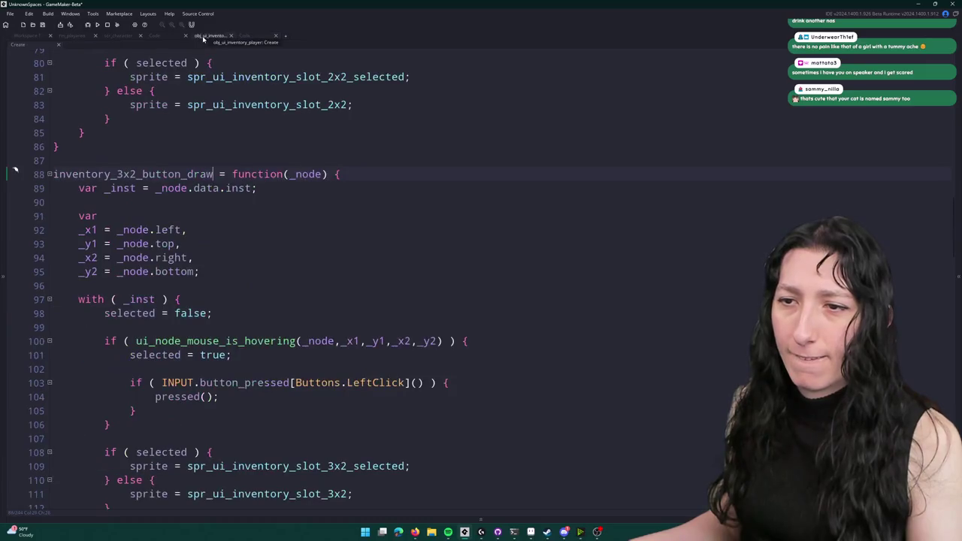
{"action": "left_click", "coordinate": [251, 35]}
{"action": "left_click", "coordinate": [161, 38]}
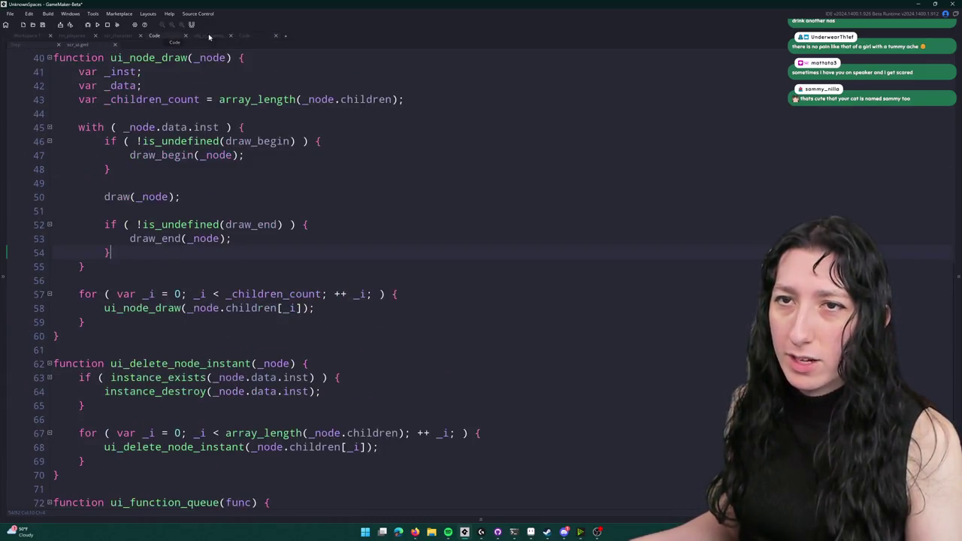
- Open the scr_items script through the Ctrl+T asset search for 'scr_i'
{"action": "left_click", "coordinate": [248, 36]}
{"action": "key", "text": "ctrl+t"}
{"action": "type", "text": "scr_i"}
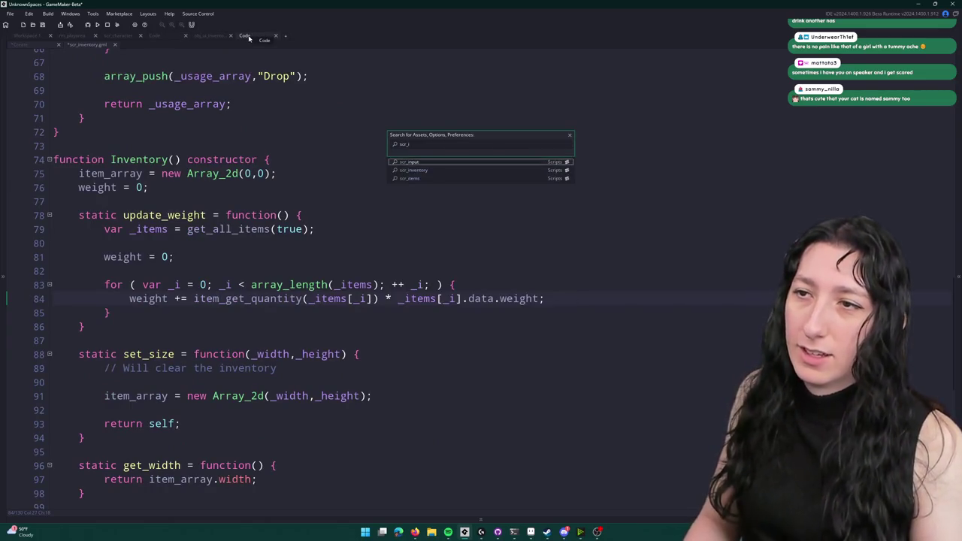
{"action": "key", "text": "Down"}
{"action": "key", "text": "Down"}
{"action": "key", "text": "Return"}
{"action": "scroll", "coordinate": [235, 442], "scroll_direction": "down", "scroll_amount": 8}
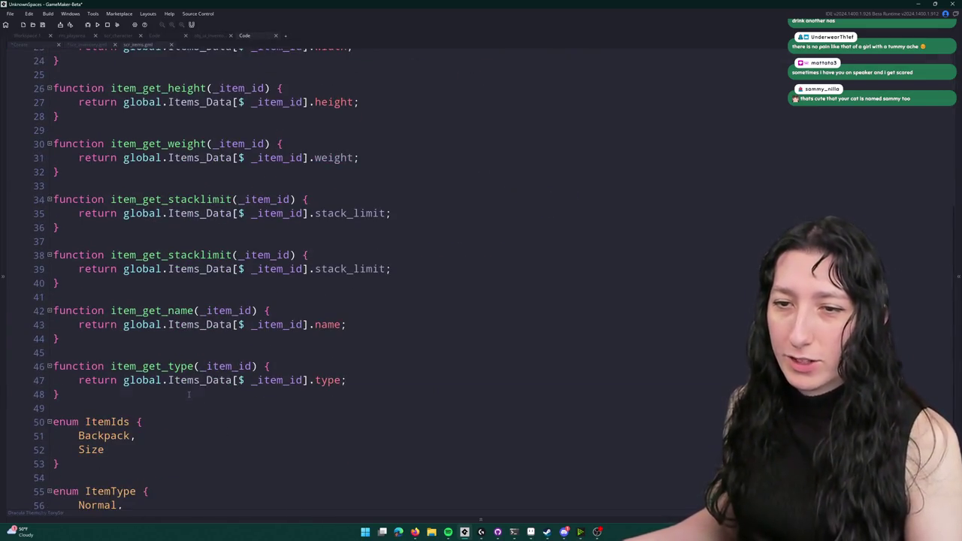
{"action": "scroll", "coordinate": [189, 383], "scroll_direction": "up", "scroll_amount": 6}
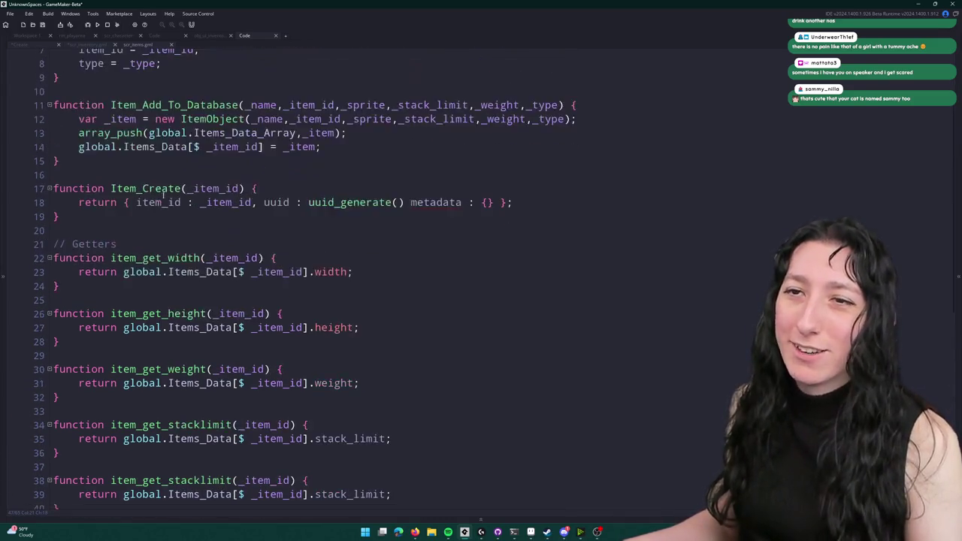
{"action": "scroll", "coordinate": [162, 194], "scroll_direction": "down", "scroll_amount": 8}
{"action": "scroll", "coordinate": [168, 407], "scroll_direction": "up", "scroll_amount": 9}
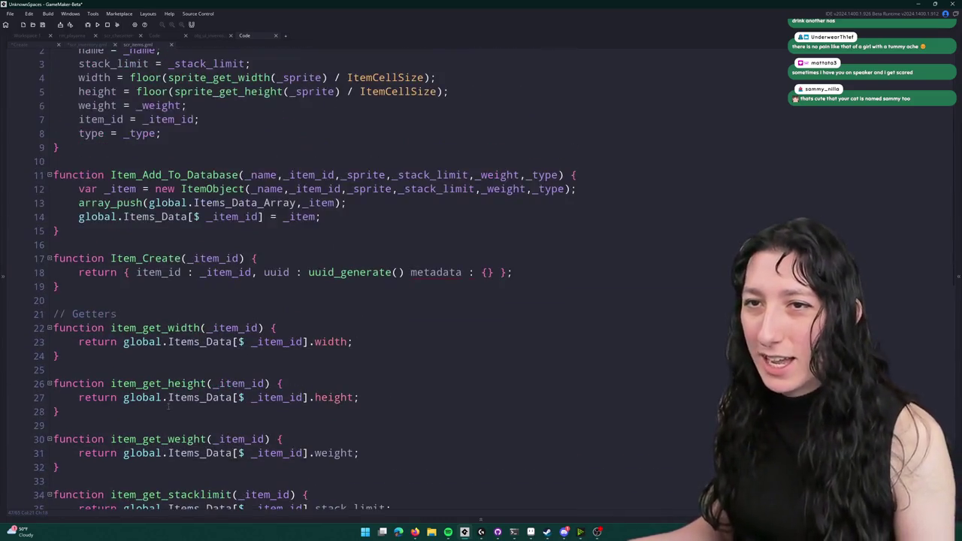
- Add 'quantity : 1,' after _item_id in Item_Create, then close scr_items
{"action": "left_click", "coordinate": [258, 272]}
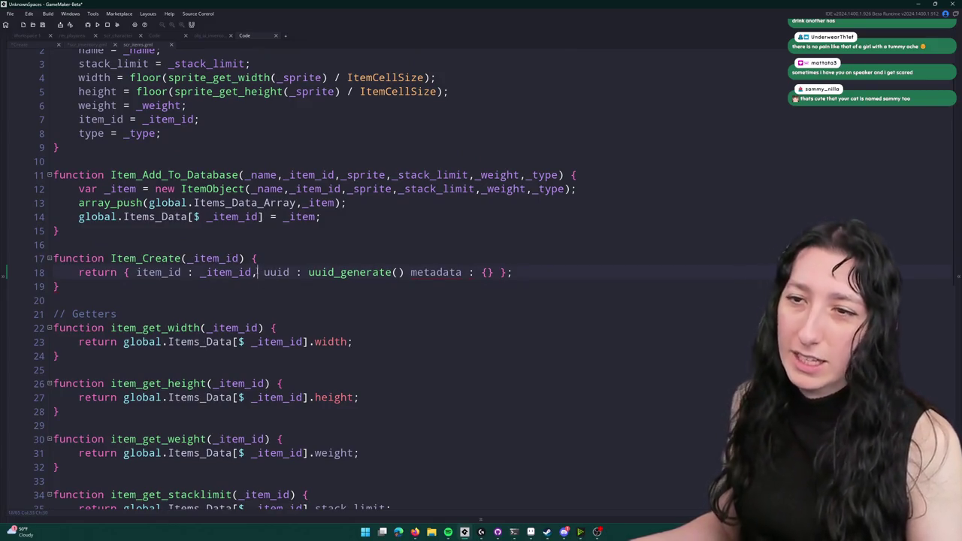
{"action": "type", "text": "quantity : 1"}
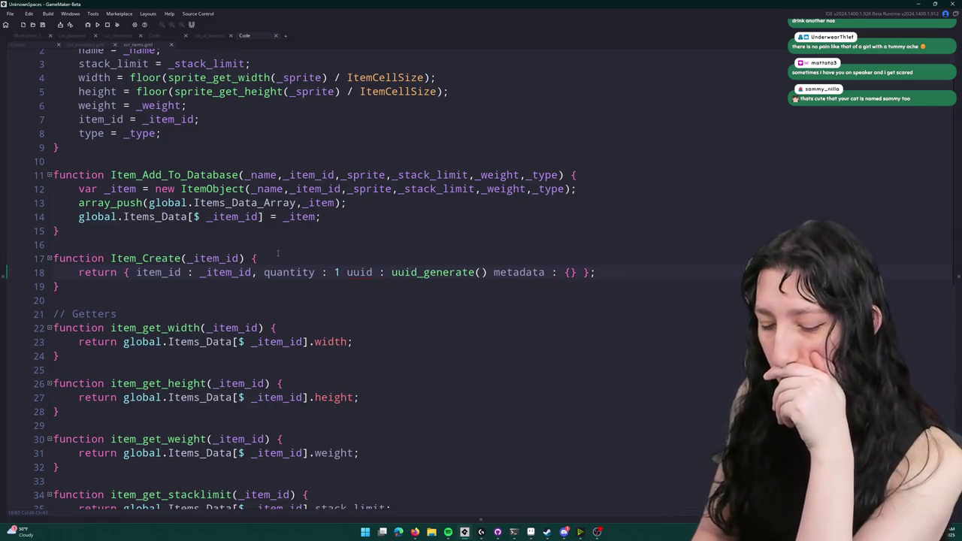
{"action": "type", "text": ","}
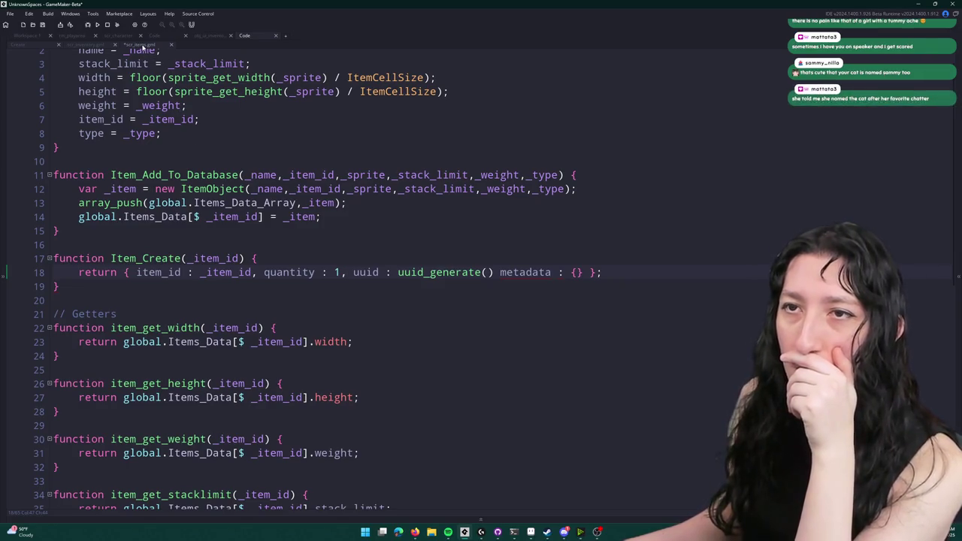
{"action": "middle_click", "coordinate": [137, 47]}
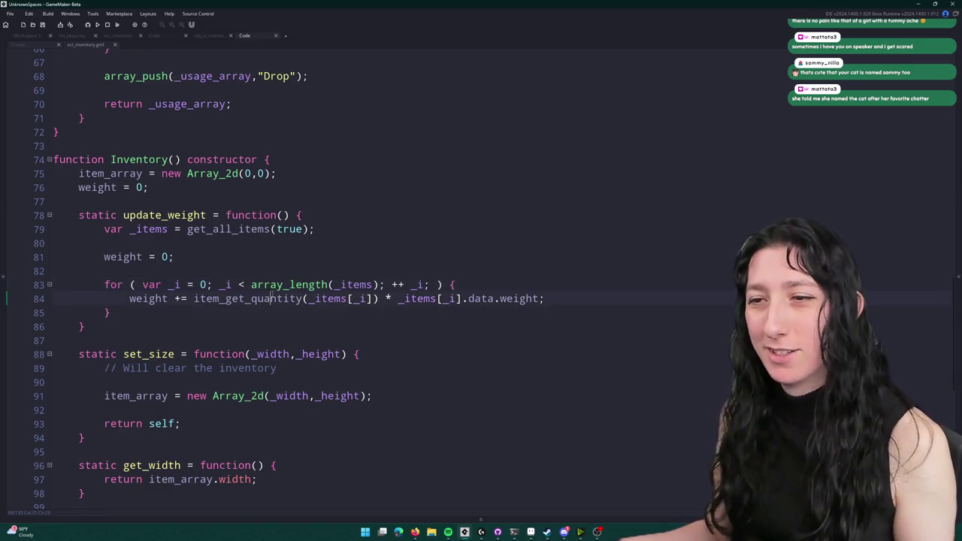
- On line 84, replace item_get_quantity(_items[_i]) with _items[_i].quantity
{"action": "left_click", "coordinate": [299, 299]}
{"action": "key", "text": "ctrl+BackSpace"}
{"action": "key", "text": "ctrl+BackSpace"}
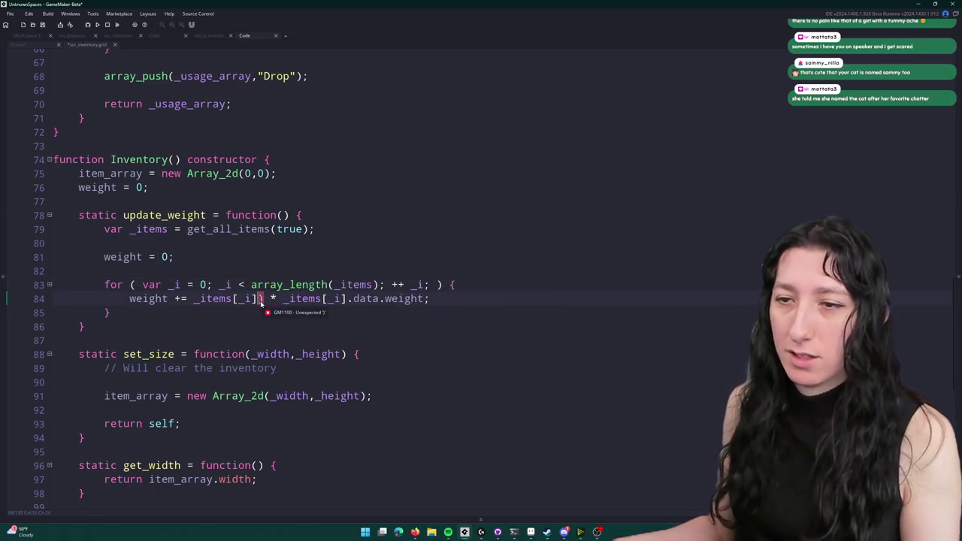
{"action": "key", "text": "BackSpace"}
{"action": "type", "text": ".quantity"}
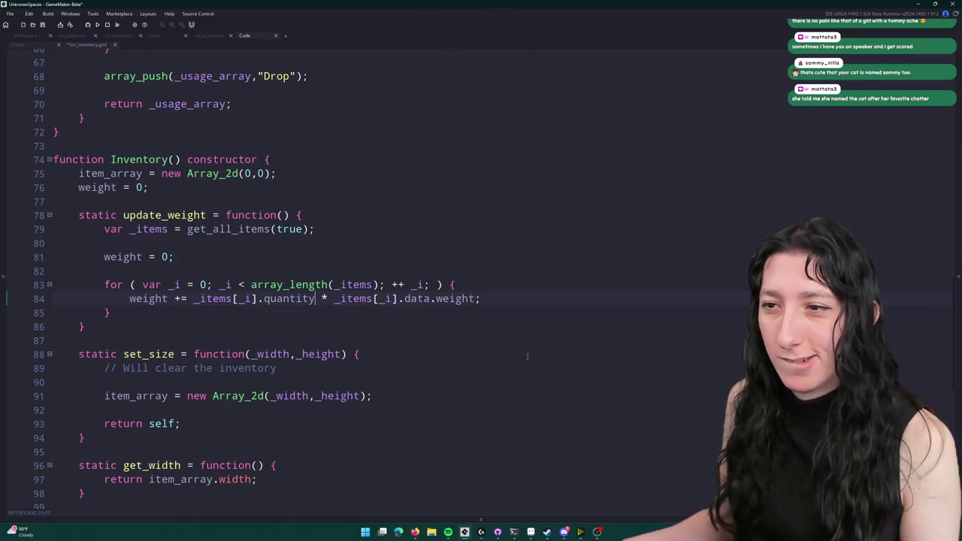
{"action": "left_click", "coordinate": [528, 297]}
- Inspect update_weight's loop lines and the constructor's weight = 0 line
{"action": "scroll", "coordinate": [414, 285], "scroll_direction": "down", "scroll_amount": 1}
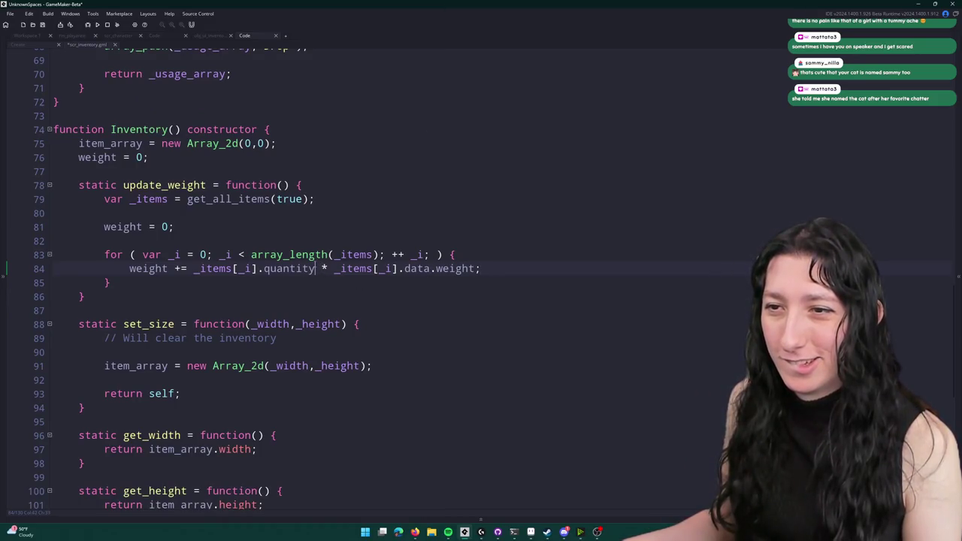
{"action": "left_click", "coordinate": [138, 269]}
{"action": "mouse_move", "coordinate": [128, 268]}
{"action": "left_mouse_down"}
{"action": "mouse_move", "coordinate": [325, 276]}
{"action": "mouse_move", "coordinate": [316, 276]}
{"action": "left_mouse_up"}
{"action": "left_click", "coordinate": [264, 287]}
{"action": "left_click", "coordinate": [331, 200]}
{"action": "scroll", "coordinate": [318, 205], "scroll_direction": "up", "scroll_amount": 2}
{"action": "left_click", "coordinate": [149, 217]}
{"action": "left_click", "coordinate": [98, 218]}
{"action": "left_click", "coordinate": [138, 344]}
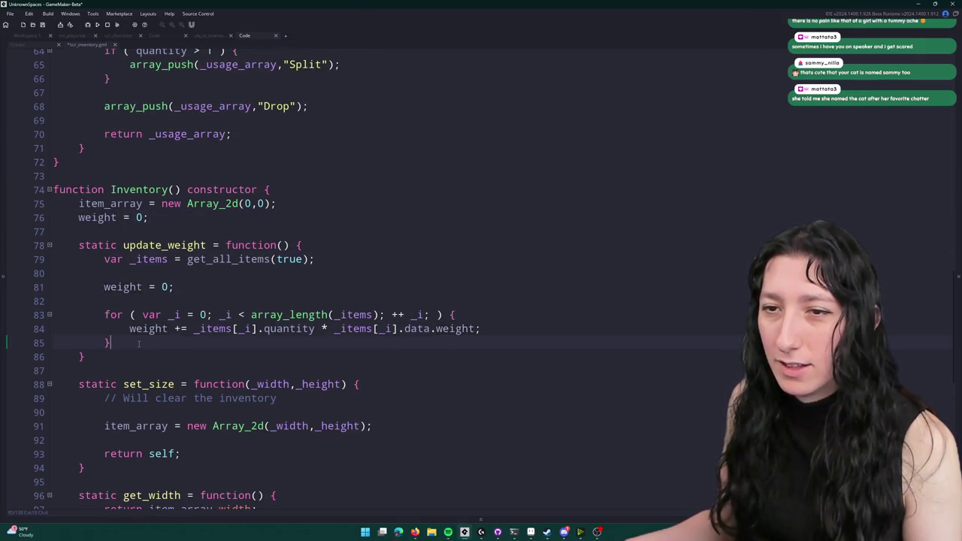
{"action": "left_click", "coordinate": [248, 286]}
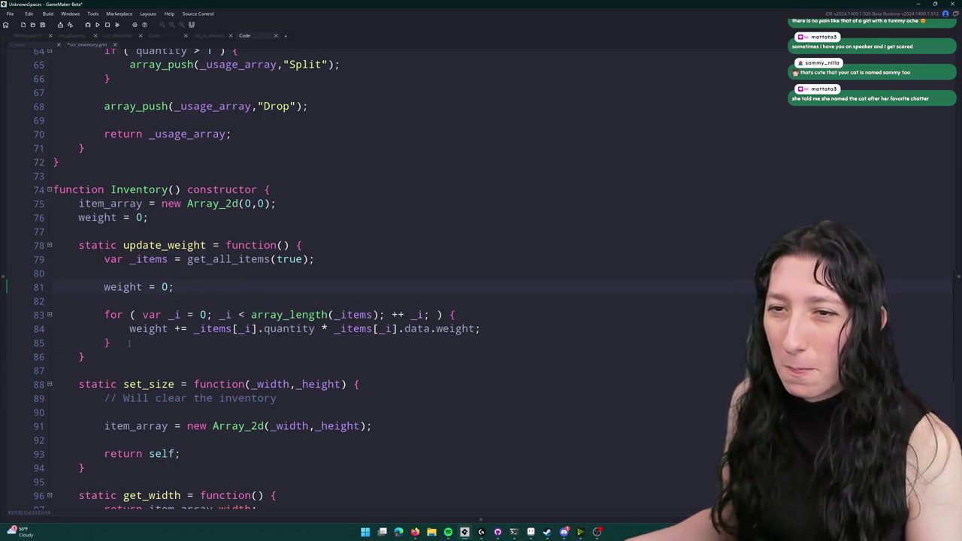
{"action": "scroll", "coordinate": [233, 248], "scroll_direction": "down", "scroll_amount": 1}
- Replace the old loop with 'for ( var _y = 0; _y < item_array.height; ++ _y) {'
{"action": "left_click_drag", "start_coordinate": [110, 313], "coordinate": [105, 230]}
{"action": "type", "text": "for "}
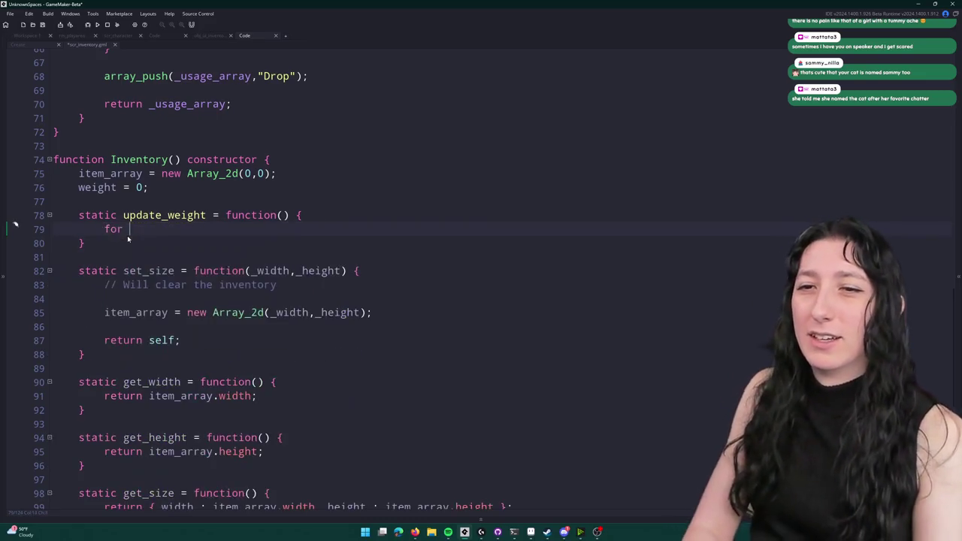
{"action": "type", "text": "( var _y = 0; _y <"}
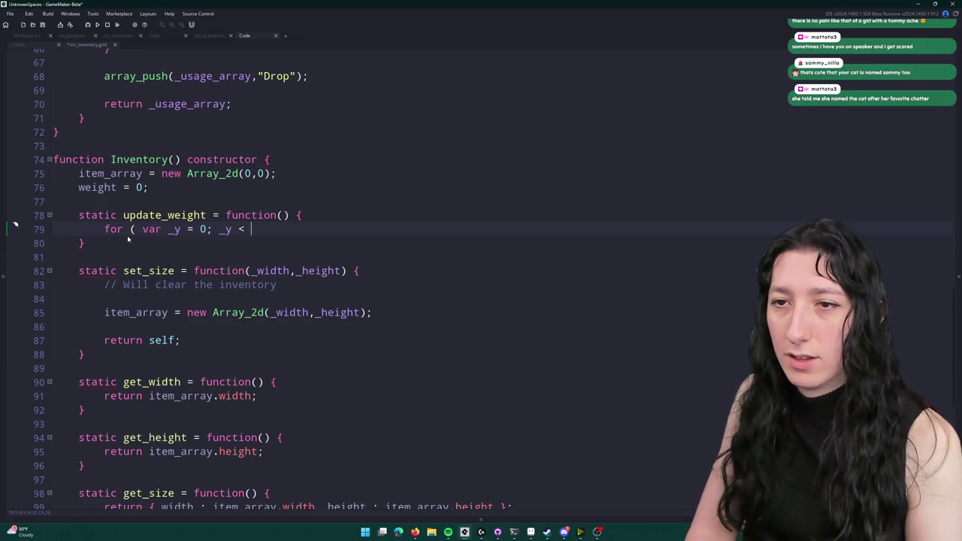
{"action": "type", "text": "a"}
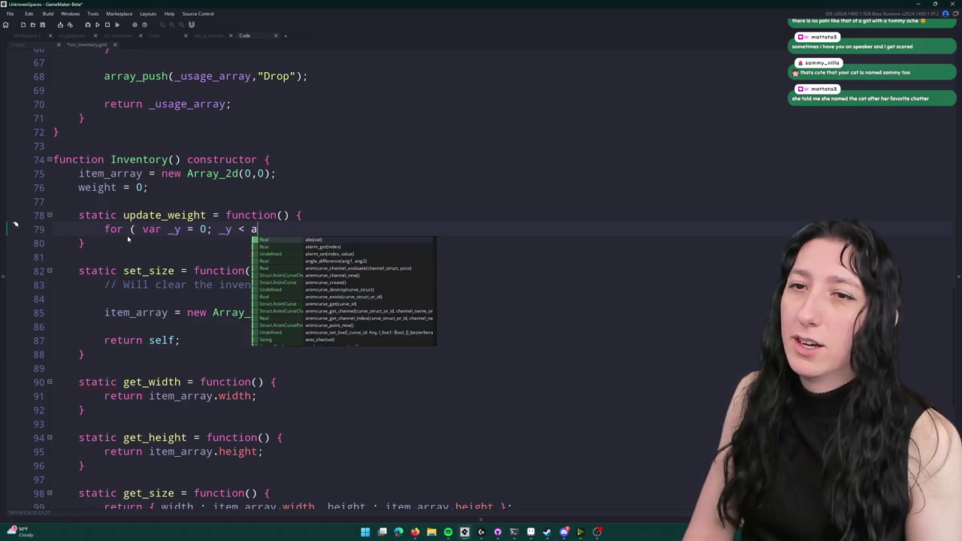
{"action": "key", "text": "BackSpace"}
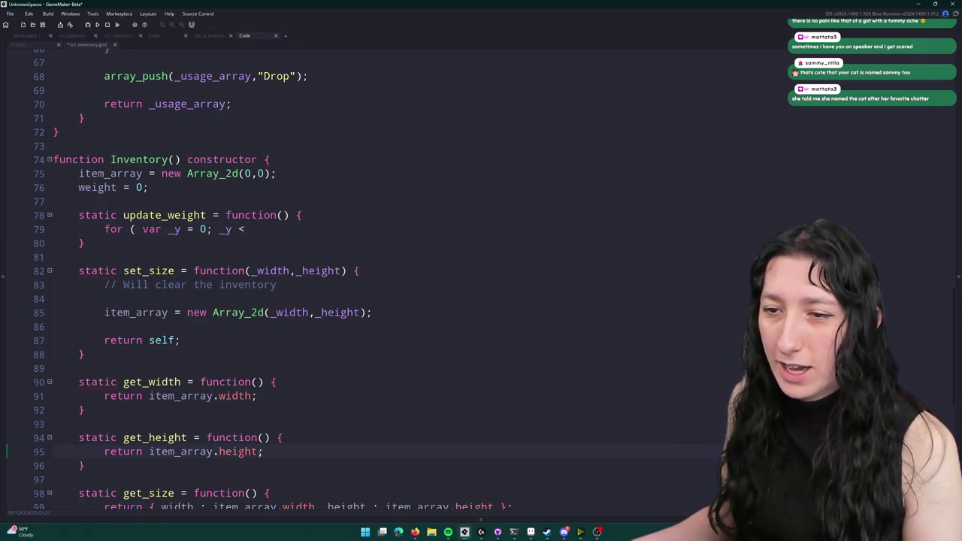
{"action": "left_click", "coordinate": [152, 452]}
{"action": "double_click", "coordinate": [152, 452]}
{"action": "key", "text": "ctrl+c"}
{"action": "left_click", "coordinate": [286, 238]}
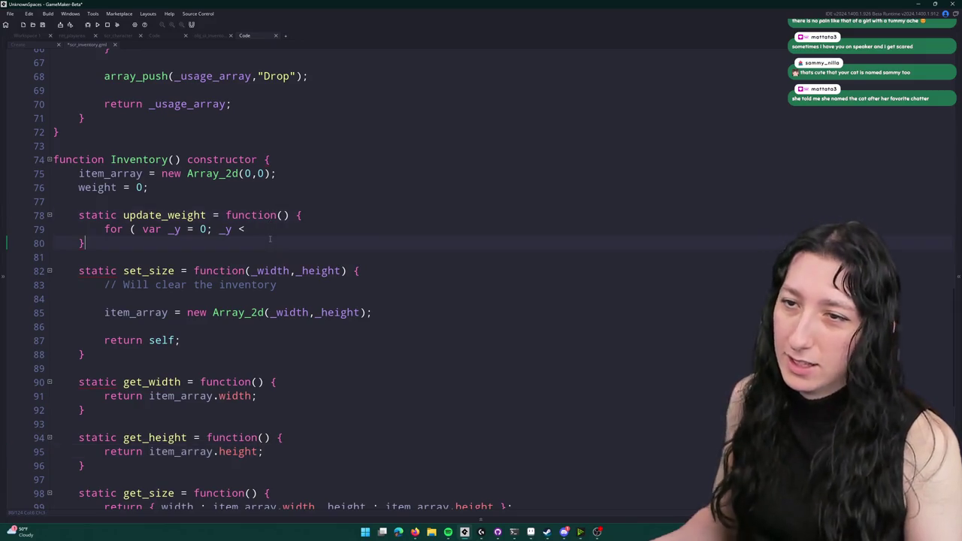
{"action": "left_click", "coordinate": [291, 229]}
{"action": "key", "text": "ctrl+v"}
{"action": "type", "text": "; ++ _y; ("}
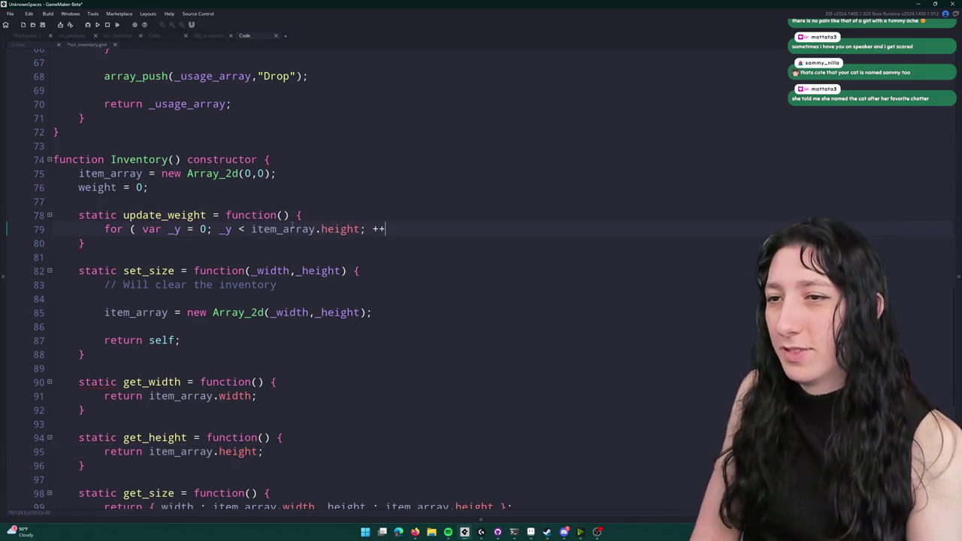
{"action": "key", "text": "BackSpace"}
{"action": "key", "text": "BackSpace"}
{"action": "type", "text": ") {"}
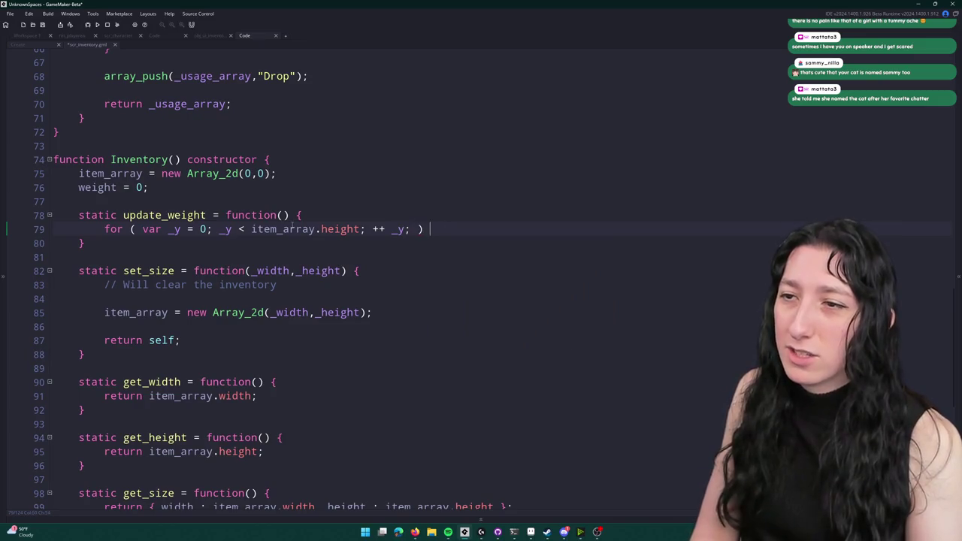
- Duplicate the loop header beneath it, add a closing brace, and indent the inner copy
{"action": "key", "text": "Return"}
{"action": "key", "text": "ctrl+d"}
{"action": "key", "text": "Return"}
{"action": "type", "text": "}"}
{"action": "key", "text": "shift+Up"}
{"action": "key", "text": "Tab"}
- Turn the inner loop into an _x loop over item_array.width, open its body, and save
{"action": "left_click", "coordinate": [201, 243]}
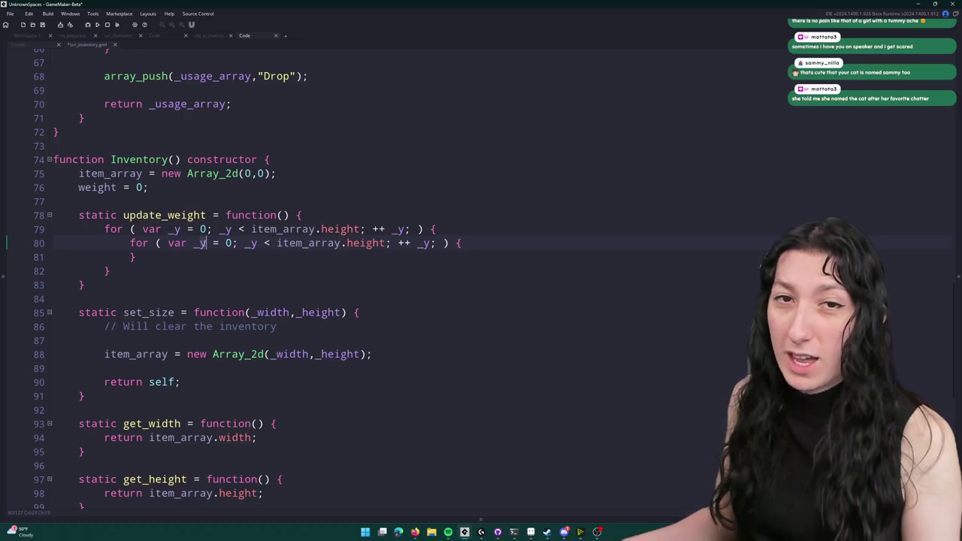
{"action": "key", "text": "BackSpace"}
{"action": "type", "text": "x"}
{"action": "left_click", "coordinate": [257, 243]}
{"action": "key", "text": "BackSpace"}
{"action": "type", "text": "x"}
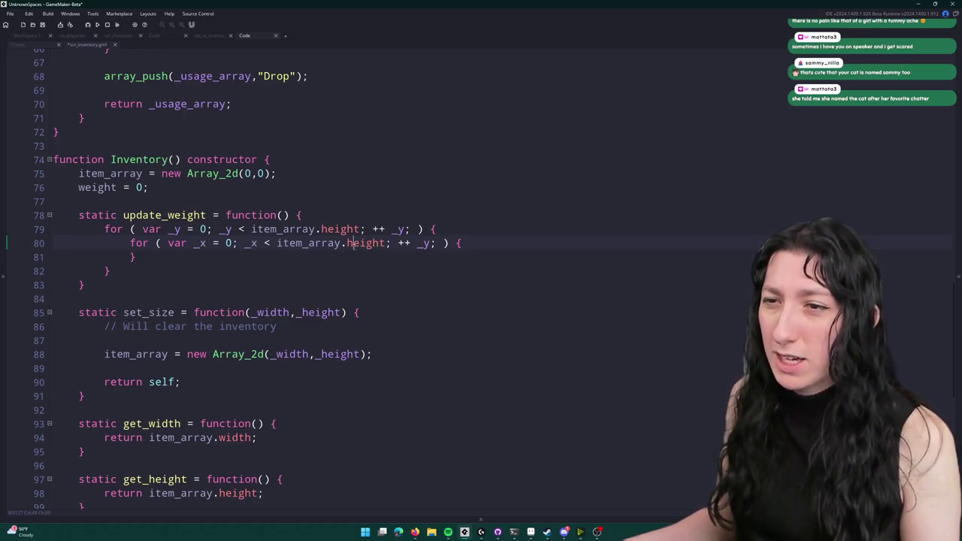
{"action": "double_click", "coordinate": [350, 243]}
{"action": "type", "text": "wi"}
{"action": "key", "text": "Return"}
{"action": "left_click", "coordinate": [426, 243]}
{"action": "key", "text": "BackSpace"}
{"action": "type", "text": "x"}
{"action": "left_click", "coordinate": [480, 242]}
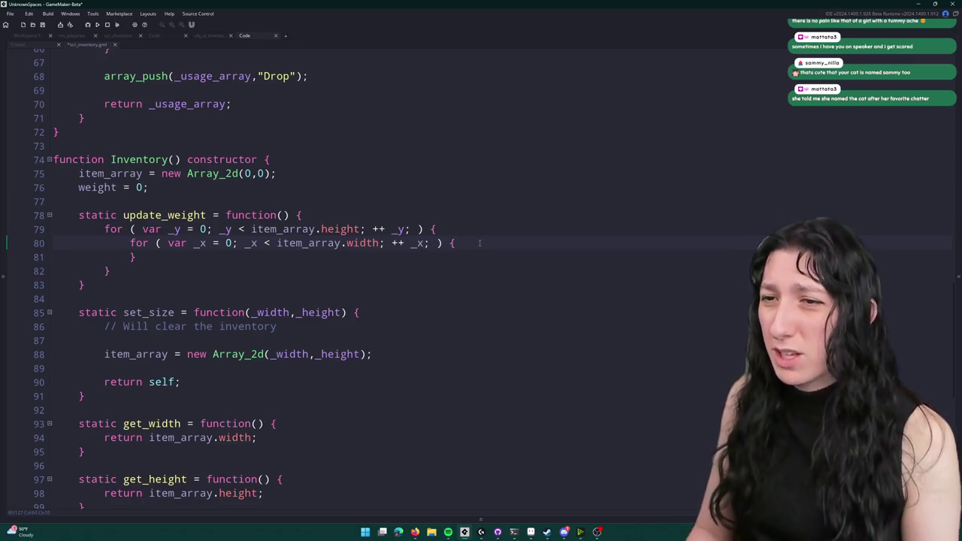
{"action": "key", "text": "Return"}
{"action": "key", "text": "ctrl+s"}
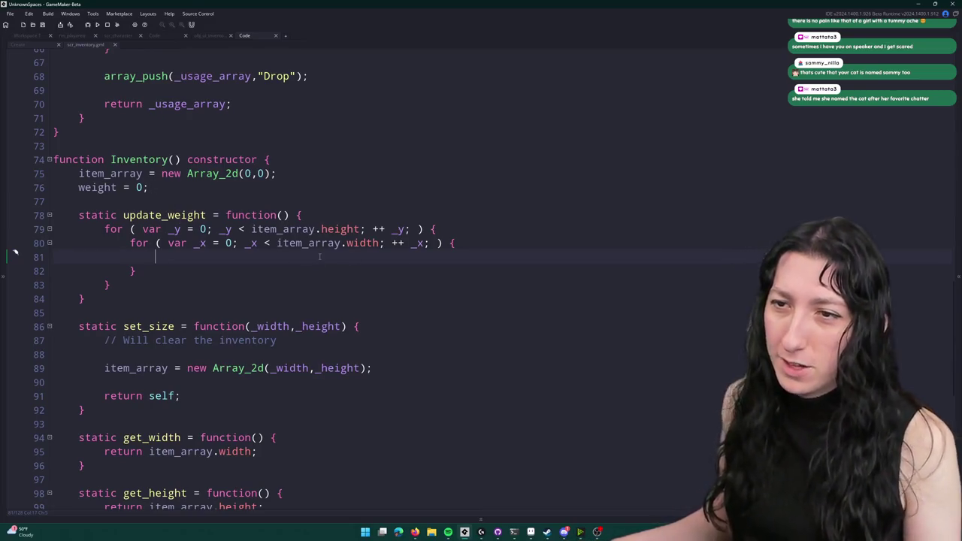
- Add a weight = 0; reset at the top of update_weight's body
{"action": "type", "text": "weight"}
{"action": "left_click", "coordinate": [327, 187]}
{"action": "key", "text": "ctrl+shift+Left"}
{"action": "key", "text": "ctrl+shift+Left"}
{"action": "key", "text": "ctrl+shift+Left"}
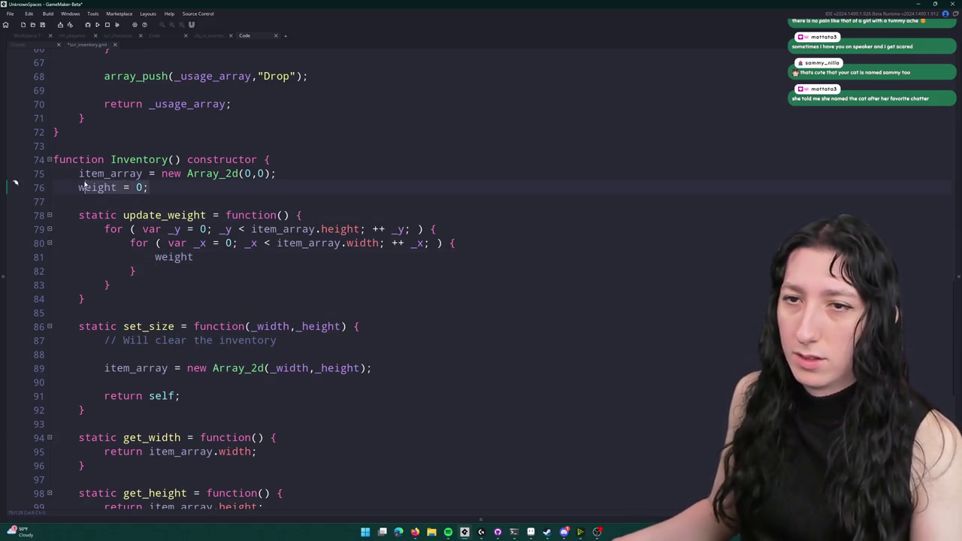
{"action": "key", "text": "ctrl+c"}
{"action": "left_click", "coordinate": [302, 215]}
{"action": "key", "text": "Return"}
{"action": "key", "text": "ctrl+v"}
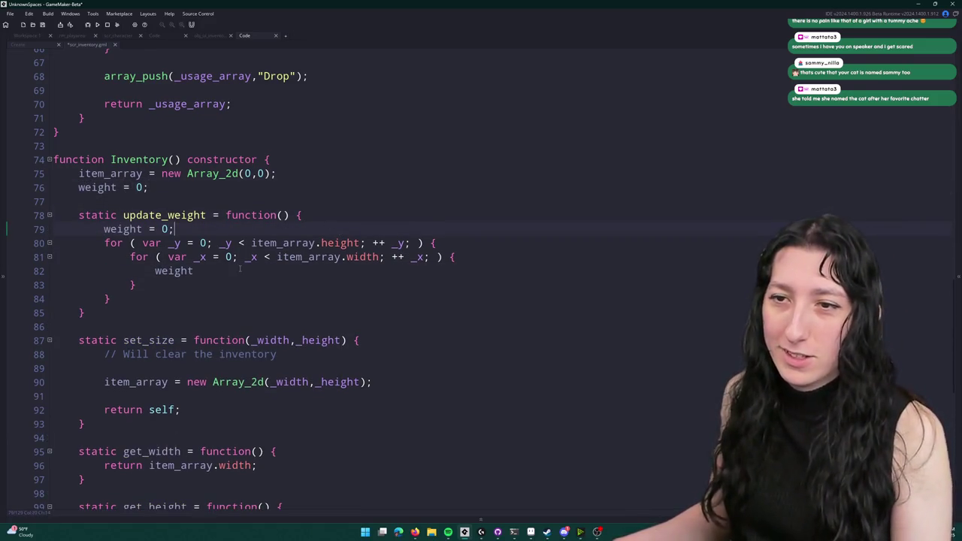
- Make the inner loop line 'weight += item_array.get(_x,_y).weight;'
{"action": "left_click", "coordinate": [240, 269]}
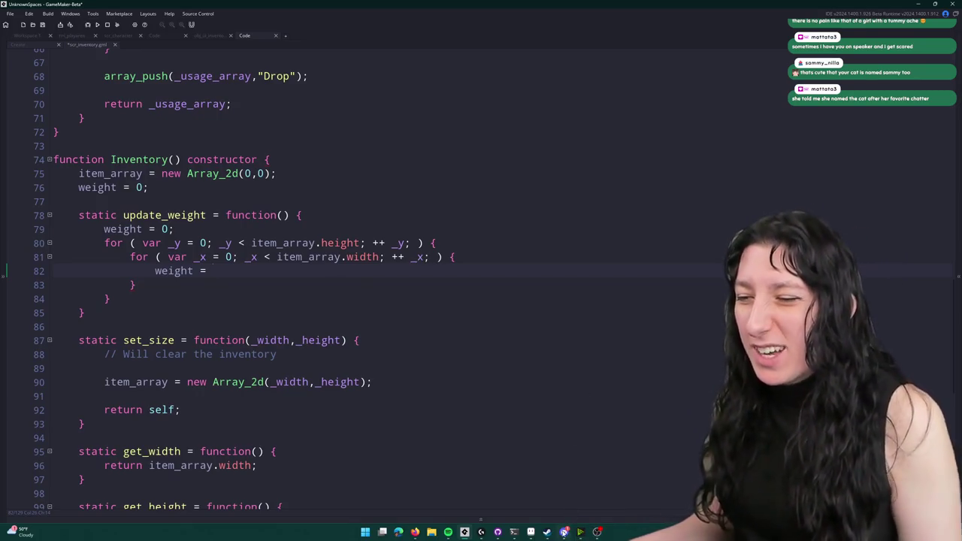
{"action": "left_click", "coordinate": [564, 532]}
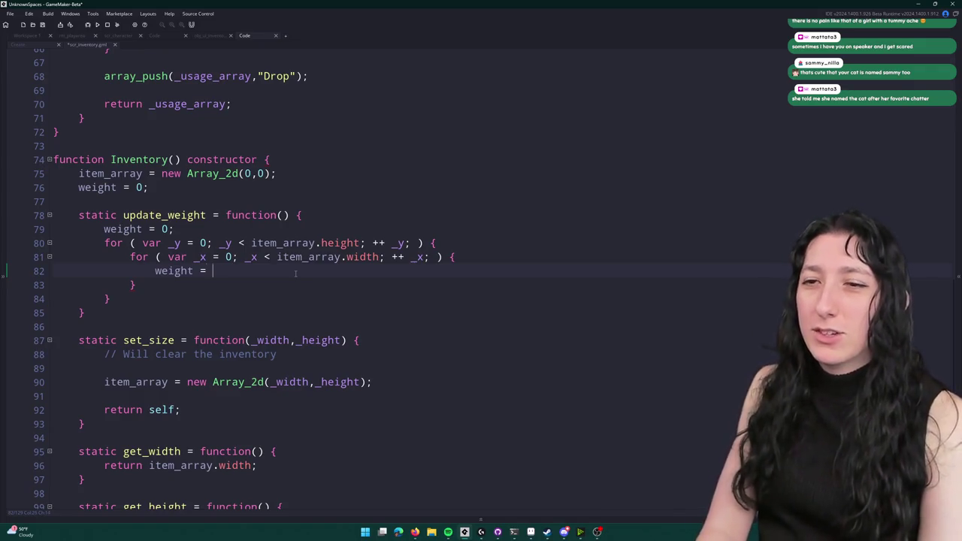
{"action": "key", "text": "BackSpace"}
{"action": "key", "text": "BackSpace"}
{"action": "type", "text": "+= "}
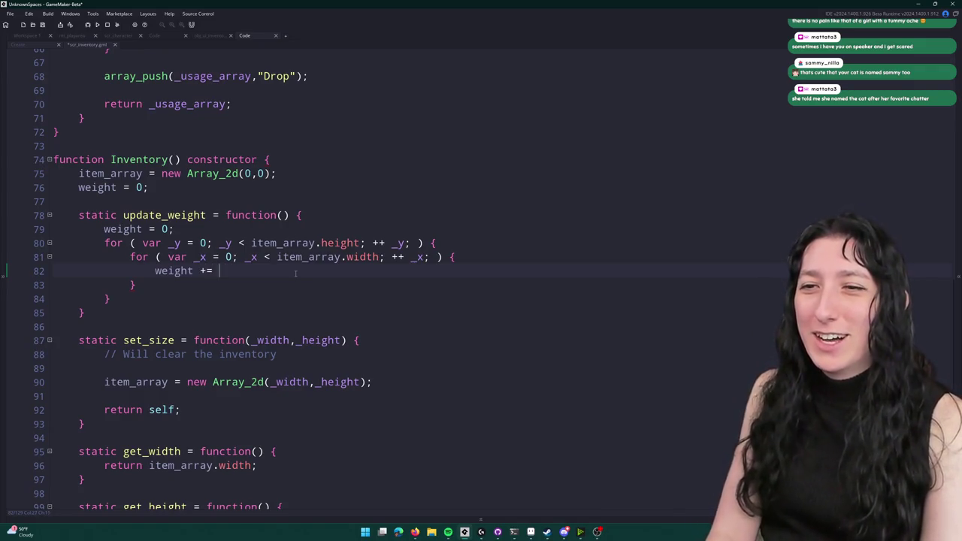
{"action": "type", "text": "item_arra"}
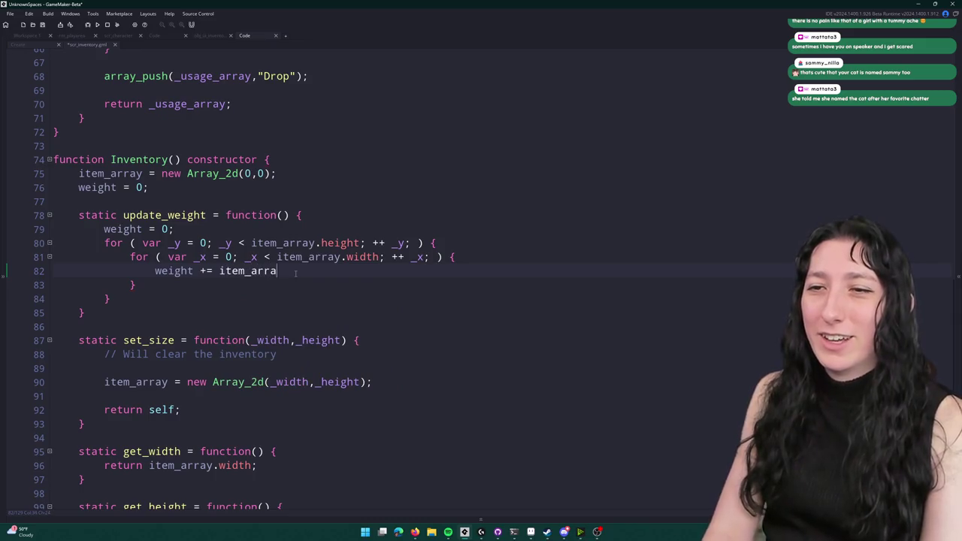
{"action": "type", "text": "y.get(_x,_y"}
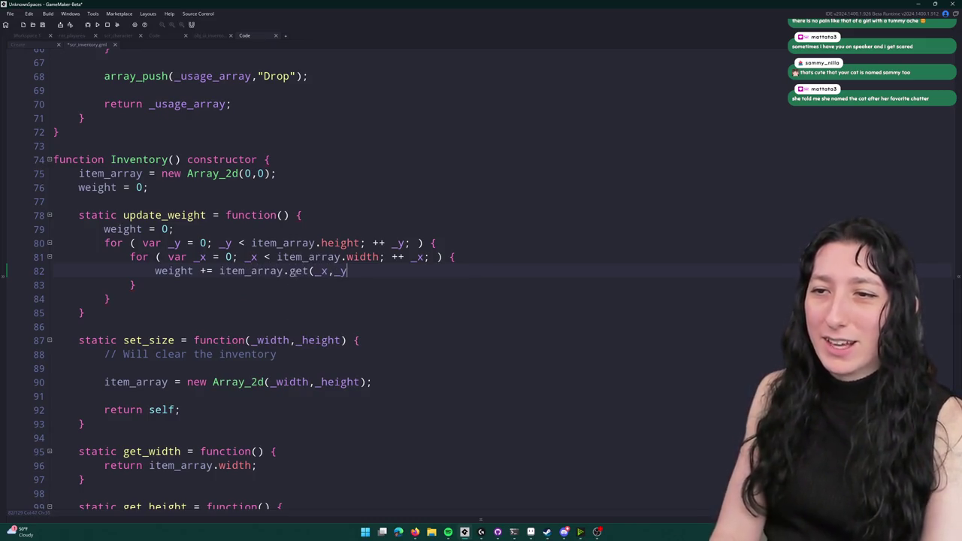
{"action": "type", "text": ").weight;"}
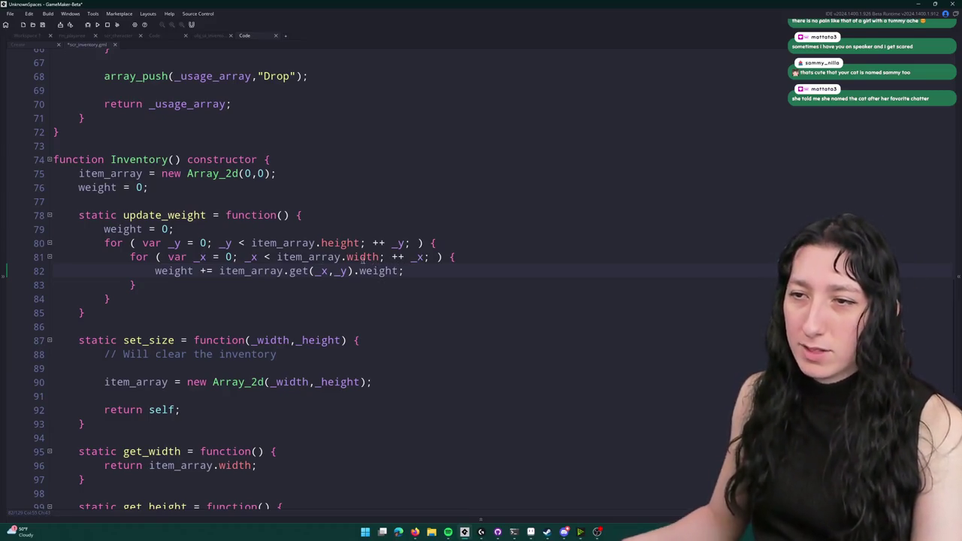
- Declare var _item at the top of update_weight, above the weight reset
{"action": "left_click", "coordinate": [222, 275]}
{"action": "left_click", "coordinate": [327, 216]}
{"action": "key", "text": "Return"}
{"action": "type", "text": "var _item;"}
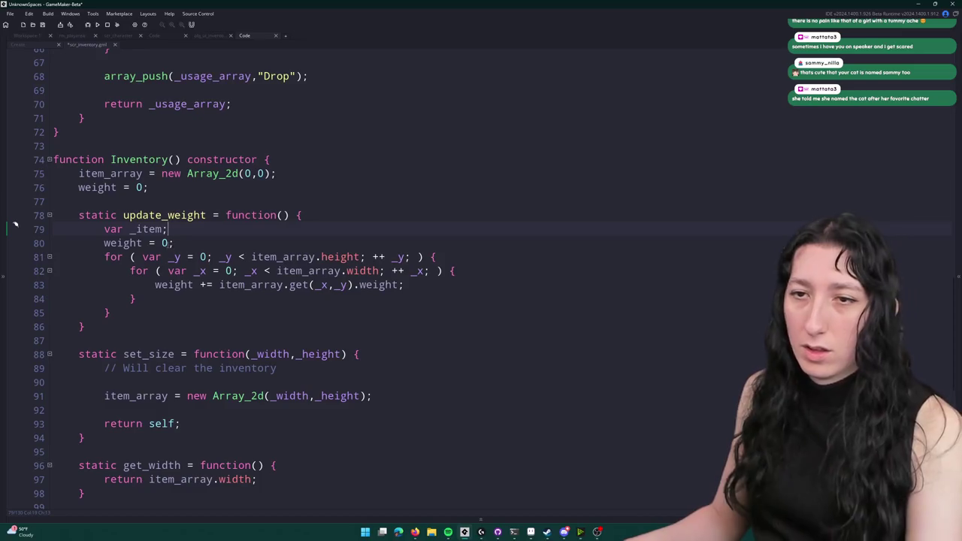
{"action": "key", "text": "Return"}
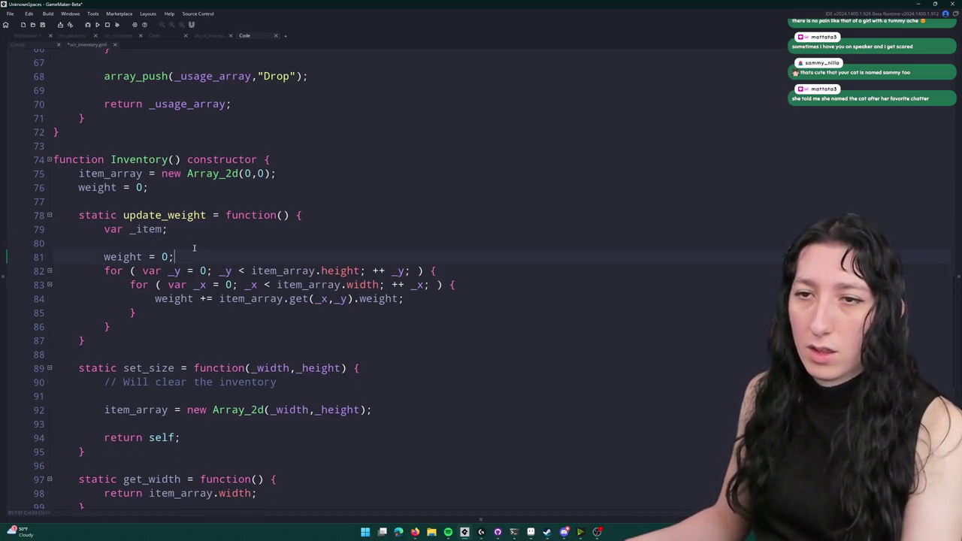
{"action": "key", "text": "alt+Up"}
{"action": "key", "text": "Up"}
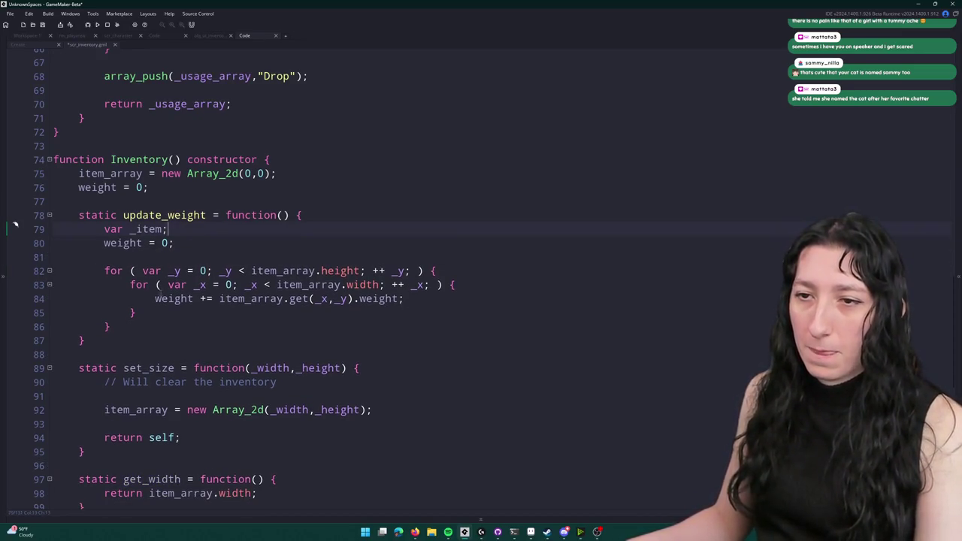
- Assign _item = item_array.get(_x,_y); in the inner loop and sum _item.weight instead
{"action": "left_click", "coordinate": [473, 287]}
{"action": "key", "text": "Return"}
{"action": "type", "text": "_item ="}
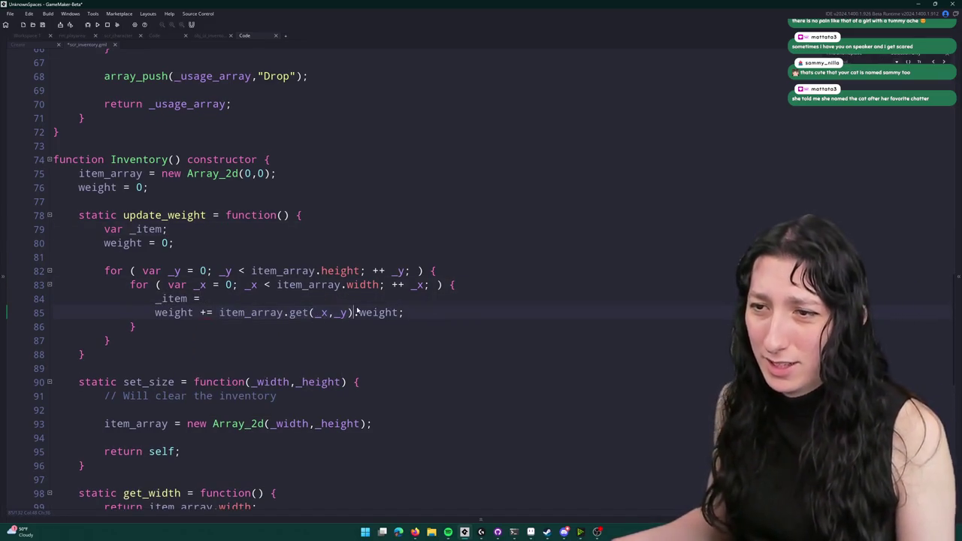
{"action": "left_click", "coordinate": [219, 313]}
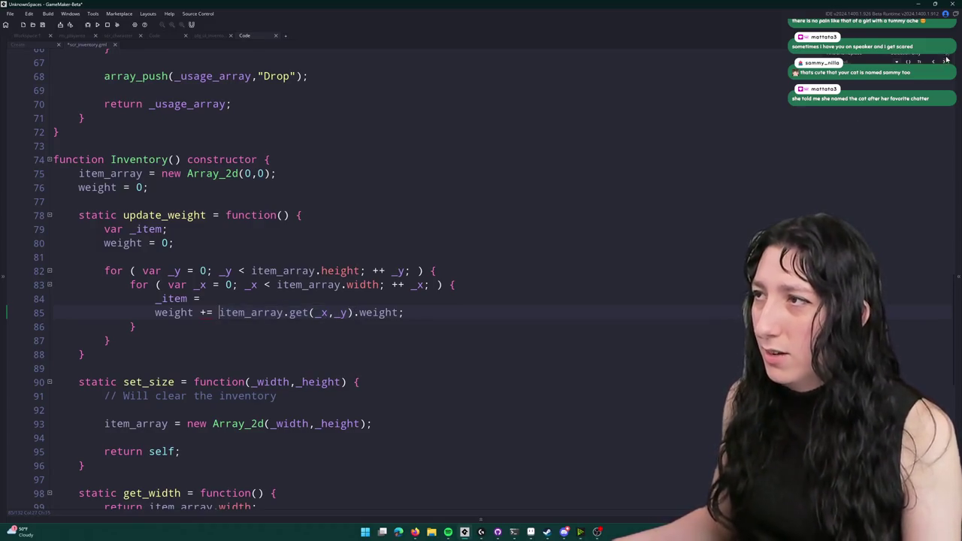
{"action": "key", "text": "ctrl+v"}
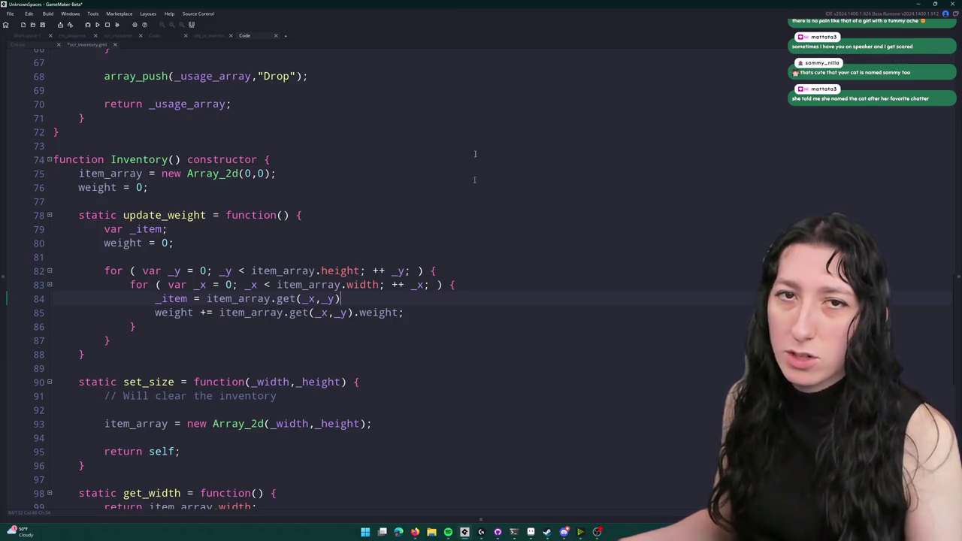
{"action": "type", "text": ";"}
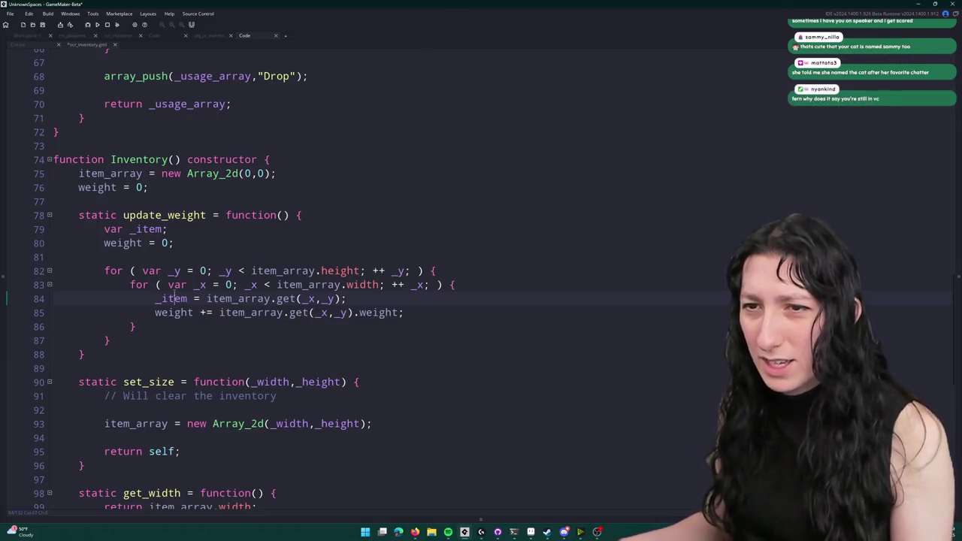
{"action": "key", "text": "Home"}
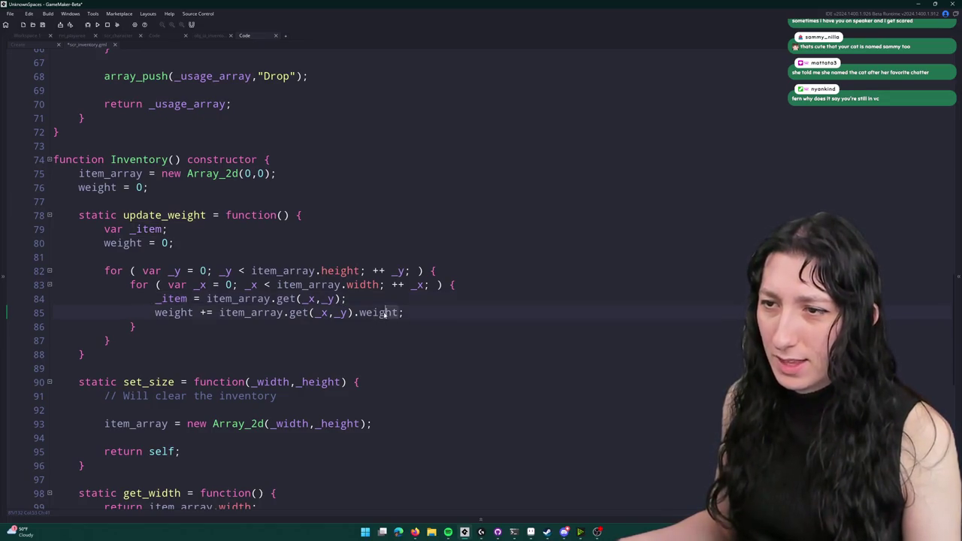
{"action": "left_click_drag", "start_coordinate": [343, 313], "coordinate": [220, 312]}
{"action": "key", "text": "ctrl+v"}
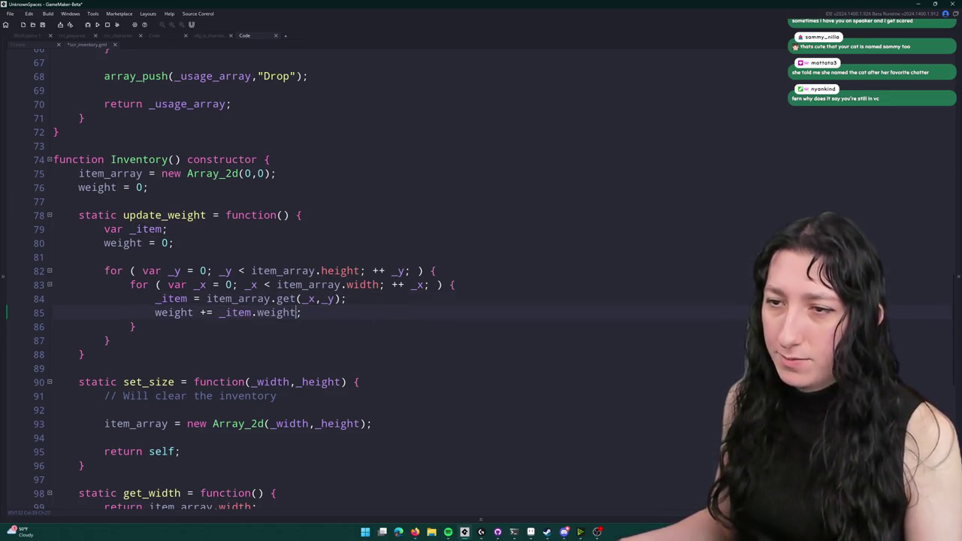
{"action": "key", "text": "BackSpace"}
{"action": "key", "text": "BackSpace"}
{"action": "key", "text": "BackSpace"}
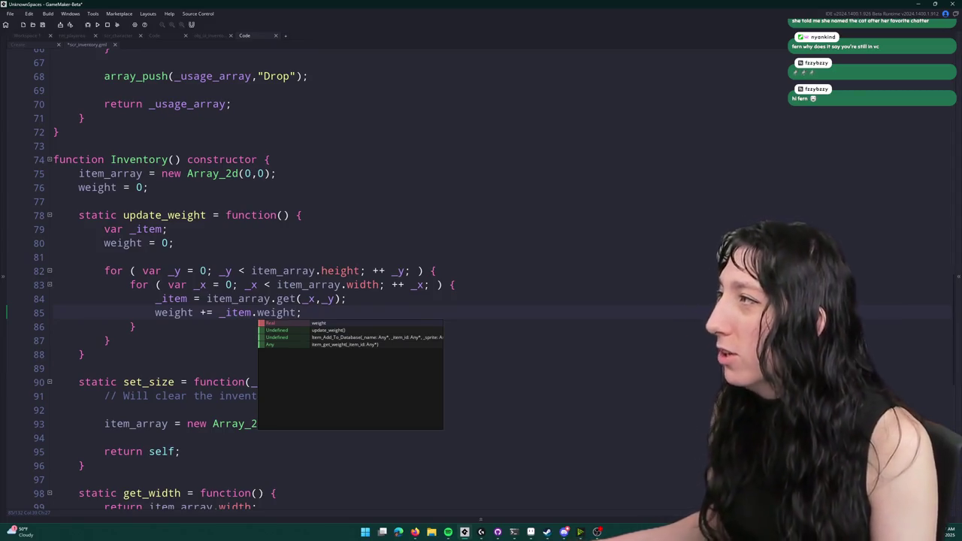
{"action": "left_click", "coordinate": [564, 533]}
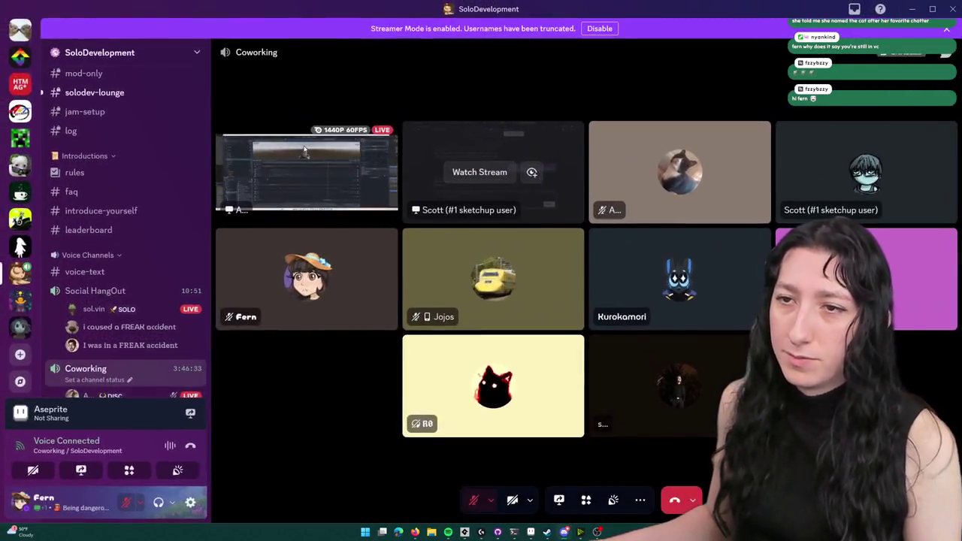
- Stop watching the live stream in the Discord voice call
{"action": "right_click", "coordinate": [305, 148]}
{"action": "left_click", "coordinate": [335, 157]}
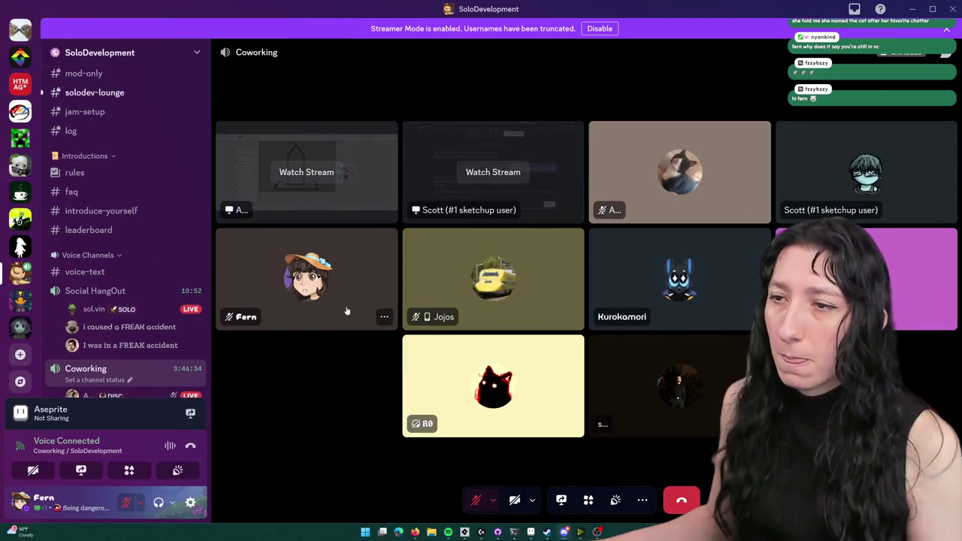
{"action": "scroll", "coordinate": [120, 297], "scroll_direction": "down", "scroll_amount": 5}
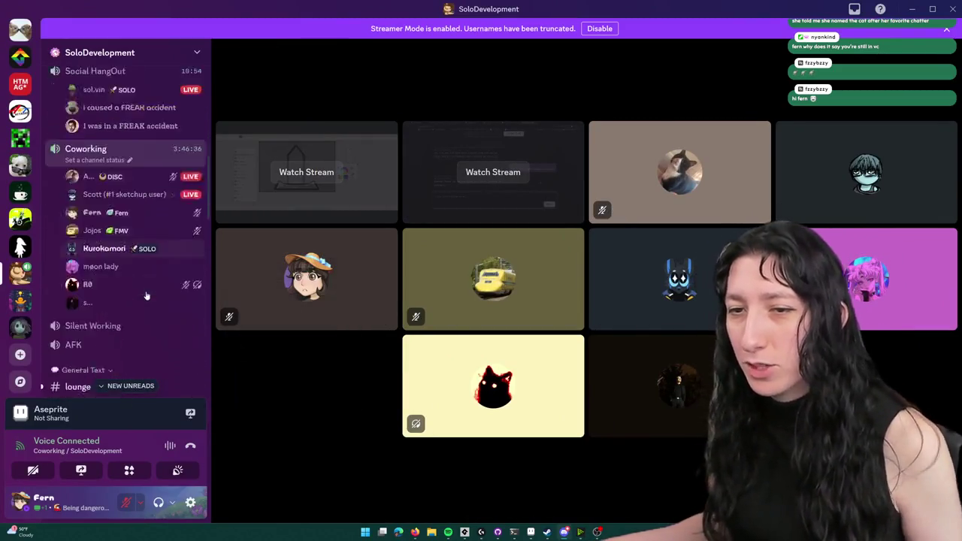
{"action": "scroll", "coordinate": [143, 187], "scroll_direction": "up", "scroll_amount": 10}
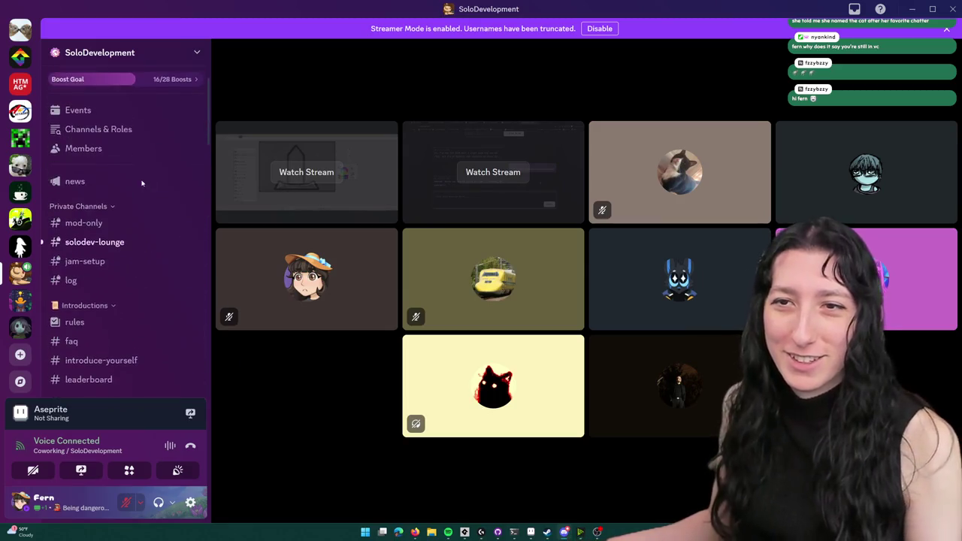
- Run /leaderboard in #solodev-lounge, then delete the leaderboard reply
{"action": "left_click", "coordinate": [91, 242]}
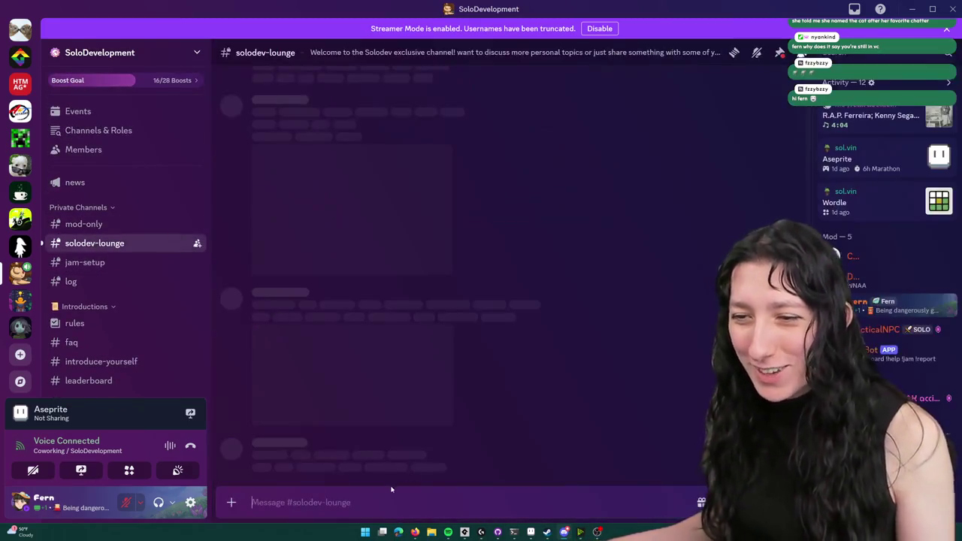
{"action": "type", "text": "/lea"}
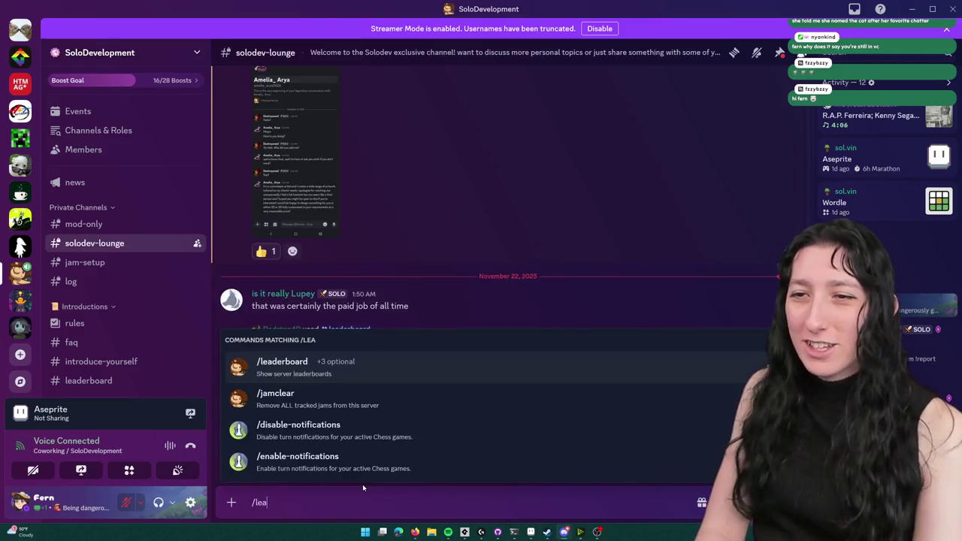
{"action": "key", "text": "Return"}
{"action": "key", "text": "Return"}
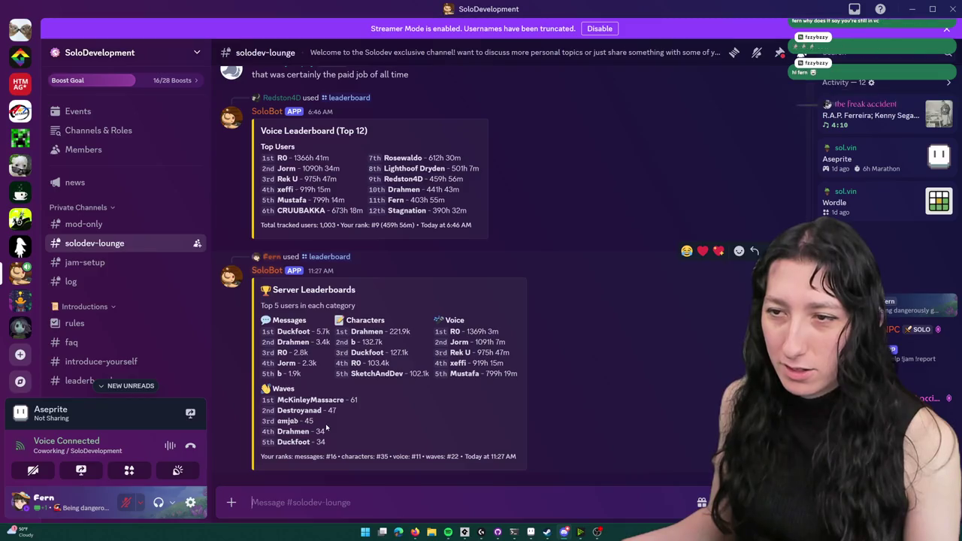
{"action": "right_click", "coordinate": [561, 493]}
{"action": "left_click", "coordinate": [586, 482]}
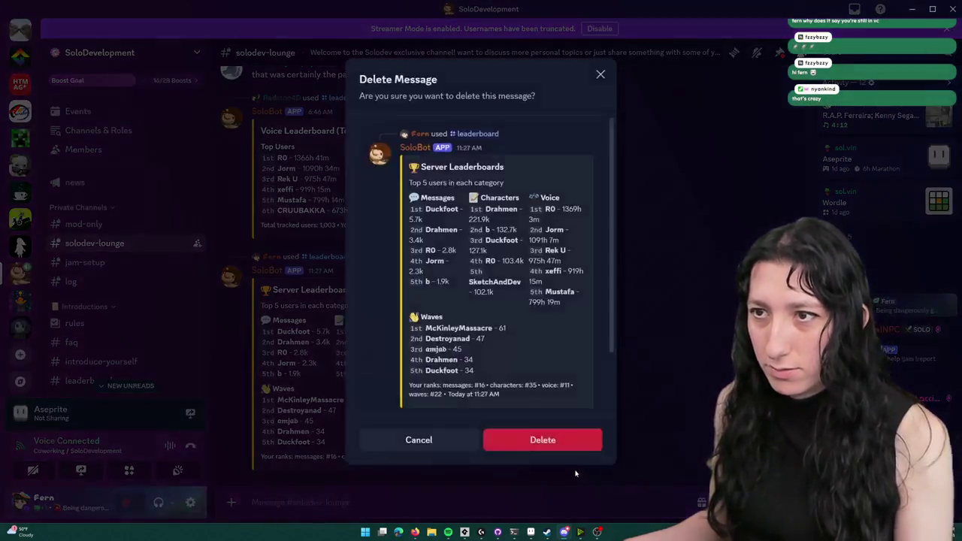
{"action": "left_click", "coordinate": [557, 439]}
- Erase the half-typed /lea command and switch back to GameMaker
{"action": "type", "text": "/lea"}
{"action": "key", "text": "BackSpace"}
{"action": "key", "text": "BackSpace"}
{"action": "key", "text": "BackSpace"}
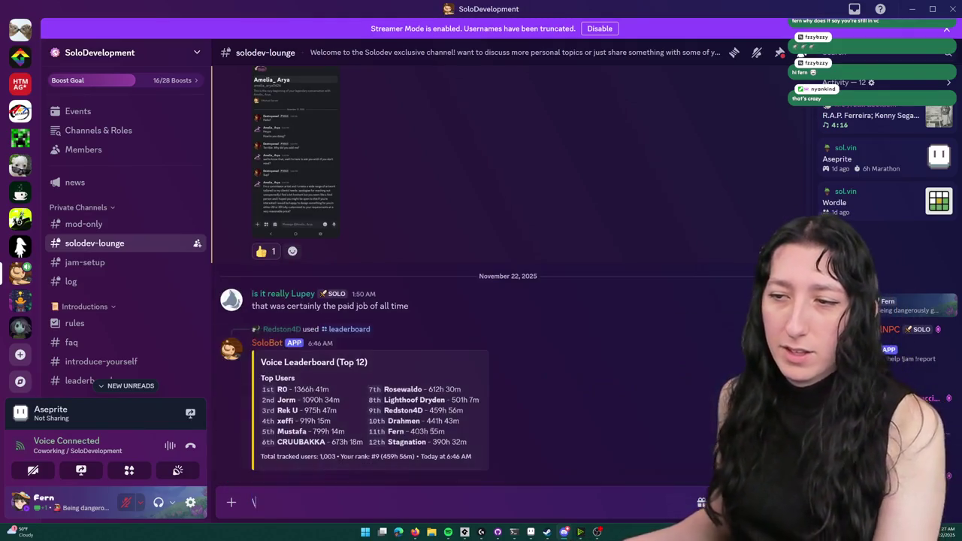
{"action": "key", "text": "BackSpace"}
{"action": "double_click", "coordinate": [437, 432]}
{"action": "left_click", "coordinate": [514, 429]}
{"action": "key", "text": "alt+Tab"}
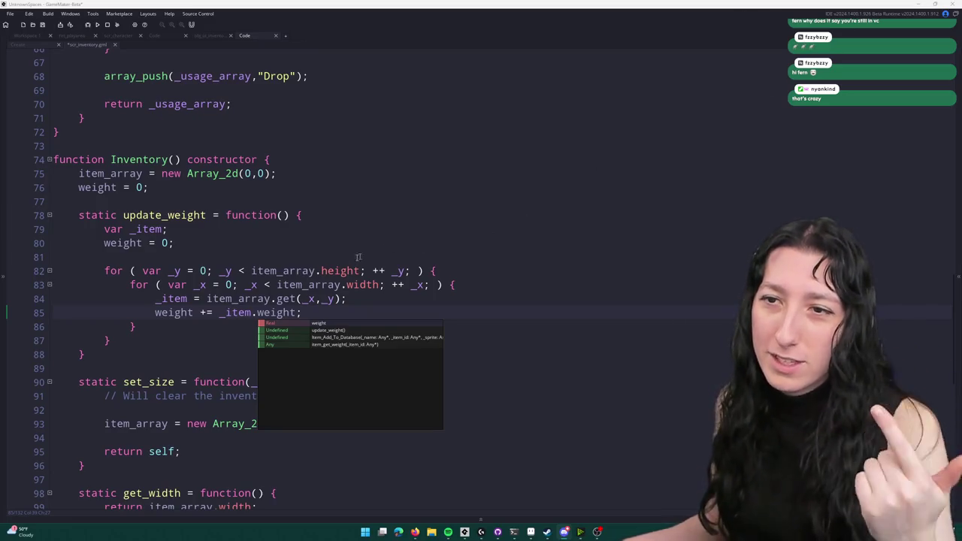
{"action": "left_click", "coordinate": [387, 299]}
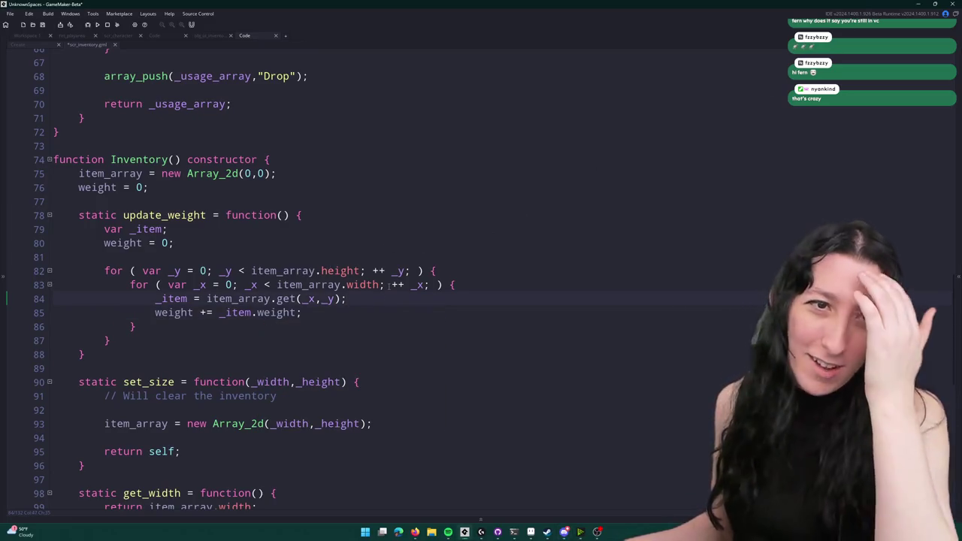
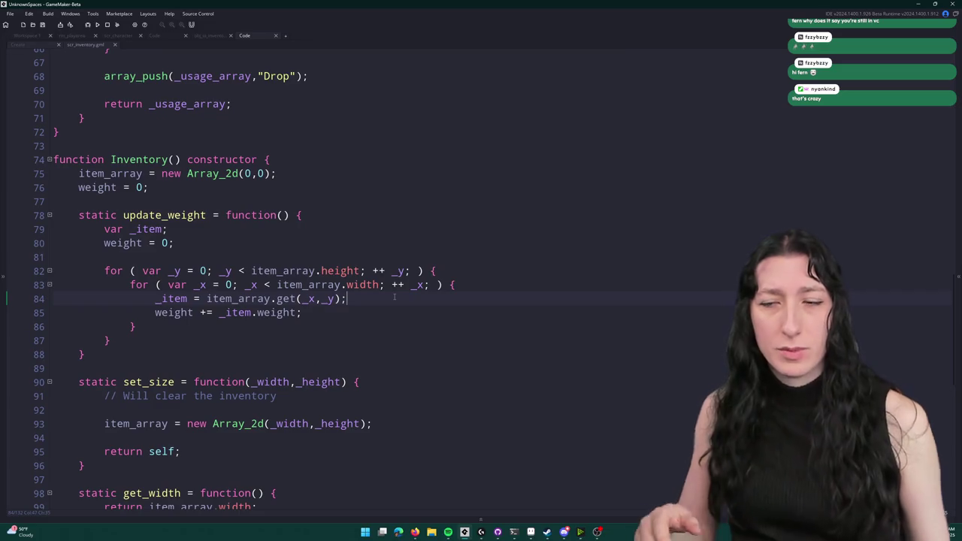
- Replace the loop's per-item weight with item_get_weight(_item) * _item.quantity, fixing the quantity typo
{"action": "left_click", "coordinate": [253, 312]}
{"action": "left_click", "coordinate": [317, 312]}
{"action": "key", "text": "ctrl+BackSpace"}
{"action": "key", "text": "ctrl+BackSpace"}
{"action": "key", "text": "ctrl+BackSpace"}
{"action": "type", "text": "item_g"}
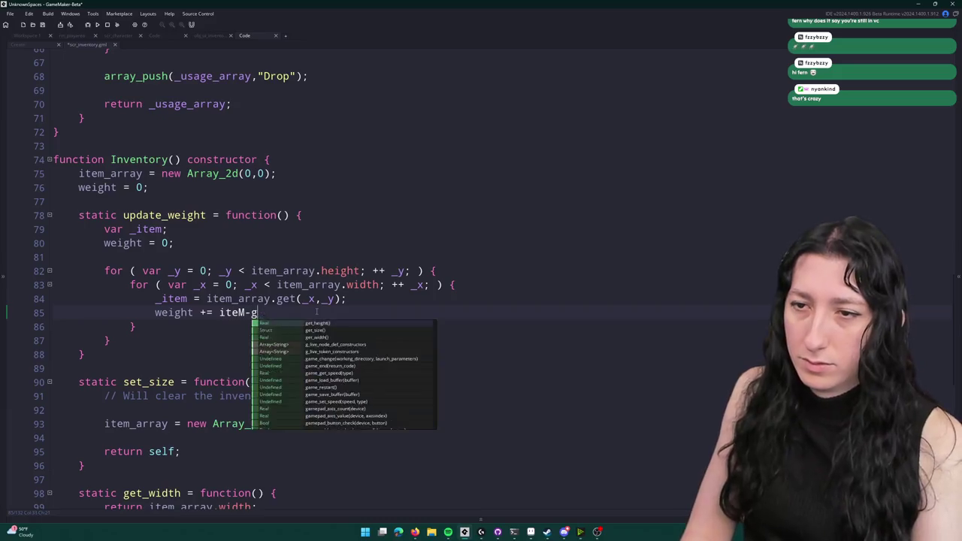
{"action": "type", "text": "et_weight(_item) * "}
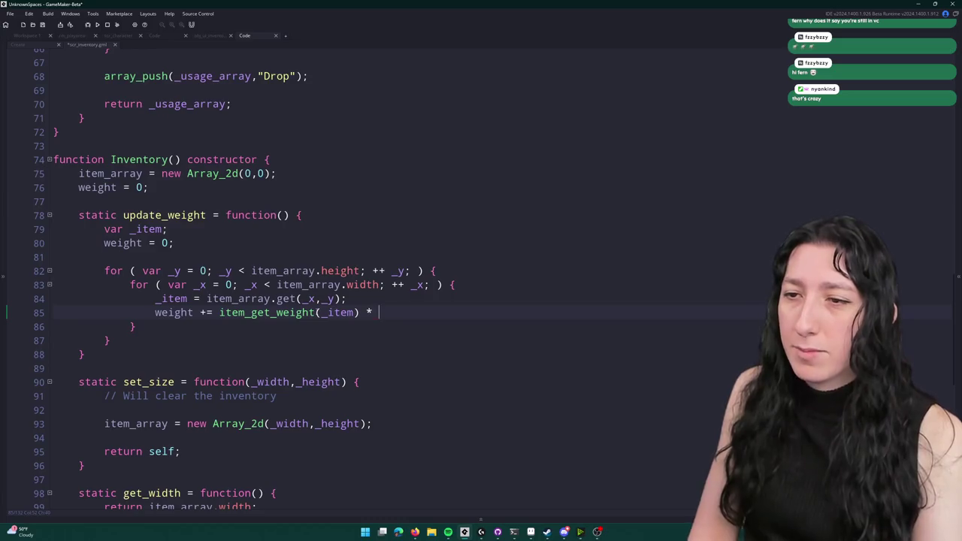
{"action": "type", "text": "_item.quanitty"}
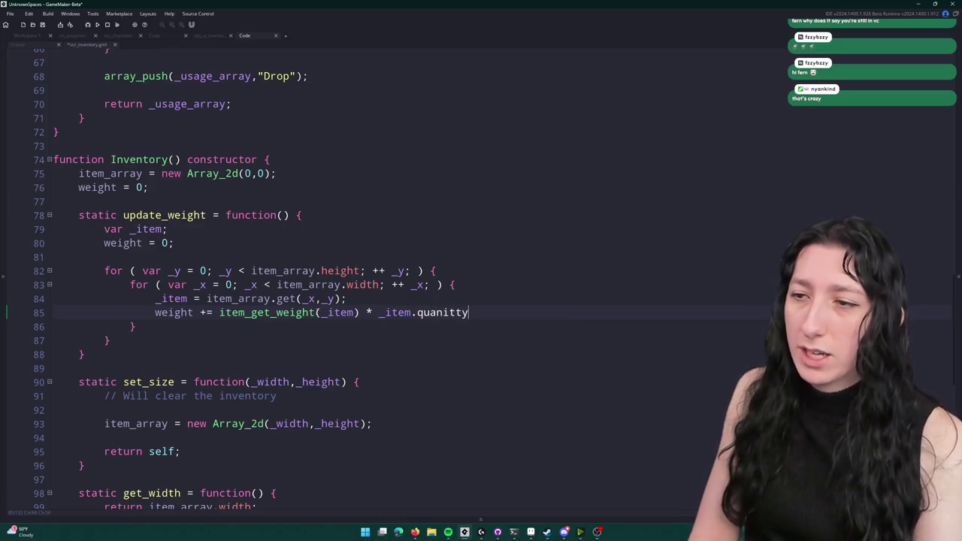
{"action": "key", "text": "BackSpace"}
{"action": "key", "text": "BackSpace"}
{"action": "key", "text": "BackSpace"}
{"action": "key", "text": "BackSpace"}
{"action": "type", "text": "tity;"}
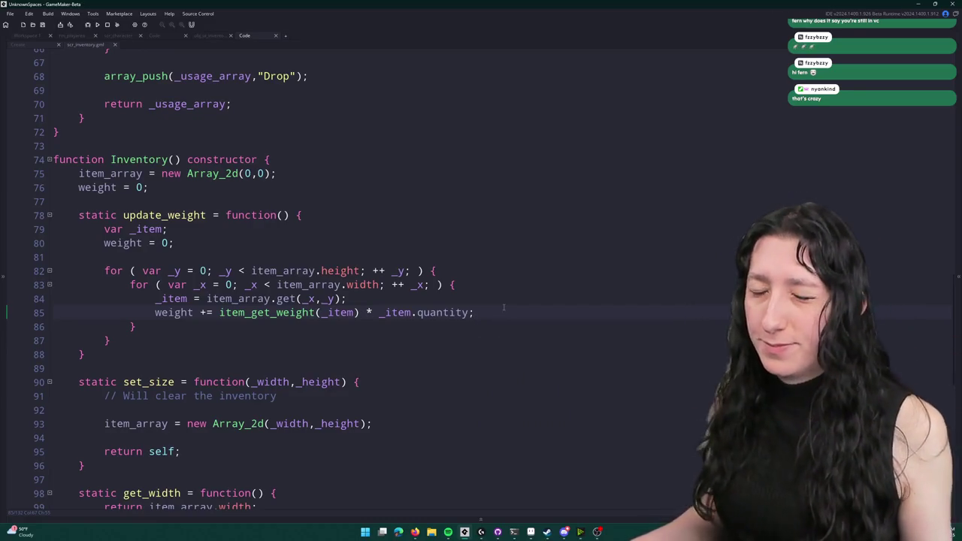
- Review the finished update_weight function and place the caret after get_size
{"action": "scroll", "coordinate": [436, 308], "scroll_direction": "down", "scroll_amount": 1}
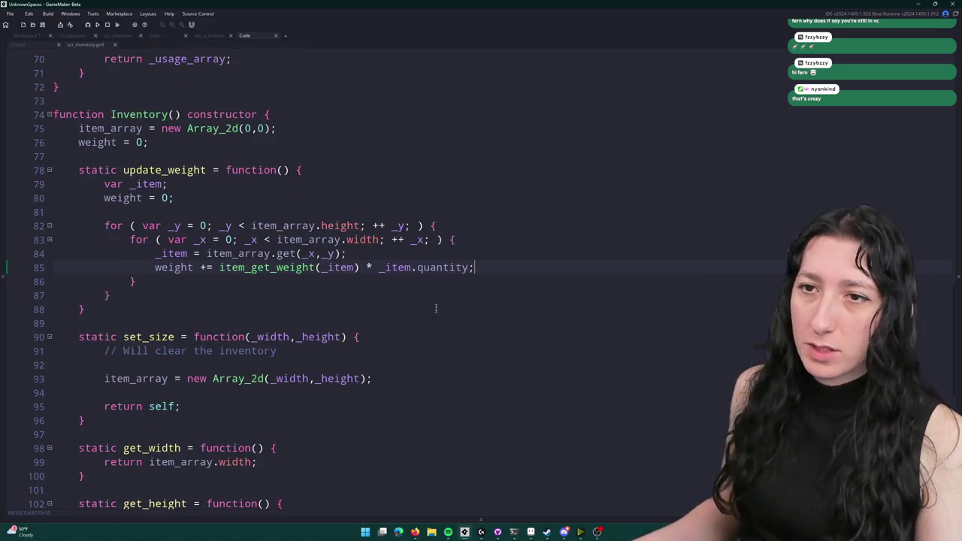
{"action": "double_click", "coordinate": [203, 170]}
{"action": "scroll", "coordinate": [338, 225], "scroll_direction": "down", "scroll_amount": 1}
{"action": "left_click", "coordinate": [481, 206]}
{"action": "scroll", "coordinate": [481, 206], "scroll_direction": "down", "scroll_amount": 3}
{"action": "scroll", "coordinate": [242, 238], "scroll_direction": "down", "scroll_amount": 2}
{"action": "scroll", "coordinate": [225, 233], "scroll_direction": "up", "scroll_amount": 7}
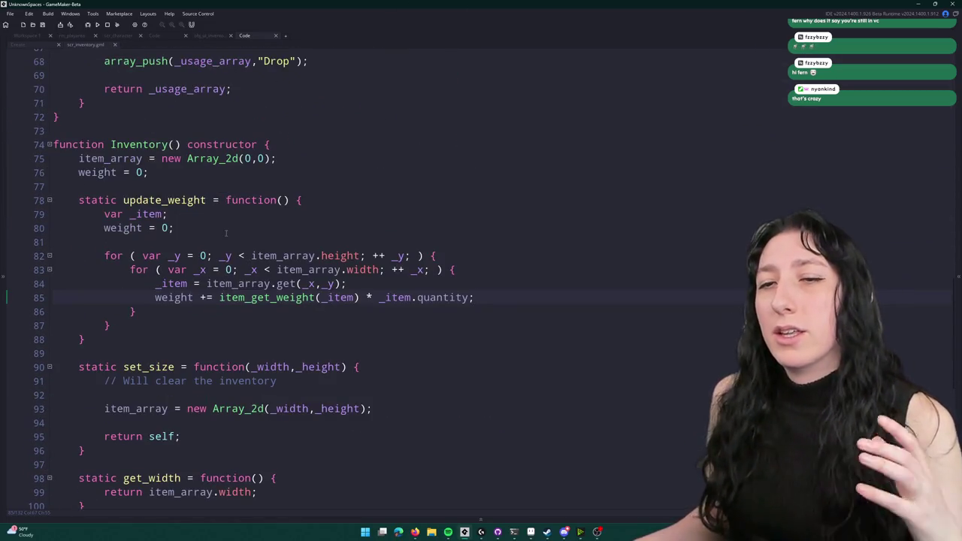
{"action": "scroll", "coordinate": [225, 233], "scroll_direction": "down", "scroll_amount": 4}
{"action": "left_click", "coordinate": [108, 452]}
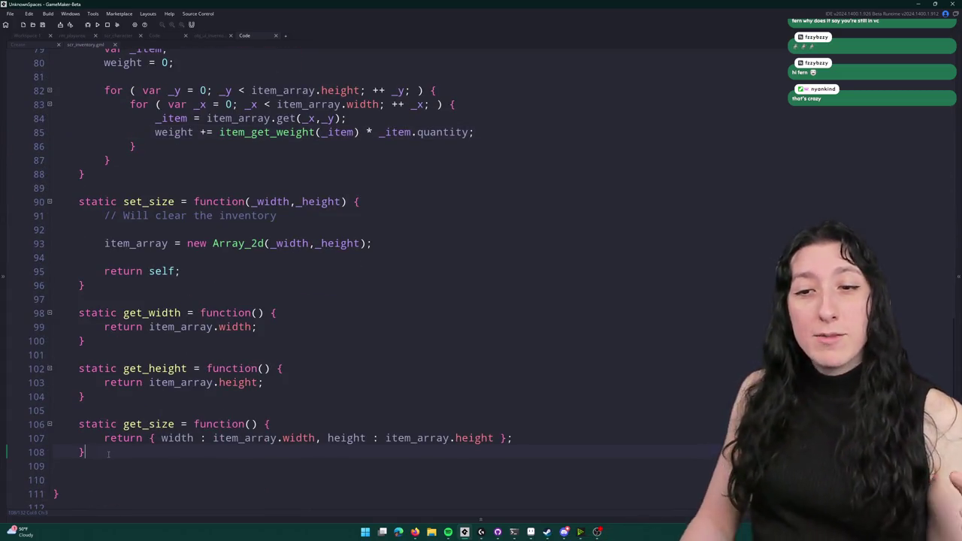
- Add an empty static place_item = function(_item) {} method after get_size
{"action": "type", "text": "static place_item = function(_item_id"}
{"action": "key", "text": "BackSpace"}
{"action": "key", "text": "BackSpace"}
{"action": "key", "text": "BackSpace"}
{"action": "type", "text": ") {"}
{"action": "key", "text": "Return"}
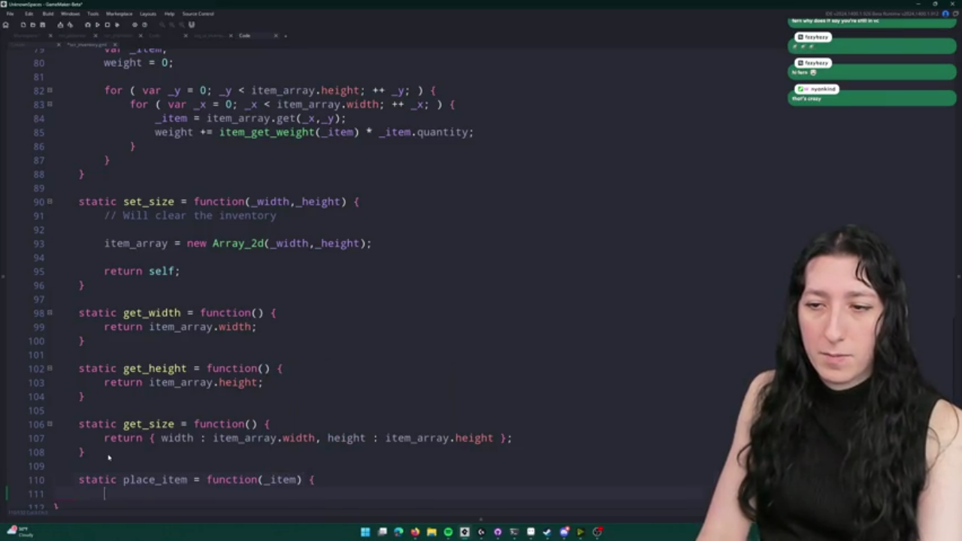
{"action": "scroll", "coordinate": [272, 405], "scroll_direction": "down", "scroll_amount": 2}
{"action": "key", "text": "Return"}
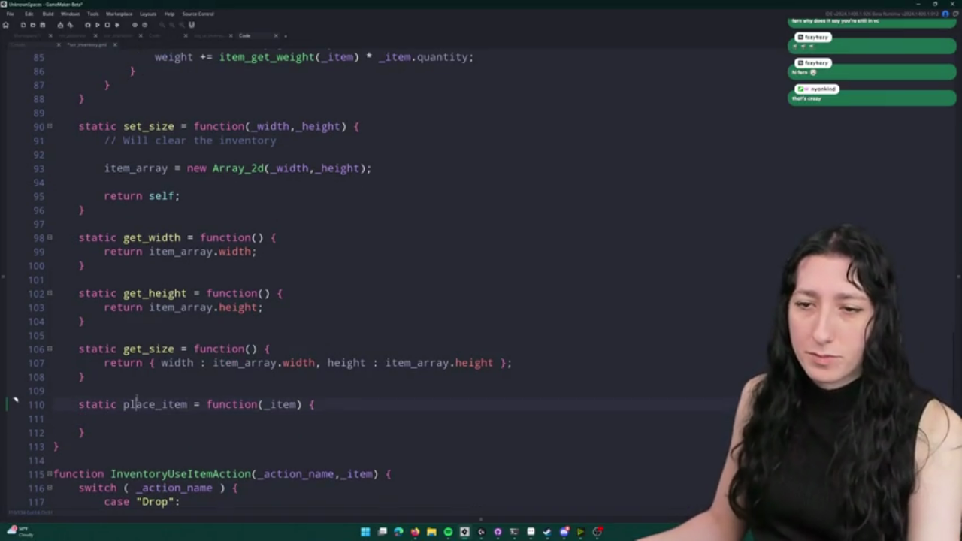
- In the player's Create event, replace find_place with place_item(Item_Create(ItemIds.Backpack))
{"action": "double_click", "coordinate": [128, 404]}
{"action": "key", "text": "ctrl+c"}
{"action": "left_click", "coordinate": [34, 45]}
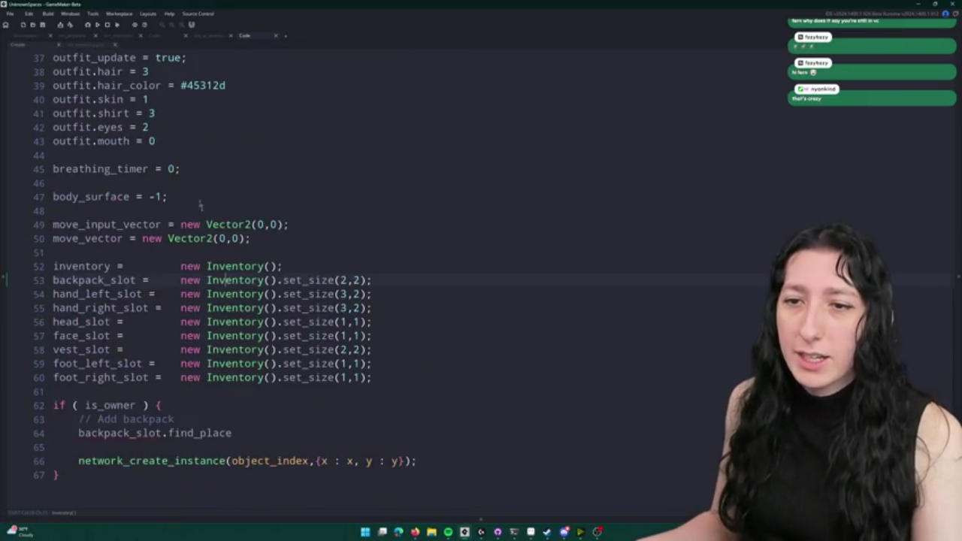
{"action": "double_click", "coordinate": [199, 433]}
{"action": "key", "text": "ctrl+v"}
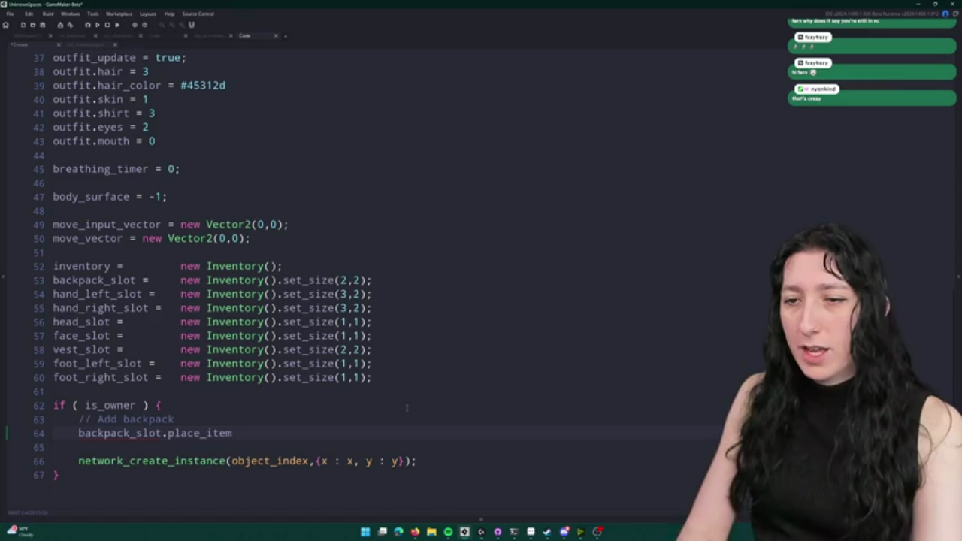
{"action": "type", "text": "(kd"}
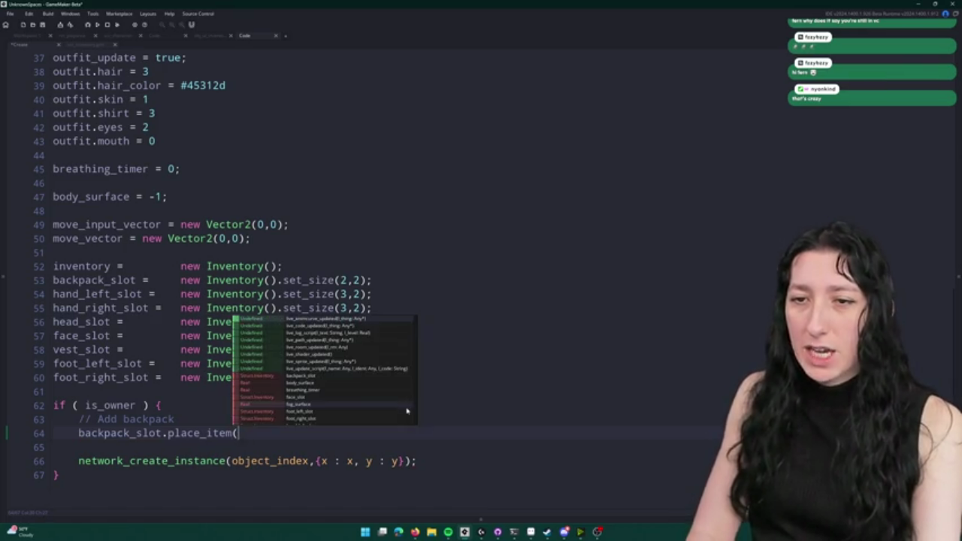
{"action": "key", "text": "BackSpace"}
{"action": "key", "text": "BackSpace"}
{"action": "type", "text": "kd"}
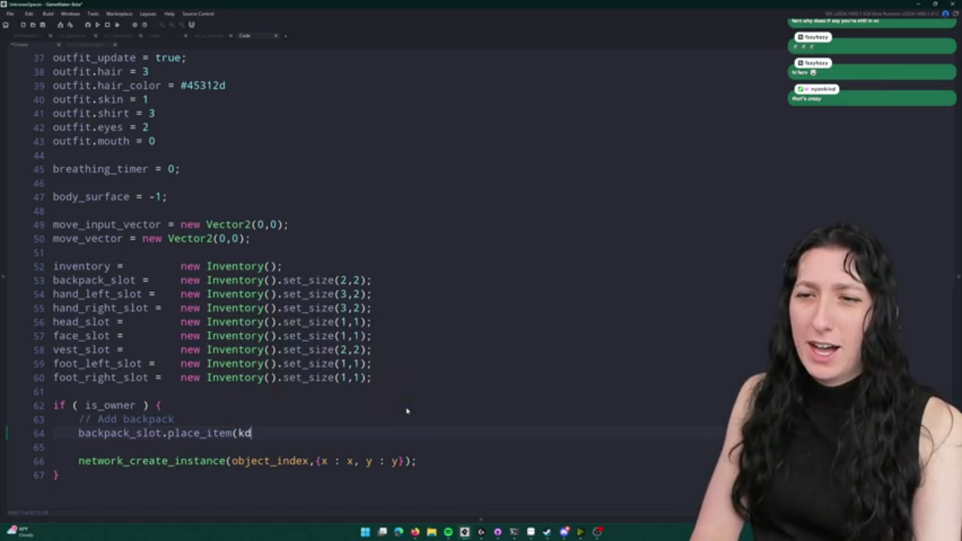
{"action": "key", "text": "BackSpace"}
{"action": "key", "text": "BackSpace"}
{"action": "type", "text": "Item_Cre"}
{"action": "key", "text": "Return"}
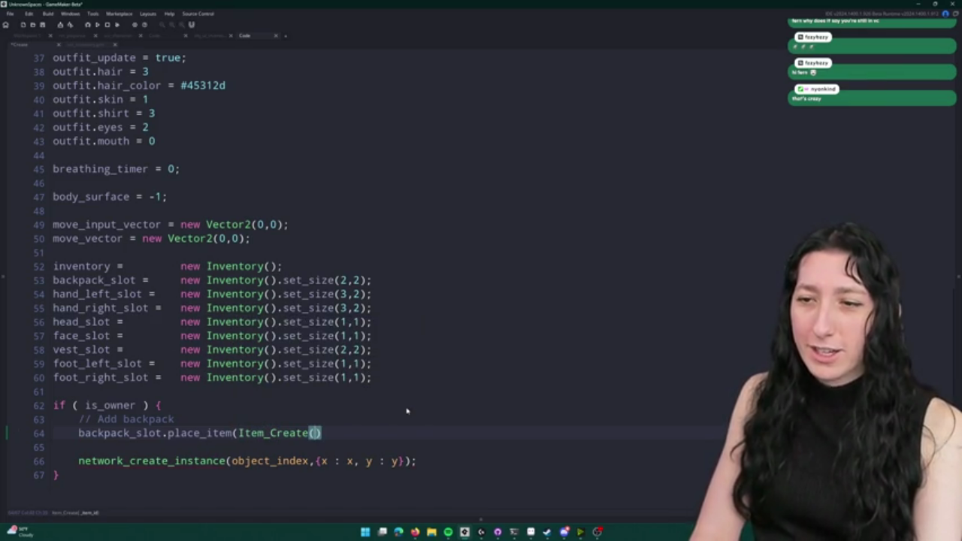
{"action": "left_click", "coordinate": [307, 433]}
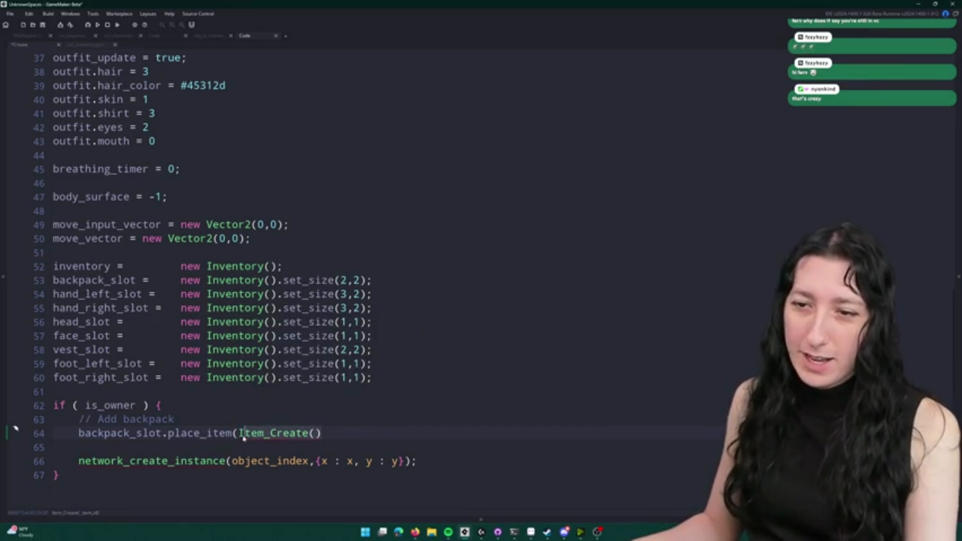
{"action": "key", "text": "Right"}
{"action": "key", "text": "Right"}
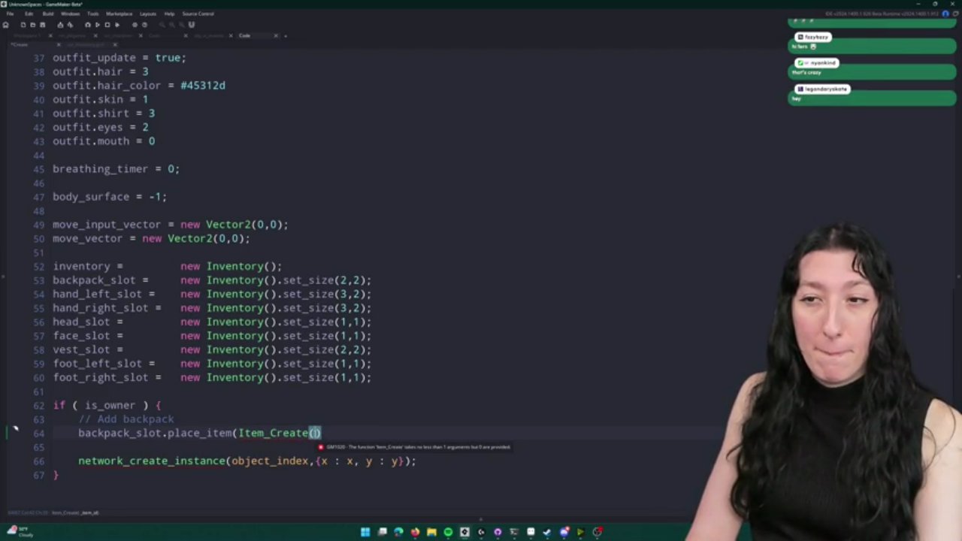
{"action": "type", "text": "Back"}
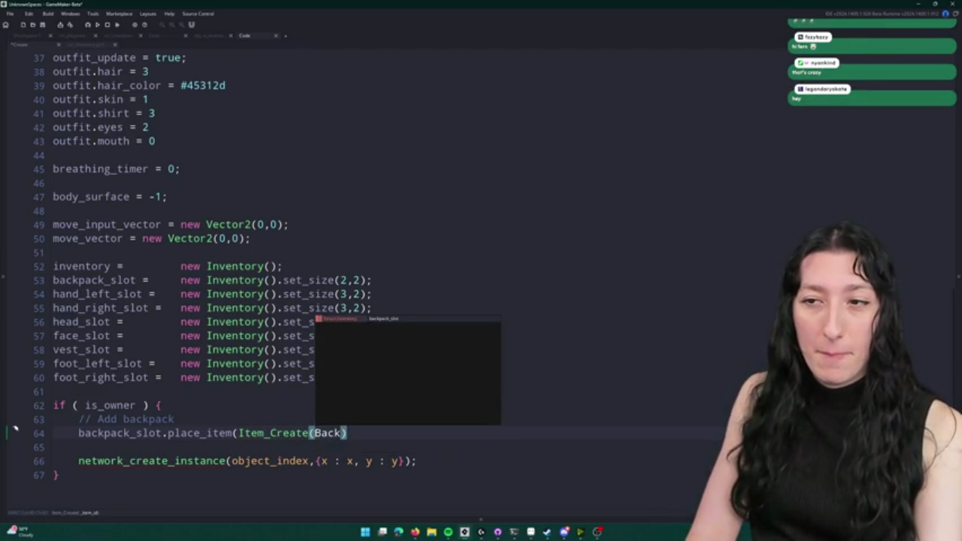
{"action": "key", "text": "BackSpace"}
{"action": "key", "text": "BackSpace"}
{"action": "key", "text": "BackSpace"}
{"action": "type", "text": "ItemIds"}
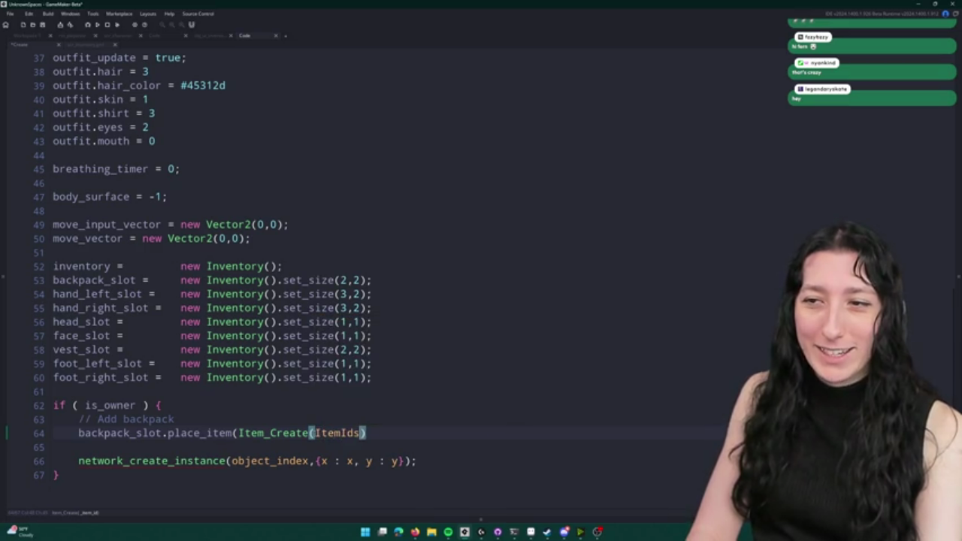
{"action": "type", "text": ".Backpack"}
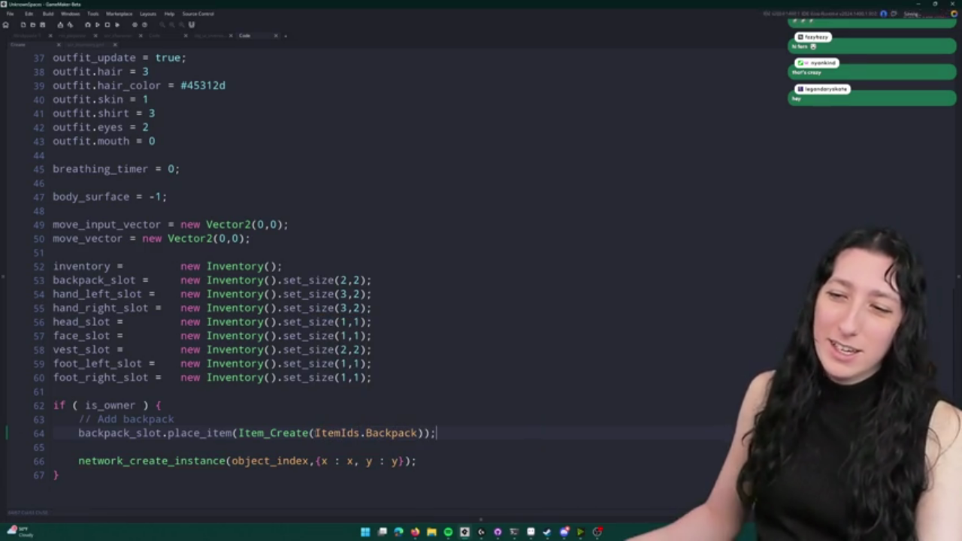
- Rename the ItemIds Backpack entry to Backpack_Cloth in the enum, database registration and Create call
{"action": "middle_click", "coordinate": [386, 434]}
{"action": "left_click", "coordinate": [171, 286]}
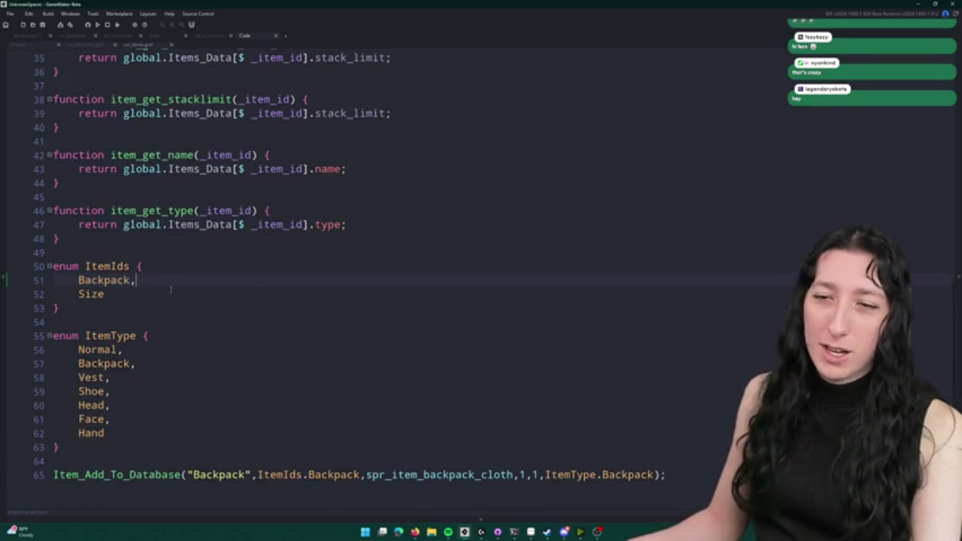
{"action": "type", "text": "_Cloth"}
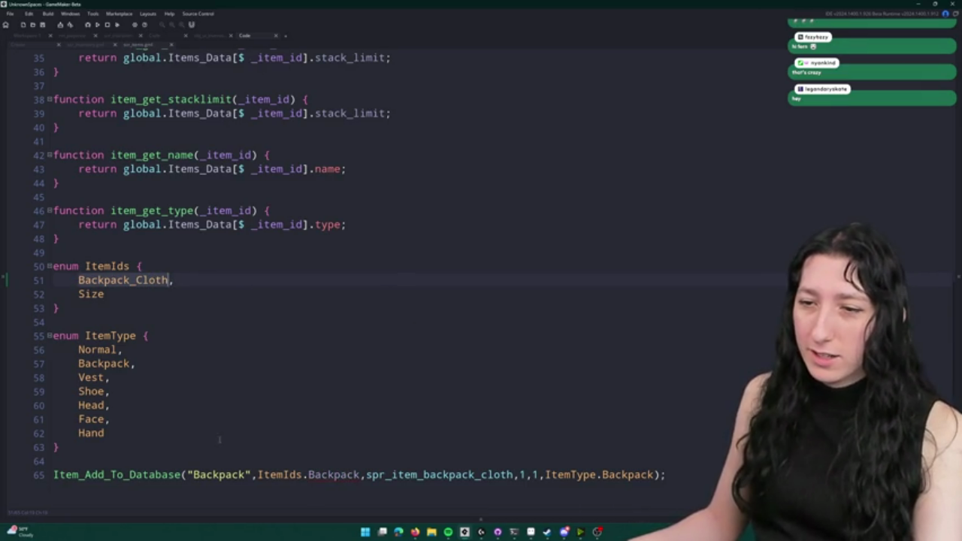
{"action": "double_click", "coordinate": [311, 475]}
{"action": "type", "text": "Backpack_Cloth"}
{"action": "left_click", "coordinate": [151, 36]}
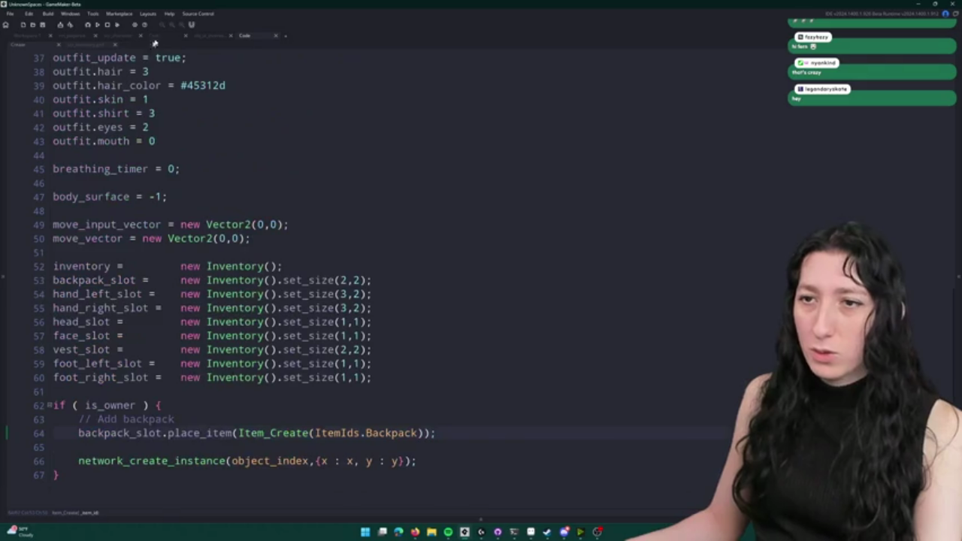
{"action": "type", "text": "_Cloth"}
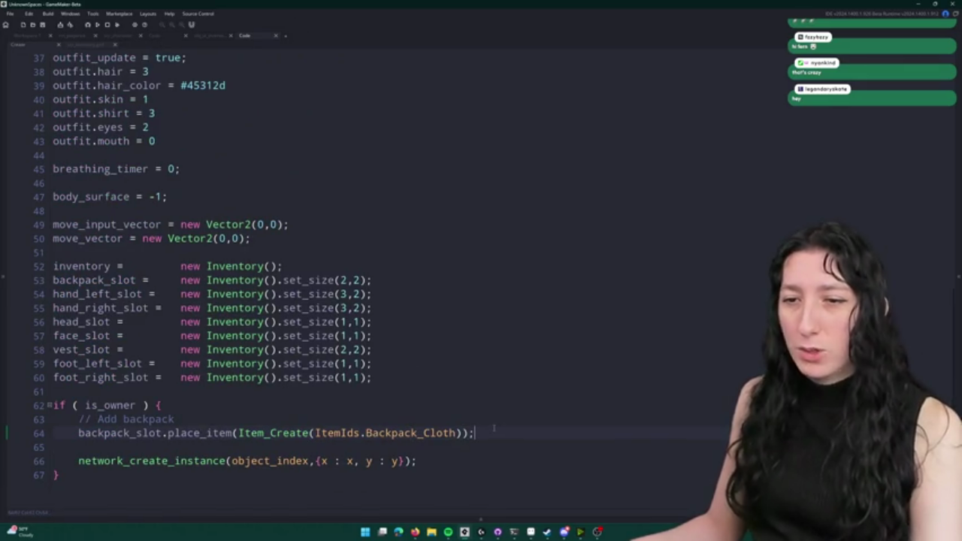
{"action": "key", "text": "End"}
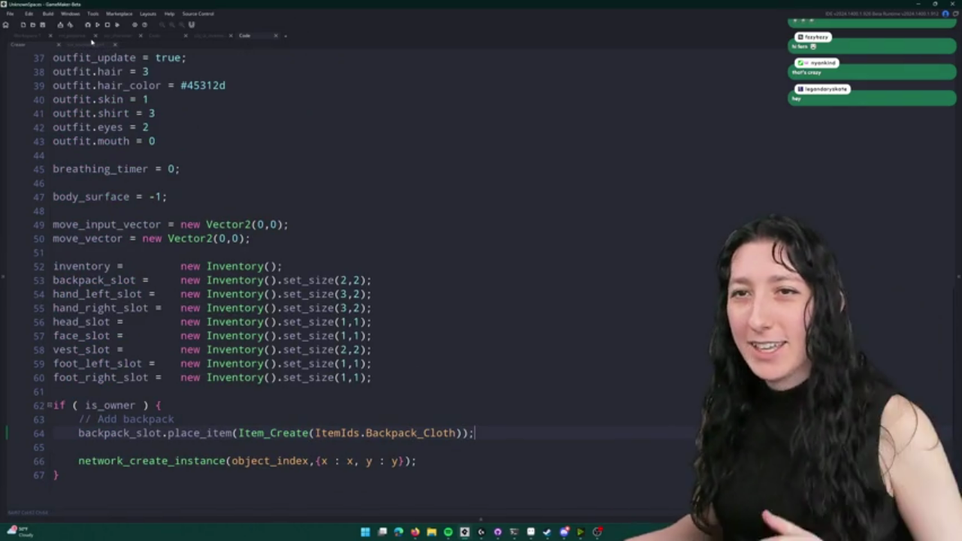
- Put the caret inside place_item's empty body, then open the UIConcept mockup in Aseprite
{"action": "left_click", "coordinate": [87, 44]}
{"action": "scroll", "coordinate": [348, 366], "scroll_direction": "down", "scroll_amount": 1}
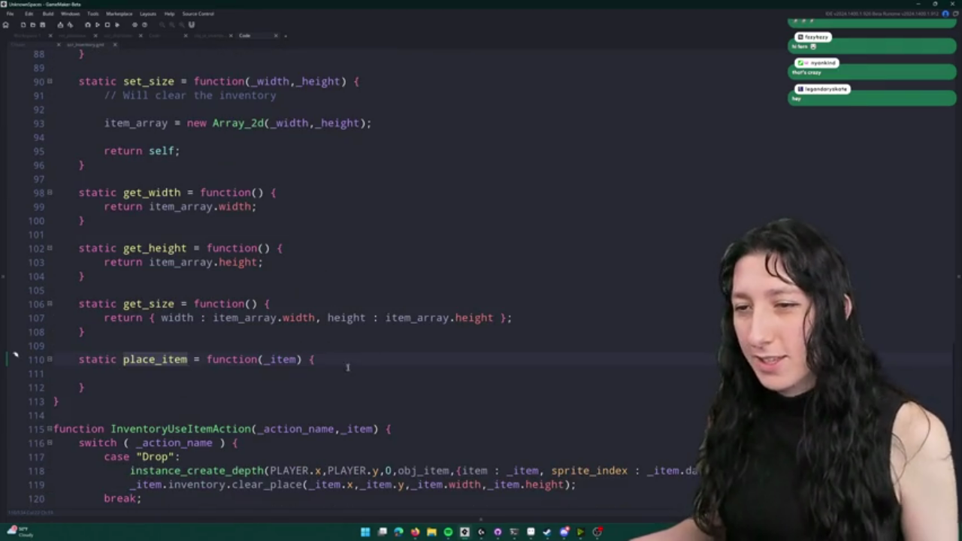
{"action": "left_click", "coordinate": [338, 373]}
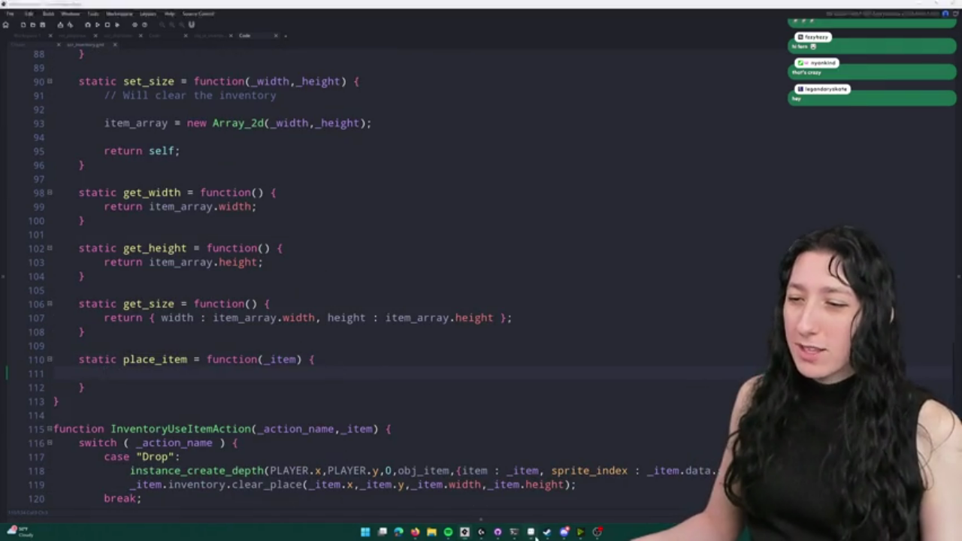
{"action": "key", "text": "alt+Tab"}
{"action": "left_click", "coordinate": [89, 21]}
- Select a two-by-two block of cells on the inventory grid mockup, then deselect it
{"action": "scroll", "coordinate": [406, 312], "scroll_direction": "down", "scroll_amount": 2}
{"action": "scroll", "coordinate": [406, 312], "scroll_direction": "down", "scroll_amount": 2}
{"action": "scroll", "coordinate": [310, 231], "scroll_direction": "up", "scroll_amount": 3}
{"action": "scroll", "coordinate": [243, 206], "scroll_direction": "down", "scroll_amount": 1}
{"action": "scroll", "coordinate": [243, 206], "scroll_direction": "up", "scroll_amount": 1}
{"action": "mouse_move", "coordinate": [183, 158]}
{"action": "left_mouse_down"}
{"action": "mouse_move", "coordinate": [375, 364]}
{"action": "mouse_move", "coordinate": [168, 107]}
{"action": "left_mouse_up"}
{"action": "left_click", "coordinate": [490, 204]}
{"action": "mouse_move", "coordinate": [497, 160]}
{"action": "left_mouse_down"}
{"action": "mouse_move", "coordinate": [305, 382]}
{"action": "mouse_move", "coordinate": [290, 371]}
{"action": "left_mouse_up"}
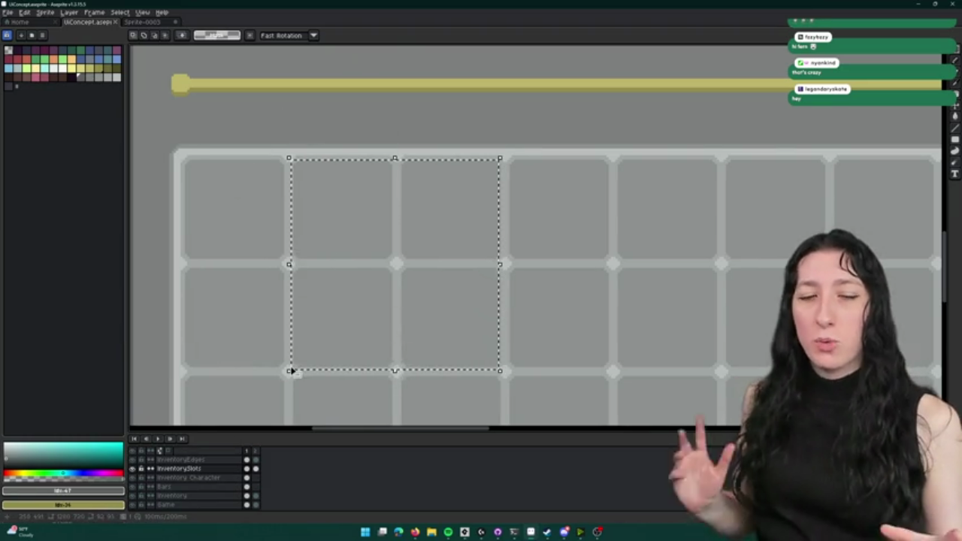
{"action": "key", "text": "ctrl+d"}
- Sketch and undo trial rectangles across four grid cells, leaving the mockup clean, and return to GameMaker
{"action": "key", "text": "u"}
{"action": "left_click_drag", "start_coordinate": [298, 155], "coordinate": [373, 249]}
{"action": "key", "text": "ctrl+z"}
{"action": "left_click_drag", "start_coordinate": [488, 355], "coordinate": [321, 178]}
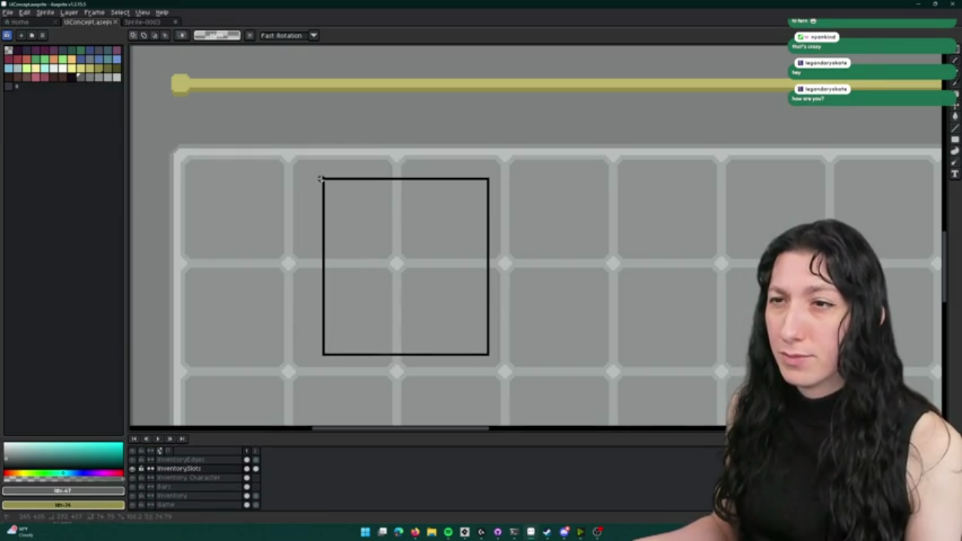
{"action": "key", "text": "ctrl+z"}
{"action": "key", "text": "ctrl+z"}
{"action": "key", "text": "ctrl+d"}
{"action": "left_click_drag", "start_coordinate": [294, 171], "coordinate": [355, 240]}
{"action": "key", "text": "ctrl+d"}
{"action": "left_click_drag", "start_coordinate": [268, 150], "coordinate": [491, 399]}
{"action": "key", "text": "ctrl+z"}
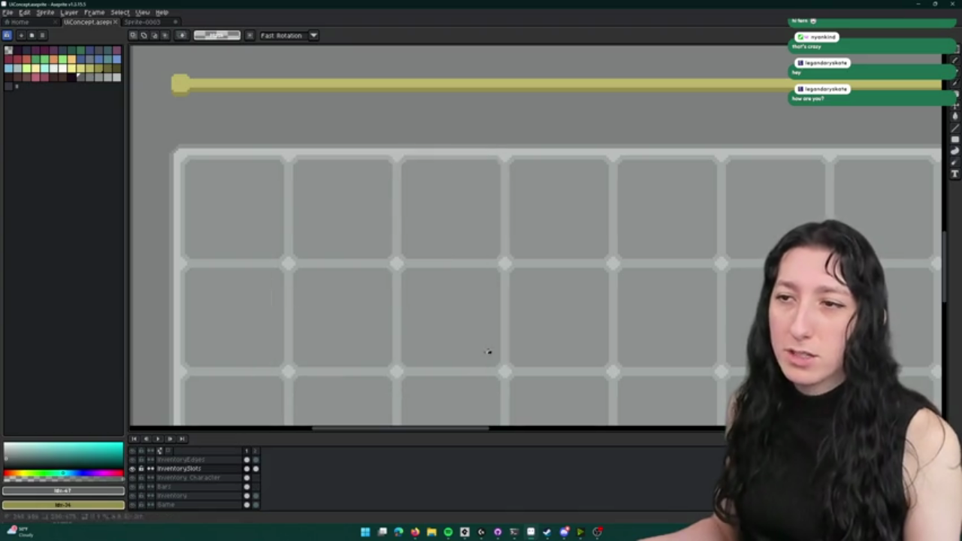
{"action": "left_click_drag", "start_coordinate": [488, 351], "coordinate": [318, 146]}
{"action": "key", "text": "ctrl+d"}
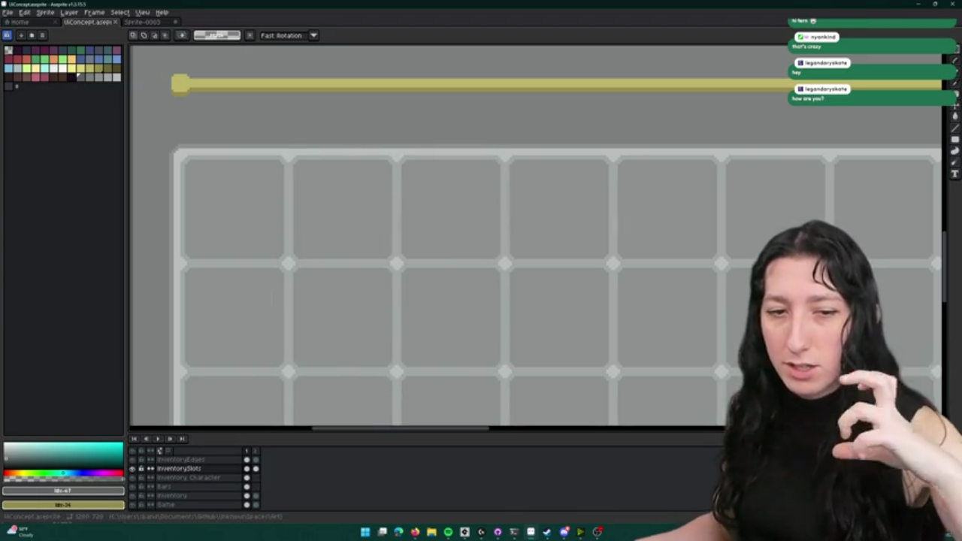
{"action": "key", "text": "alt+Tab"}
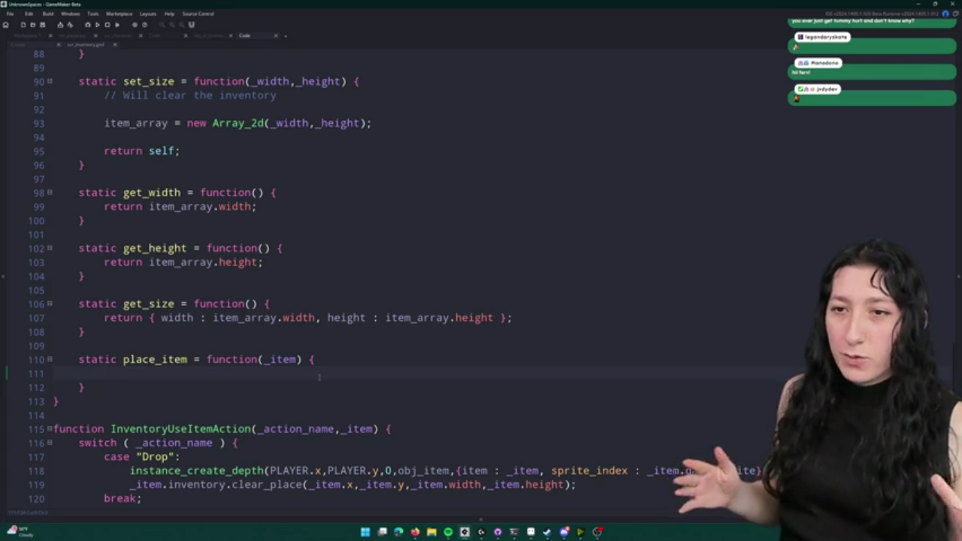
- In place_item, declare var _item_w = item_get_width(_item.item_id) and save the script
{"action": "type", "text": "var _ite"}
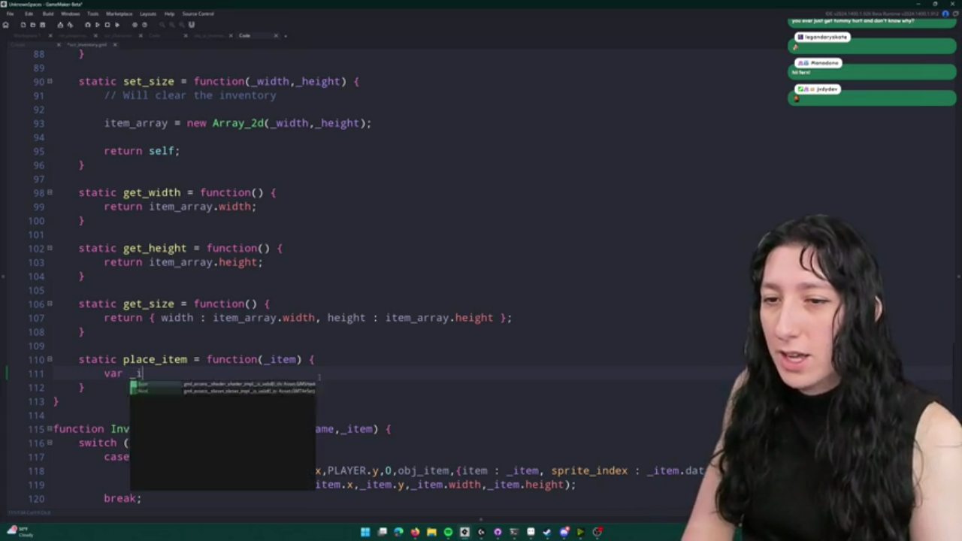
{"action": "key", "text": "BackSpace"}
{"action": "key", "text": "BackSpace"}
{"action": "type", "text": "en"}
{"action": "key", "text": "BackSpace"}
{"action": "key", "text": "BackSpace"}
{"action": "key", "text": "BackSpace"}
{"action": "type", "text": "ite_"}
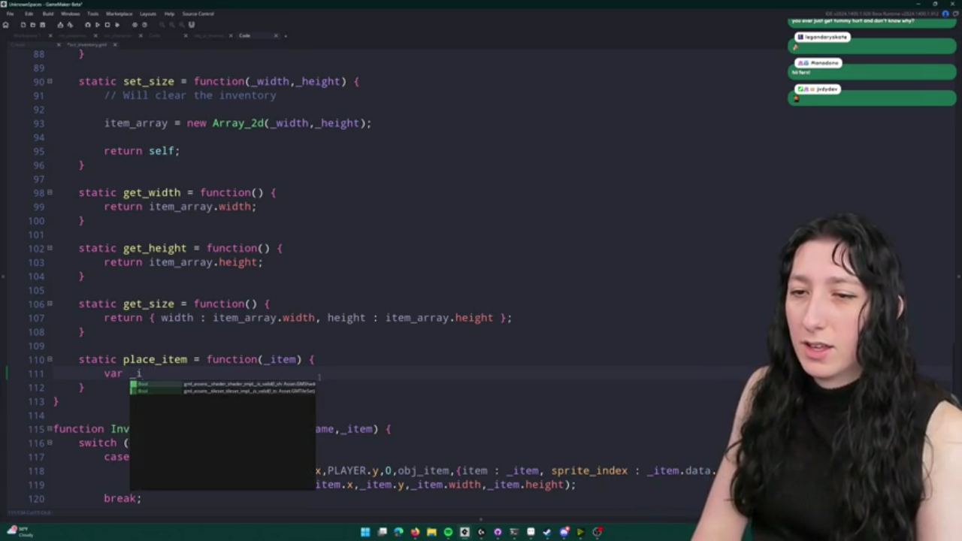
{"action": "key", "text": "BackSpace"}
{"action": "type", "text": "m_w = "}
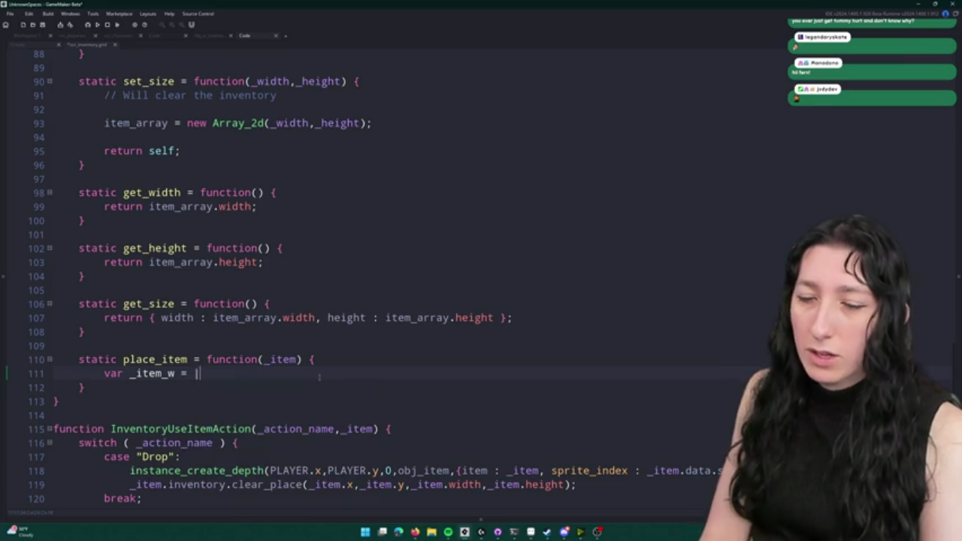
{"action": "type", "text": "item_ge"}
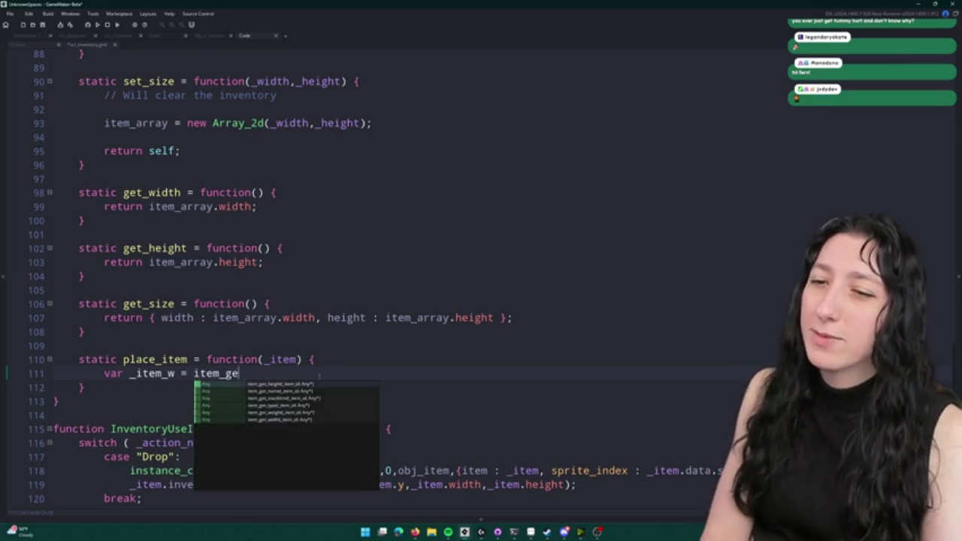
{"action": "type", "text": "t_width(_item)"}
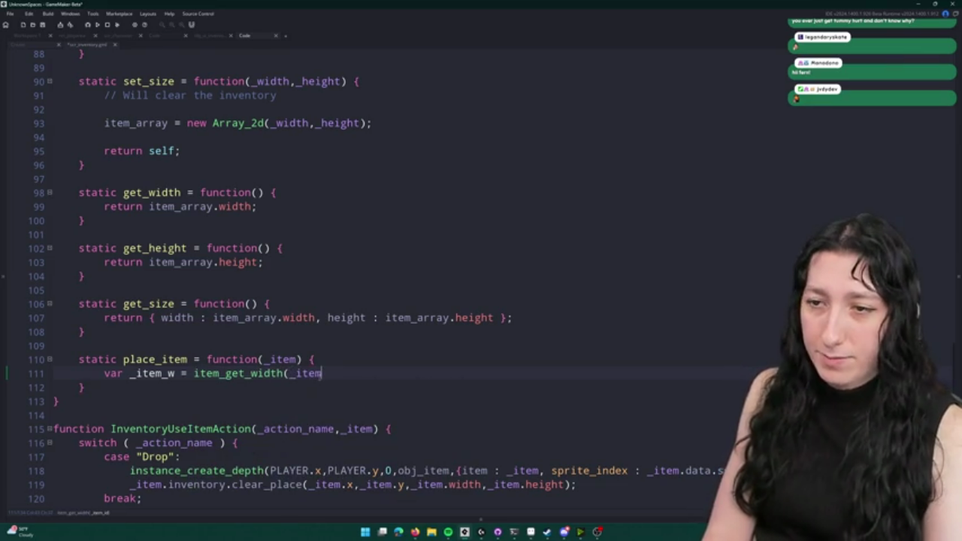
{"action": "key", "text": "ctrl+s"}
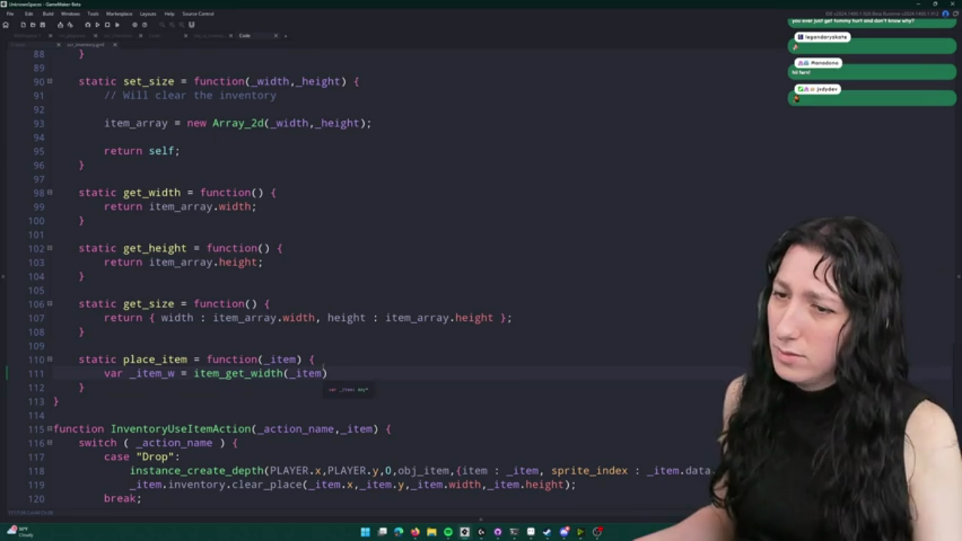
{"action": "key", "text": "Left"}
{"action": "type", "text": ".item_ed"}
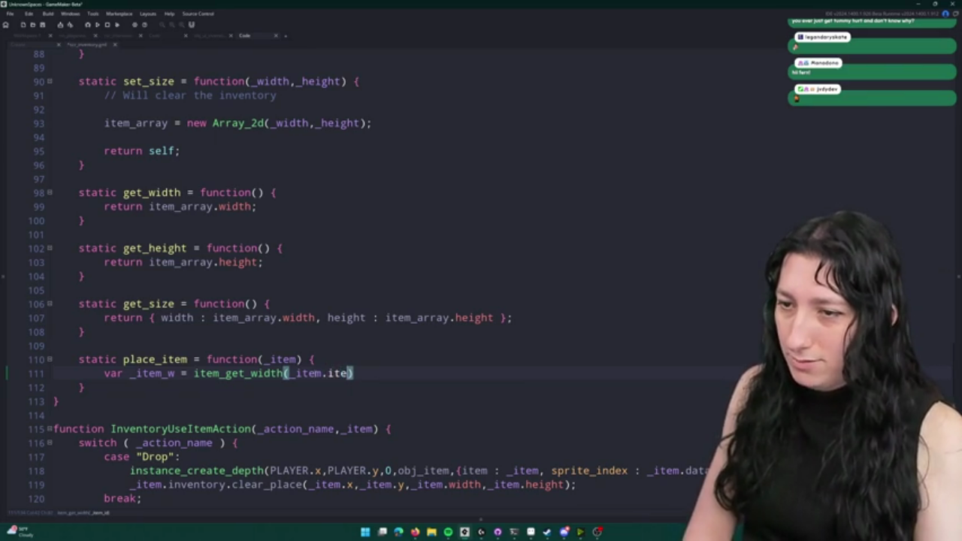
{"action": "key", "text": "BackSpace"}
{"action": "key", "text": "BackSpace"}
{"action": "type", "text": "id"}
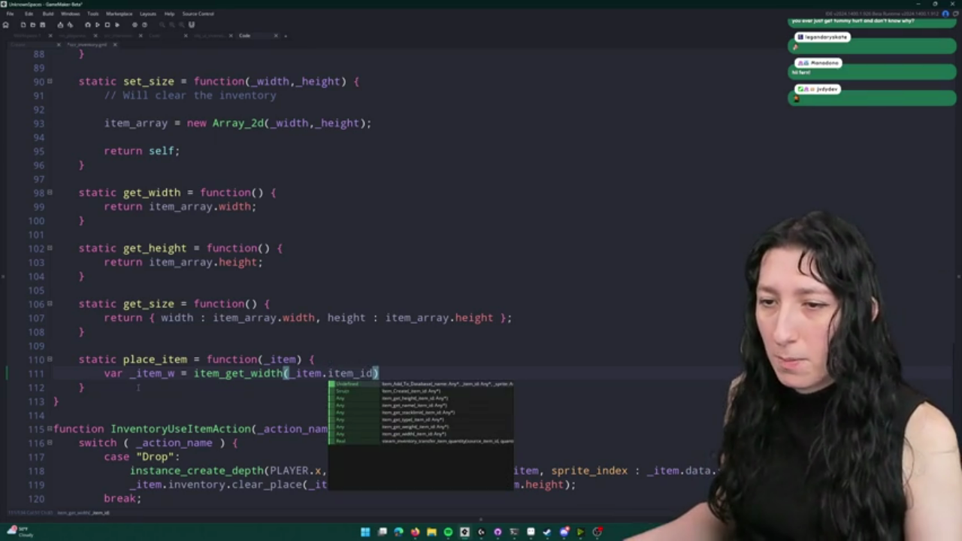
- Add _item_h = item_get_height(_item.item_id) on its own line below the width declaration
{"action": "left_click", "coordinate": [129, 373]}
{"action": "key", "text": "Return"}
{"action": "scroll", "coordinate": [412, 391], "scroll_direction": "down", "scroll_amount": 3}
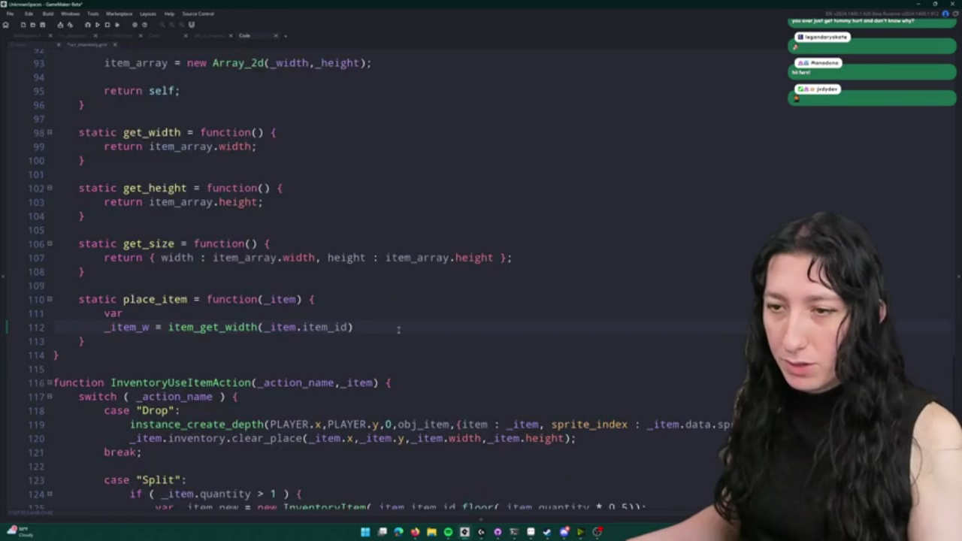
{"action": "type", "text": ","}
{"action": "key", "text": "ctrl+d"}
{"action": "key", "text": "BackSpace"}
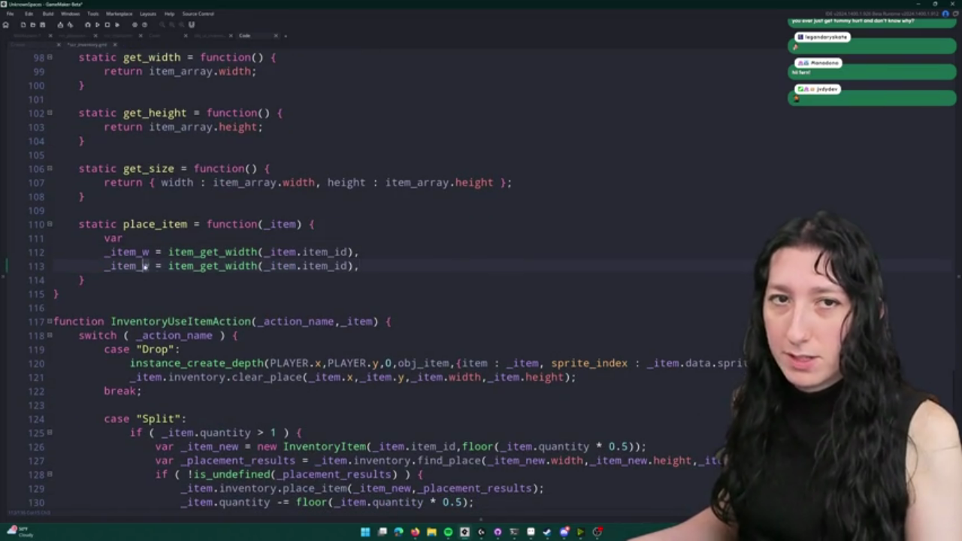
{"action": "type", "text": "h"}
{"action": "left_click_drag", "start_coordinate": [257, 266], "coordinate": [227, 267]}
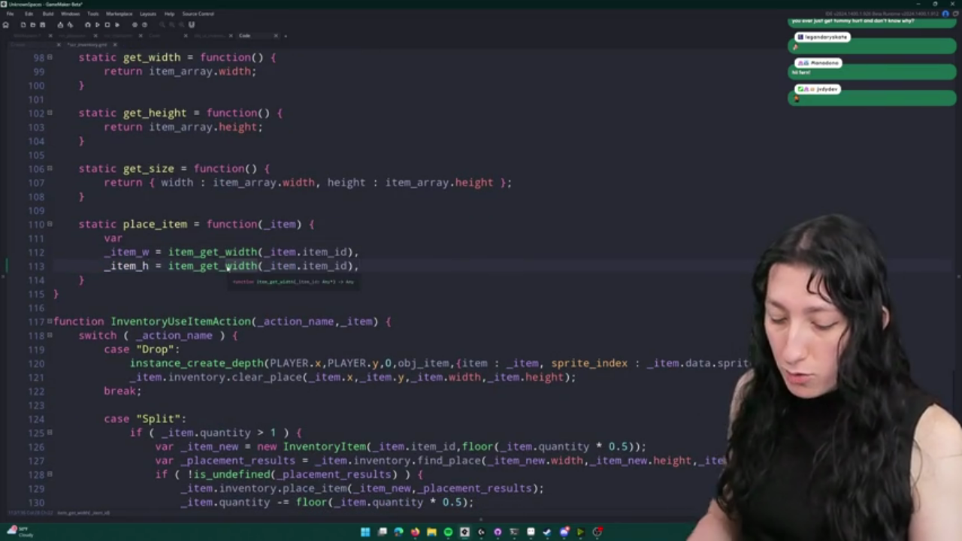
{"action": "type", "text": "height"}
{"action": "left_click", "coordinate": [389, 264]}
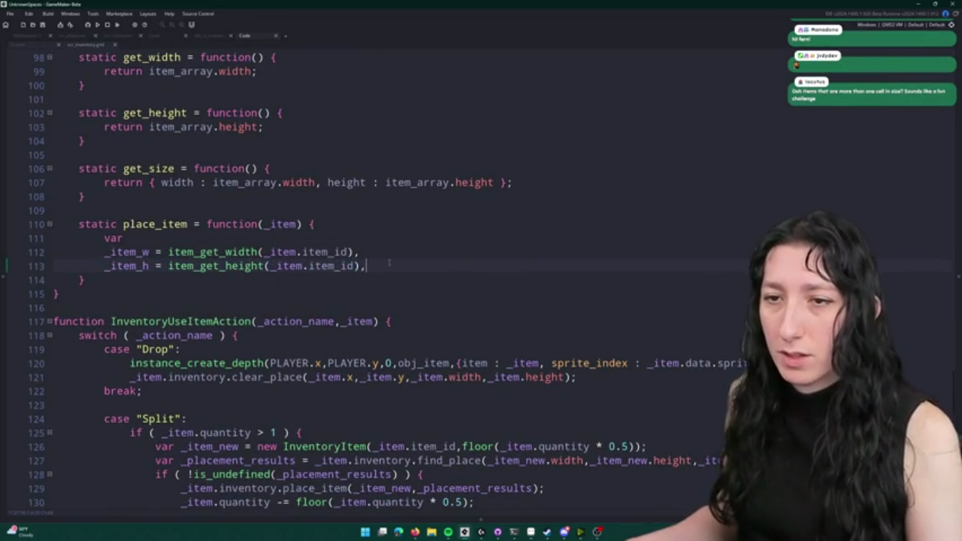
{"action": "type", "text": ";"}
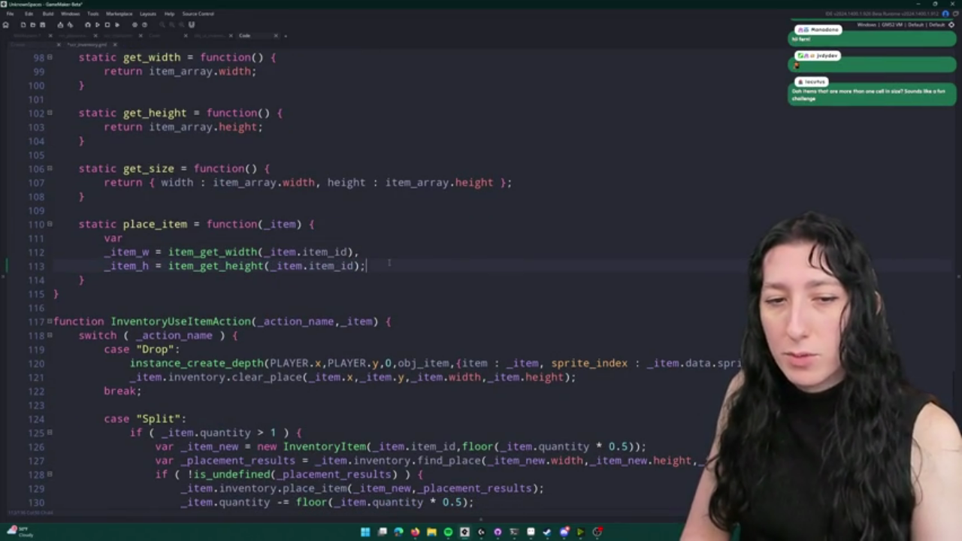
{"action": "key", "text": "Return"}
{"action": "key", "text": "Return"}
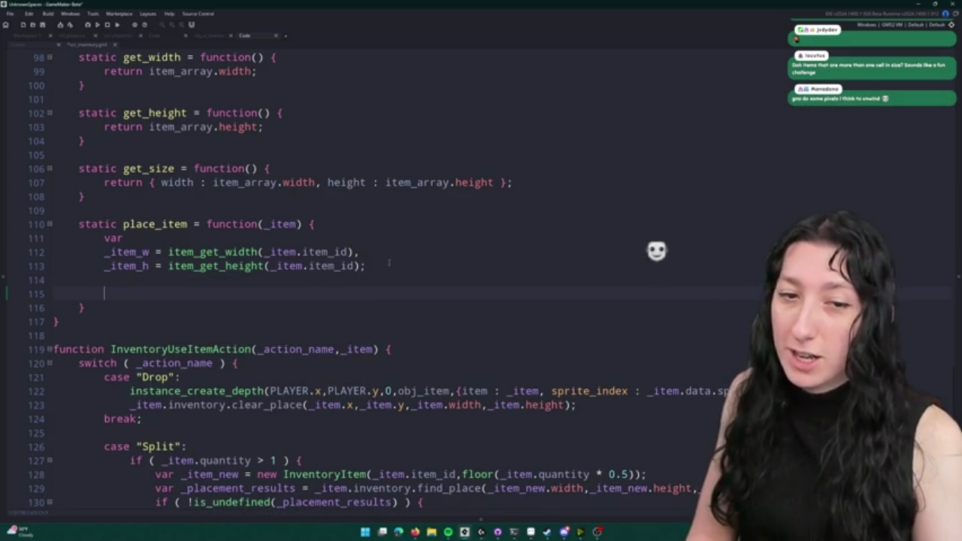
- Briefly check another window, then build and run the game with F5
{"action": "key", "text": "alt+Tab"}
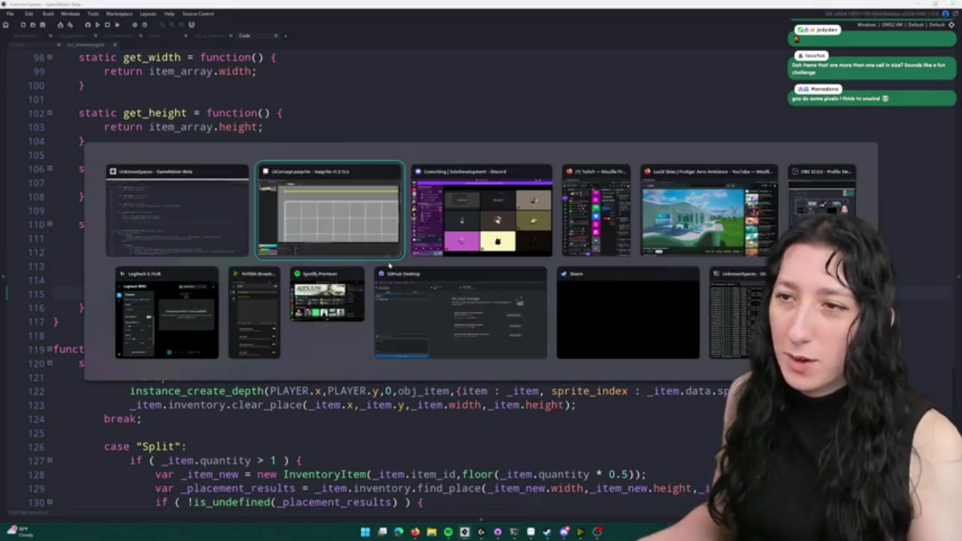
{"action": "scroll", "coordinate": [418, 236], "scroll_direction": "down", "scroll_amount": 4}
{"action": "scroll", "coordinate": [436, 230], "scroll_direction": "up", "scroll_amount": 3}
{"action": "key", "text": "alt+Tab"}
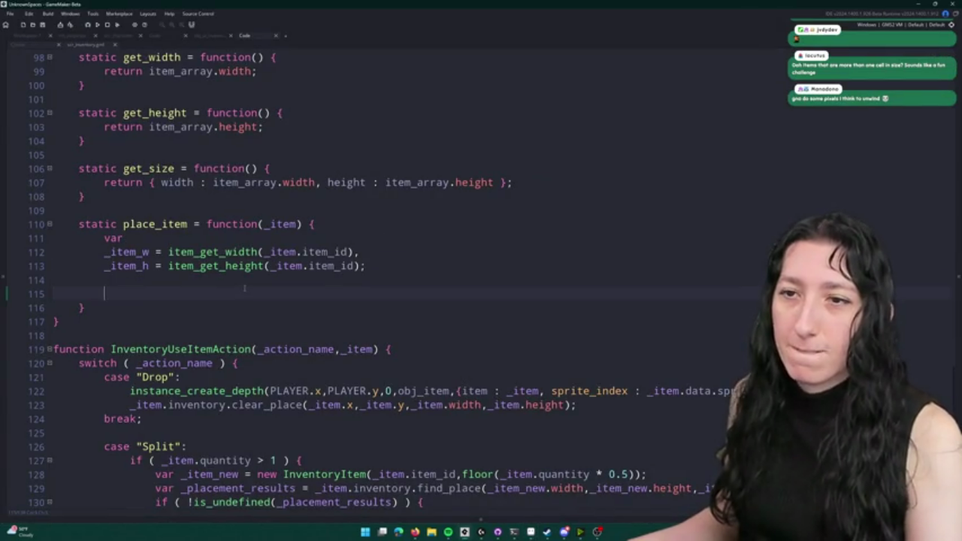
{"action": "key", "text": "F5"}
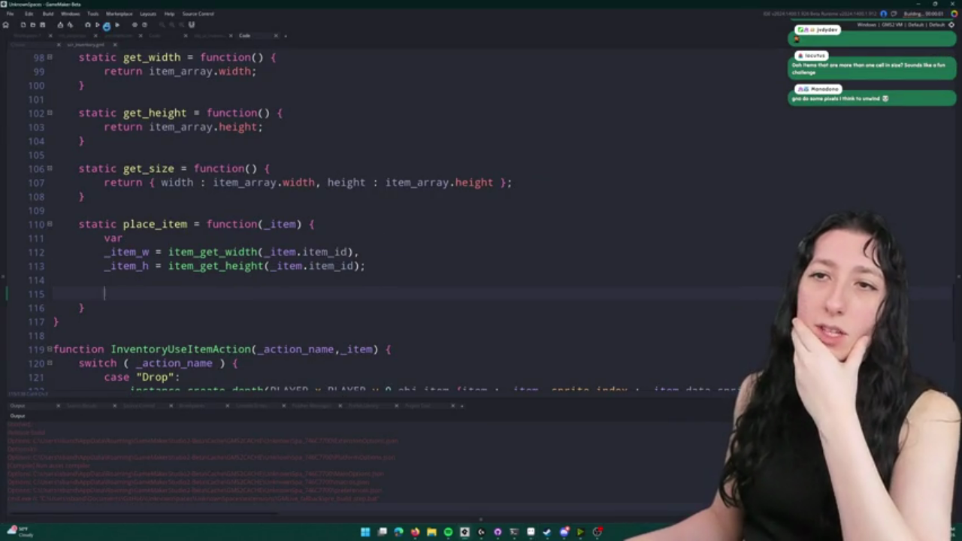
- Stop the running game, glance at the Create event, and rebuild
{"action": "left_click", "coordinate": [106, 25]}
{"action": "left_click", "coordinate": [24, 48]}
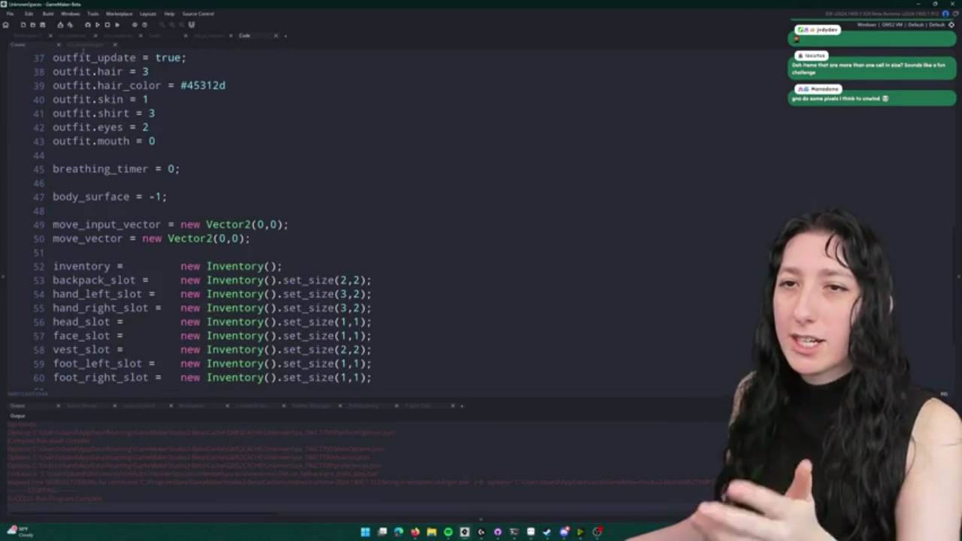
{"action": "left_click", "coordinate": [85, 45]}
{"action": "key", "text": "F5"}
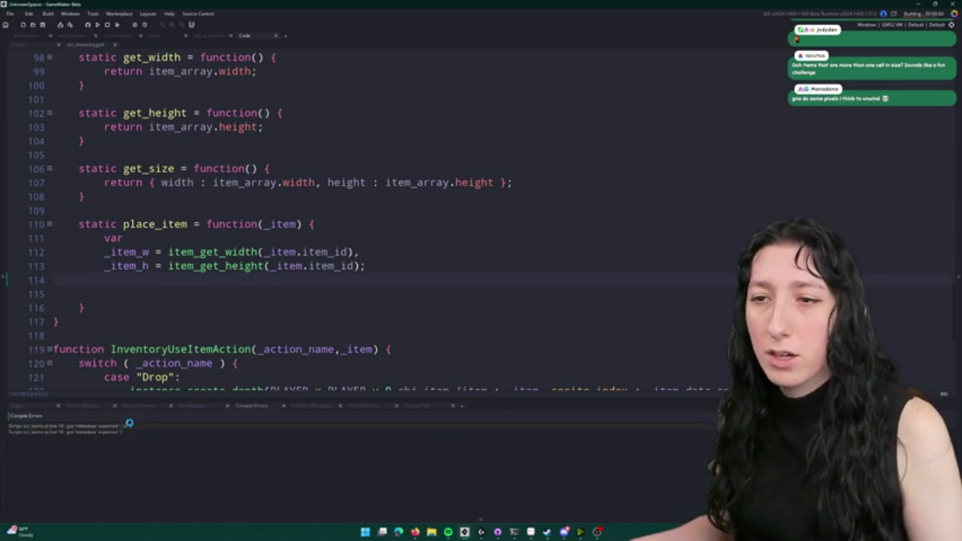
- Fix the scr_items.gml compile error by adding the missing comma after uuid_generate() on line 18, then rebuild
{"action": "double_click", "coordinate": [129, 426]}
{"action": "left_click", "coordinate": [585, 292]}
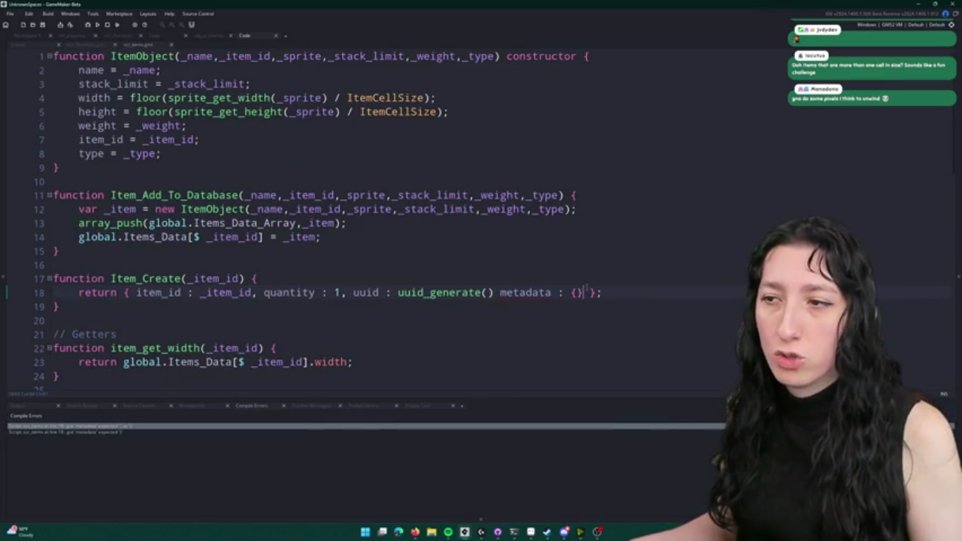
{"action": "left_click", "coordinate": [499, 292]}
{"action": "type", "text": ","}
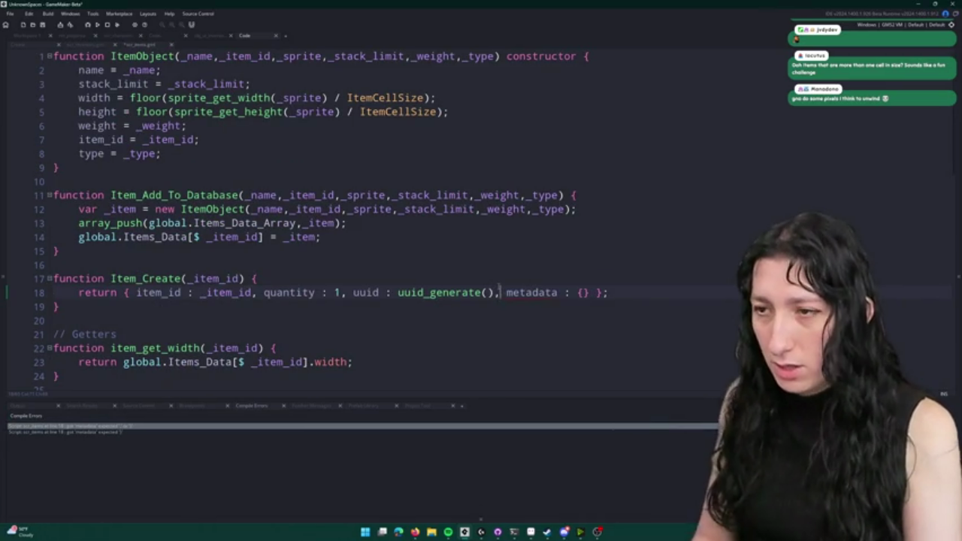
{"action": "key", "text": "F5"}
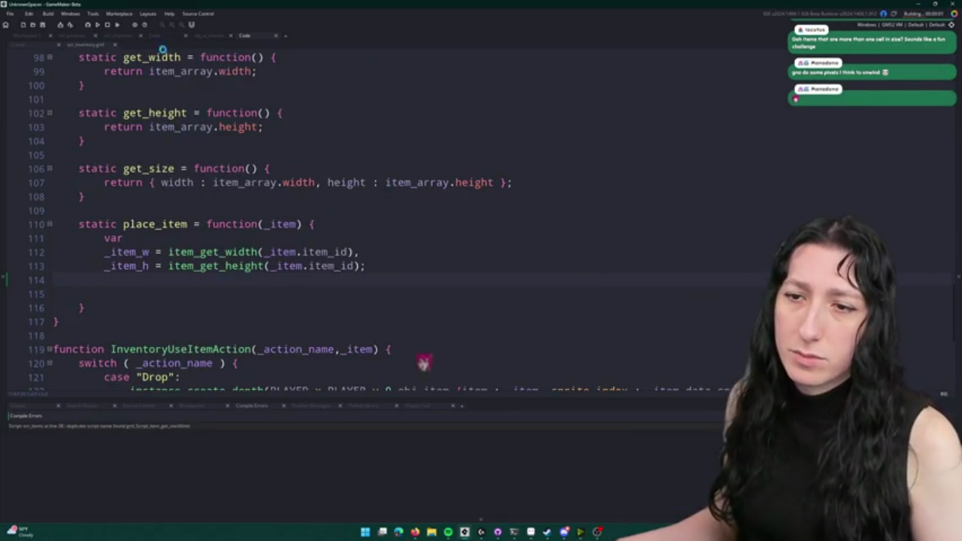
- Back out a half-typed replacement at the duplicate-function error and rebuild
{"action": "double_click", "coordinate": [99, 425]}
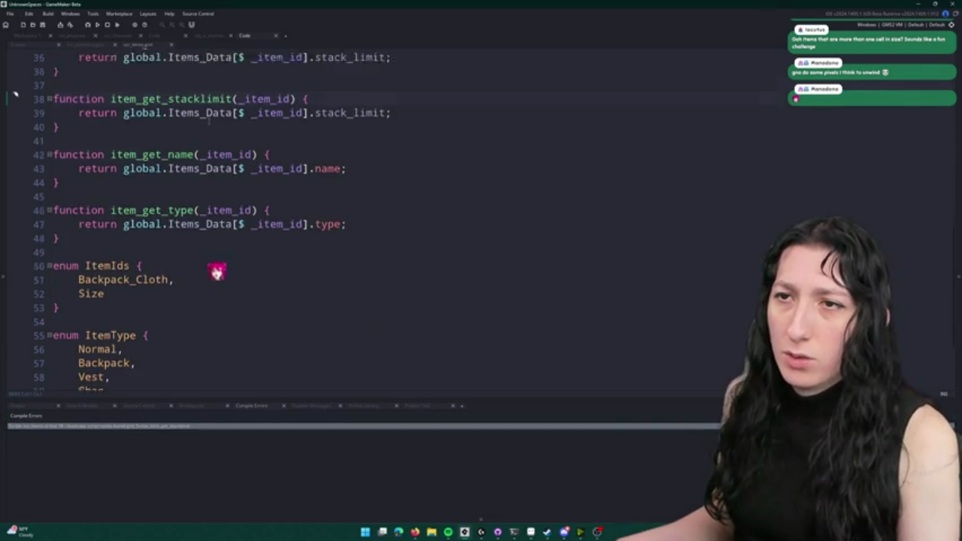
{"action": "key", "text": "shift+Down"}
{"action": "key", "text": "shift+Down"}
{"action": "key", "text": "shift+Down"}
{"action": "type", "text": "function item_get_"}
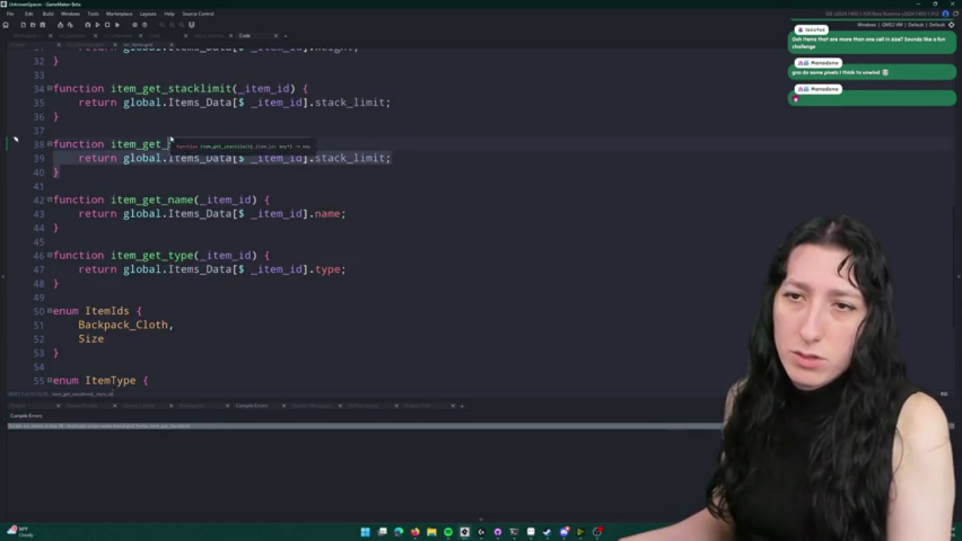
{"action": "key", "text": "Escape"}
{"action": "key", "text": "BackSpace"}
{"action": "key", "text": "BackSpace"}
{"action": "key", "text": "BackSpace"}
{"action": "scroll", "coordinate": [164, 146], "scroll_direction": "up", "scroll_amount": 2}
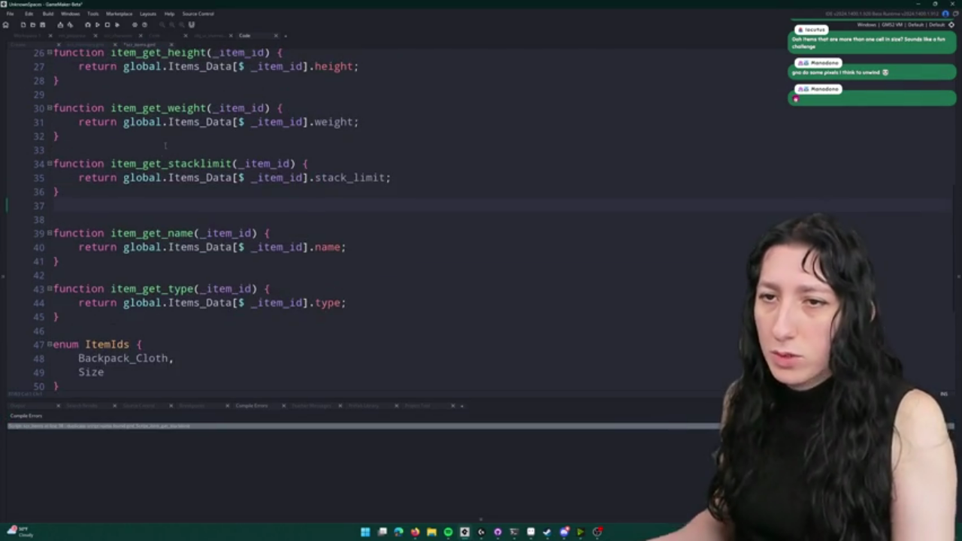
{"action": "key", "text": "F5"}
- Duplicate the stacklimit getter as item_get_sprite, select its stack_limit on line 39, and run the game
{"action": "scroll", "coordinate": [164, 145], "scroll_direction": "up", "scroll_amount": 4}
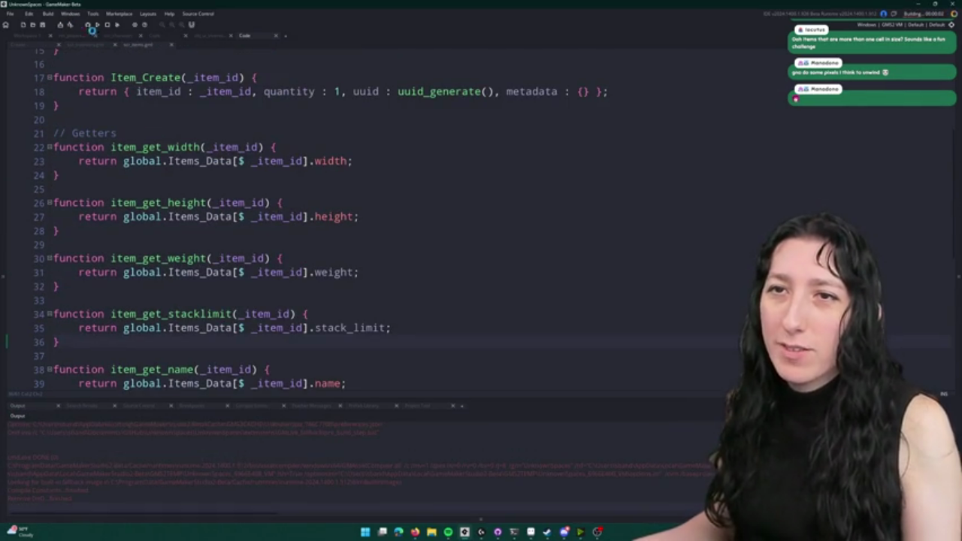
{"action": "scroll", "coordinate": [164, 145], "scroll_direction": "down", "scroll_amount": 2}
{"action": "key", "text": "shift+Up"}
{"action": "key", "text": "shift+Up"}
{"action": "key", "text": "shift+Up"}
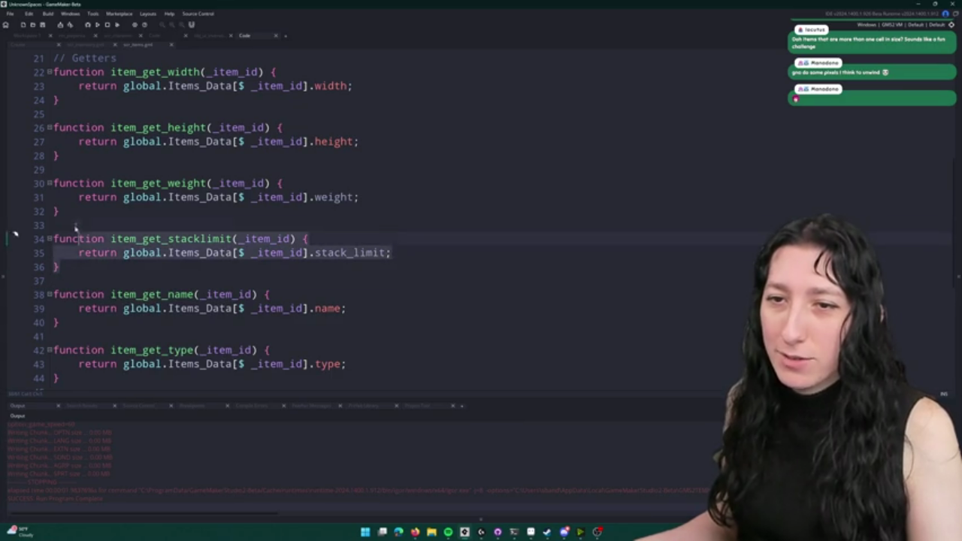
{"action": "key", "text": "ctrl+d"}
{"action": "left_click_drag", "start_coordinate": [234, 298], "coordinate": [168, 294]}
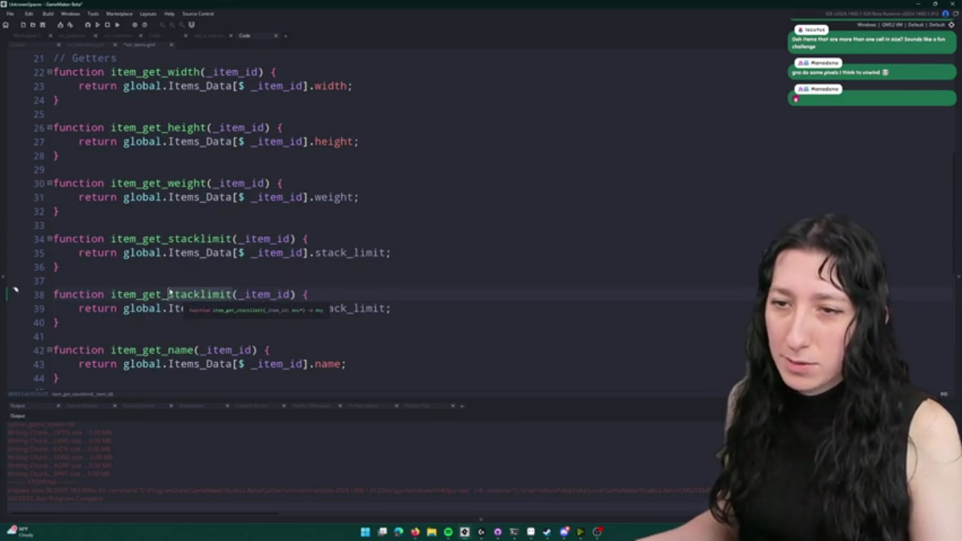
{"action": "type", "text": "sprite"}
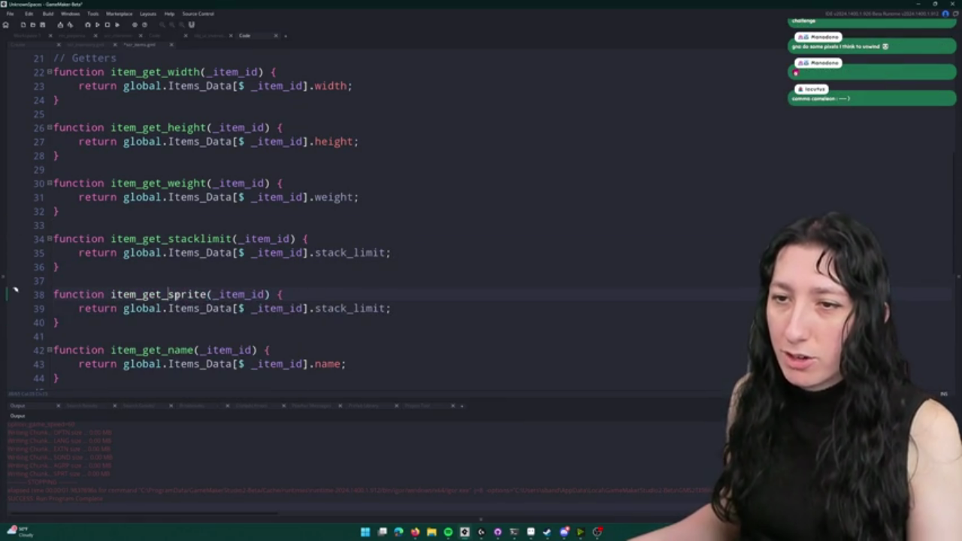
{"action": "double_click", "coordinate": [377, 309]}
{"action": "type", "text": "sprite"}
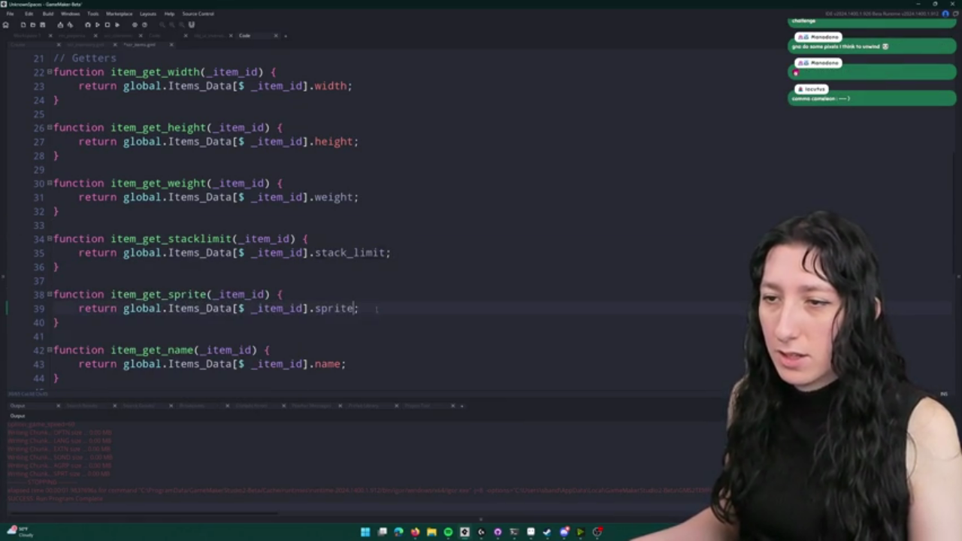
{"action": "key", "text": "F5"}
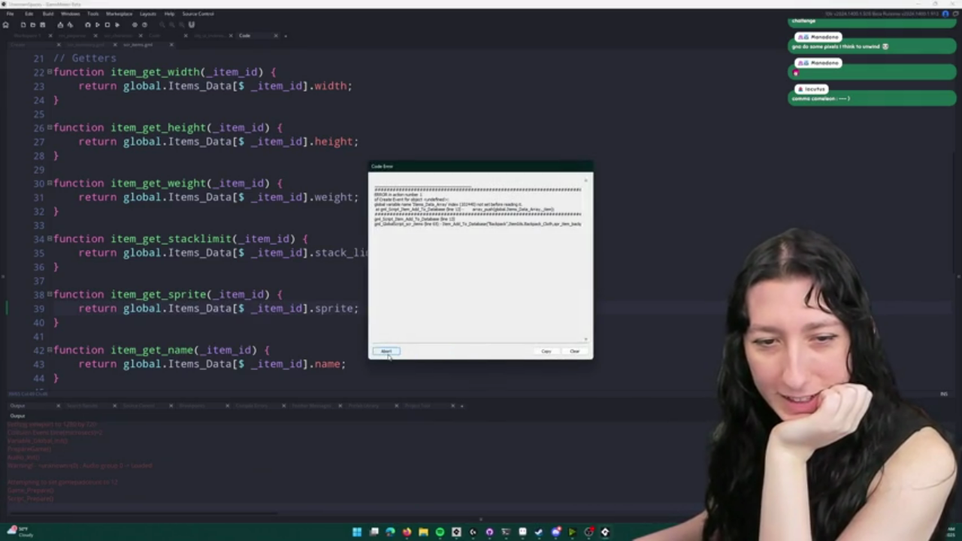
- Abort the errored run and jump to the Item_Add_To_Database definition in scr_items
{"action": "left_click", "coordinate": [386, 352]}
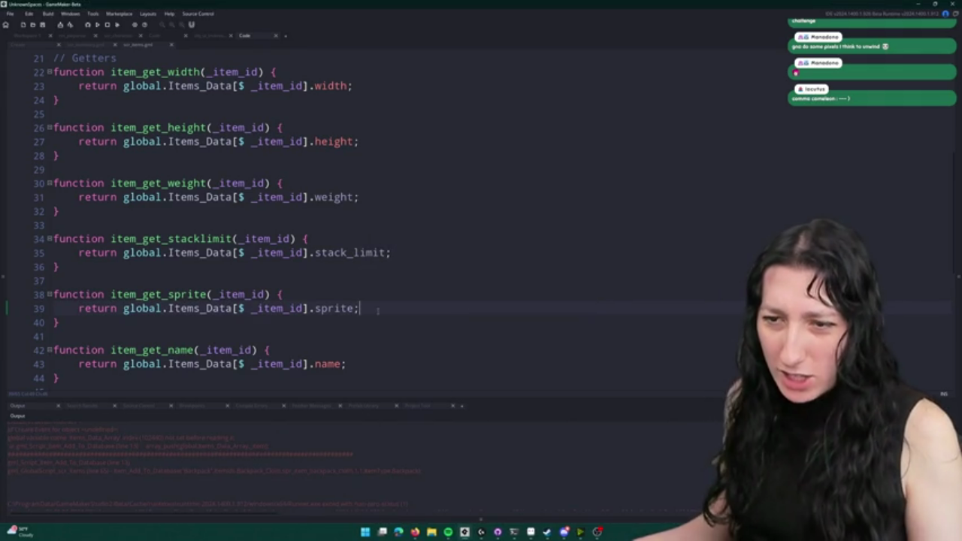
{"action": "scroll", "coordinate": [378, 311], "scroll_direction": "down", "scroll_amount": 7}
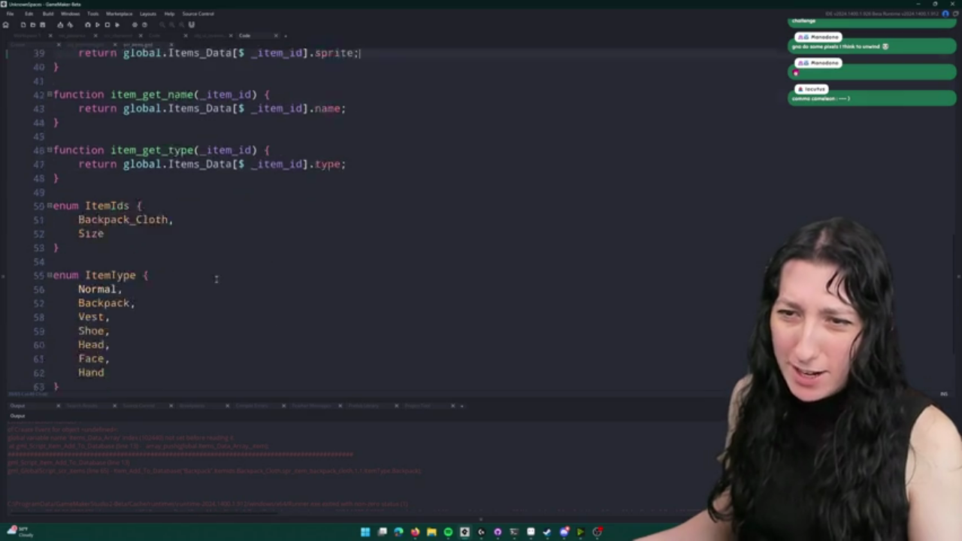
{"action": "left_click", "coordinate": [157, 356]}
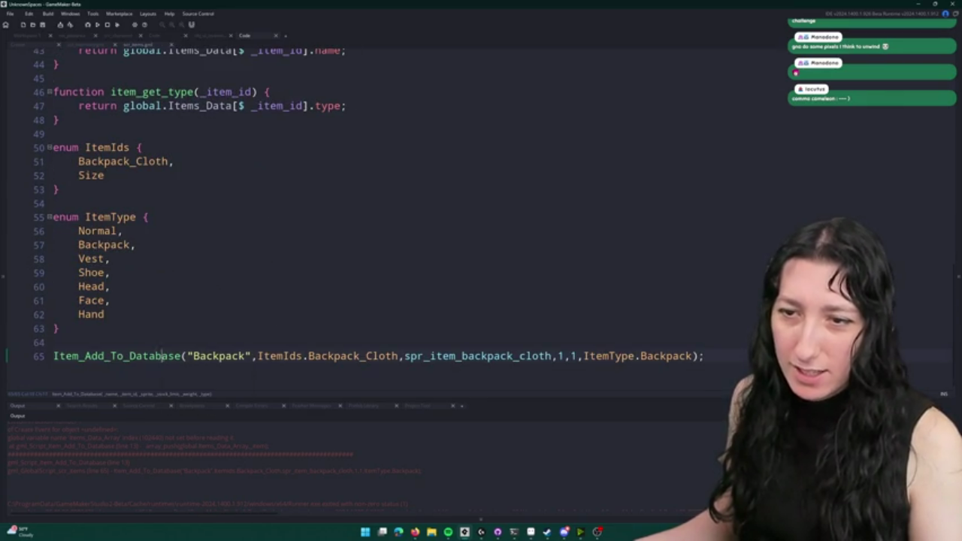
{"action": "key", "text": "F12"}
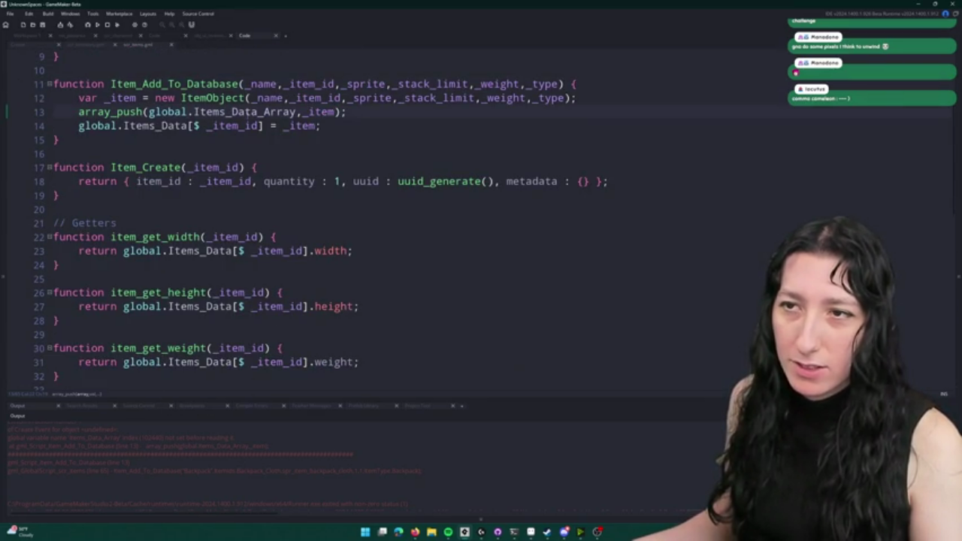
{"action": "scroll", "coordinate": [261, 170], "scroll_direction": "up", "scroll_amount": 3}
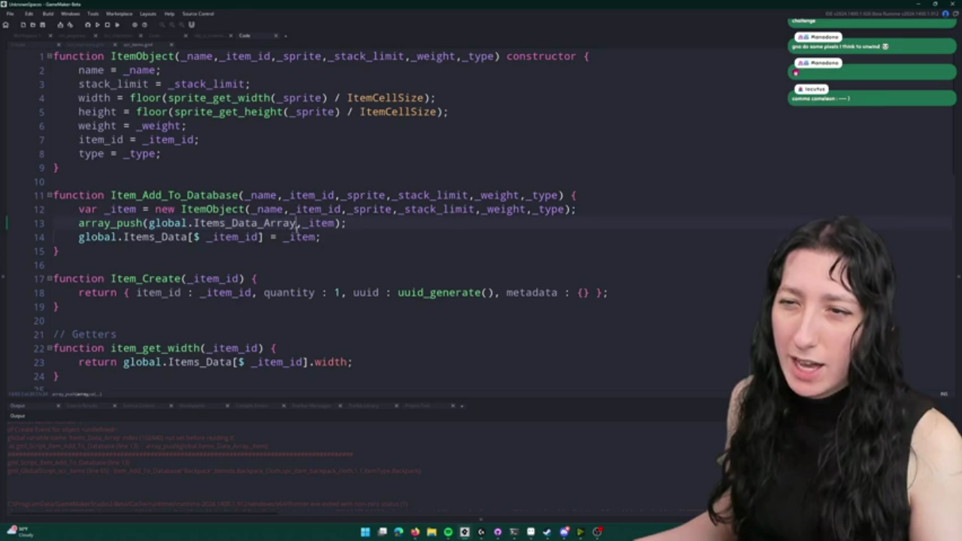
- Declare global.Items_Data_Array = []; on a new first line of the script
{"action": "left_click_drag", "start_coordinate": [149, 224], "coordinate": [298, 223]}
{"action": "key", "text": "ctrl+c"}
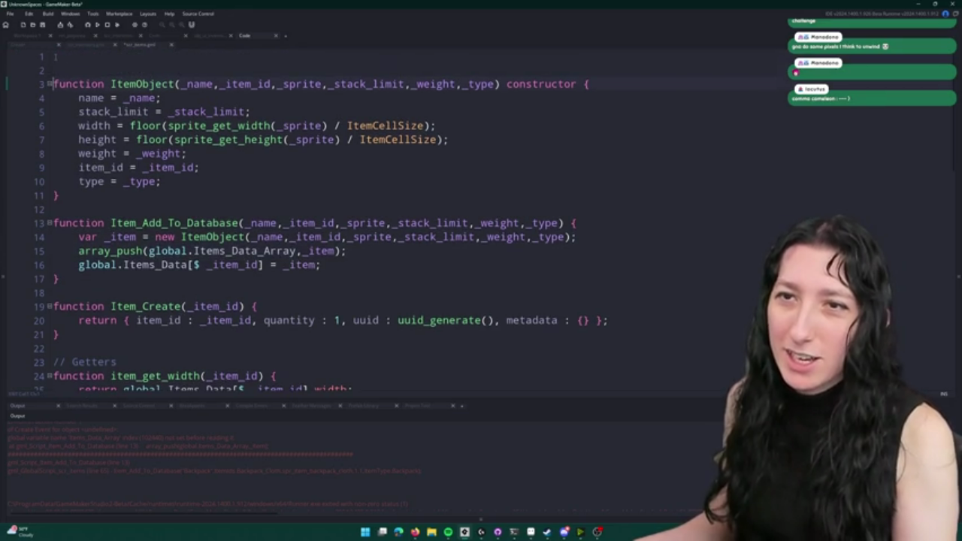
{"action": "key", "text": "ctrl+Home"}
{"action": "key", "text": "Return"}
{"action": "key", "text": "Return"}
{"action": "key", "text": "Up"}
{"action": "key", "text": "Up"}
{"action": "key", "text": "ctrl+v"}
{"action": "type", "text": "= [];"}
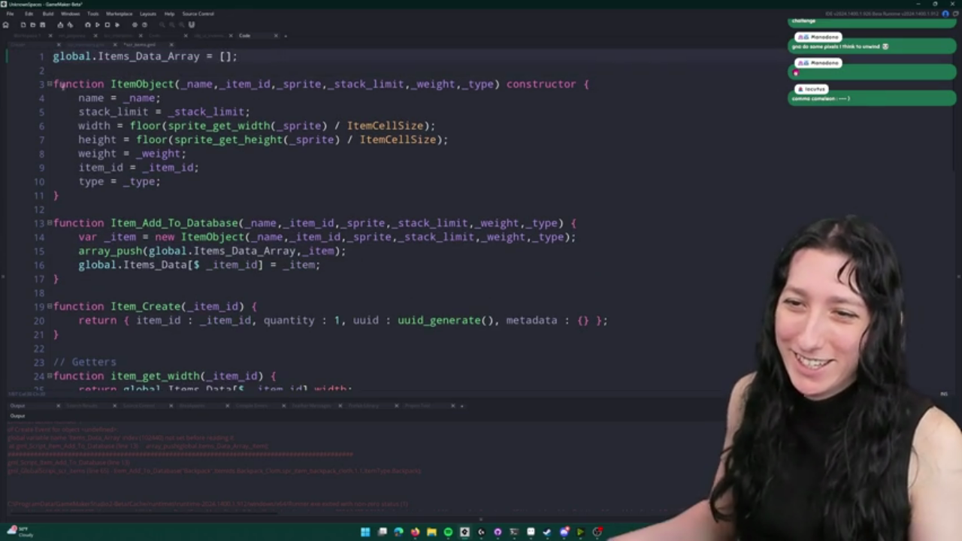
- Add global.Items_Data = {}; on line 2 and rerun the game with F5
{"action": "key", "text": "ctrl+d"}
{"action": "double_click", "coordinate": [156, 279]}
{"action": "key", "text": "ctrl+c"}
{"action": "double_click", "coordinate": [135, 70]}
{"action": "key", "text": "ctrl+v"}
{"action": "left_click", "coordinate": [192, 70]}
{"action": "key", "text": "BackSpace"}
{"action": "key", "text": "BackSpace"}
{"action": "type", "text": "{"}
{"action": "key", "text": "Right"}
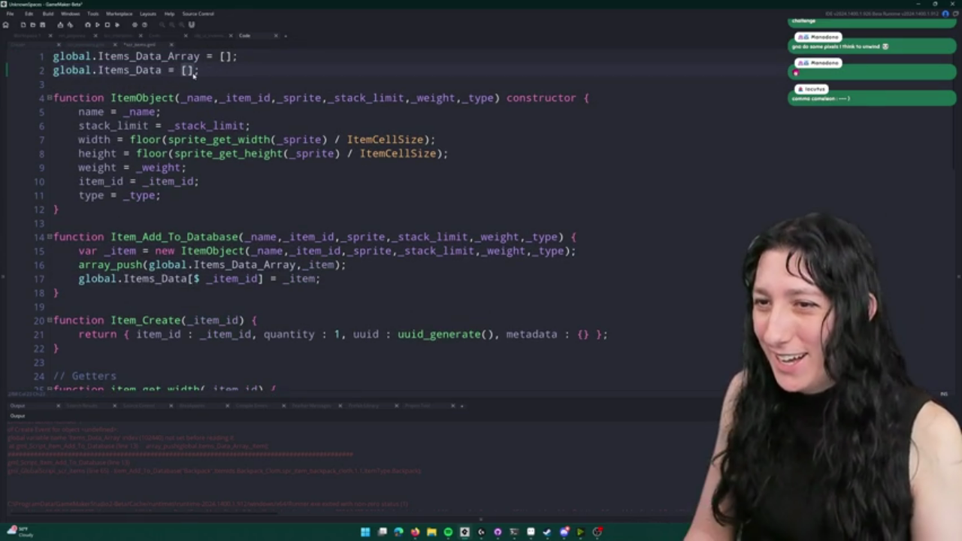
{"action": "key", "text": "BackSpace"}
{"action": "key", "text": "BackSpace"}
{"action": "type", "text": "{}"}
{"action": "key", "text": "F5"}
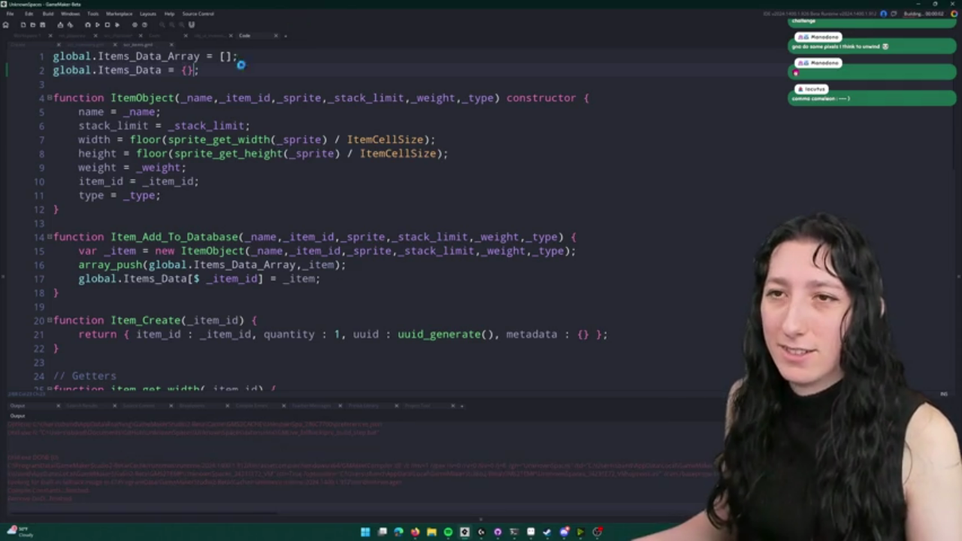
{"action": "scroll", "coordinate": [401, 121], "scroll_direction": "down", "scroll_amount": 5}
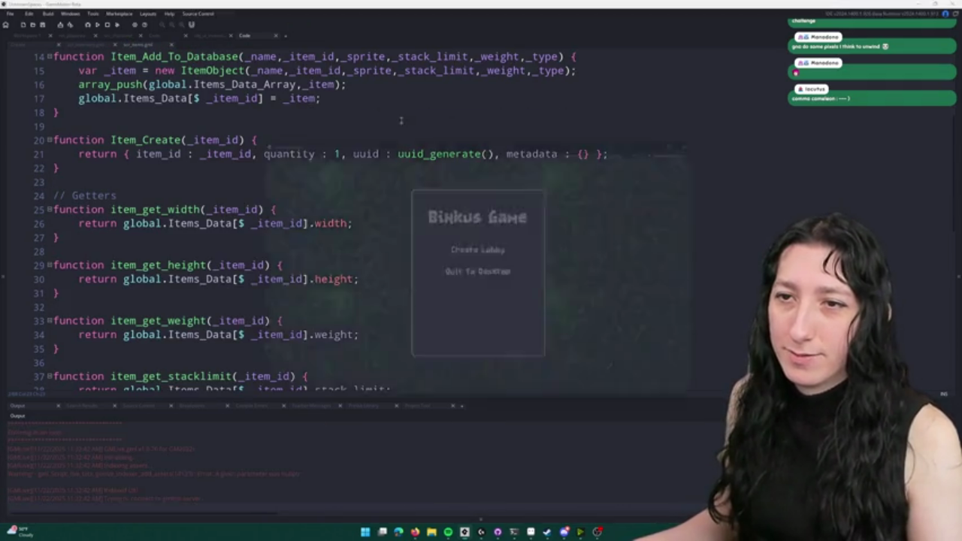
- Start the game from the title menu, walk through the forest, open the inventory, then close the game
{"action": "left_click", "coordinate": [466, 248]}
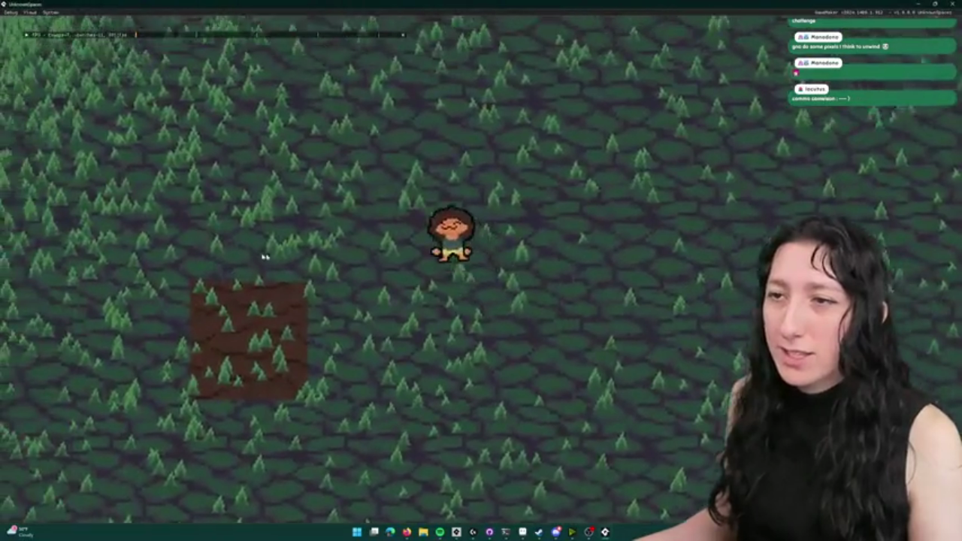
{"action": "key", "text": "w"}
{"action": "key", "text": "a"}
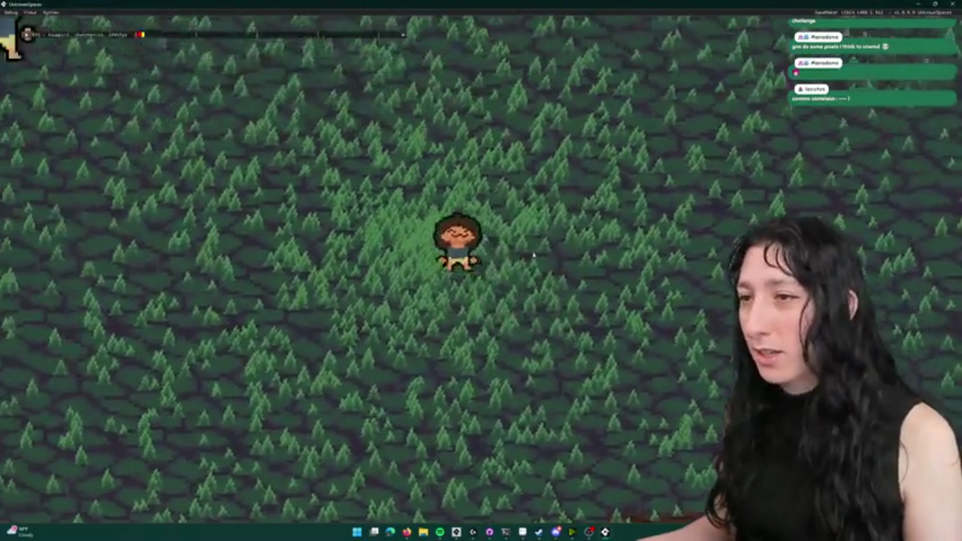
{"action": "key", "text": "i"}
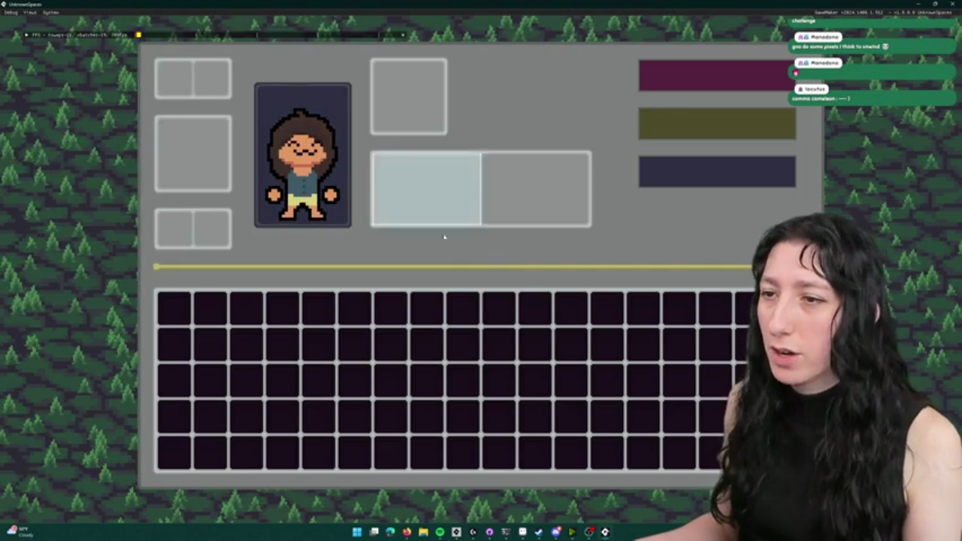
{"action": "left_click_drag", "start_coordinate": [444, 4], "coordinate": [481, 109]}
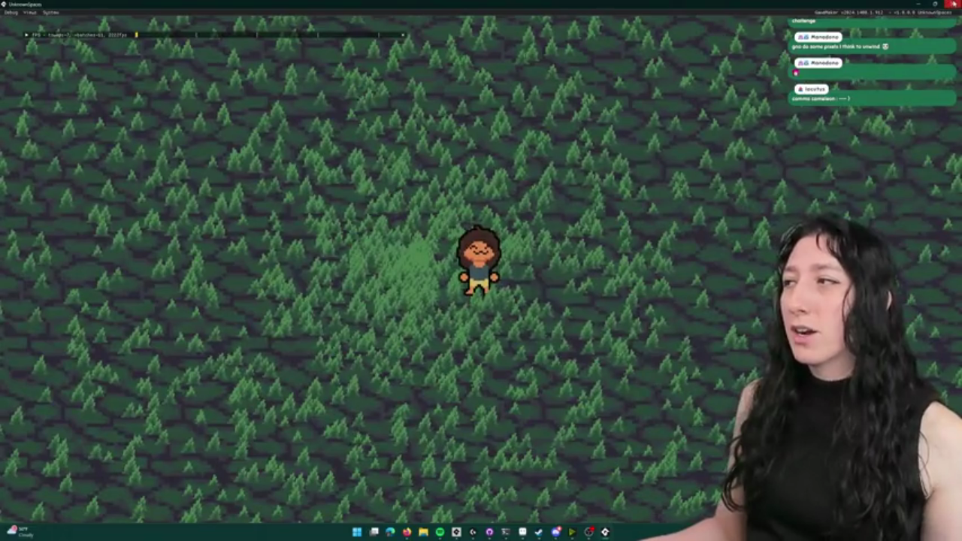
{"action": "left_click", "coordinate": [950, 3]}
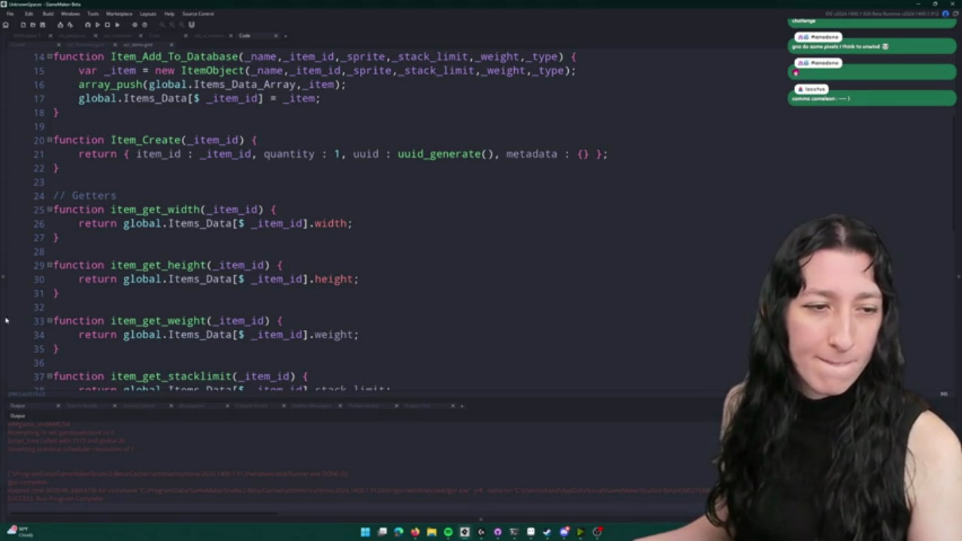
- In place_item, declare _inventory_w = item_array.width and _inventory_h = item_array.height
{"action": "scroll", "coordinate": [482, 227], "scroll_direction": "down", "scroll_amount": 1}
{"action": "scroll", "coordinate": [482, 227], "scroll_direction": "up", "scroll_amount": 2}
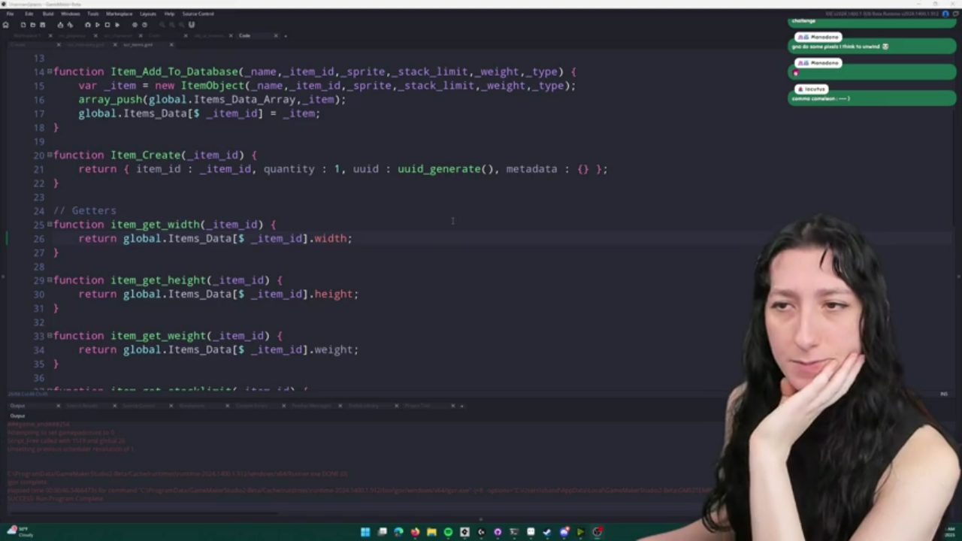
{"action": "left_click", "coordinate": [171, 44]}
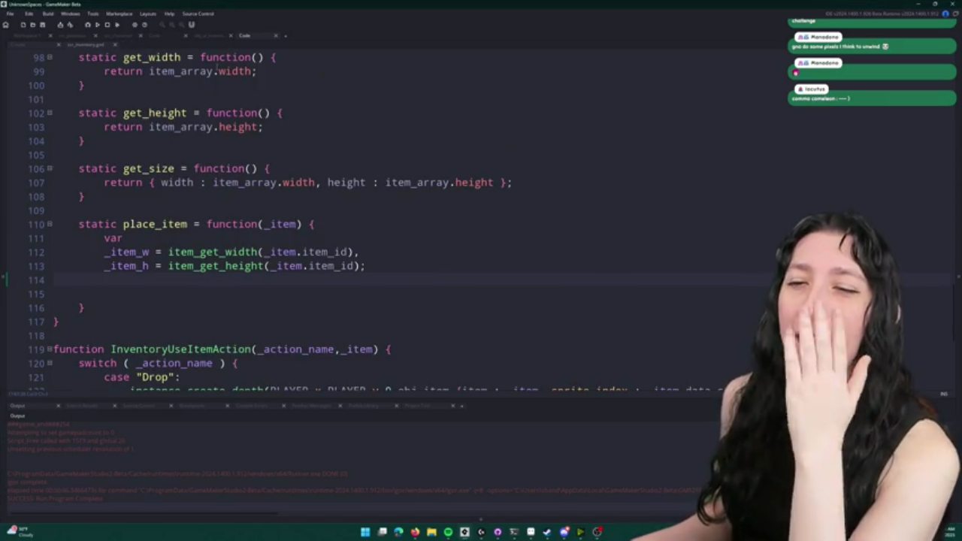
{"action": "left_click", "coordinate": [419, 293]}
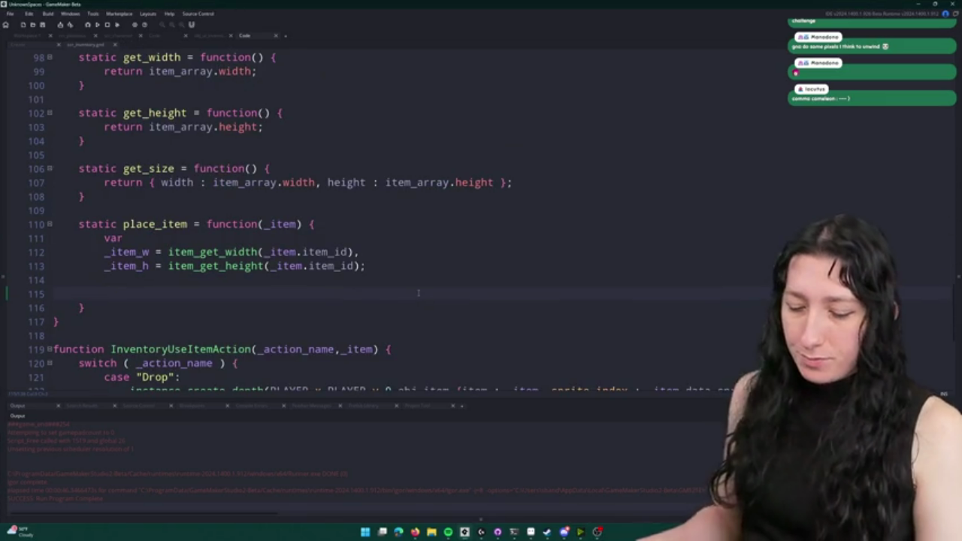
{"action": "type", "text": "for ( var _y = 0; _y <"}
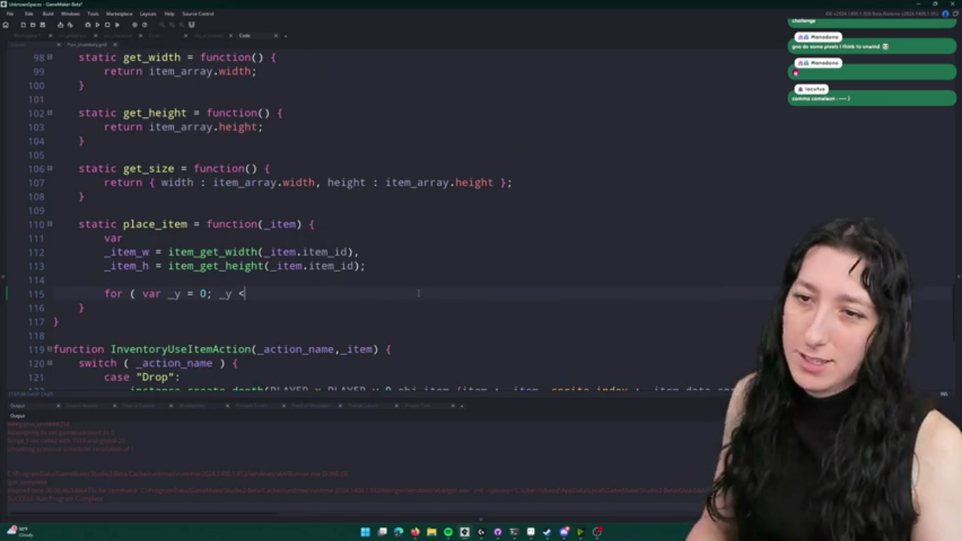
{"action": "scroll", "coordinate": [301, 210], "scroll_direction": "up", "scroll_amount": 4}
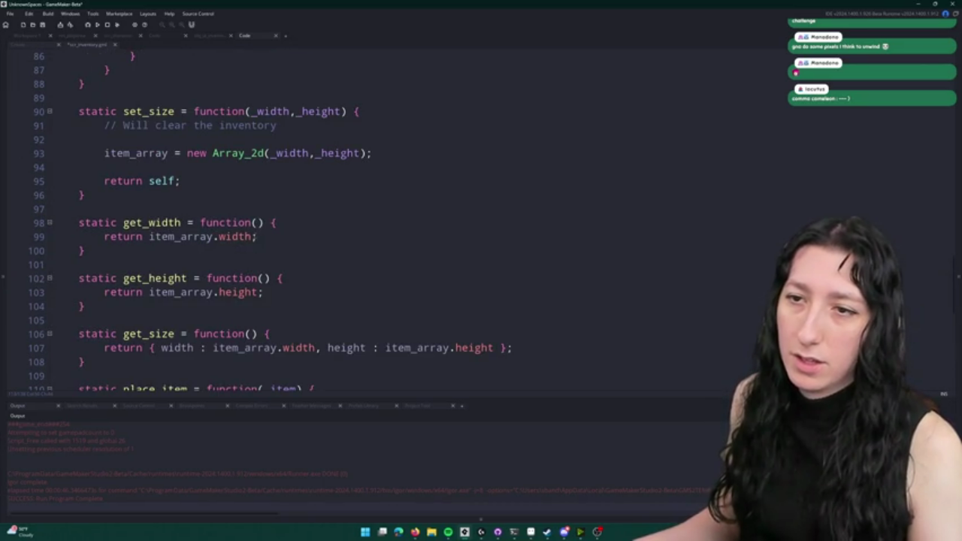
{"action": "left_click", "coordinate": [149, 236]}
{"action": "scroll", "coordinate": [188, 248], "scroll_direction": "down", "scroll_amount": 4}
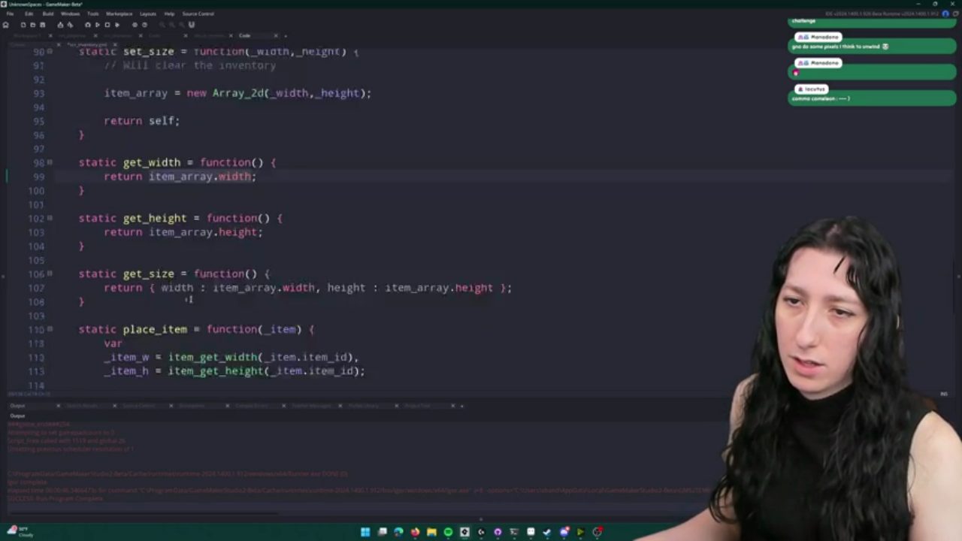
{"action": "scroll", "coordinate": [220, 331], "scroll_direction": "down", "scroll_amount": 5}
{"action": "scroll", "coordinate": [220, 331], "scroll_direction": "up", "scroll_amount": 4}
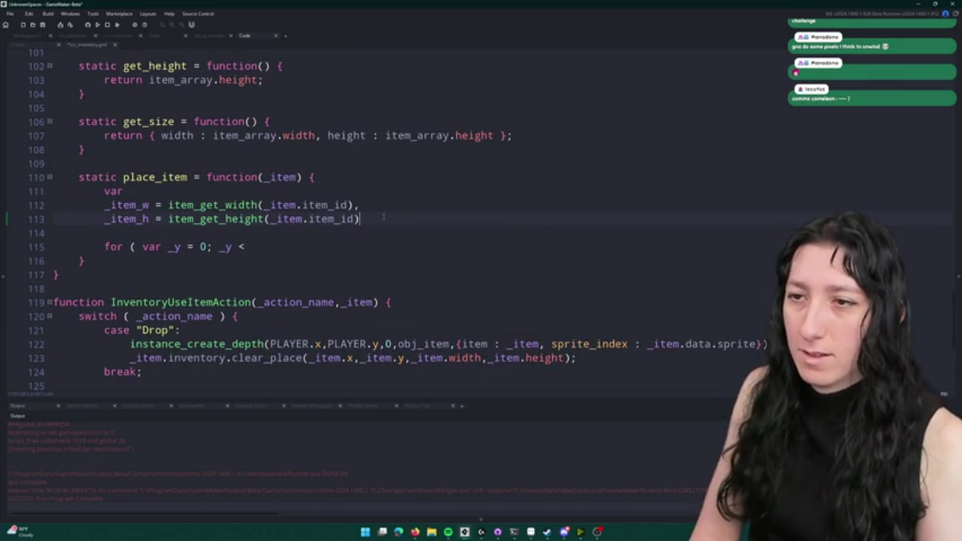
{"action": "type", "text": ","}
{"action": "key", "text": "Return"}
{"action": "type", "text": "_inventory_w"}
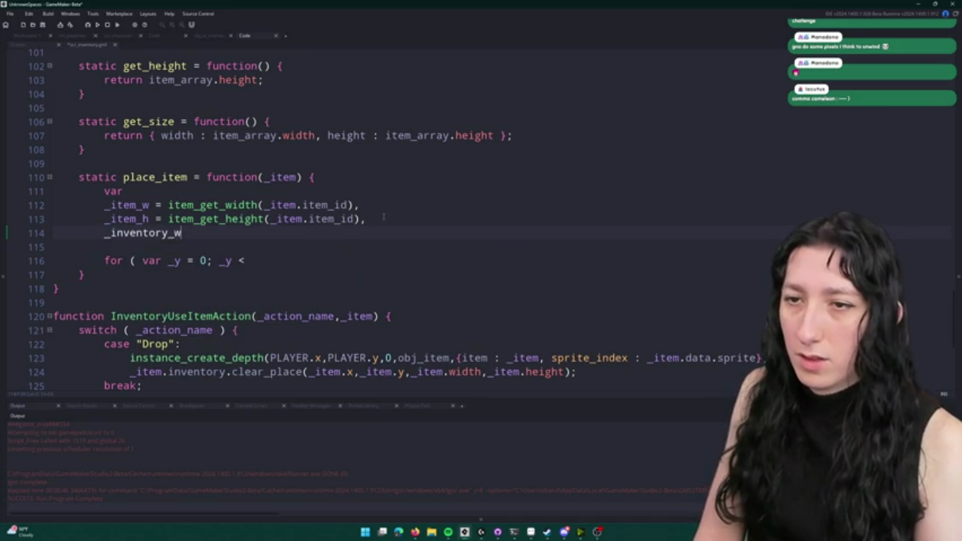
{"action": "type", "text": " = item_array.width,"}
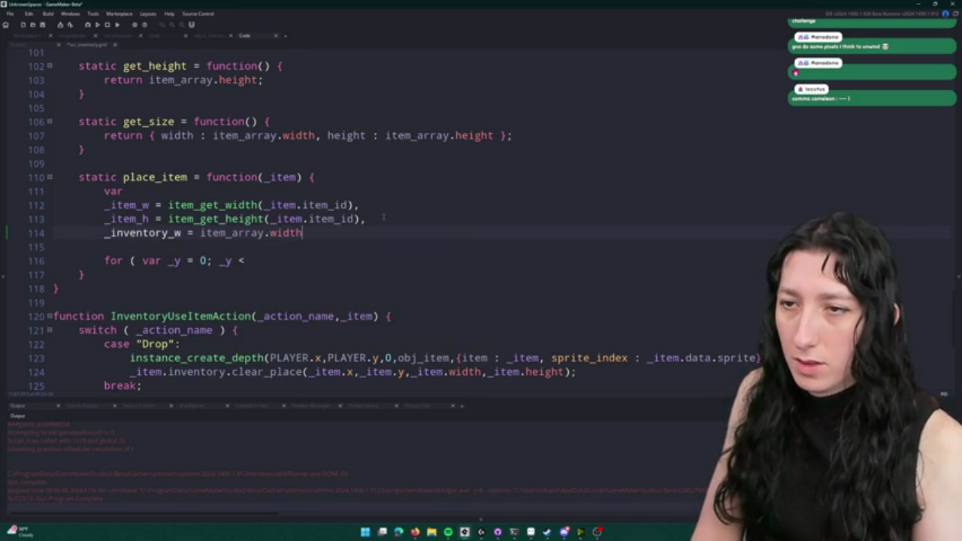
{"action": "key", "text": "Return"}
{"action": "type", "text": "inventory_w = "}
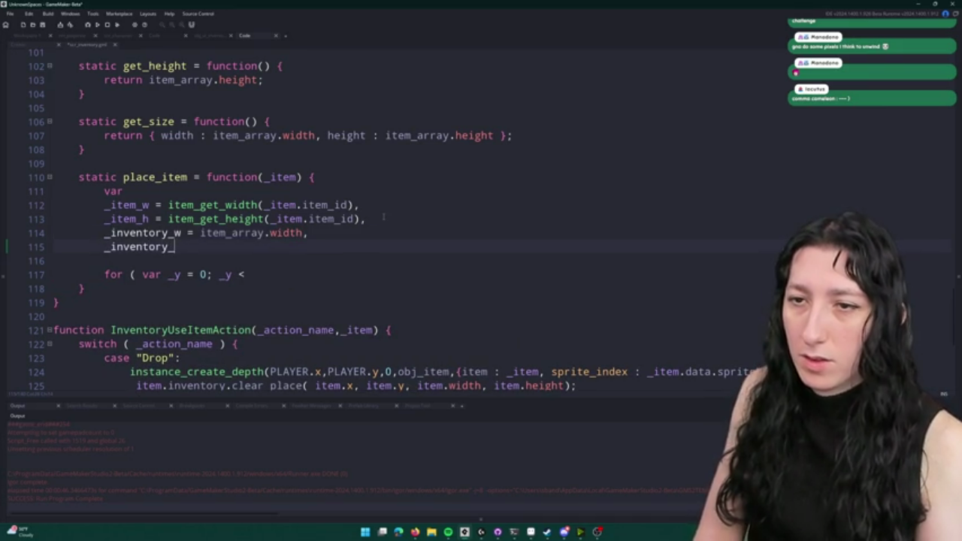
{"action": "type", "text": "item_array.width"}
{"action": "key", "text": "BackSpace"}
{"action": "key", "text": "BackSpace"}
{"action": "key", "text": "BackSpace"}
{"action": "key", "text": "BackSpace"}
{"action": "key", "text": "BackSpace"}
{"action": "type", "text": "height;"}
- Write the outer for loop over _y while _y < _inventory_h, with an empty body
{"action": "double_click", "coordinate": [166, 233]}
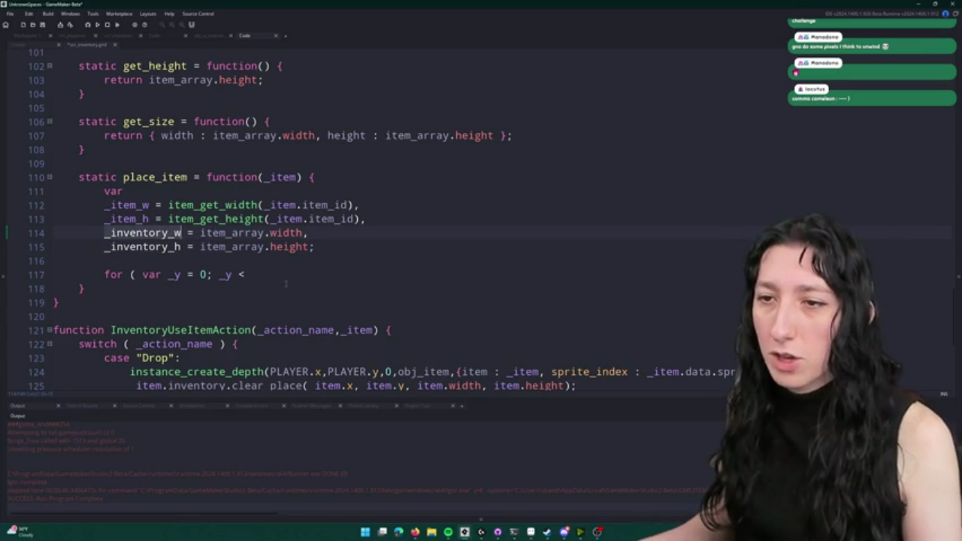
{"action": "left_click", "coordinate": [301, 276]}
{"action": "type", "text": "_inventory_h; ++ _y; "}
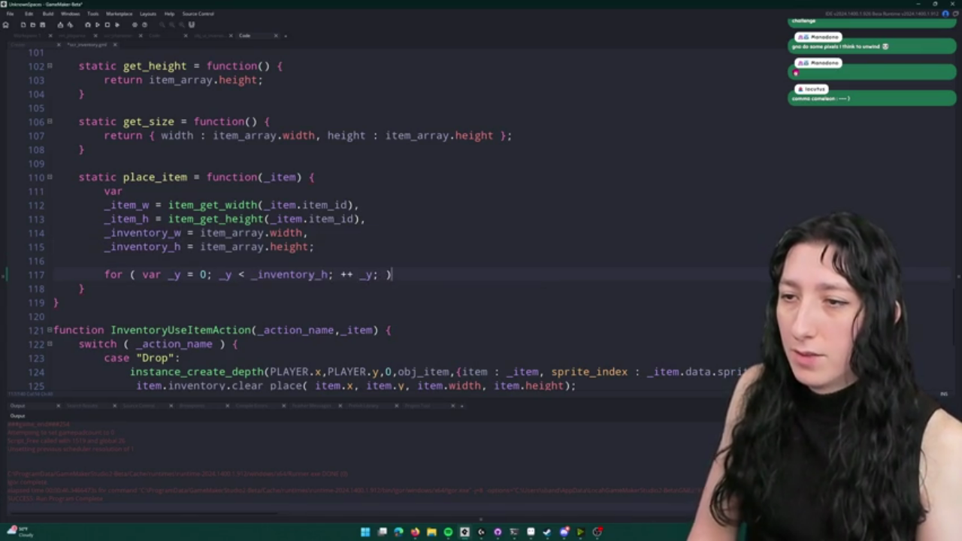
{"action": "type", "text": ") {"}
{"action": "key", "text": "Return"}
{"action": "type", "text": "}"}
- Nest an indented copy of the loop inside it, iterating _x up to _inventory_w
{"action": "key", "text": "ctrl+v"}
{"action": "key", "text": "Return"}
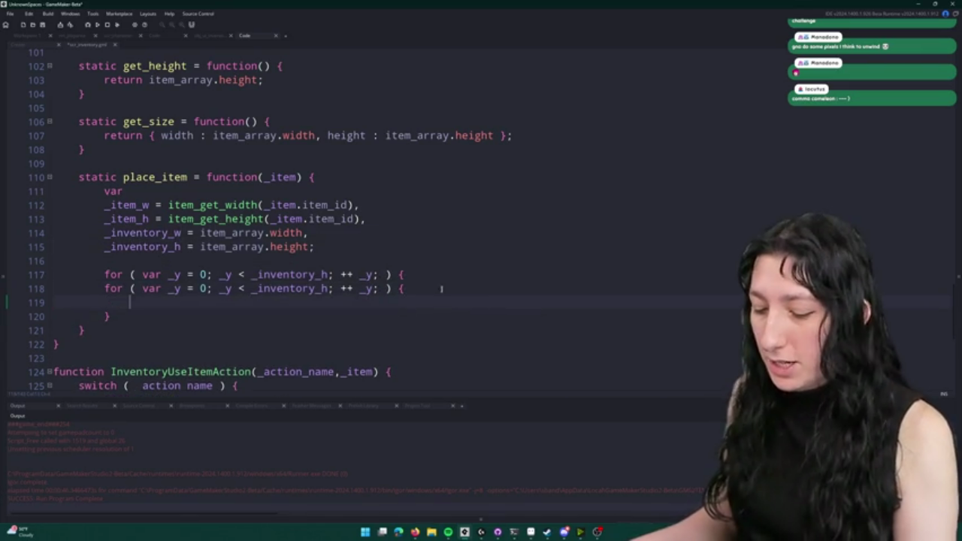
{"action": "type", "text": "}"}
{"action": "left_click_drag", "start_coordinate": [129, 301], "coordinate": [90, 289]}
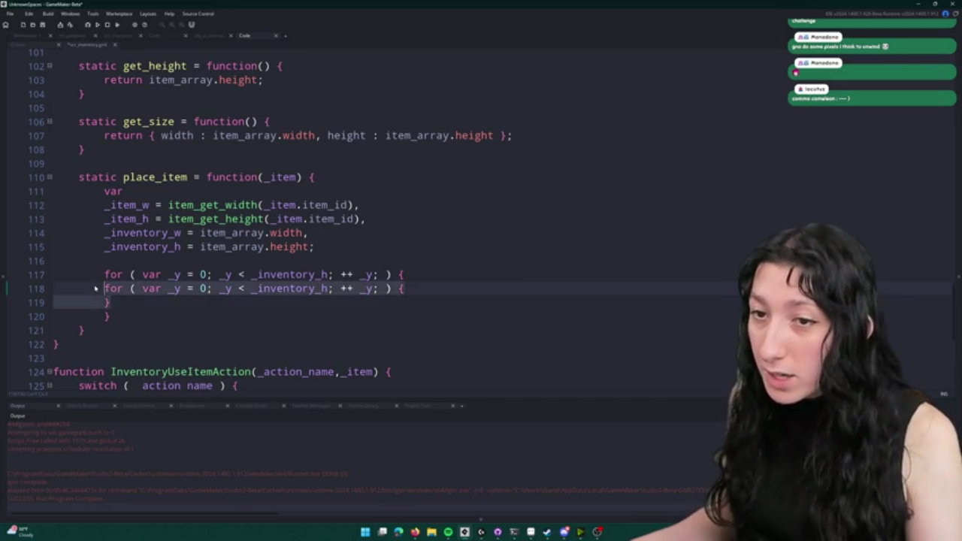
{"action": "key", "text": "Tab"}
{"action": "double_click", "coordinate": [162, 232]}
{"action": "key", "text": "ctrl+c"}
{"action": "double_click", "coordinate": [297, 287]}
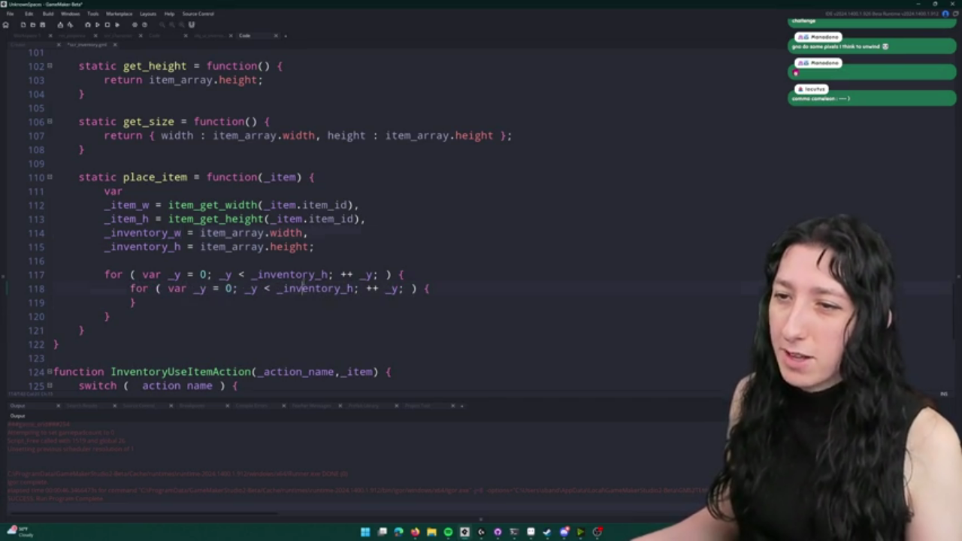
{"action": "key", "text": "ctrl+v"}
{"action": "double_click", "coordinate": [253, 289]}
{"action": "type", "text": "_x"}
{"action": "double_click", "coordinate": [200, 289]}
{"action": "type", "text": "_x"}
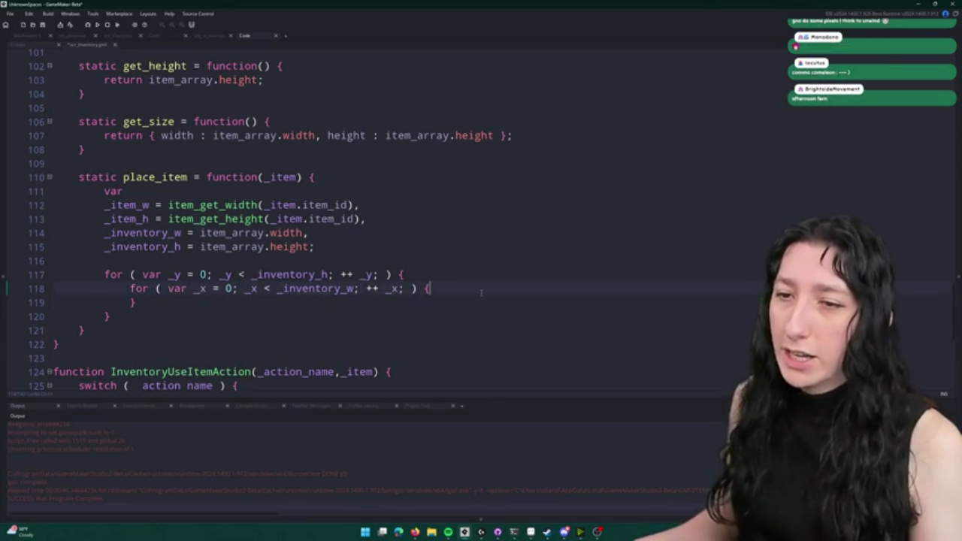
{"action": "key", "text": "Return"}
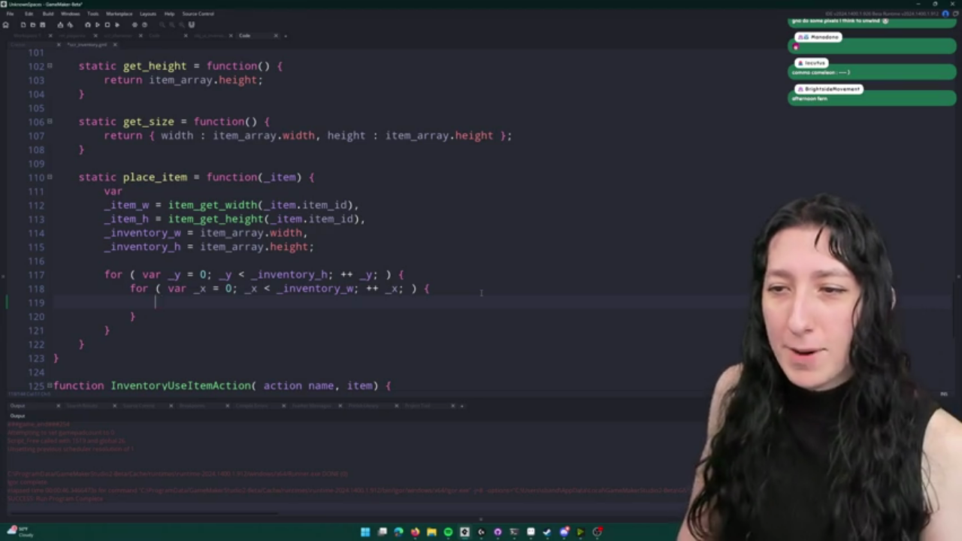
- Save, then start an if calling item_array.get_region_min() and comment that line out
{"action": "key", "text": "ctrl+s"}
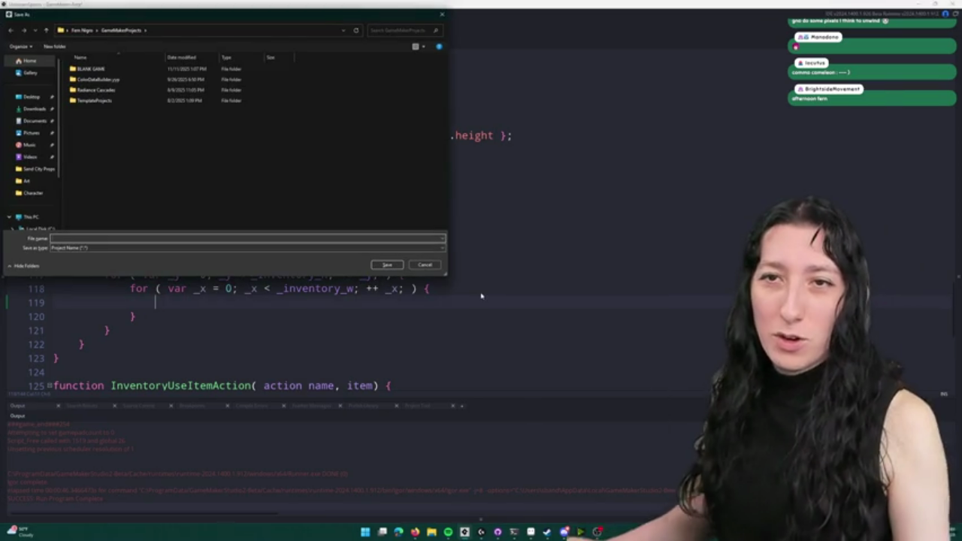
{"action": "key", "text": "Escape"}
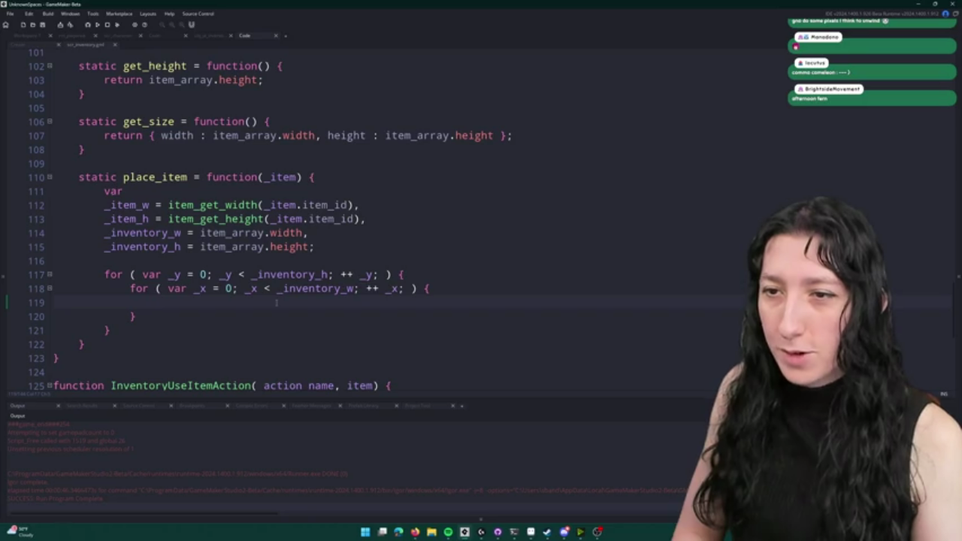
{"action": "left_click", "coordinate": [275, 304]}
{"action": "type", "text": "if ( ur"}
{"action": "key", "text": "BackSpace"}
{"action": "key", "text": "BackSpace"}
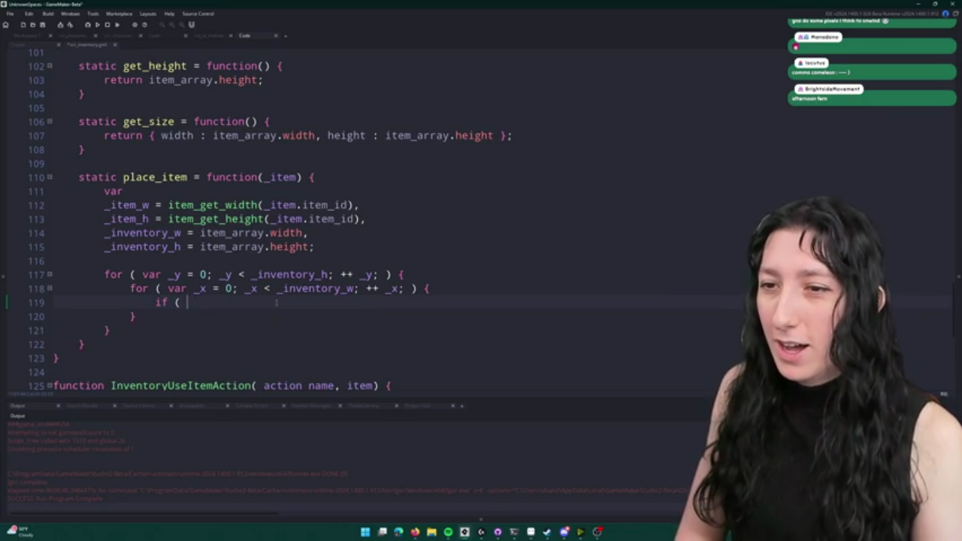
{"action": "type", "text": "item_array-"}
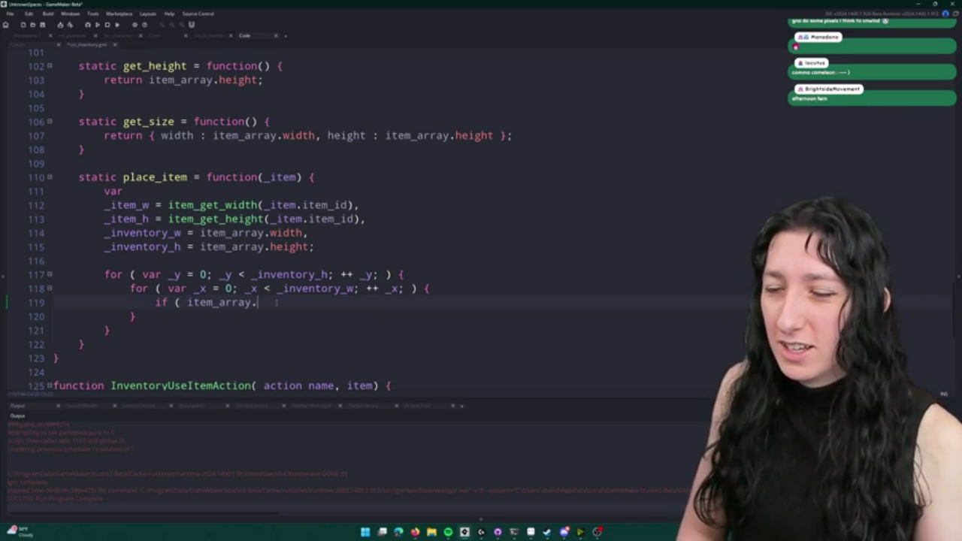
{"action": "type", "text": "get"}
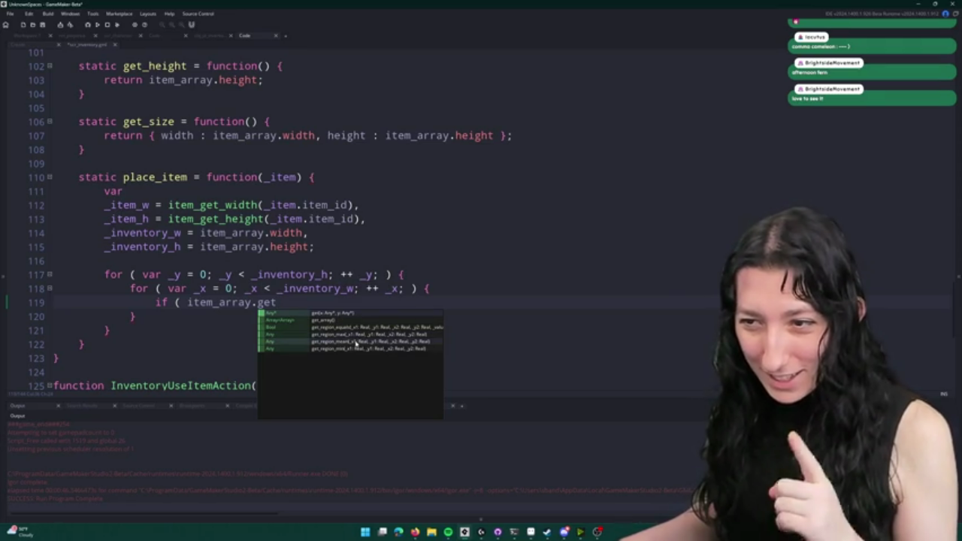
{"action": "left_click", "coordinate": [367, 349]}
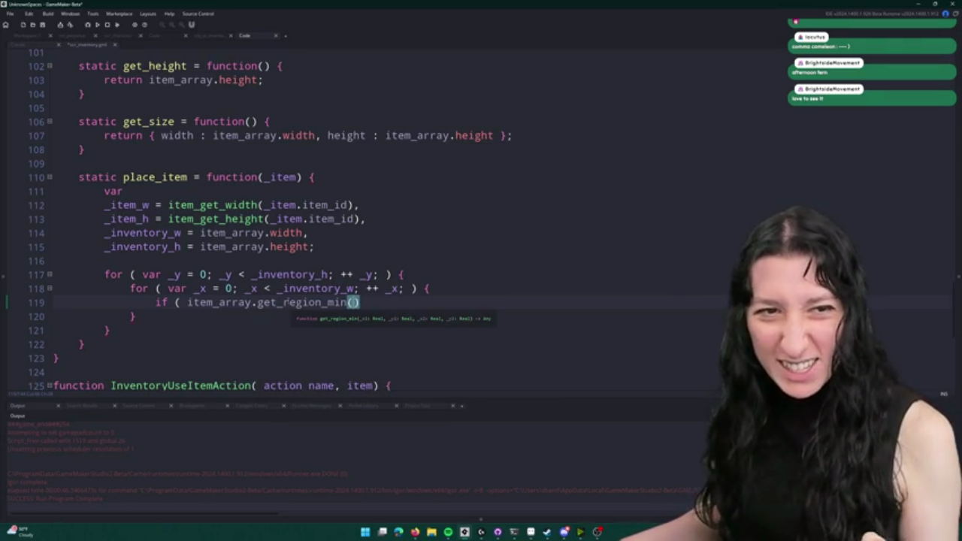
{"action": "key", "text": "ctrl+k"}
- Run the game, view the empty inventory grid, leave fullscreen, then close the game
{"action": "key", "text": "F5"}
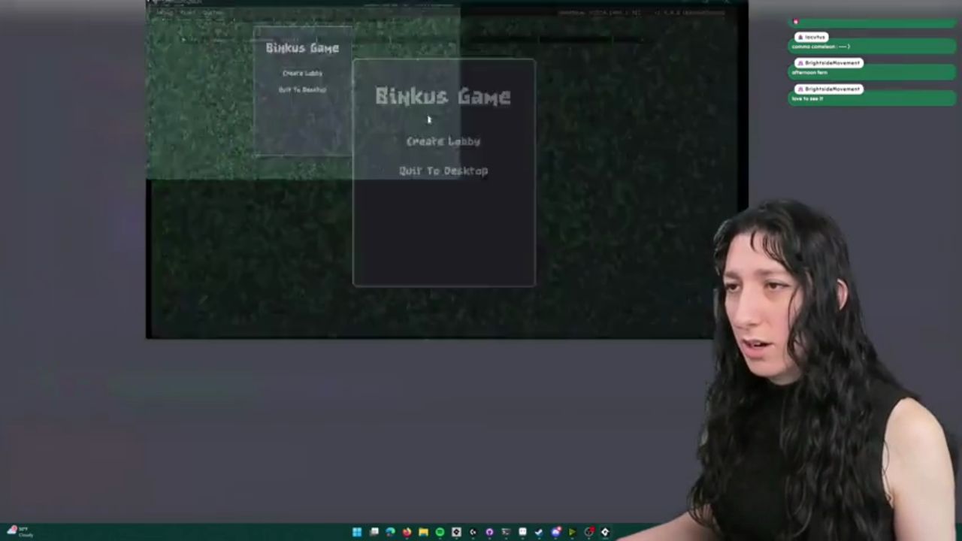
{"action": "left_click", "coordinate": [457, 224]}
{"action": "key", "text": "i"}
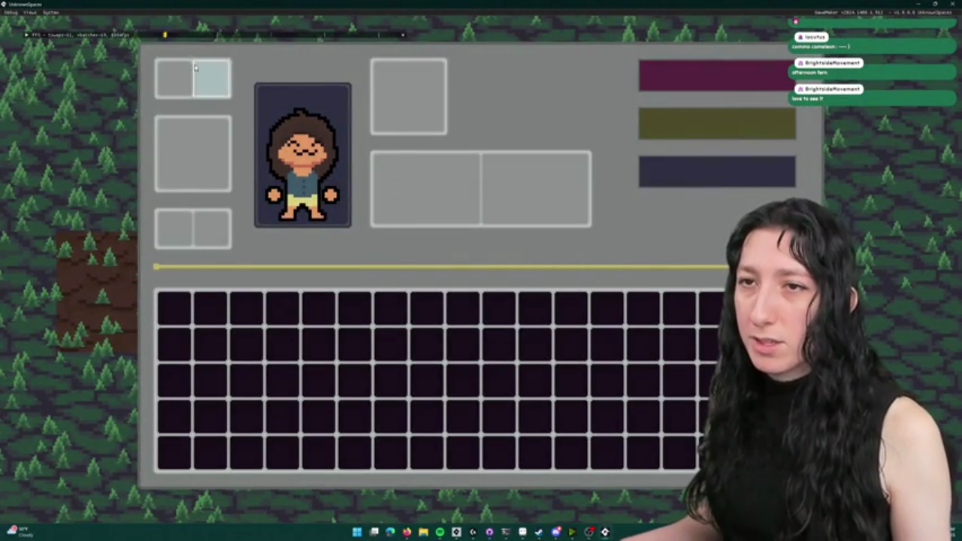
{"action": "key", "text": "F11"}
{"action": "left_click_drag", "start_coordinate": [307, 142], "coordinate": [286, 2]}
{"action": "key", "text": "a"}
{"action": "key", "text": "Escape"}
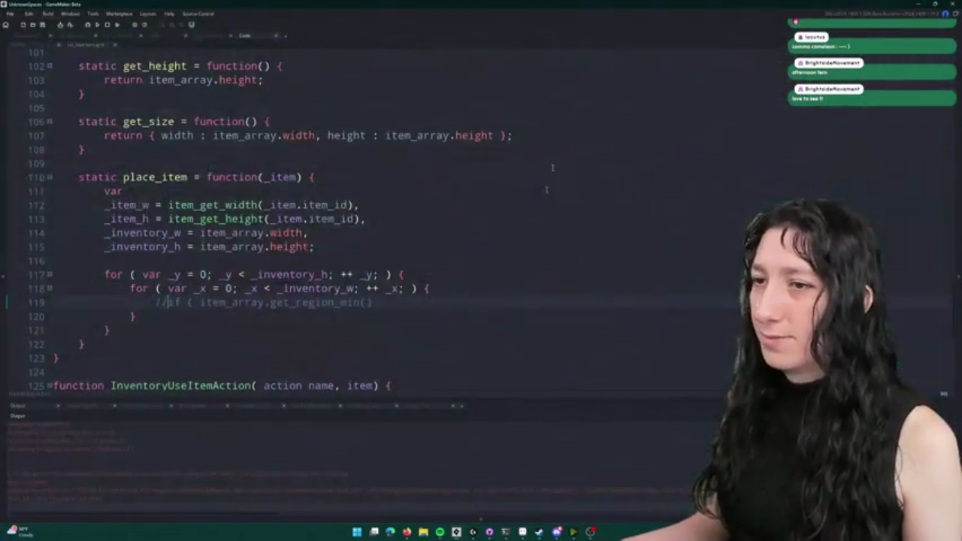
- Uncomment the if line and search the project for get_region_min to open its definition
{"action": "key", "text": "BackSpace"}
{"action": "key", "text": "BackSpace"}
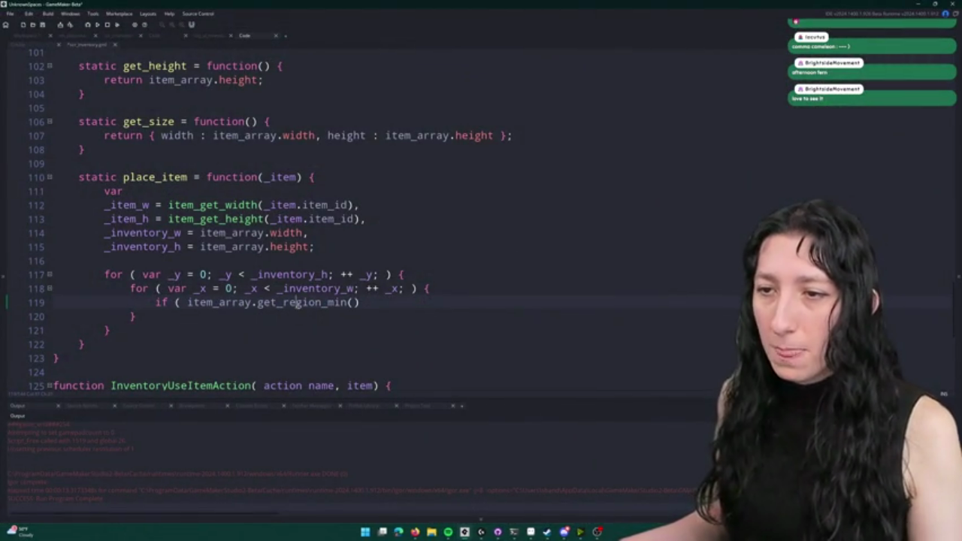
{"action": "double_click", "coordinate": [295, 303]}
{"action": "key", "text": "ctrl+shift+f"}
{"action": "key", "text": "Return"}
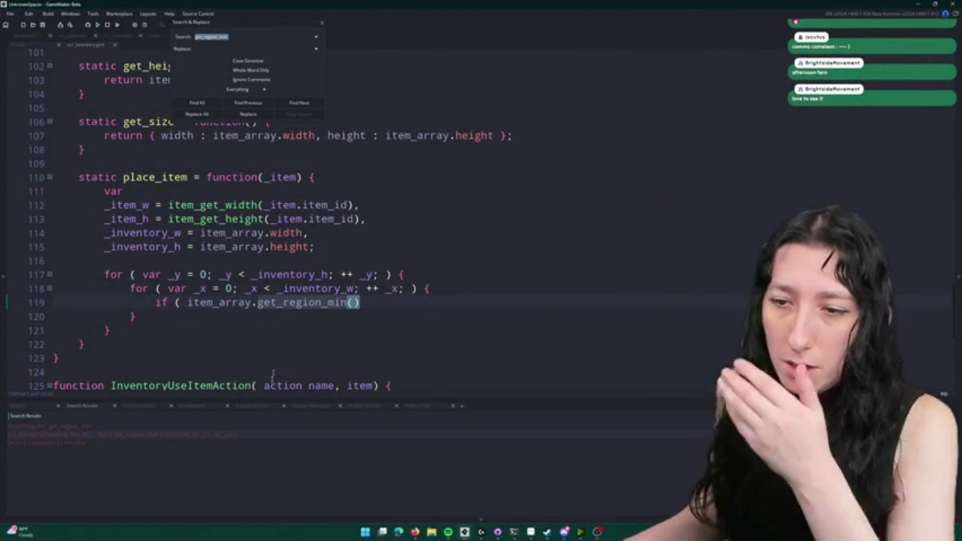
{"action": "double_click", "coordinate": [247, 436]}
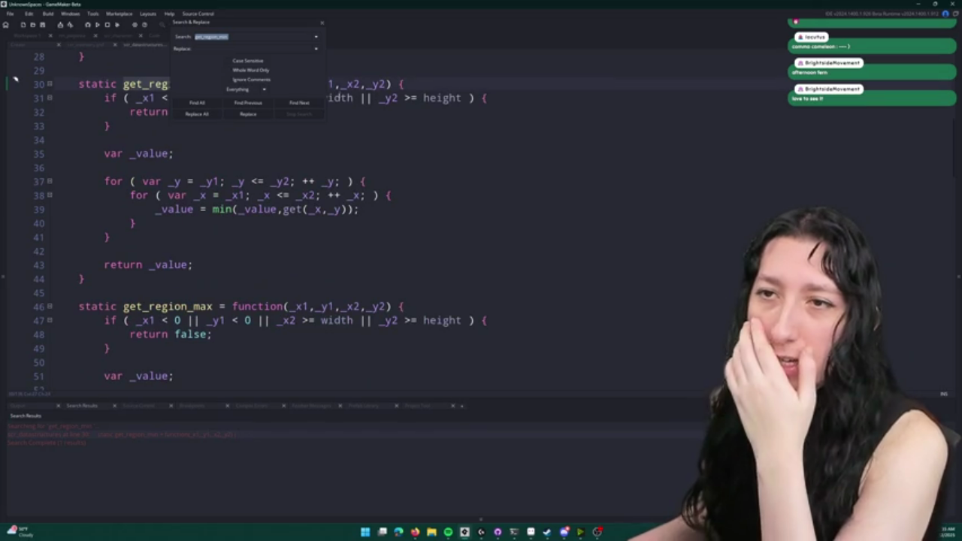
{"action": "left_click", "coordinate": [354, 212]}
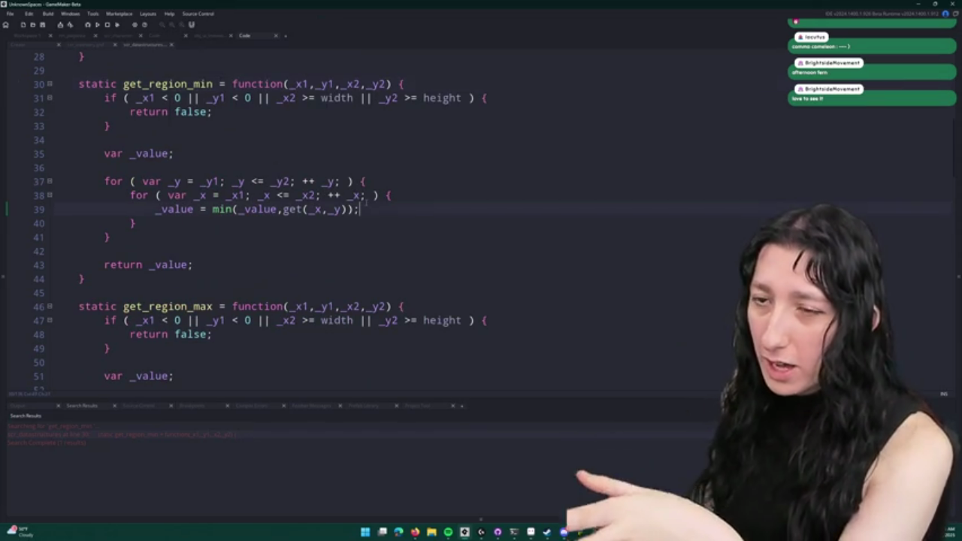
- Read through the Array_2d functions in scr_datastructures, then close that script
{"action": "scroll", "coordinate": [267, 226], "scroll_direction": "up", "scroll_amount": 1}
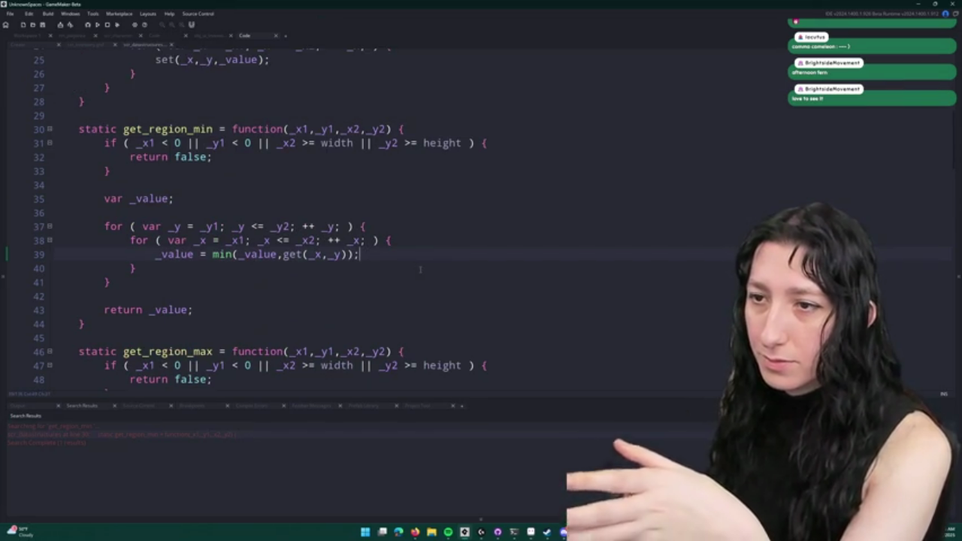
{"action": "scroll", "coordinate": [174, 304], "scroll_direction": "down", "scroll_amount": 1}
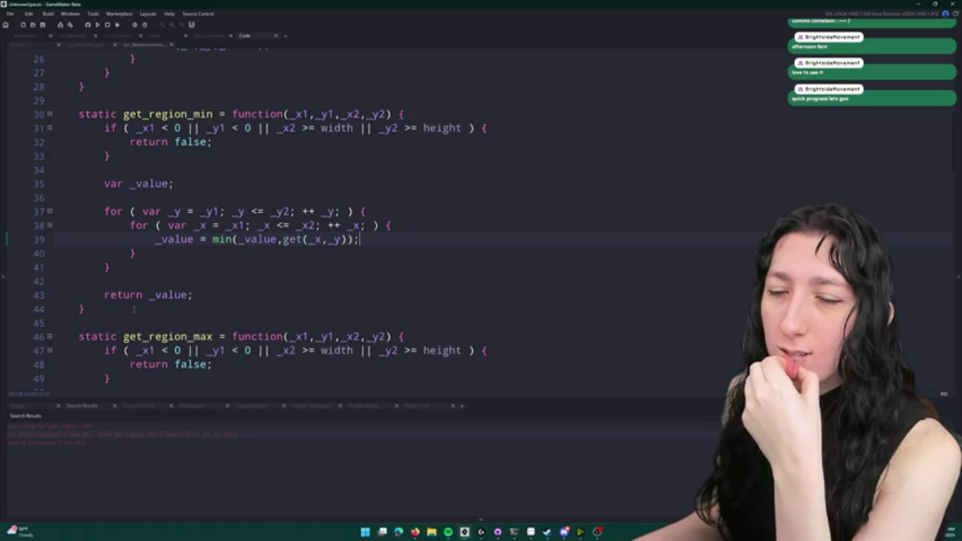
{"action": "scroll", "coordinate": [134, 309], "scroll_direction": "down", "scroll_amount": 1}
{"action": "scroll", "coordinate": [173, 278], "scroll_direction": "up", "scroll_amount": 1}
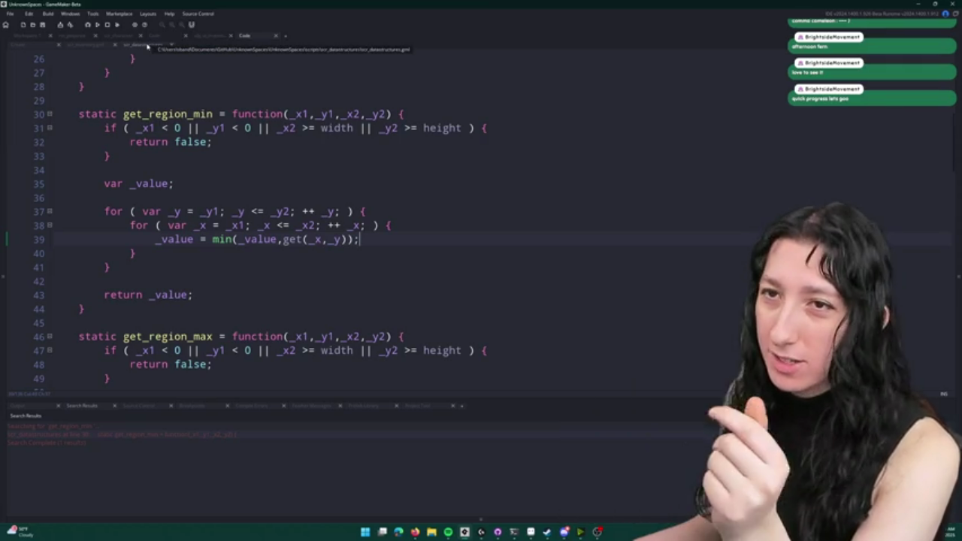
{"action": "scroll", "coordinate": [188, 138], "scroll_direction": "up", "scroll_amount": 3}
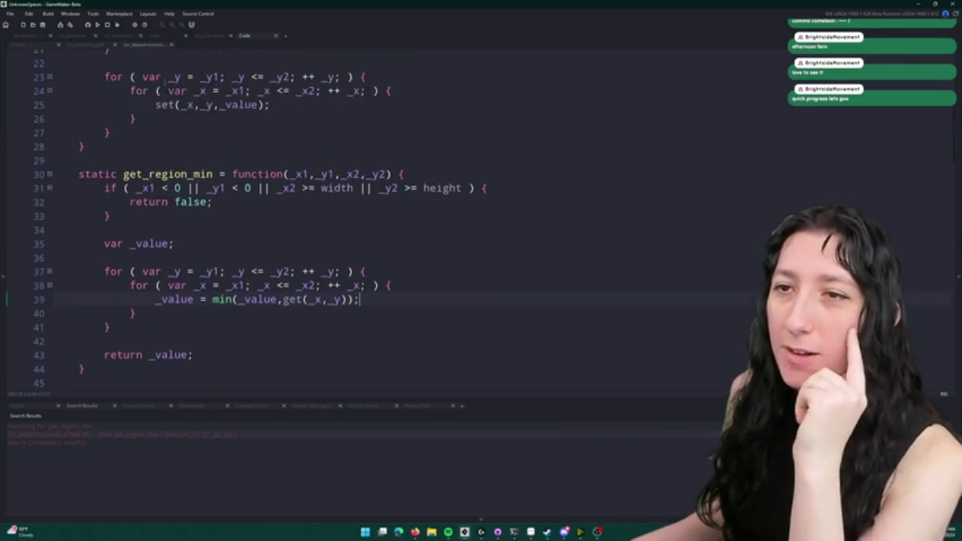
{"action": "scroll", "coordinate": [188, 138], "scroll_direction": "down", "scroll_amount": 9}
{"action": "scroll", "coordinate": [263, 256], "scroll_direction": "up", "scroll_amount": 3}
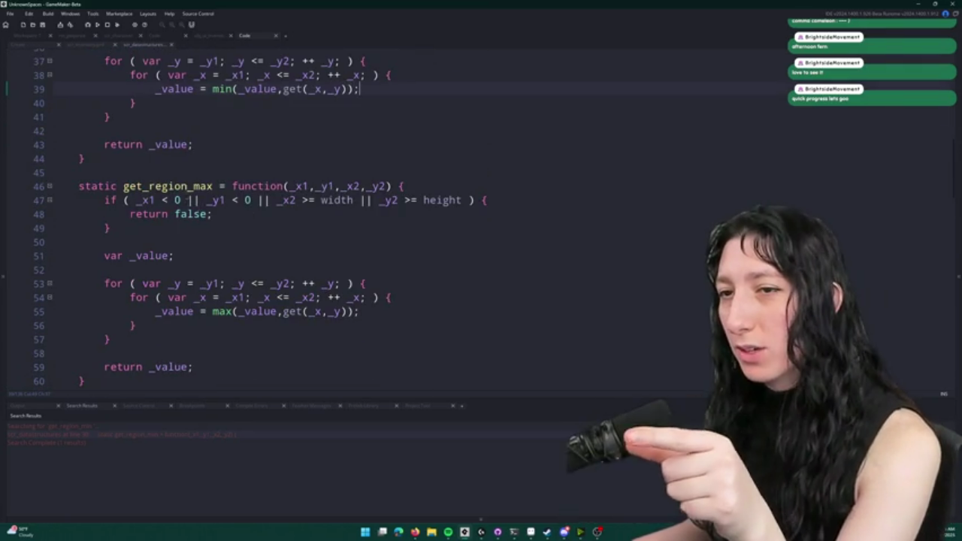
{"action": "scroll", "coordinate": [263, 255], "scroll_direction": "up", "scroll_amount": 3}
{"action": "scroll", "coordinate": [284, 237], "scroll_direction": "up", "scroll_amount": 9}
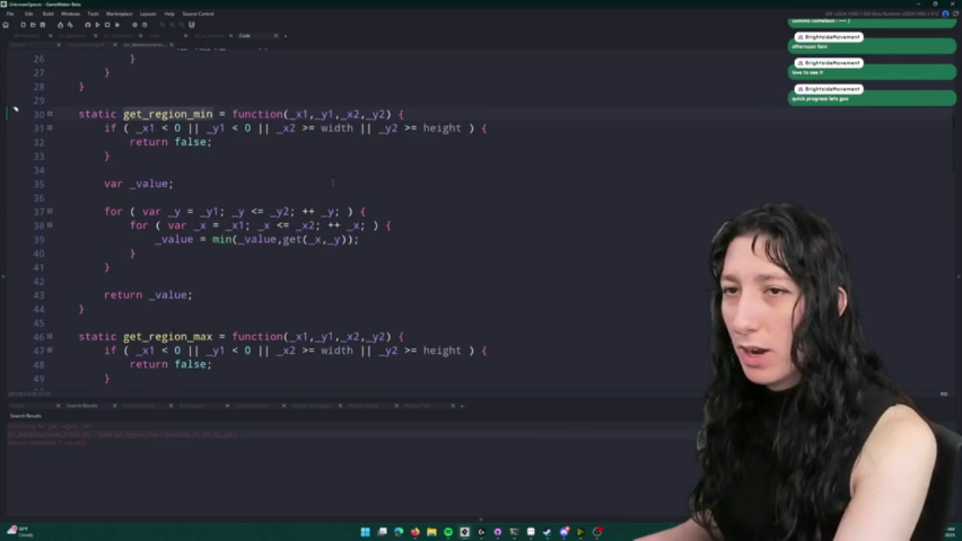
{"action": "scroll", "coordinate": [285, 236], "scroll_direction": "up", "scroll_amount": 1}
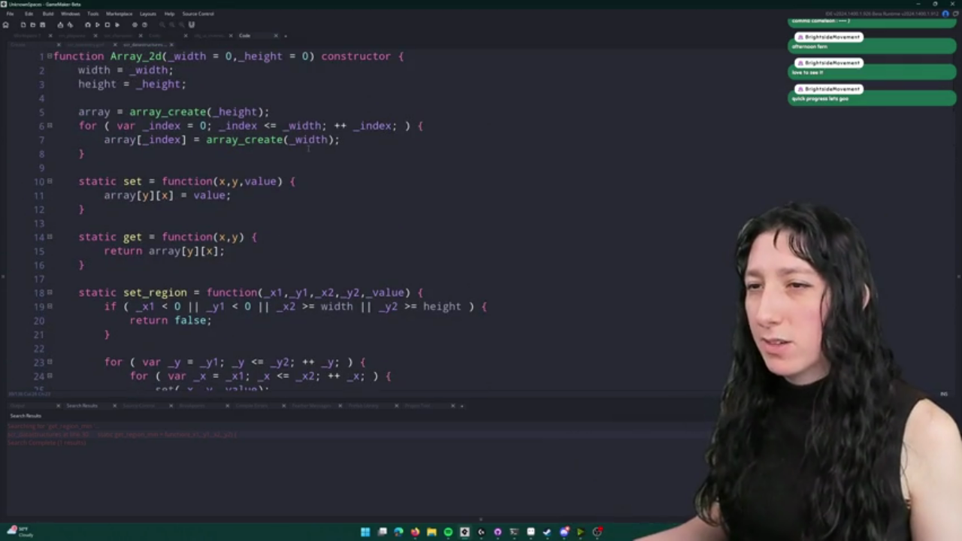
{"action": "scroll", "coordinate": [225, 151], "scroll_direction": "down", "scroll_amount": 1}
{"action": "scroll", "coordinate": [205, 156], "scroll_direction": "up", "scroll_amount": 1}
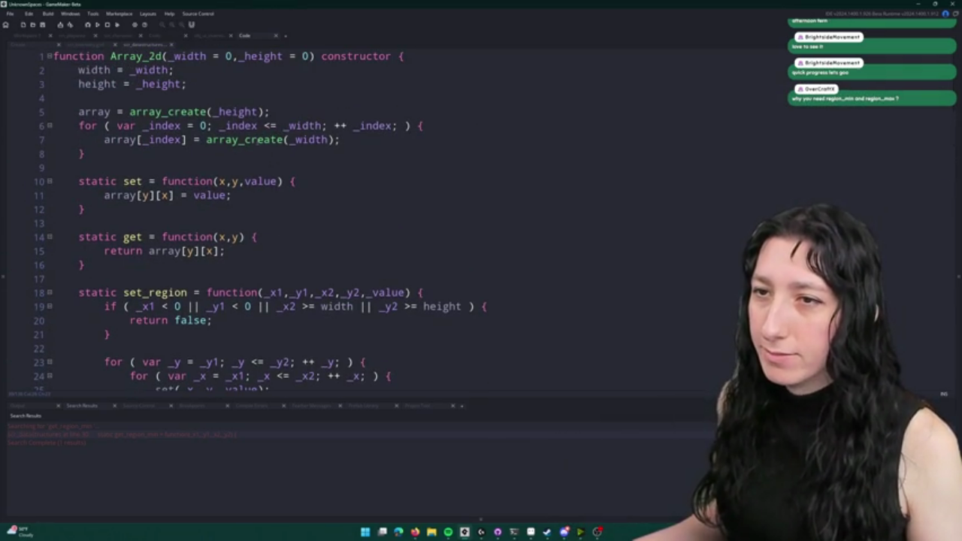
{"action": "mouse_move", "coordinate": [259, 140]}
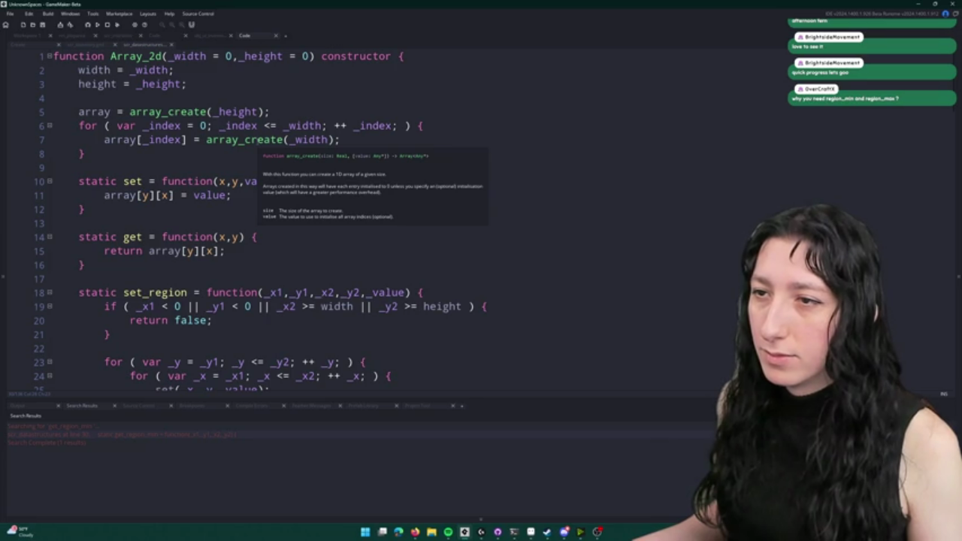
{"action": "left_click", "coordinate": [168, 45]}
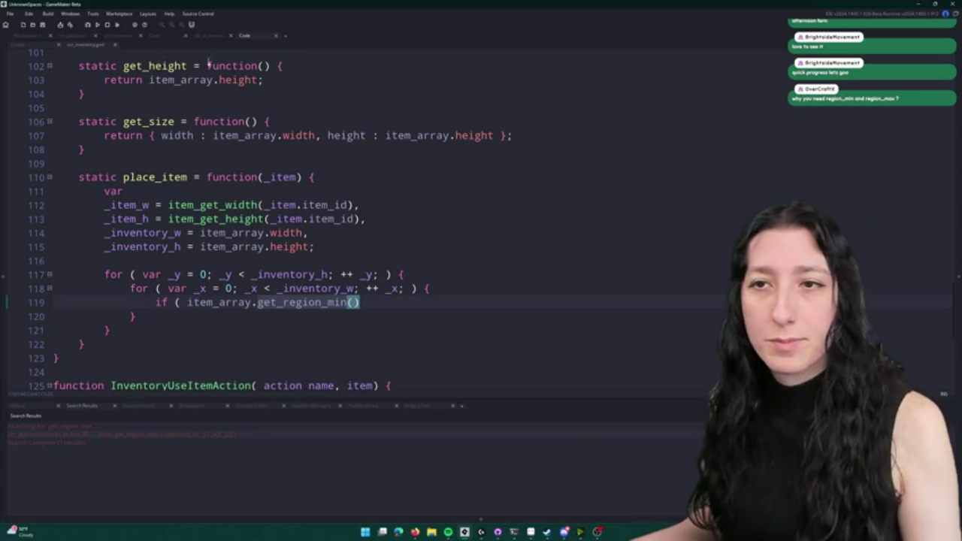
- Switch between code tabs to bring scr_inventory's place_item code back into view
{"action": "left_click", "coordinate": [213, 35]}
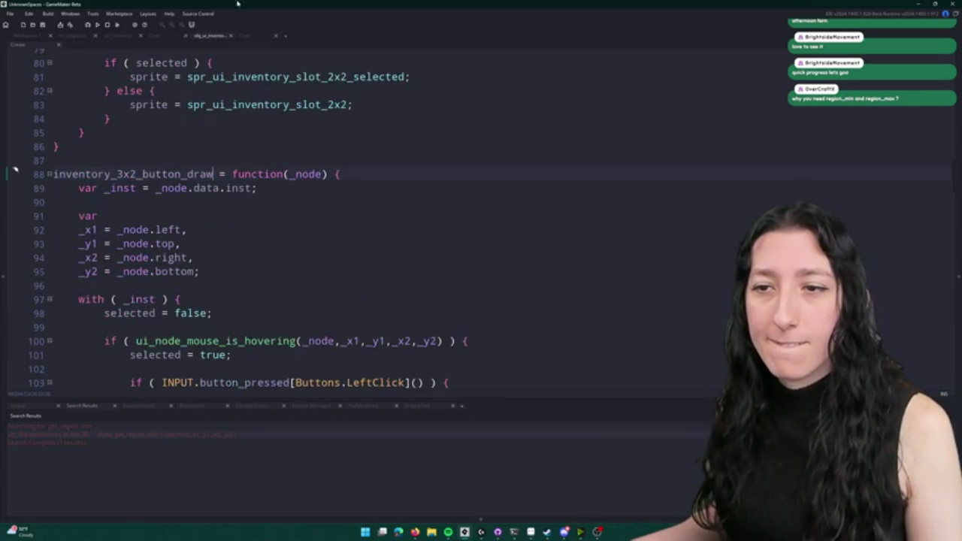
{"action": "left_click", "coordinate": [241, 36]}
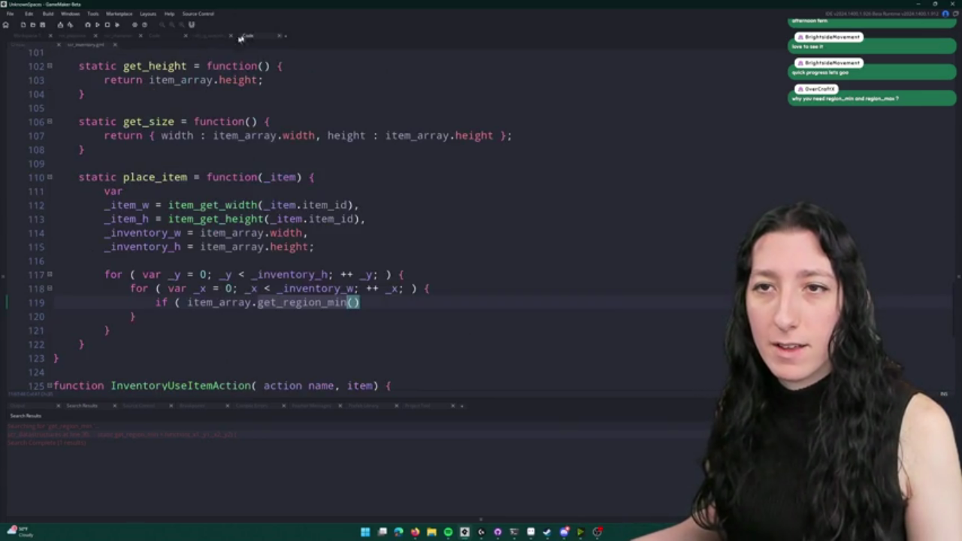
{"action": "left_click", "coordinate": [27, 44]}
{"action": "left_click", "coordinate": [101, 45]}
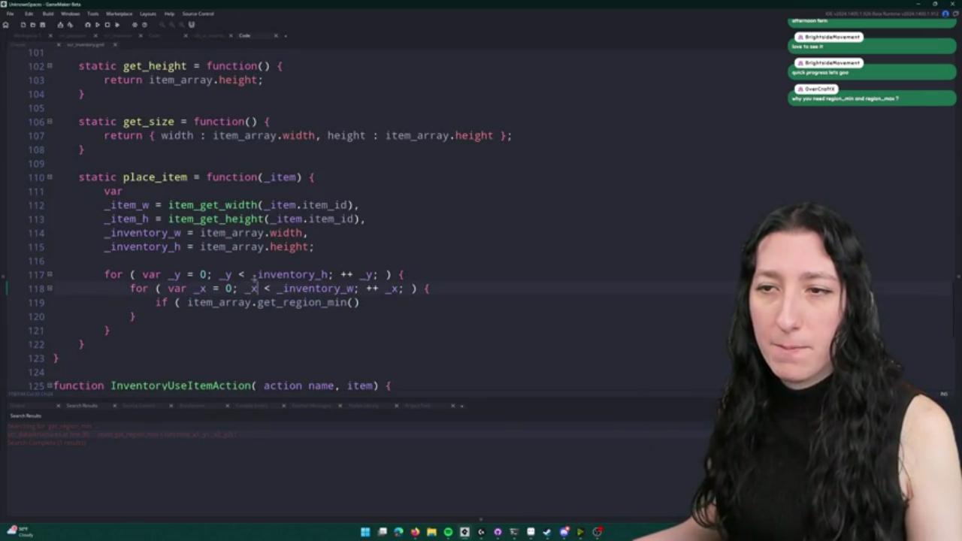
{"action": "scroll", "coordinate": [344, 167], "scroll_direction": "up", "scroll_amount": 5}
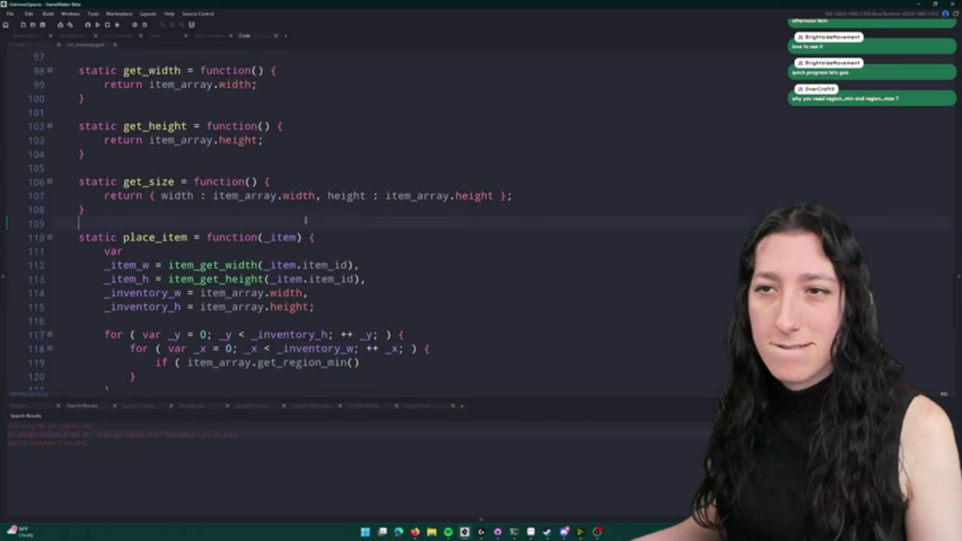
{"action": "scroll", "coordinate": [291, 71], "scroll_direction": "up", "scroll_amount": 5}
{"action": "scroll", "coordinate": [286, 236], "scroll_direction": "down", "scroll_amount": 3}
{"action": "scroll", "coordinate": [281, 239], "scroll_direction": "down", "scroll_amount": 5}
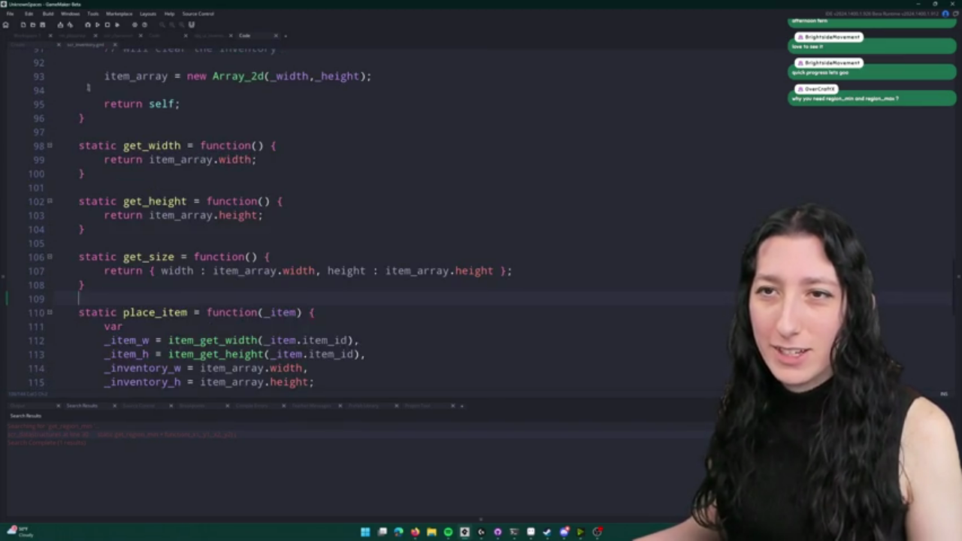
{"action": "scroll", "coordinate": [270, 242], "scroll_direction": "up", "scroll_amount": 4}
- Jump to the Array_2d definition and go to the end of set_region
{"action": "middle_click", "coordinate": [239, 226]}
{"action": "scroll", "coordinate": [203, 180], "scroll_direction": "down", "scroll_amount": 5}
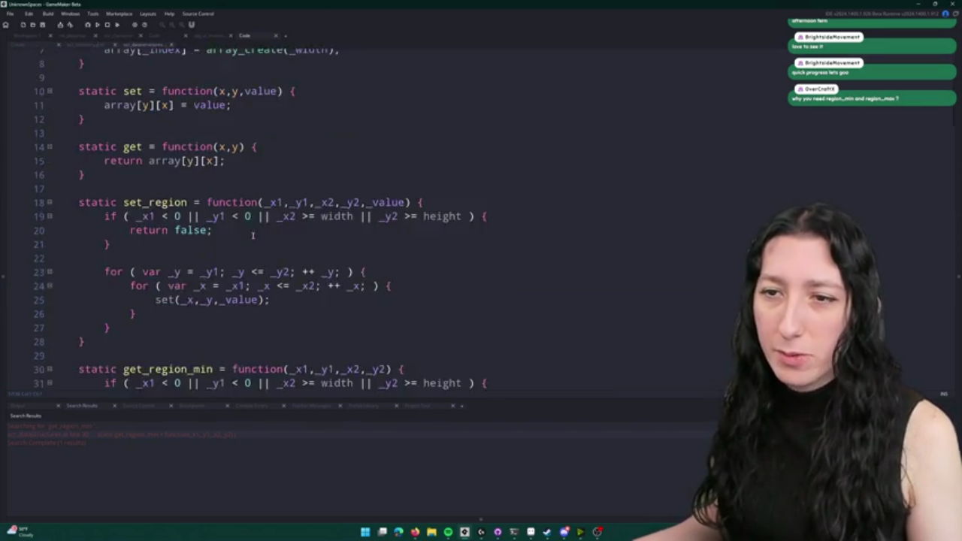
{"action": "scroll", "coordinate": [115, 234], "scroll_direction": "up", "scroll_amount": 1}
{"action": "left_click", "coordinate": [114, 234]}
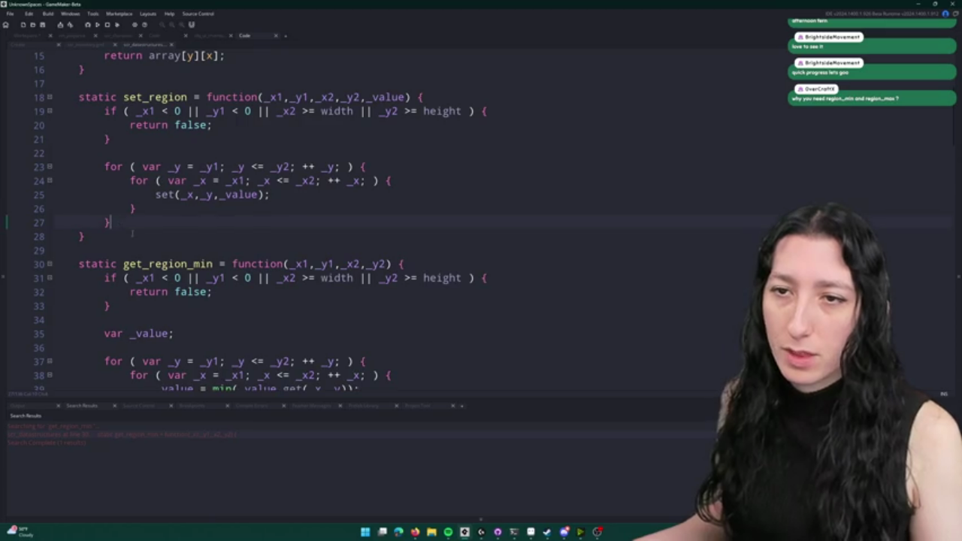
- Add a static get_region_is_struct function after set_region, pasting in set_region's parameters and body
{"action": "scroll", "coordinate": [121, 248], "scroll_direction": "up", "scroll_amount": 1}
{"action": "key", "text": "Return"}
{"action": "key", "text": "Return"}
{"action": "type", "text": "stati"}
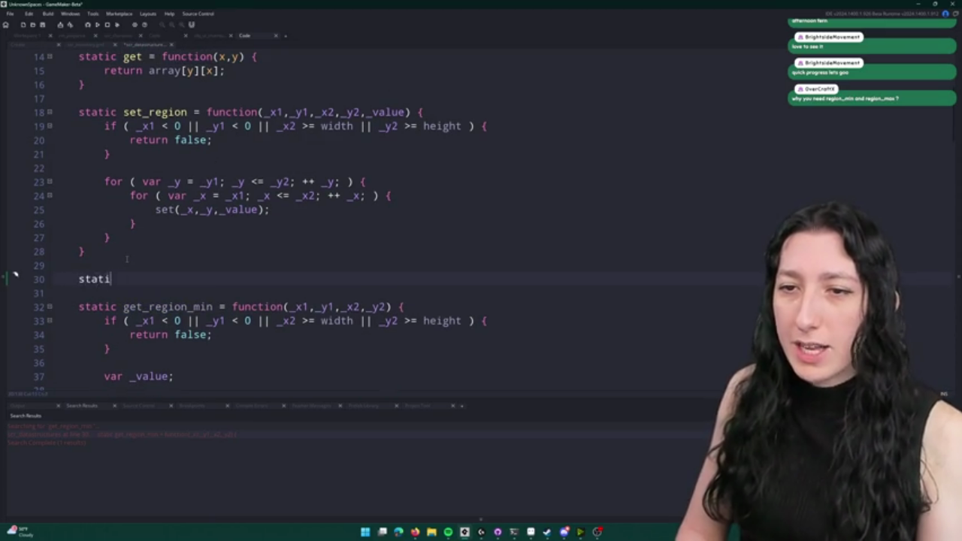
{"action": "type", "text": "c get_regi"}
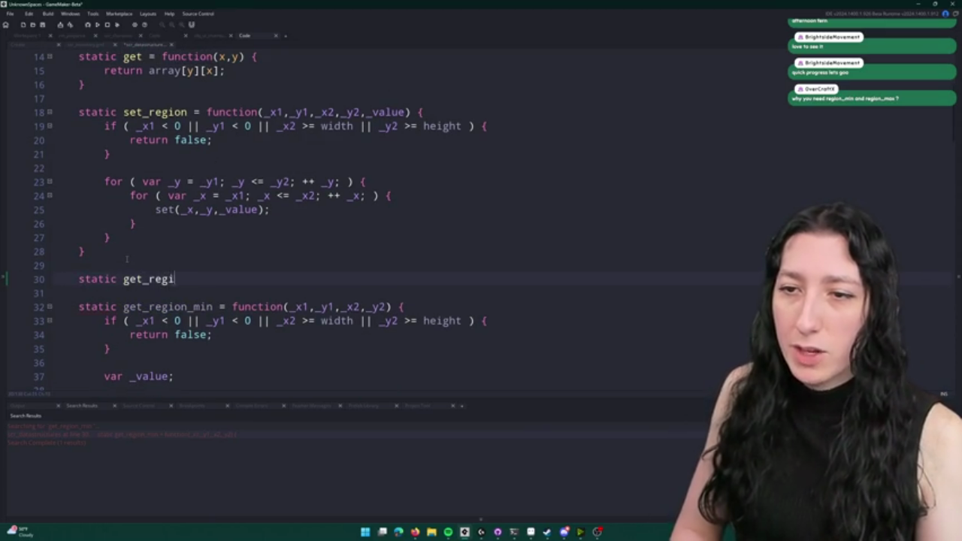
{"action": "type", "text": "onk_struct"}
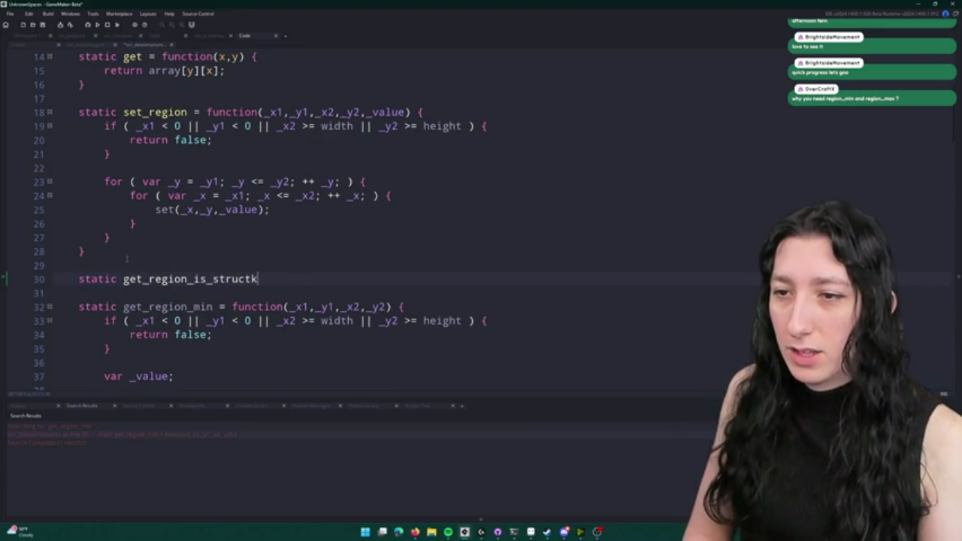
{"action": "key", "text": "BackSpace"}
{"action": "type", "text": "= function("}
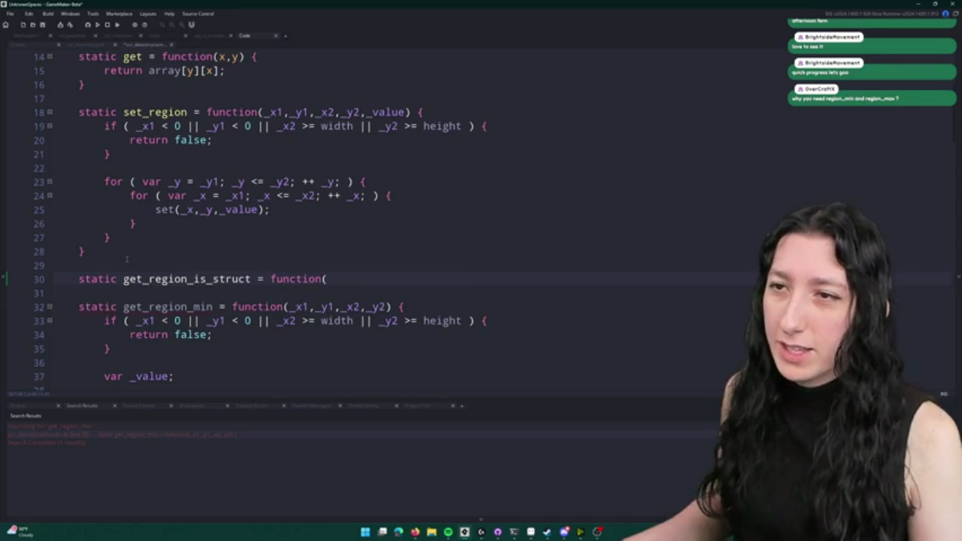
{"action": "mouse_move", "coordinate": [103, 248]}
{"action": "left_mouse_down"}
{"action": "mouse_move", "coordinate": [286, 125]}
{"action": "mouse_move", "coordinate": [262, 108]}
{"action": "left_mouse_up"}
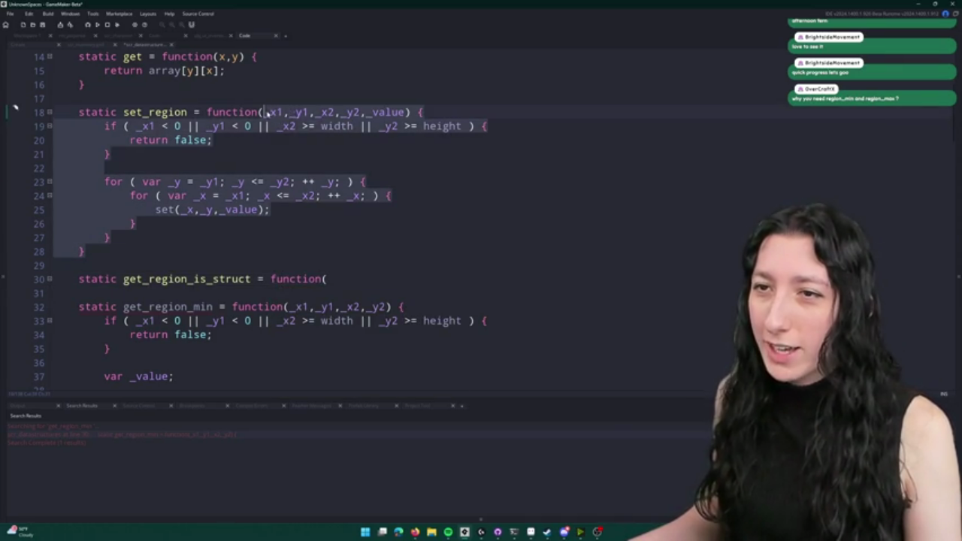
{"action": "key", "text": "ctrl+c"}
{"action": "left_click", "coordinate": [399, 279]}
{"action": "key", "text": "ctrl+v"}
{"action": "scroll", "coordinate": [375, 275], "scroll_direction": "down", "scroll_amount": 2}
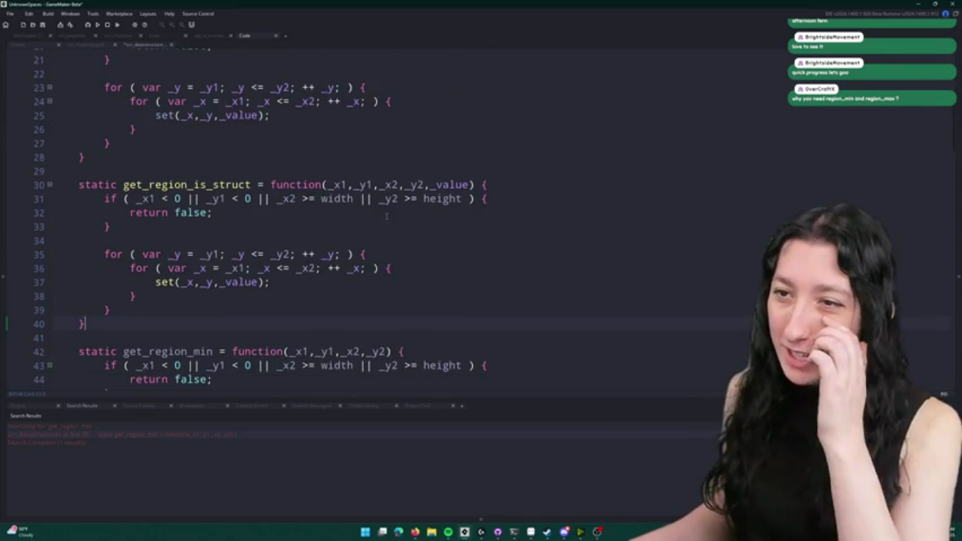
- Change the set call inside the copied loop into a get call
{"action": "left_click", "coordinate": [487, 198]}
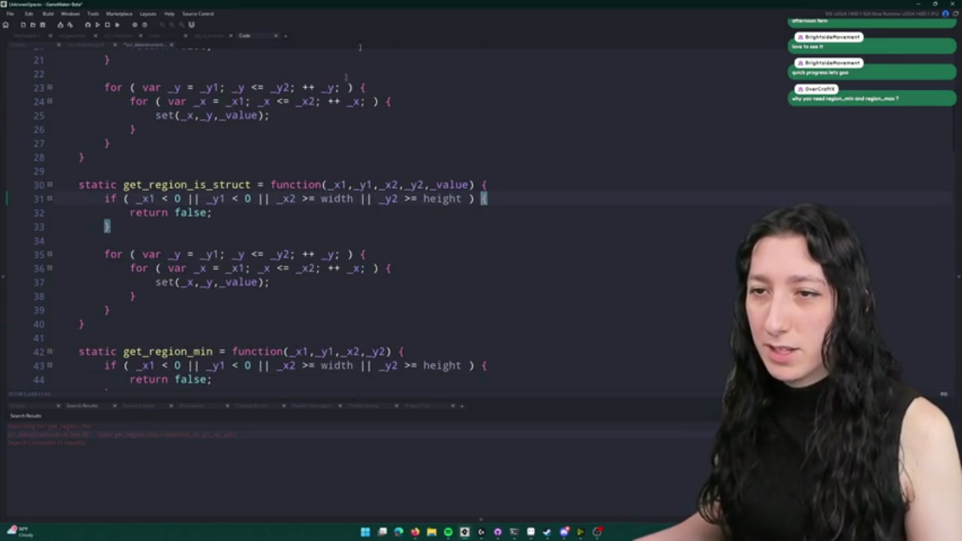
{"action": "key", "text": "Down"}
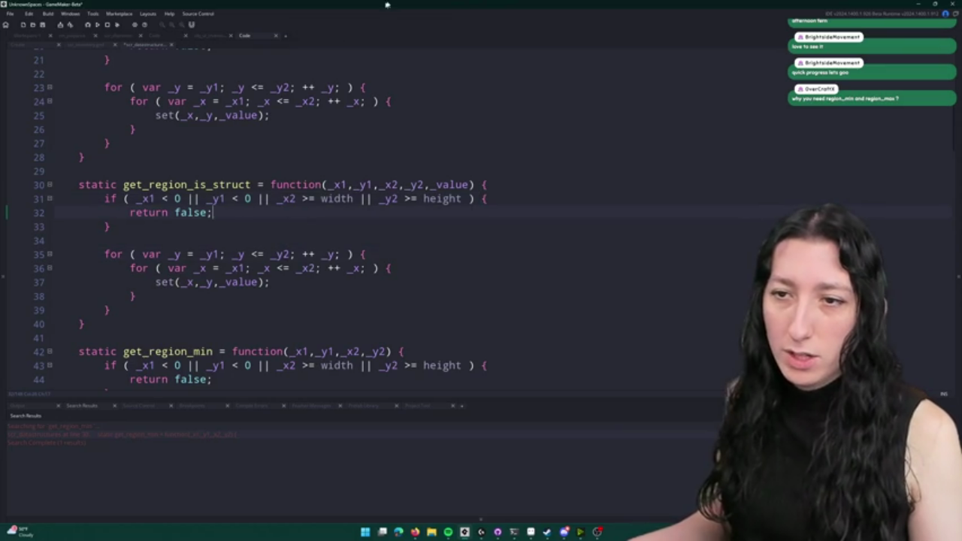
{"action": "scroll", "coordinate": [211, 148], "scroll_direction": "down", "scroll_amount": 1}
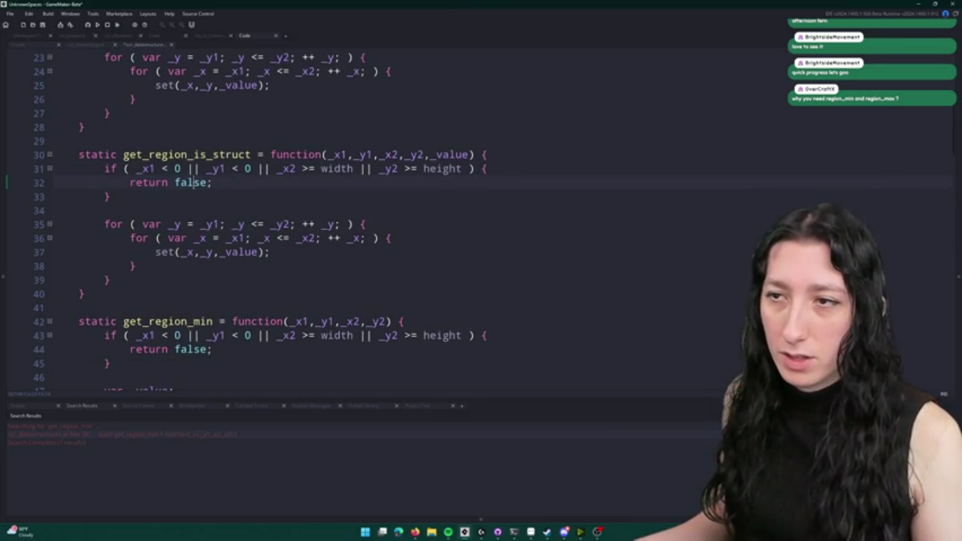
{"action": "left_click", "coordinate": [326, 256]}
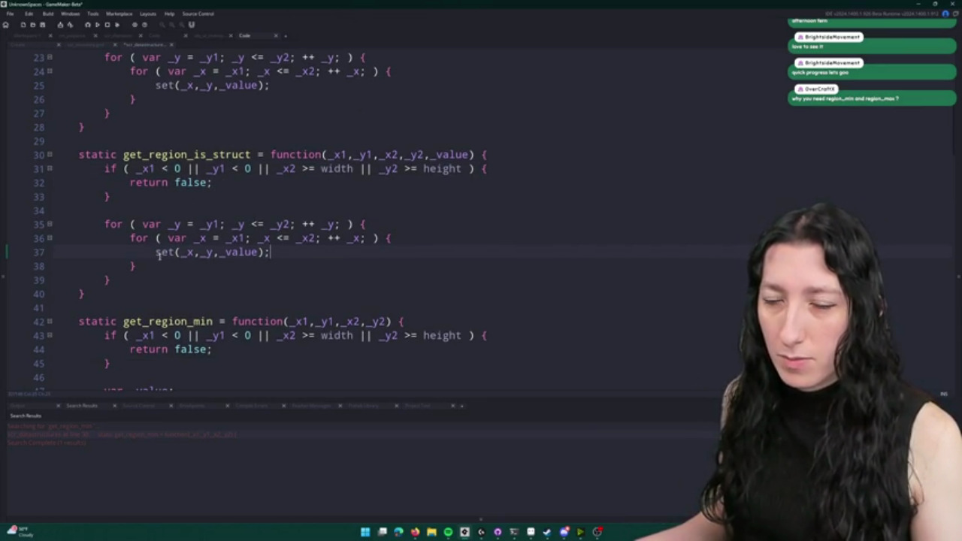
{"action": "scroll", "coordinate": [358, 251], "scroll_direction": "down", "scroll_amount": 3}
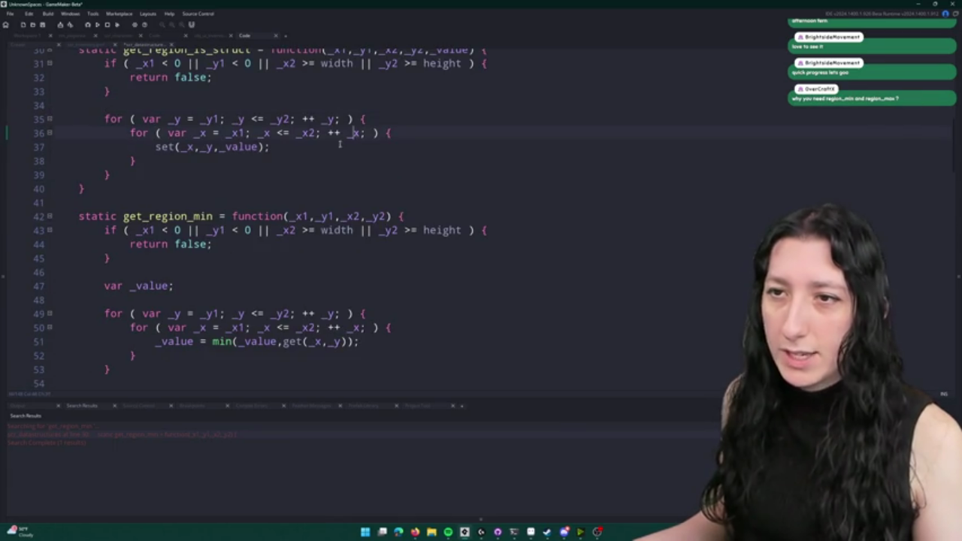
{"action": "scroll", "coordinate": [342, 144], "scroll_direction": "up", "scroll_amount": 1}
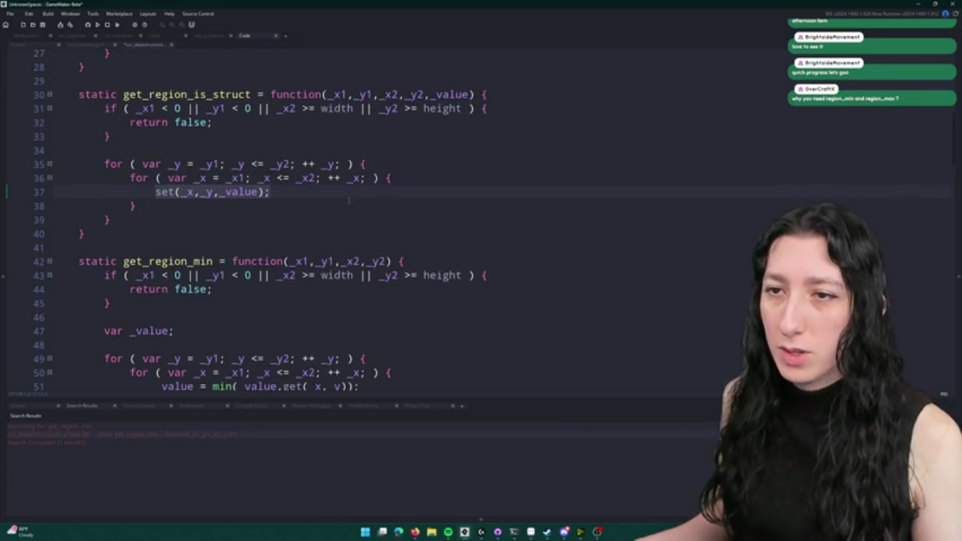
{"action": "scroll", "coordinate": [349, 200], "scroll_direction": "up", "scroll_amount": 1}
{"action": "type", "text": "if ("}
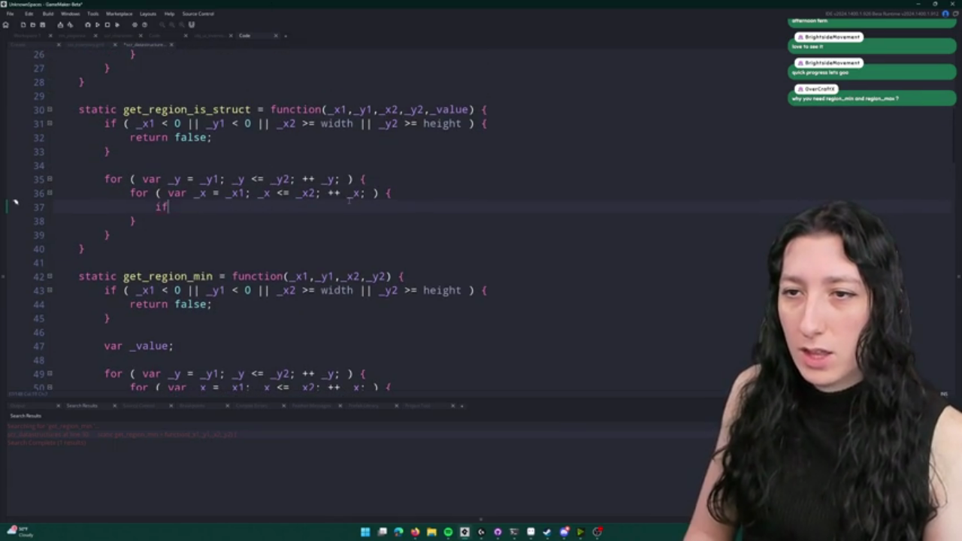
{"action": "key", "text": "BackSpace"}
{"action": "key", "text": "BackSpace"}
{"action": "key", "text": "BackSpace"}
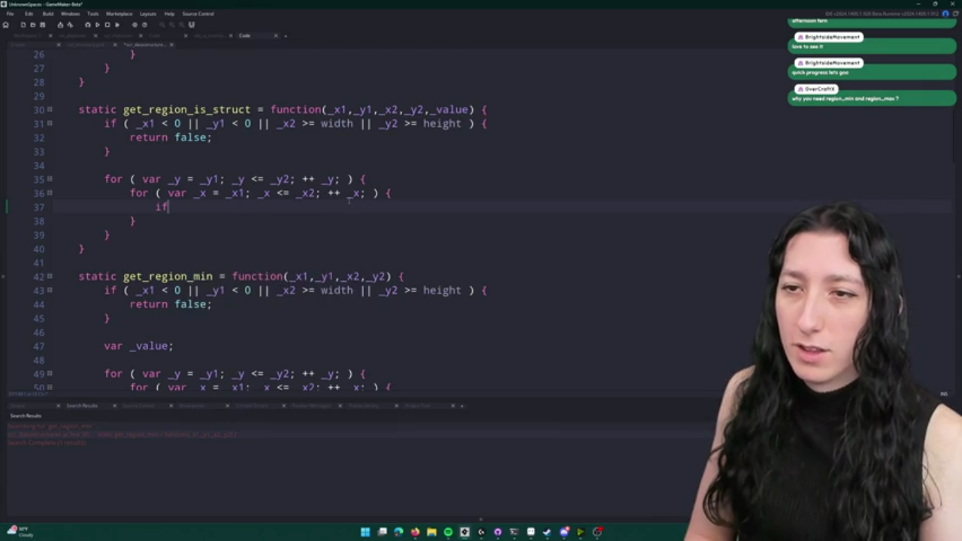
{"action": "key", "text": "ctrl+z"}
{"action": "key", "text": "ctrl+z"}
{"action": "left_click", "coordinate": [162, 215]}
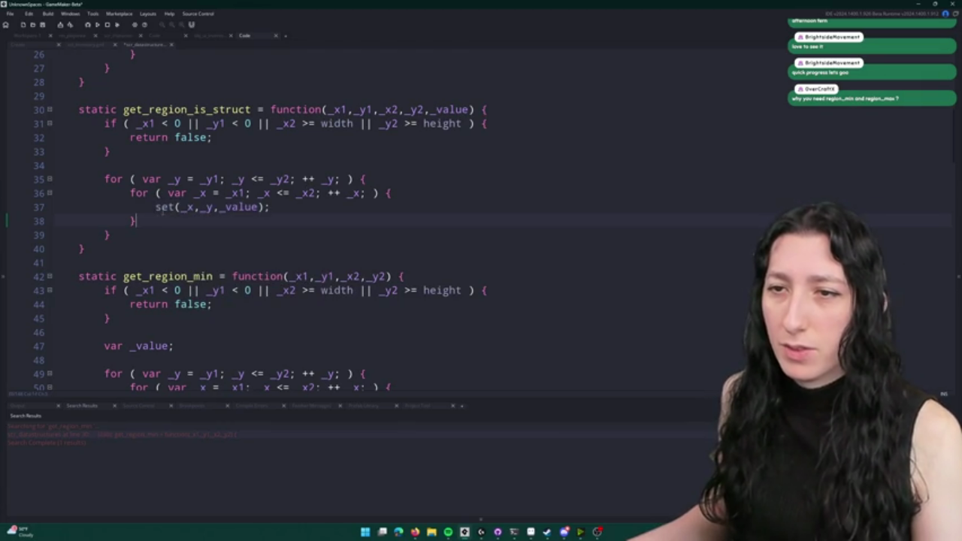
{"action": "double_click", "coordinate": [162, 207]}
{"action": "type", "text": "get"}
- Turn it into if (!is_struct(get(_x,_y))) with return false inside the block
{"action": "key", "text": "Home"}
{"action": "type", "text": "if ("}
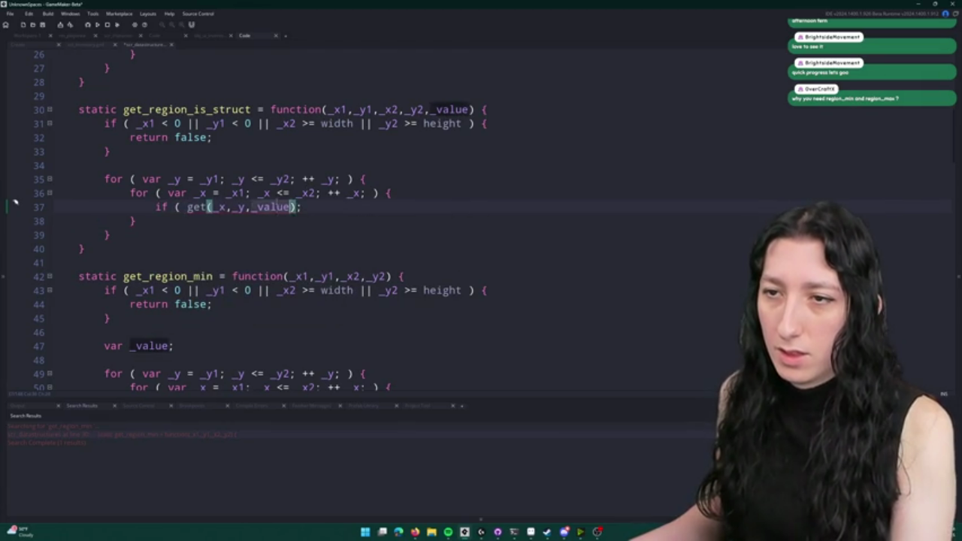
{"action": "key", "text": "BackSpace"}
{"action": "key", "text": "BackSpace"}
{"action": "key", "text": "BackSpace"}
{"action": "type", "text": ")"}
{"action": "key", "text": "End"}
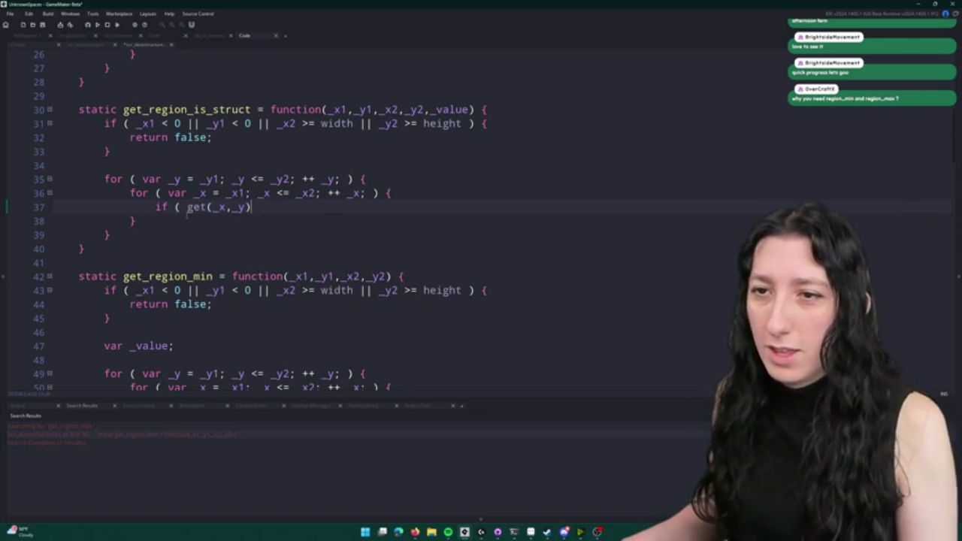
{"action": "left_click", "coordinate": [187, 208]}
{"action": "type", "text": "is_struct(get(_x,_y)) ) {"}
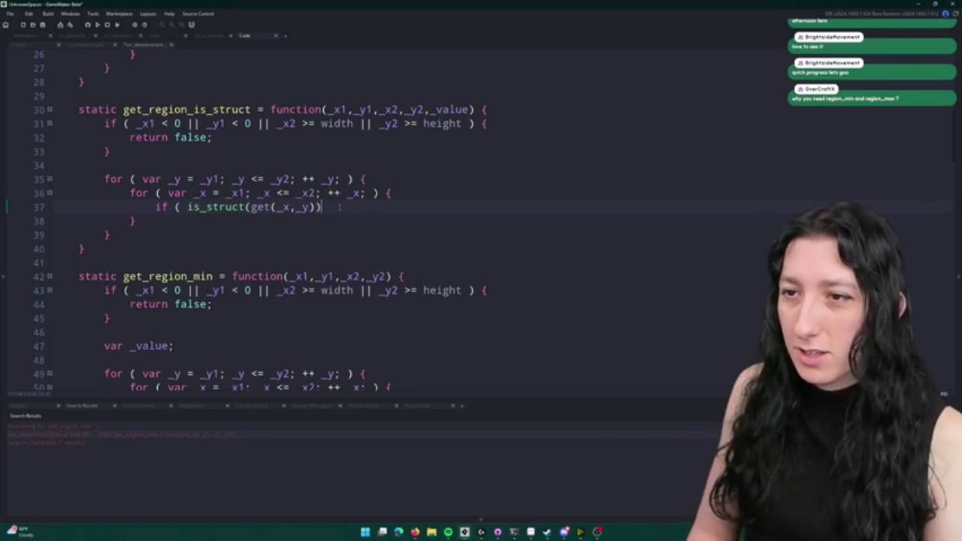
{"action": "key", "text": "Return"}
{"action": "type", "text": "}"}
{"action": "left_click", "coordinate": [189, 208]}
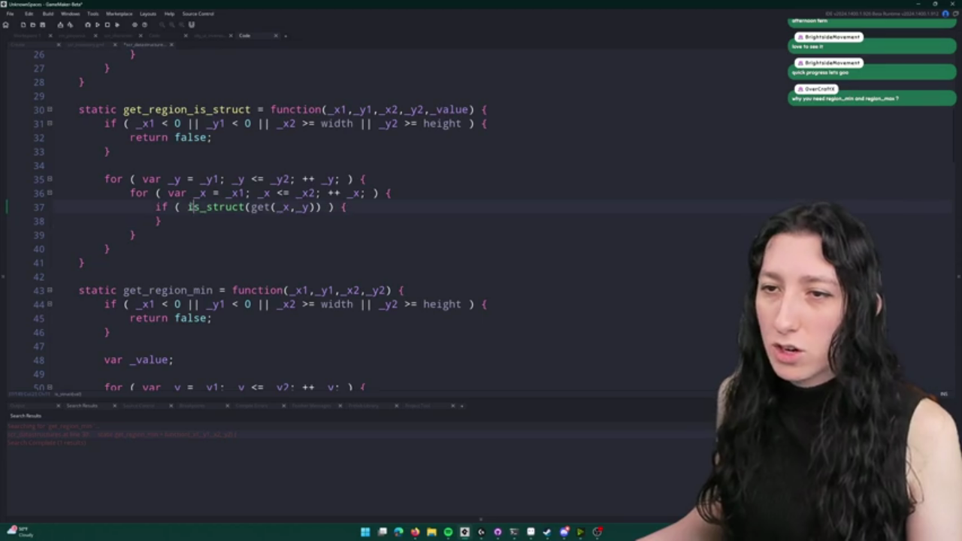
{"action": "type", "text": "!"}
{"action": "left_click", "coordinate": [380, 206]}
{"action": "key", "text": "Return"}
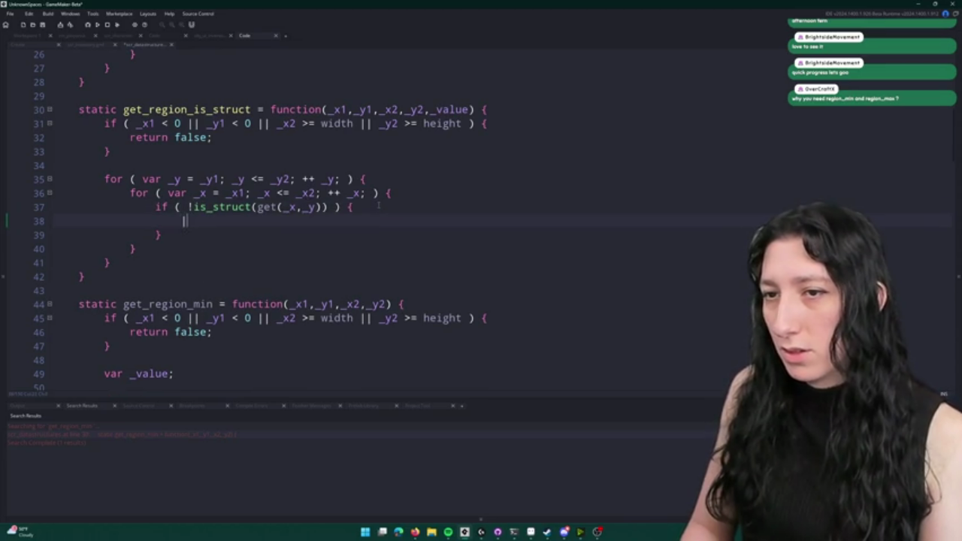
{"action": "type", "text": "return false;"}
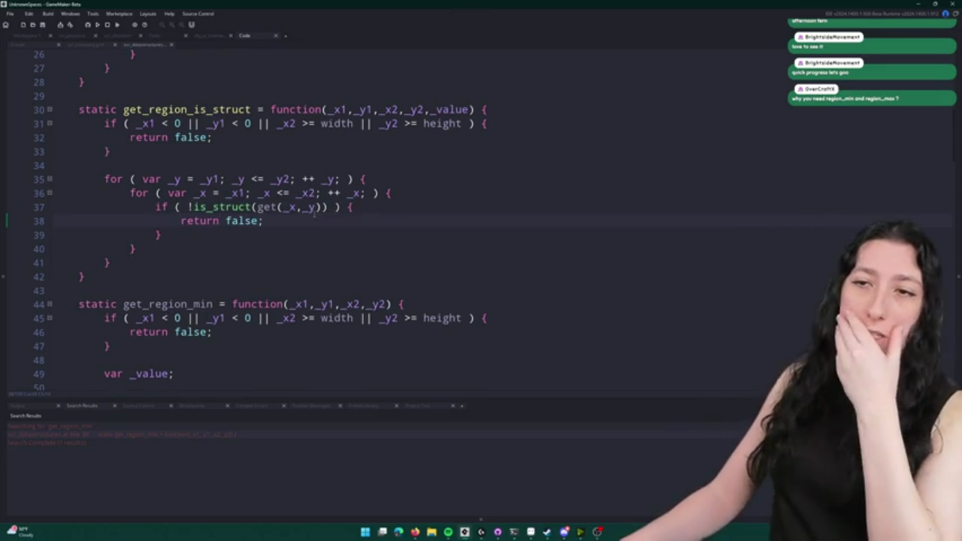
- Add return true; after the loops at the end of the function
{"action": "left_click", "coordinate": [179, 271]}
{"action": "left_click", "coordinate": [196, 252]}
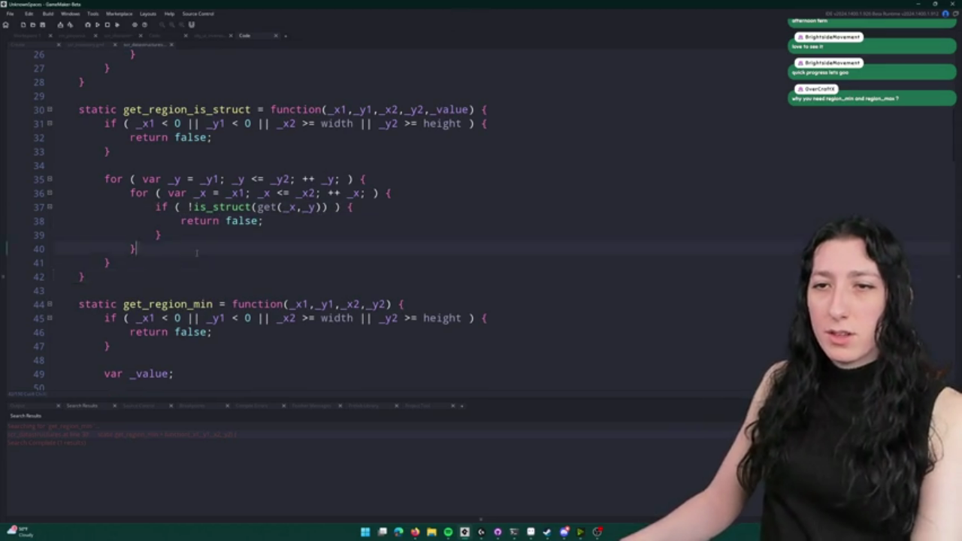
{"action": "key", "text": "Down"}
{"action": "key", "text": "Return"}
{"action": "key", "text": "Return"}
{"action": "type", "text": "ret"}
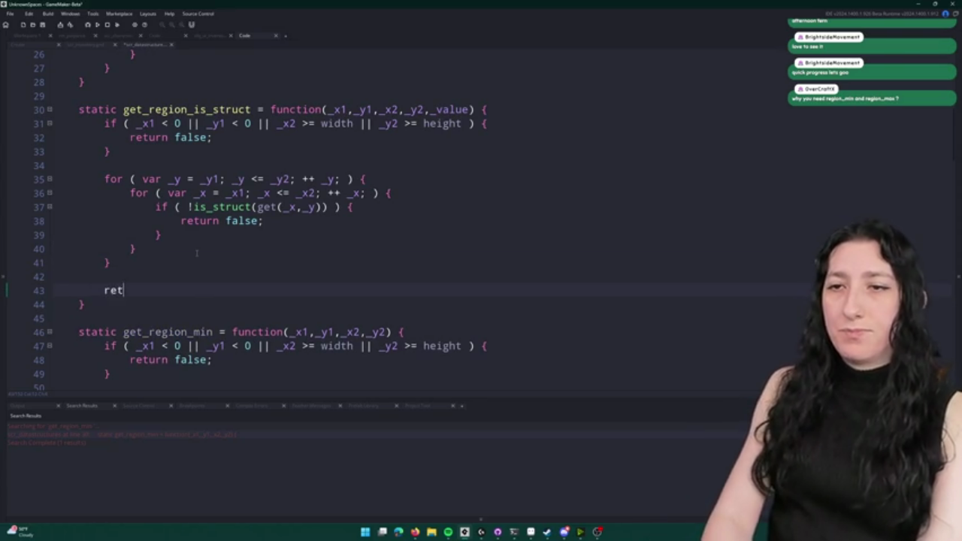
{"action": "type", "text": "urn true;"}
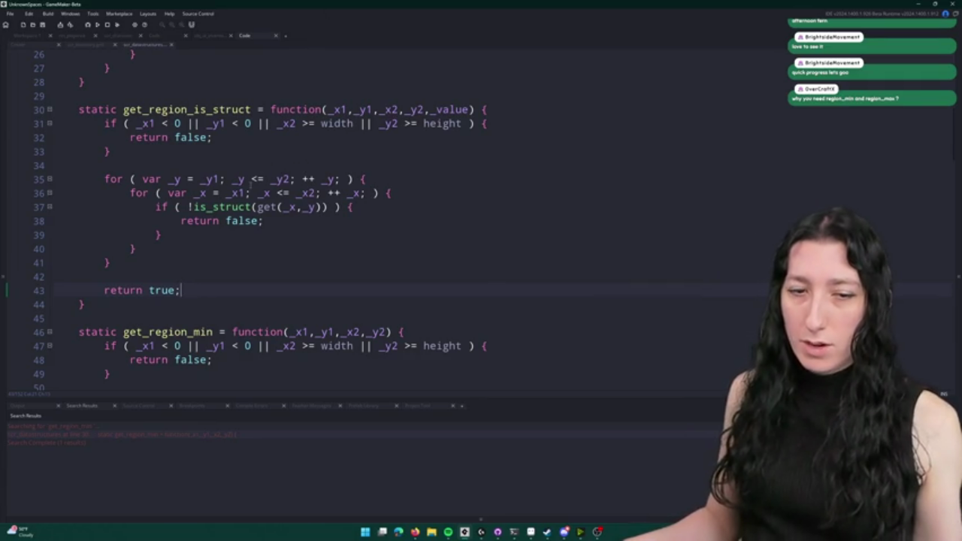
{"action": "scroll", "coordinate": [205, 109], "scroll_direction": "down", "scroll_amount": 5}
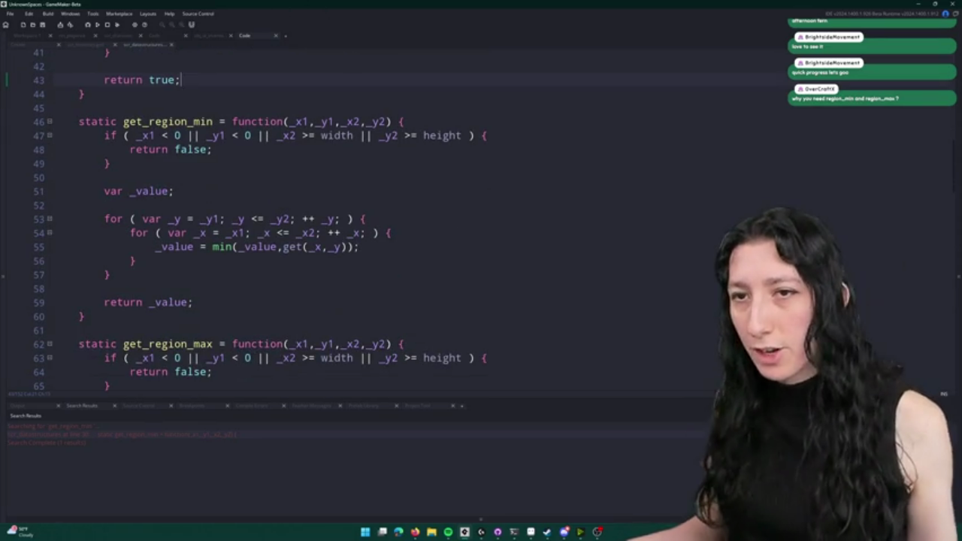
- Switch from the GameMaker code editor to the Aseprite UIConcept inventory slot mockup
{"action": "scroll", "coordinate": [286, 232], "scroll_direction": "up", "scroll_amount": 4}
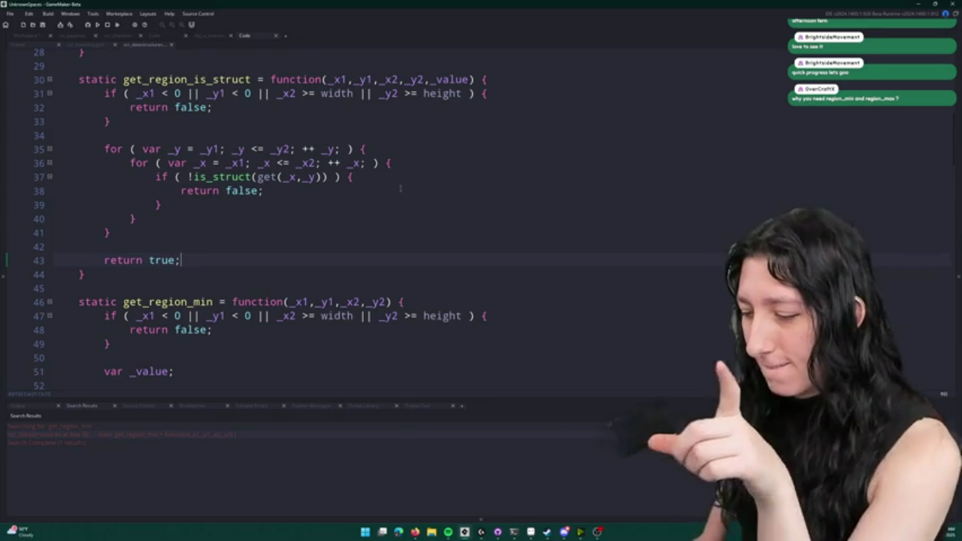
{"action": "key", "text": "alt+Tab"}
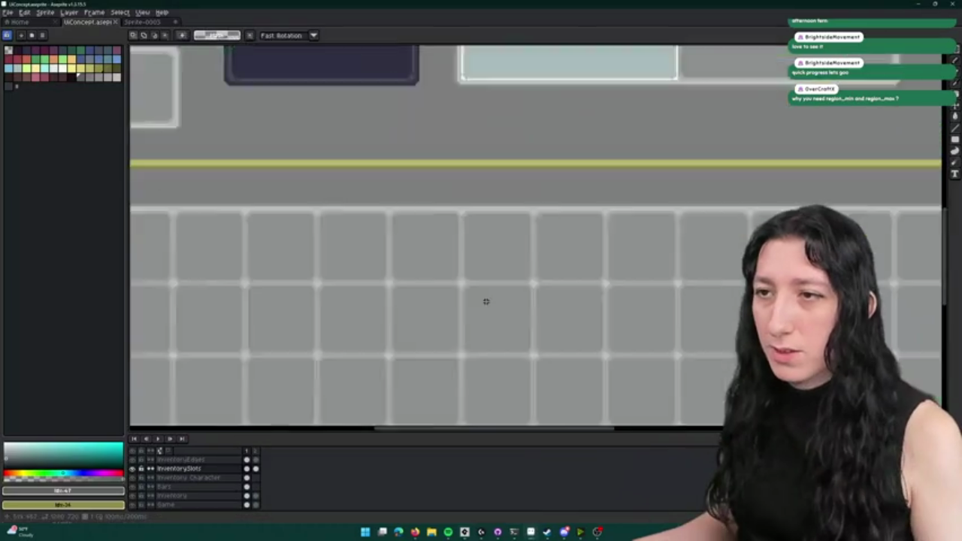
- Sketch dark marks in two slots and a yellow outline around a two-by-two slot block
{"action": "scroll", "coordinate": [393, 299], "scroll_direction": "up", "scroll_amount": 3}
{"action": "mouse_move", "coordinate": [395, 279]}
{"action": "left_mouse_down"}
{"action": "mouse_move", "coordinate": [353, 313]}
{"action": "mouse_move", "coordinate": [387, 275]}
{"action": "left_mouse_up"}
{"action": "scroll", "coordinate": [391, 263], "scroll_direction": "down", "scroll_amount": 2}
{"action": "mouse_move", "coordinate": [355, 344]}
{"action": "left_mouse_down"}
{"action": "mouse_move", "coordinate": [359, 331]}
{"action": "mouse_move", "coordinate": [369, 340]}
{"action": "left_mouse_up"}
{"action": "key", "text": "v"}
{"action": "key", "text": "b"}
{"action": "mouse_move", "coordinate": [507, 217]}
{"action": "left_mouse_down"}
{"action": "mouse_move", "coordinate": [425, 215]}
{"action": "mouse_move", "coordinate": [366, 324]}
{"action": "mouse_move", "coordinate": [519, 343]}
{"action": "mouse_move", "coordinate": [510, 228]}
{"action": "left_mouse_up"}
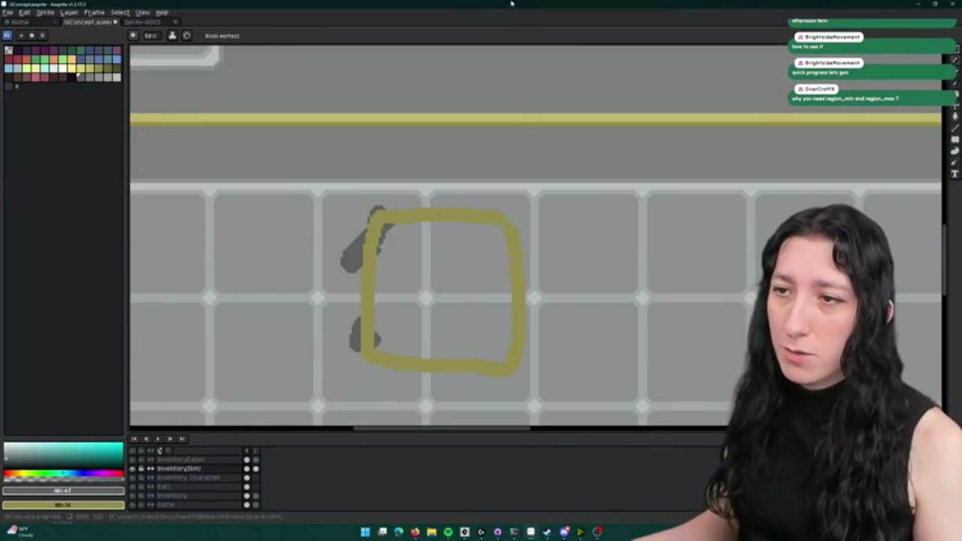
{"action": "scroll", "coordinate": [481, 233], "scroll_direction": "down", "scroll_amount": 1}
{"action": "scroll", "coordinate": [423, 262], "scroll_direction": "down", "scroll_amount": 1}
{"action": "scroll", "coordinate": [423, 275], "scroll_direction": "up", "scroll_amount": 1}
{"action": "scroll", "coordinate": [448, 114], "scroll_direction": "down", "scroll_amount": 3}
{"action": "scroll", "coordinate": [448, 114], "scroll_direction": "up", "scroll_amount": 4}
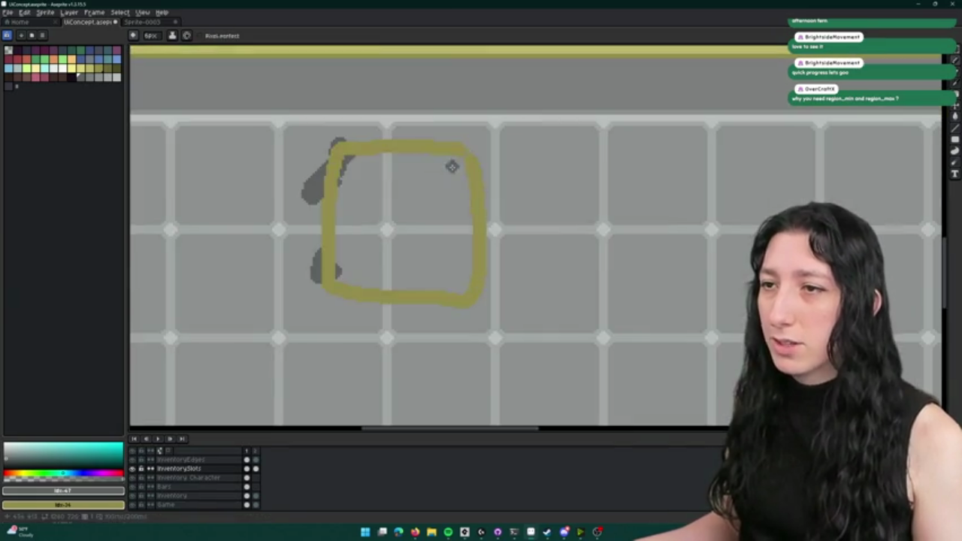
- Undo the yellow outline and return to GameMaker's get_region_is_struct code
{"action": "key", "text": "alt+Tab"}
{"action": "key", "text": "ctrl+z"}
{"action": "key", "text": "alt+Tab"}
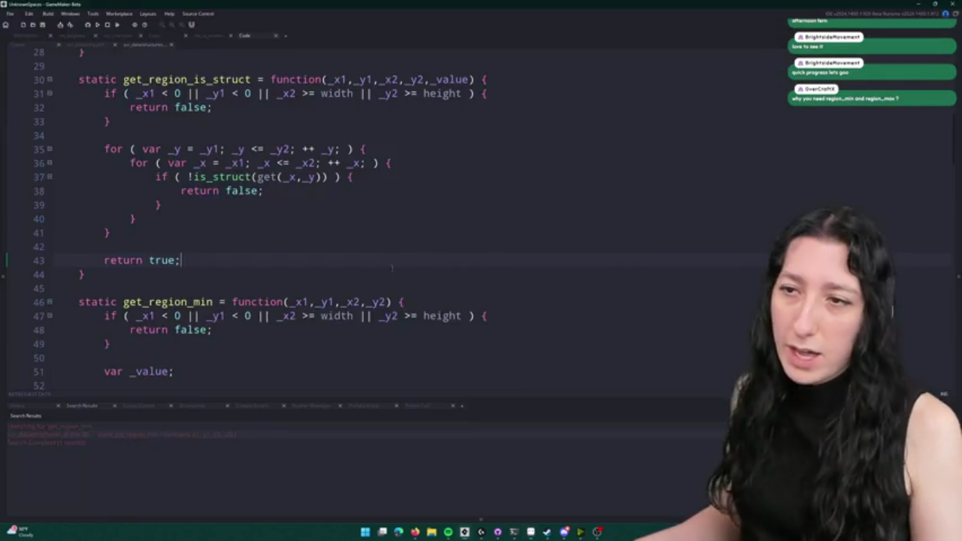
{"action": "scroll", "coordinate": [278, 256], "scroll_direction": "up", "scroll_amount": 1}
{"action": "mouse_move", "coordinate": [134, 330]}
{"action": "left_mouse_down"}
{"action": "mouse_move", "coordinate": [86, 319]}
{"action": "mouse_move", "coordinate": [85, 97]}
{"action": "left_mouse_up"}
{"action": "key", "text": "Delete"}
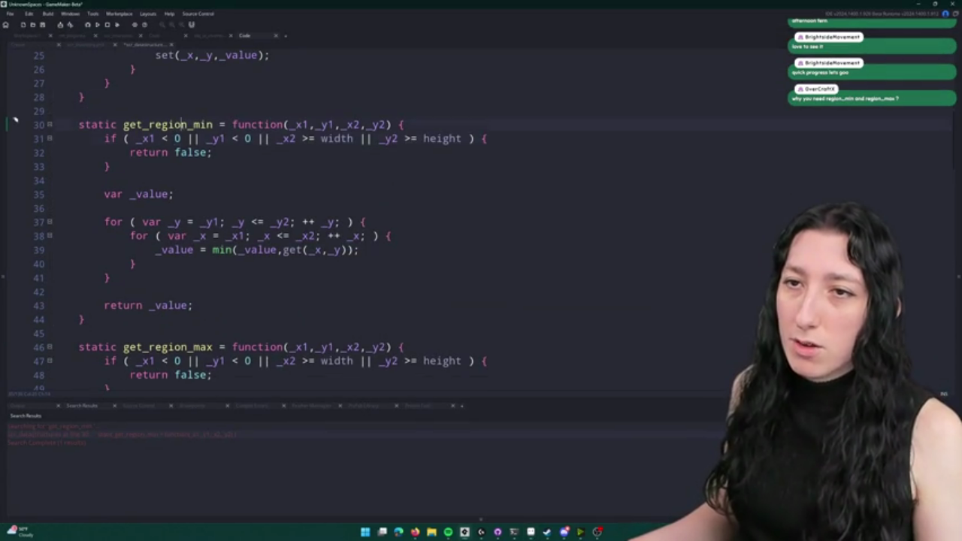
{"action": "double_click", "coordinate": [182, 125]}
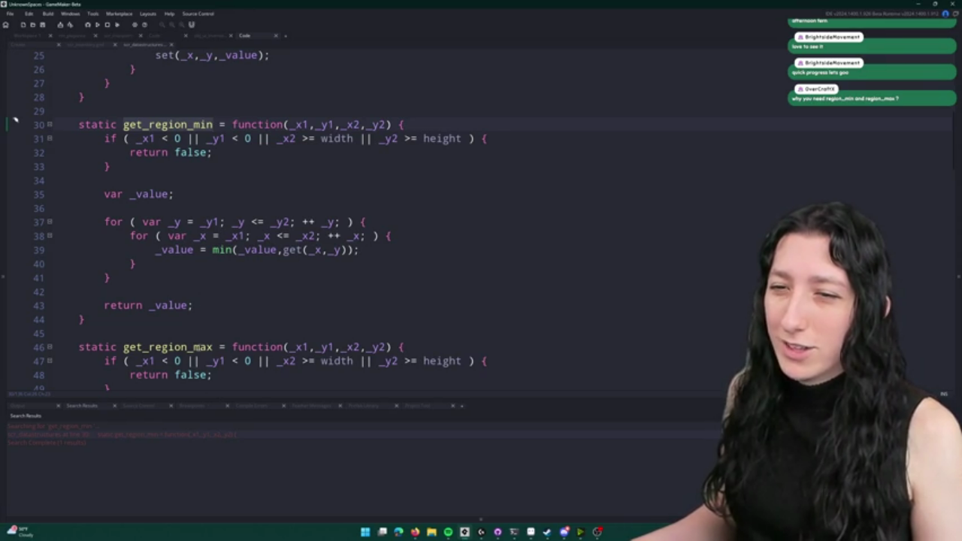
{"action": "double_click", "coordinate": [197, 347]}
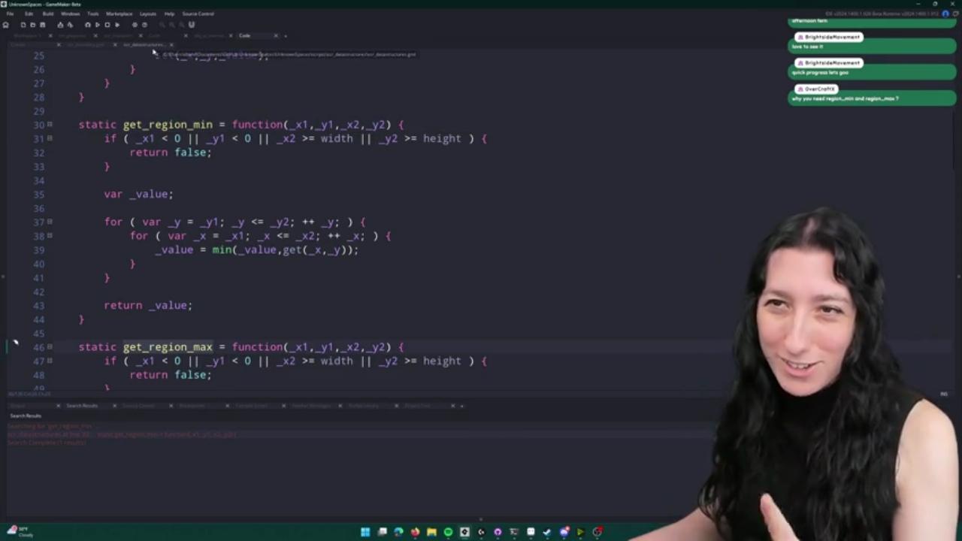
{"action": "scroll", "coordinate": [252, 269], "scroll_direction": "down", "scroll_amount": 1}
{"action": "scroll", "coordinate": [251, 268], "scroll_direction": "down", "scroll_amount": 3}
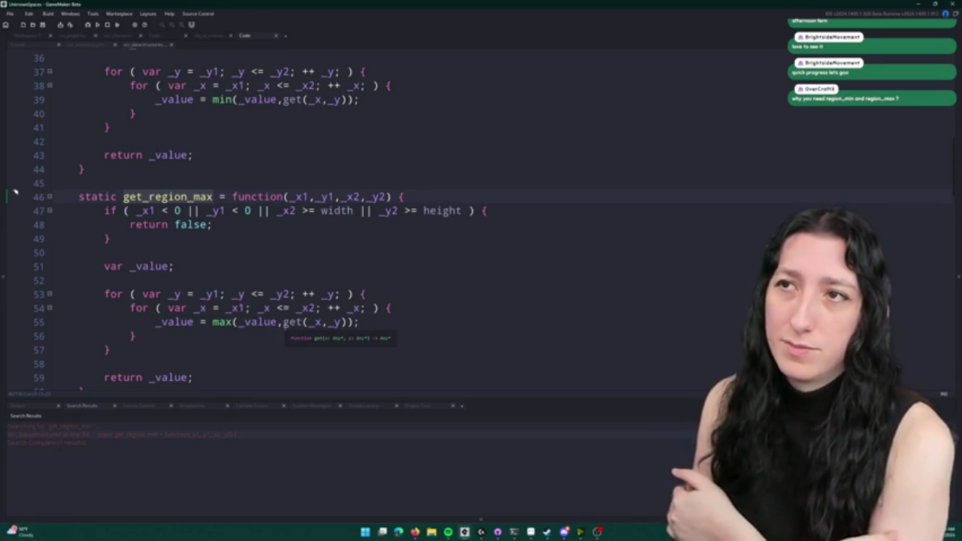
{"action": "scroll", "coordinate": [15, 203], "scroll_direction": "up", "scroll_amount": 3}
{"action": "key", "text": "ctrl+z"}
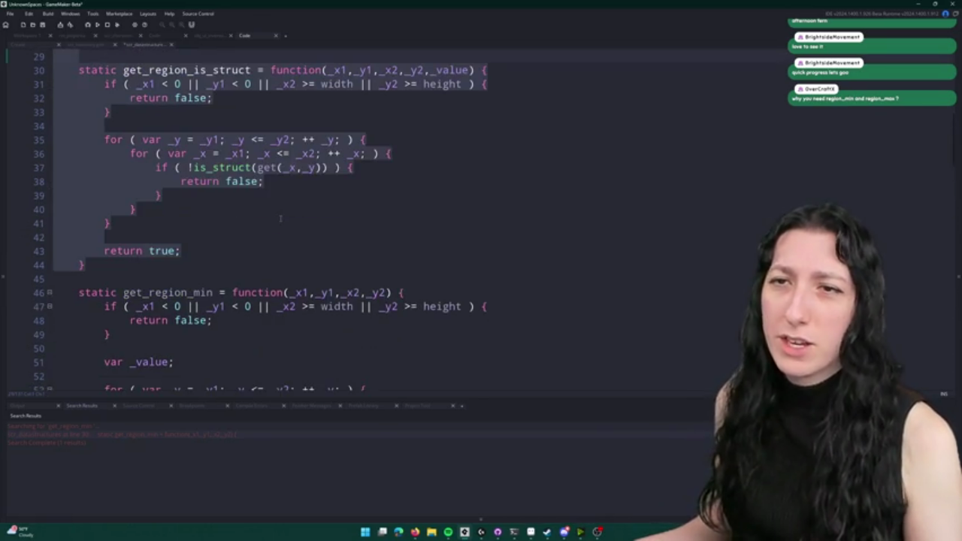
- Remove the '!' before is_struct and rename the function to get_region_has_struct
{"action": "left_click", "coordinate": [340, 168]}
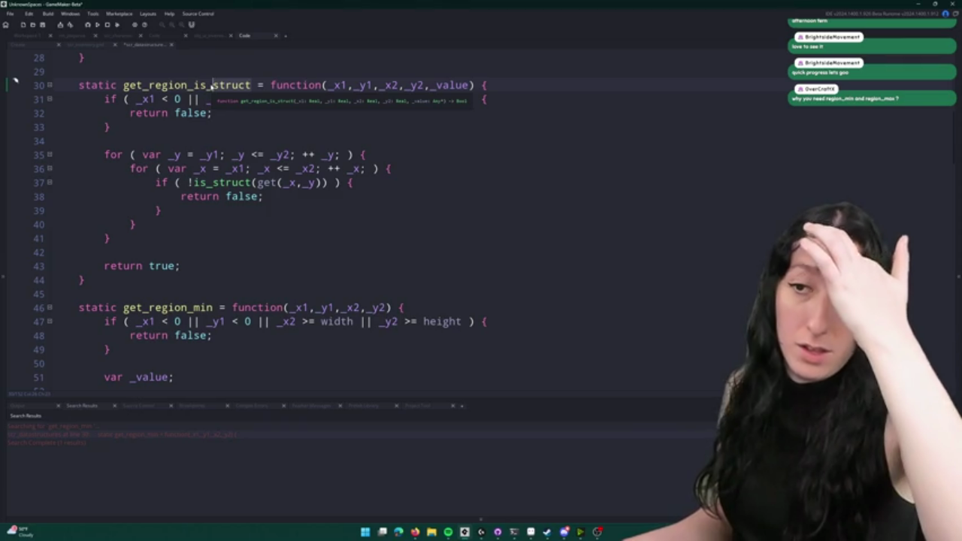
{"action": "left_click", "coordinate": [194, 182]}
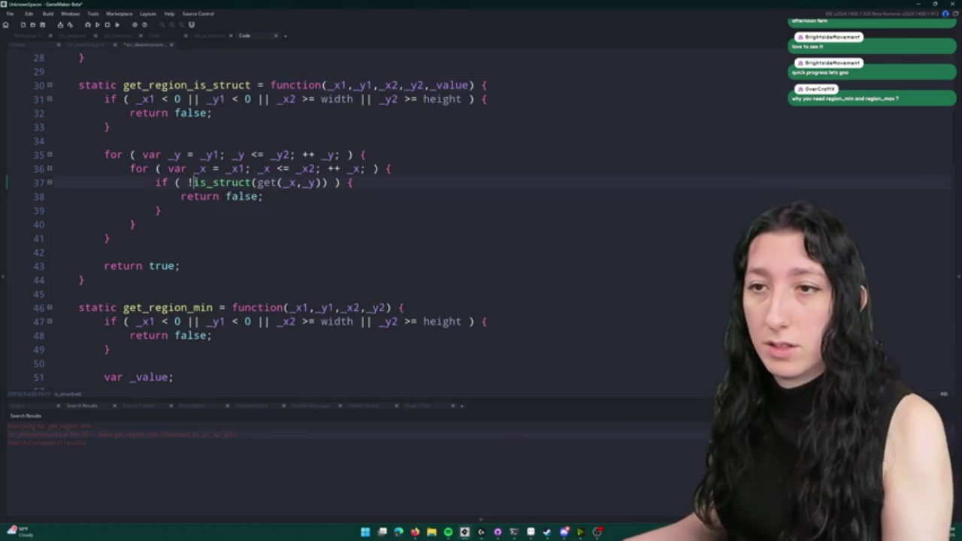
{"action": "key", "text": "BackSpace"}
{"action": "left_click_drag", "start_coordinate": [194, 84], "coordinate": [205, 85]}
{"action": "type", "text": "has"}
- Make the inner return true and the final return false
{"action": "mouse_move", "coordinate": [262, 196]}
{"action": "left_mouse_down"}
{"action": "mouse_move", "coordinate": [190, 197]}
{"action": "mouse_move", "coordinate": [226, 197]}
{"action": "left_mouse_up"}
{"action": "key", "text": "BackSpace"}
{"action": "type", "text": "true"}
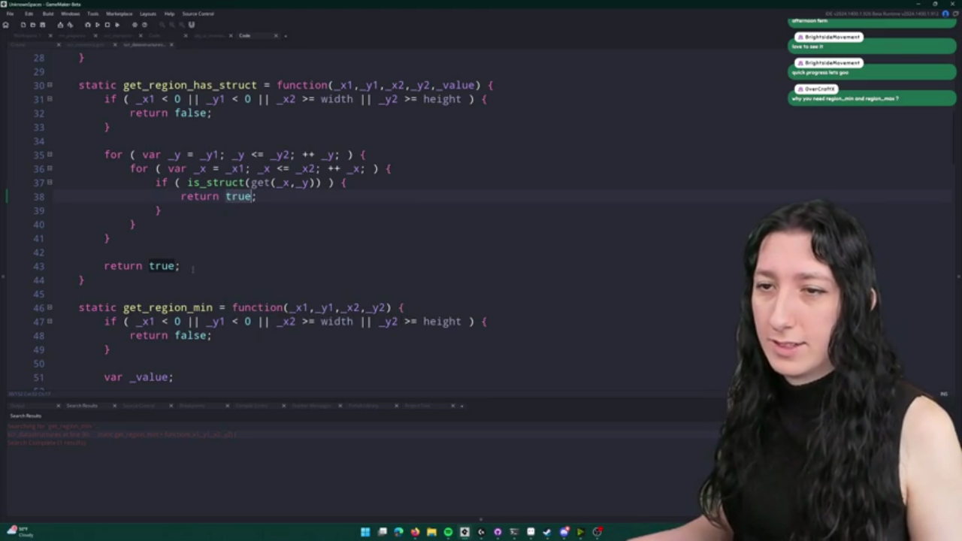
{"action": "left_click", "coordinate": [196, 265]}
{"action": "double_click", "coordinate": [163, 266]}
{"action": "type", "text": "false"}
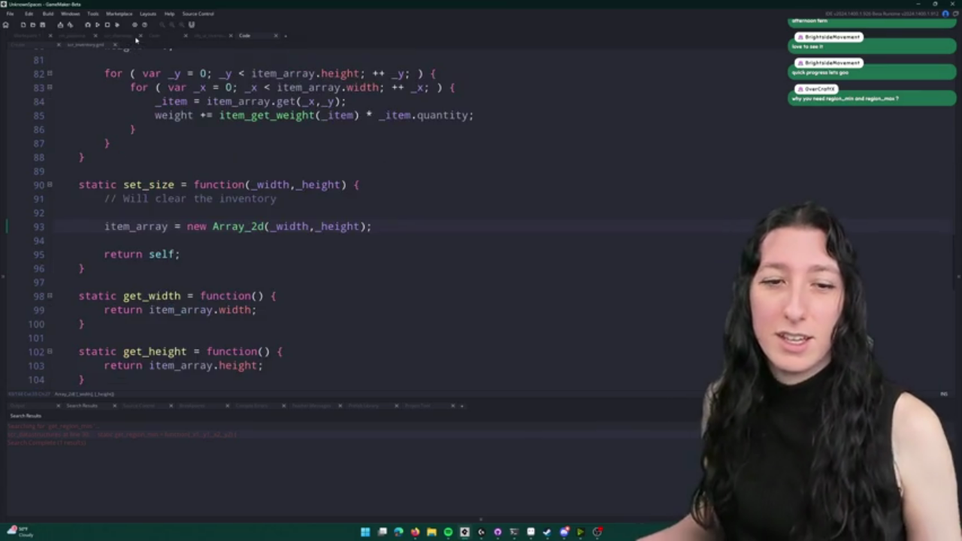
- In scr_inventory, change line 119's get_region_min to get_region_has_struct(_x,_y,_x + (_item_w - 1)
{"action": "left_click", "coordinate": [136, 37]}
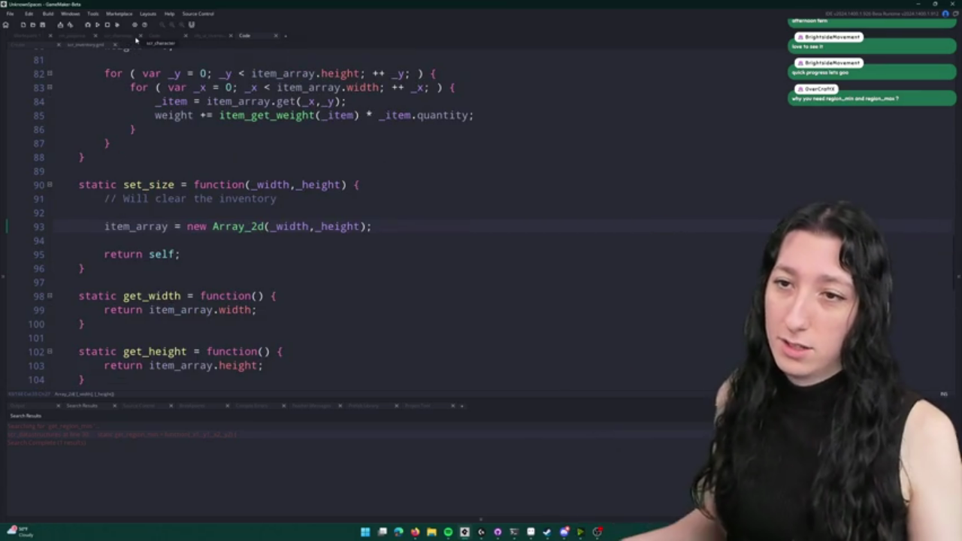
{"action": "scroll", "coordinate": [406, 237], "scroll_direction": "down", "scroll_amount": 9}
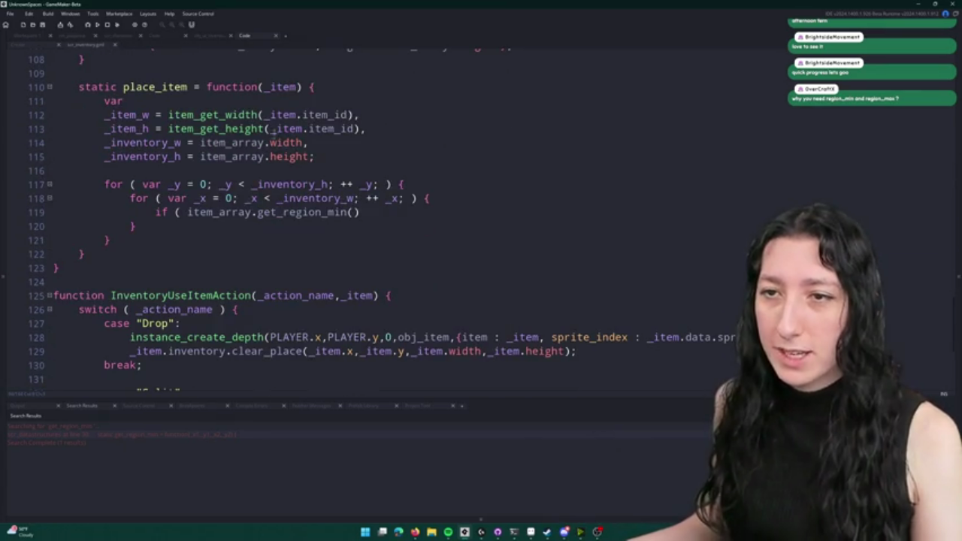
{"action": "left_click", "coordinate": [361, 212]}
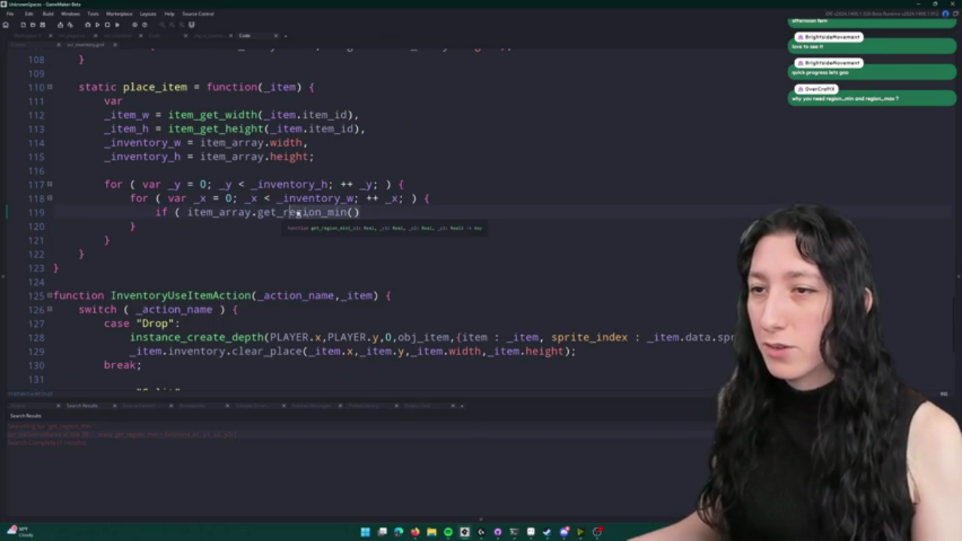
{"action": "key", "text": "BackSpace"}
{"action": "key", "text": "BackSpace"}
{"action": "key", "text": "BackSpace"}
{"action": "type", "text": "has_struct(_x1"}
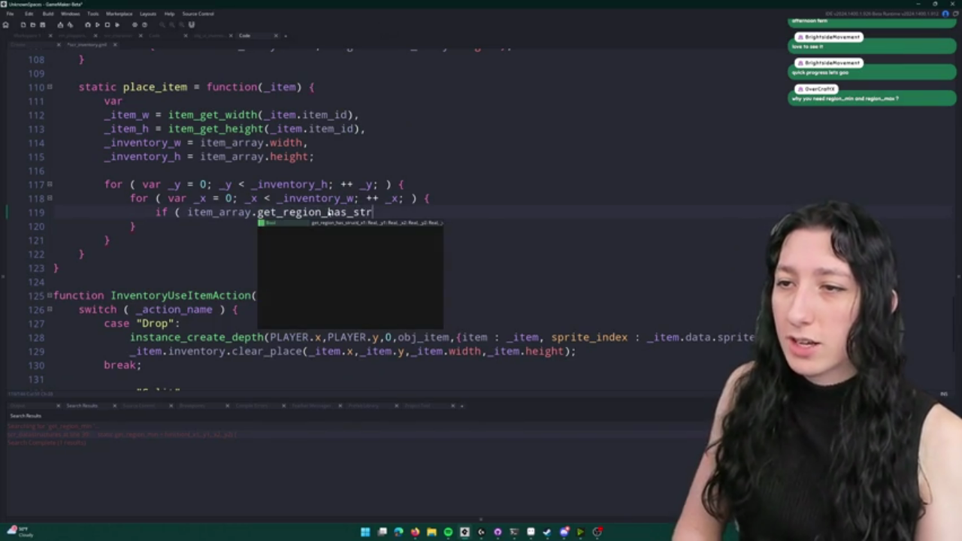
{"action": "key", "text": "BackSpace"}
{"action": "type", "text": ","}
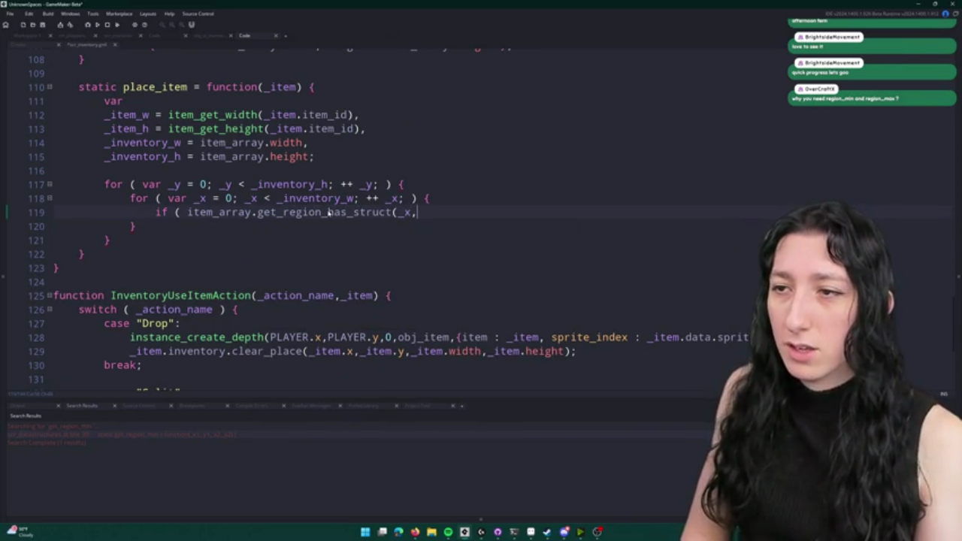
{"action": "type", "text": "_y,_x + _item_w,_"}
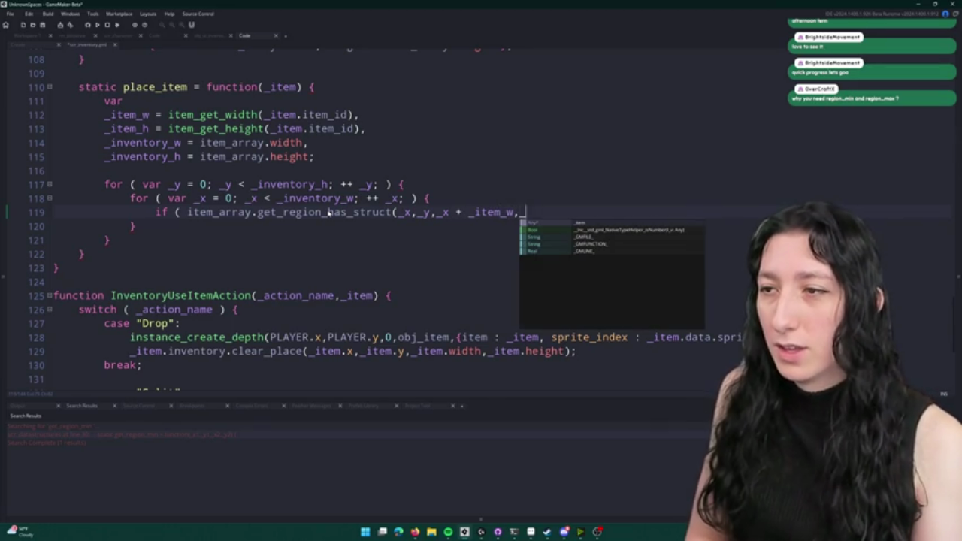
{"action": "key", "text": "BackSpace"}
{"action": "key", "text": "BackSpace"}
{"action": "type", "text": "- 1"}
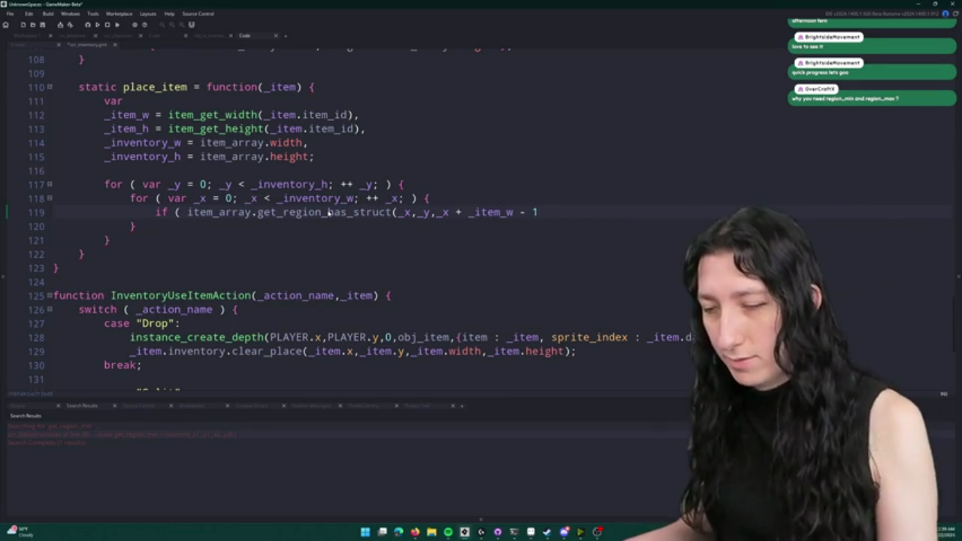
{"action": "key", "text": "BackSpace"}
{"action": "key", "text": "BackSpace"}
{"action": "key", "text": "BackSpace"}
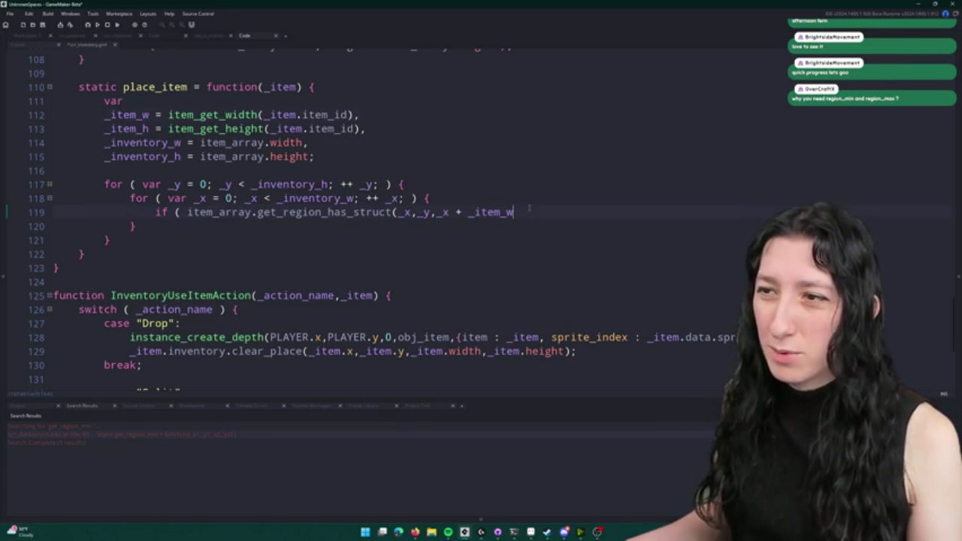
{"action": "type", "text": "- 1)"}
{"action": "key", "text": "ctrl+Left"}
{"action": "key", "text": "ctrl+Left"}
{"action": "key", "text": "ctrl+Left"}
{"action": "type", "text": "("}
- Finish the bounds with _y + (_item_h - 1), negate the check, and open an if block
{"action": "left_click", "coordinate": [568, 211]}
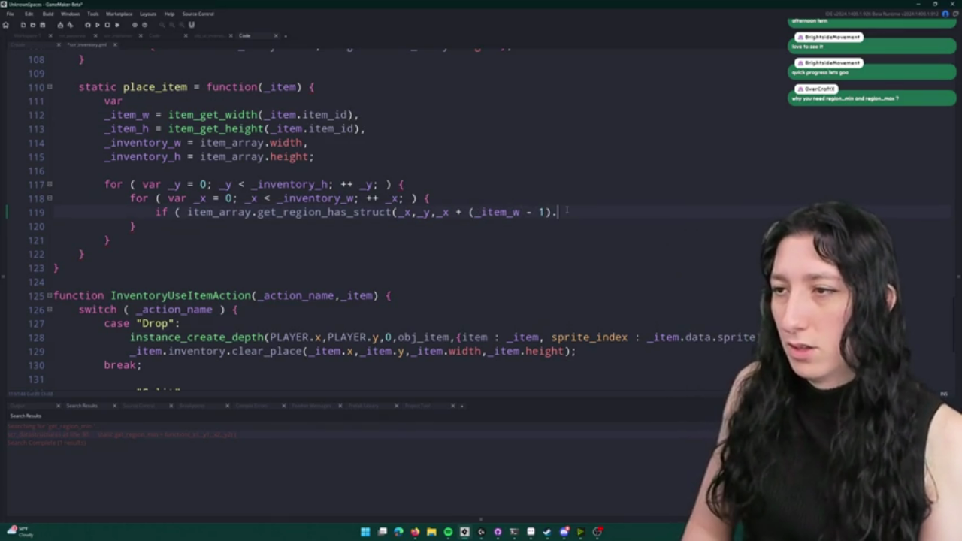
{"action": "type", "text": "_y +(_item_"}
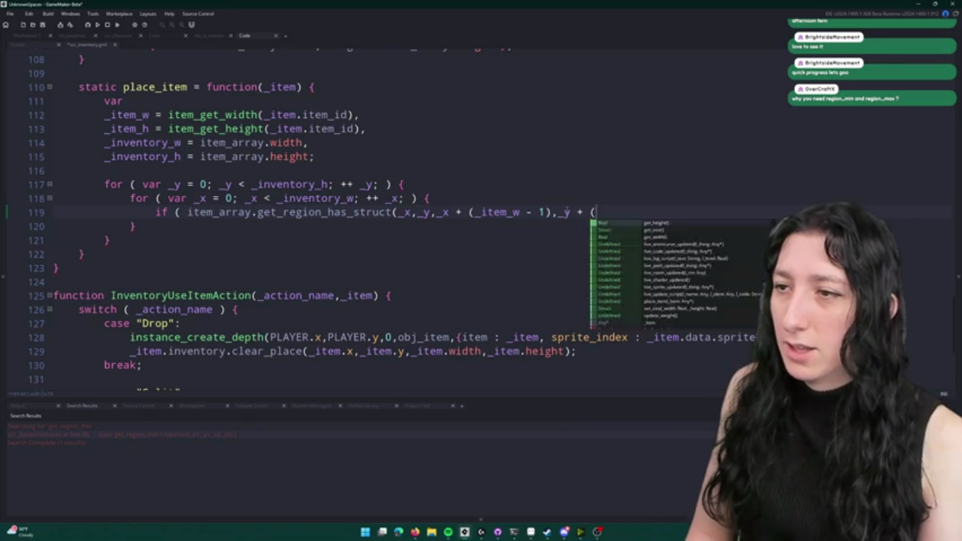
{"action": "type", "text": "hu"}
{"action": "key", "text": "BackSpace"}
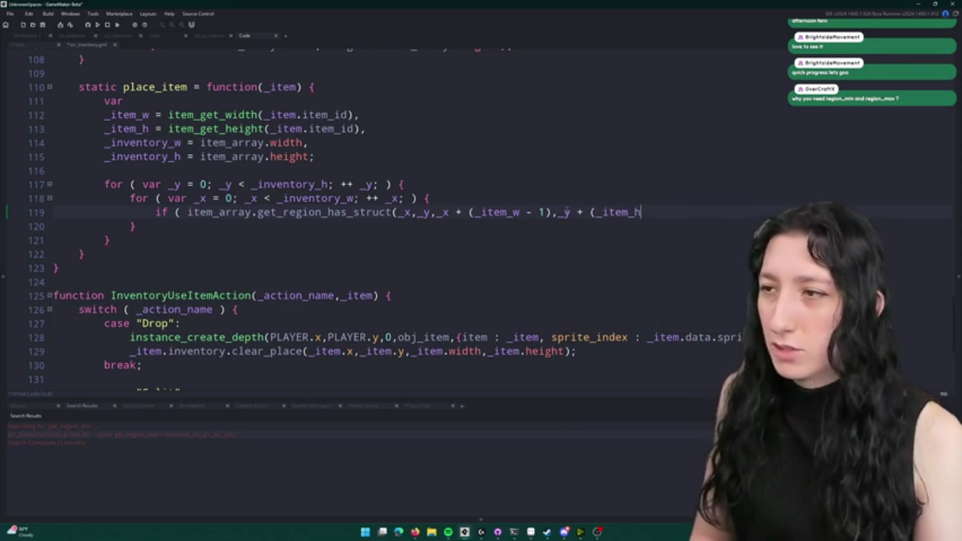
{"action": "type", "text": " - 1)"}
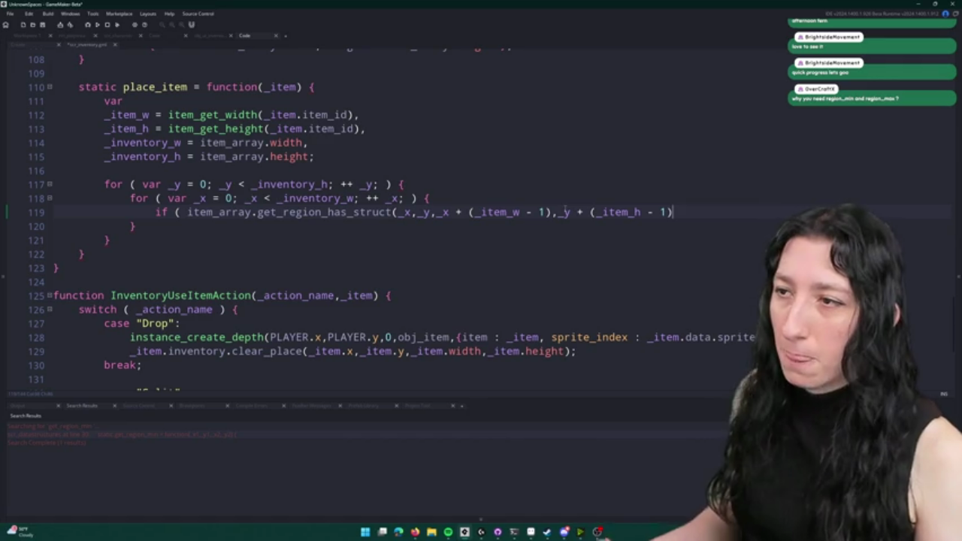
{"action": "type", "text": ")"}
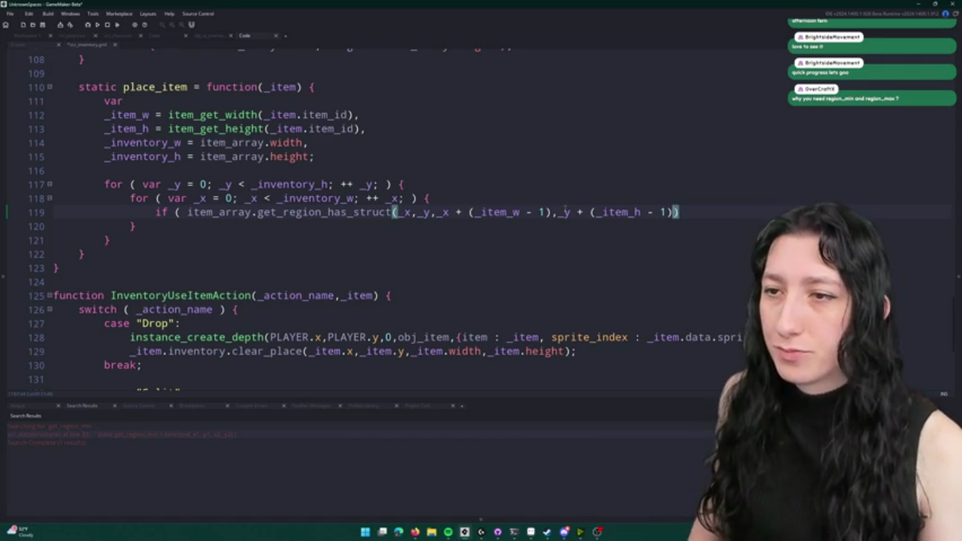
{"action": "type", "text": " {"}
{"action": "key", "text": "Return"}
{"action": "type", "text": "}"}
{"action": "left_click", "coordinate": [668, 212]}
{"action": "key", "text": "Right"}
{"action": "type", "text": ")"}
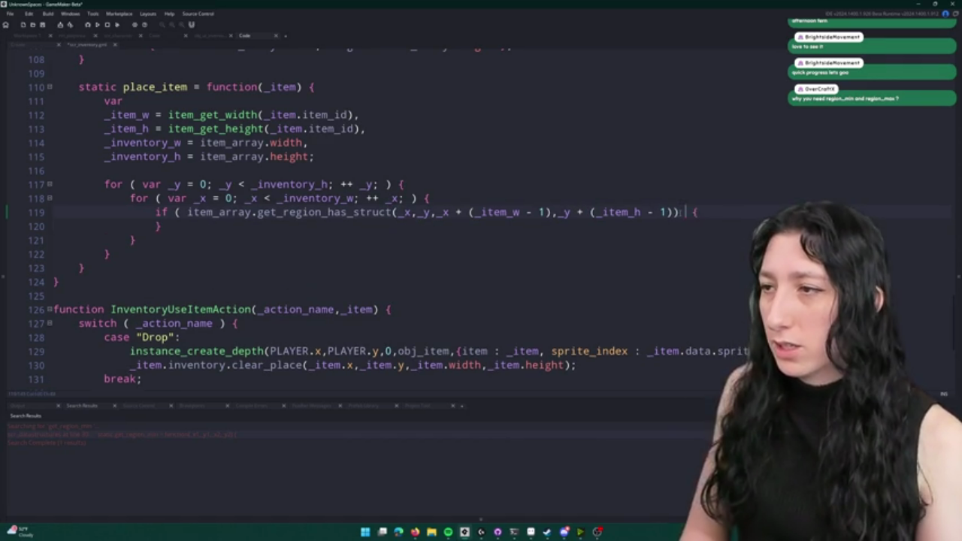
{"action": "left_click", "coordinate": [724, 213]}
{"action": "key", "text": "Return"}
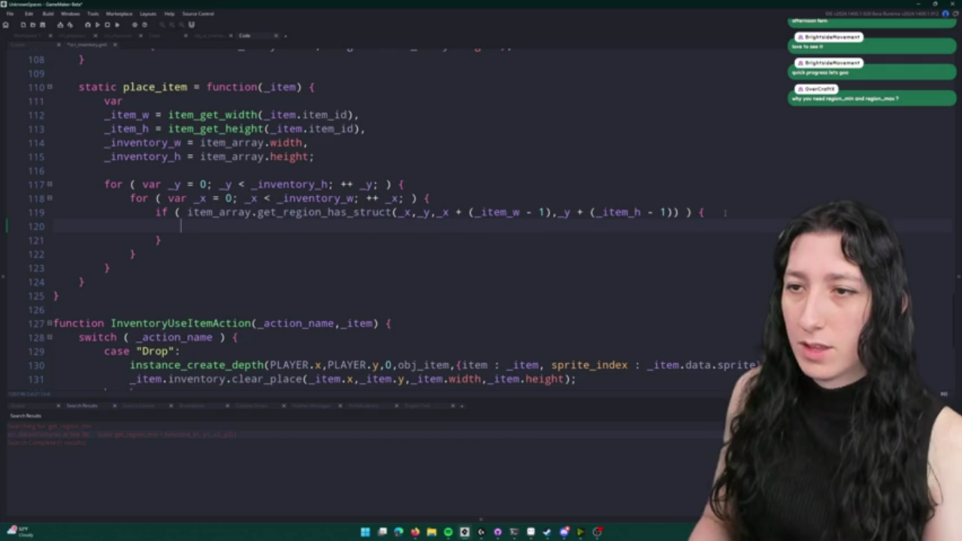
{"action": "left_click", "coordinate": [187, 213]}
{"action": "type", "text": "!"}
- Add an item_array.set_region( call inside the block, pasting the same region bounds
{"action": "left_click", "coordinate": [191, 228]}
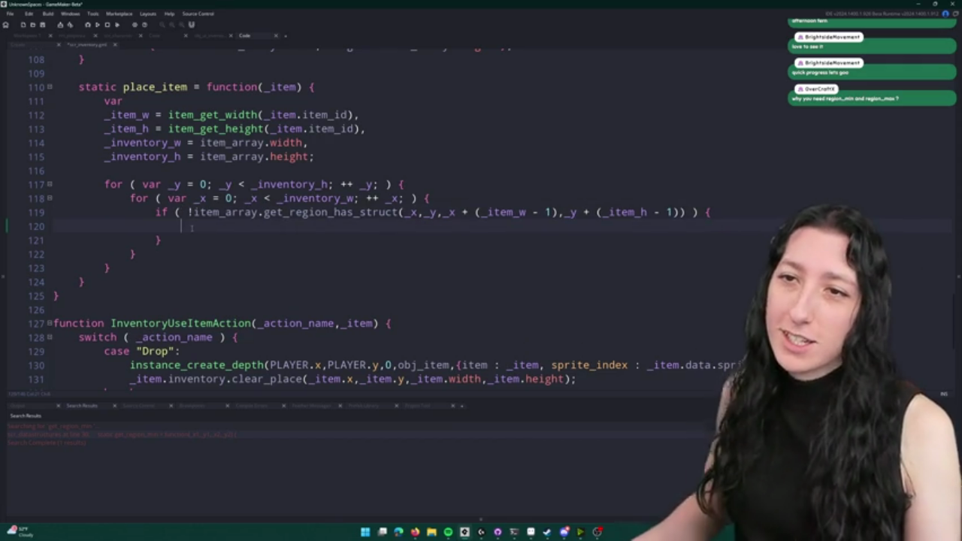
{"action": "type", "text": "item_array>"}
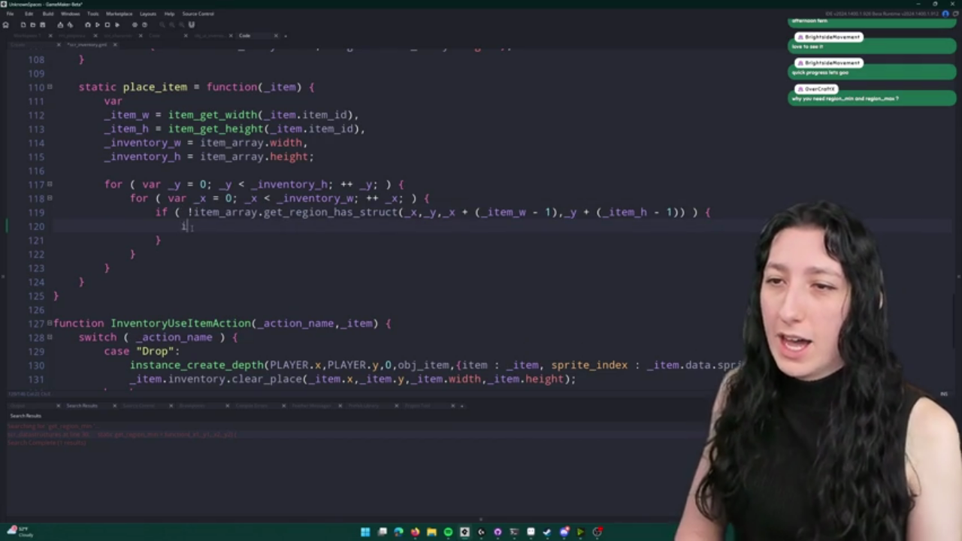
{"action": "key", "text": "BackSpace"}
{"action": "type", "text": ".s"}
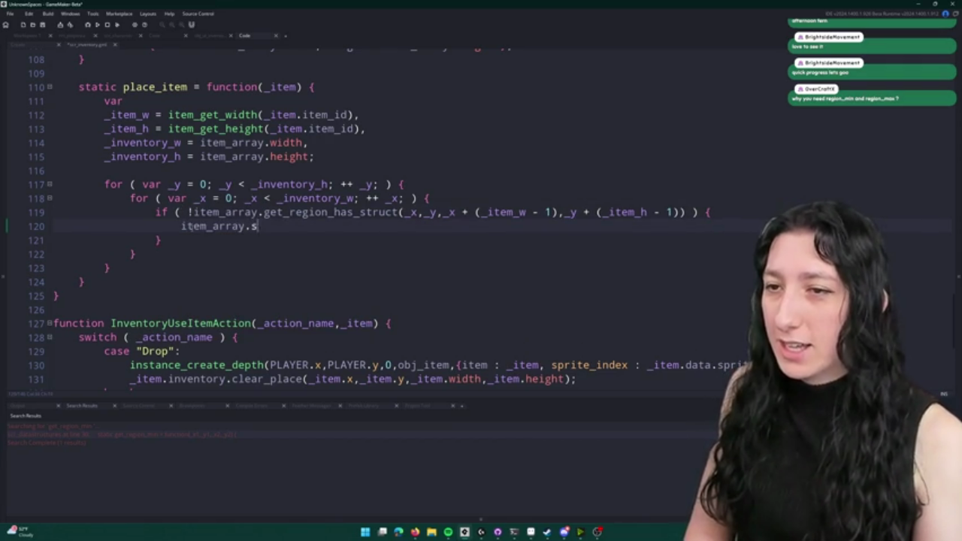
{"action": "type", "text": "et_region("}
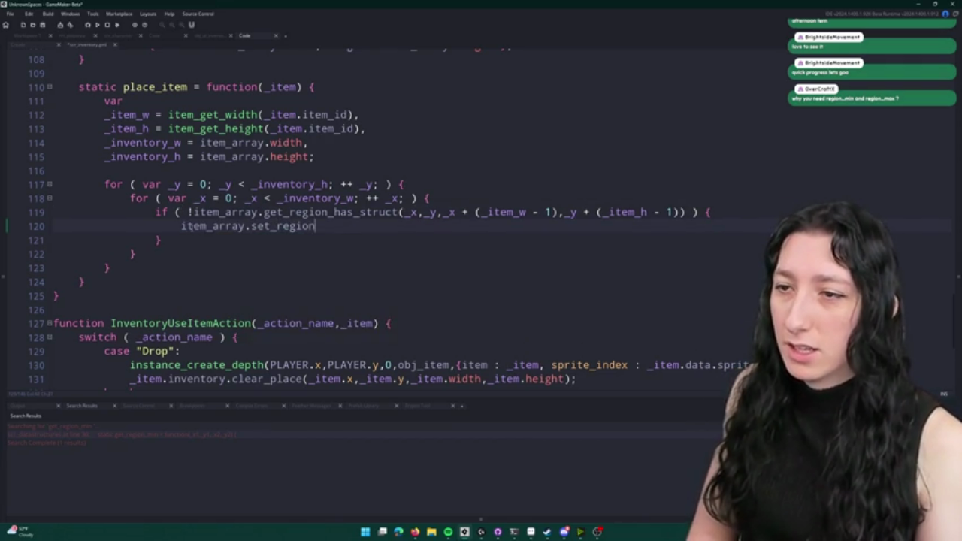
{"action": "left_click_drag", "start_coordinate": [681, 213], "coordinate": [403, 213]}
{"action": "key", "text": "ctrl+c"}
{"action": "left_click", "coordinate": [324, 227]}
{"action": "key", "text": "ctrl+v"}
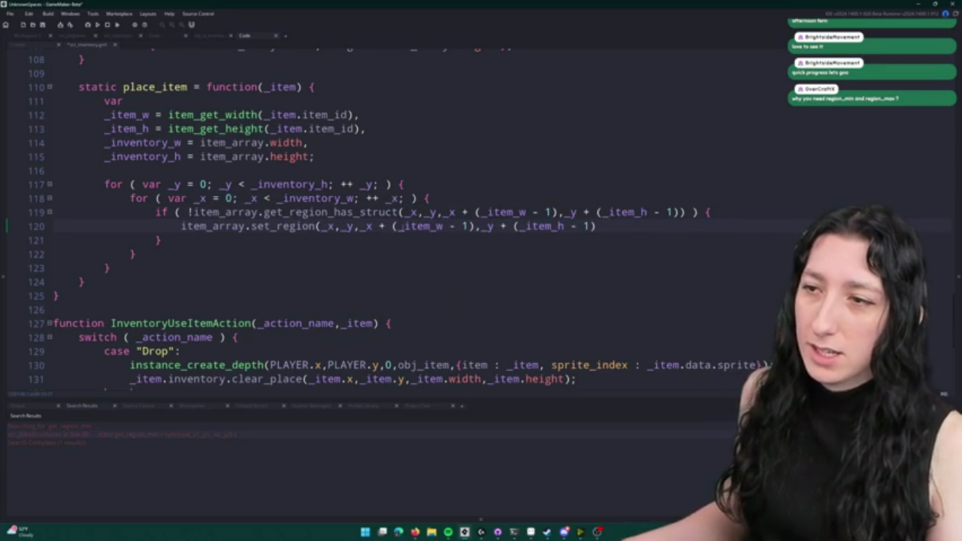
{"action": "left_click", "coordinate": [446, 228]}
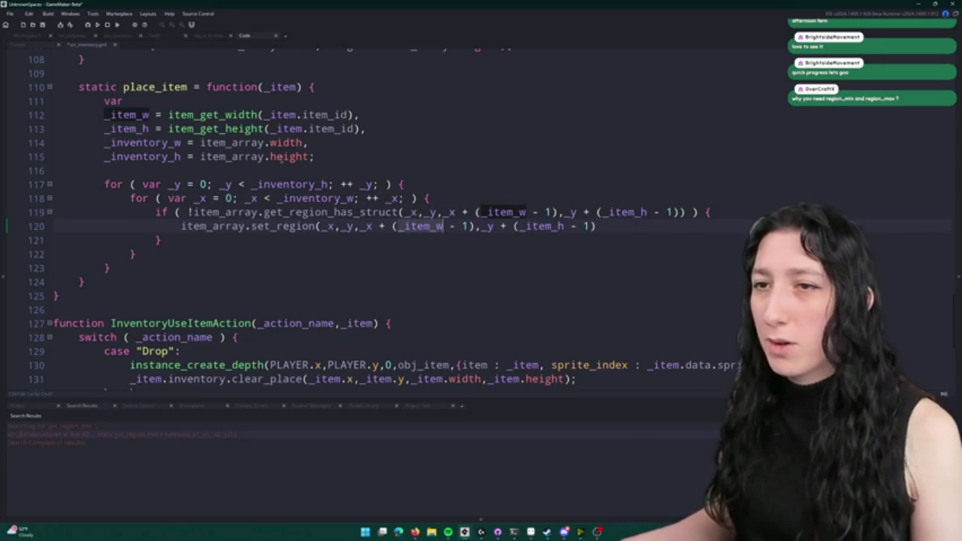
- Append - 1 to the _item_w and _item_h definitions on lines 112–113
{"action": "left_click", "coordinate": [354, 114]}
{"action": "type", "text": "- 1"}
{"action": "left_click", "coordinate": [353, 129]}
{"action": "type", "text": "- 1"}
- Strip the - 1 terms and extra parentheses from the region bounds on lines 119 and 120
{"action": "left_click_drag", "start_coordinate": [558, 212], "coordinate": [525, 212]}
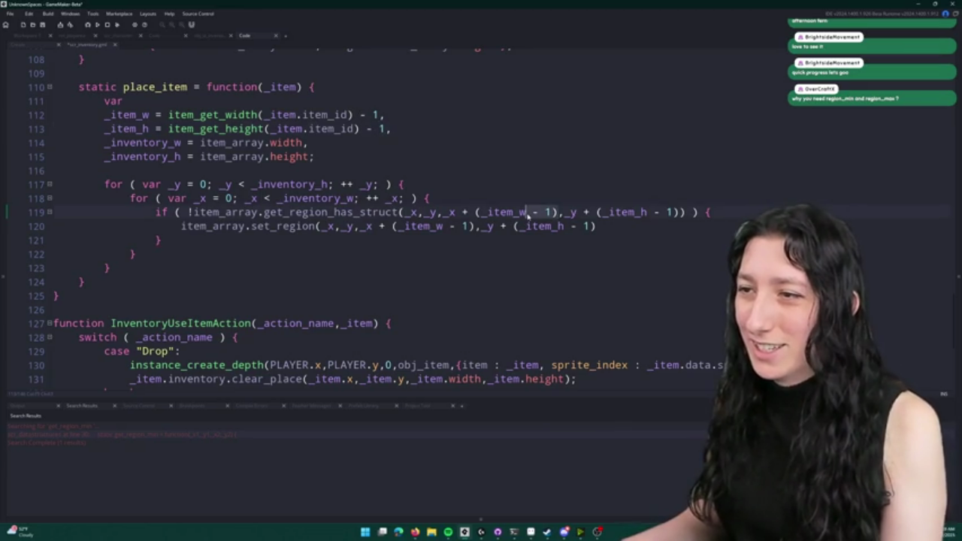
{"action": "key", "text": "BackSpace"}
{"action": "left_click", "coordinate": [482, 212]}
{"action": "key", "text": "BackSpace"}
{"action": "left_click", "coordinate": [564, 212]}
{"action": "key", "text": "BackSpace"}
{"action": "left_click_drag", "start_coordinate": [634, 212], "coordinate": [606, 212]}
{"action": "key", "text": "BackSpace"}
{"action": "left_click", "coordinate": [595, 226]}
{"action": "key", "text": "BackSpace"}
{"action": "key", "text": "BackSpace"}
{"action": "key", "text": "BackSpace"}
{"action": "key", "text": "BackSpace"}
{"action": "key", "text": "BackSpace"}
{"action": "left_click", "coordinate": [518, 226]}
{"action": "key", "text": "BackSpace"}
{"action": "left_click", "coordinate": [474, 226]}
{"action": "key", "text": "BackSpace"}
{"action": "key", "text": "BackSpace"}
{"action": "key", "text": "BackSpace"}
{"action": "key", "text": "BackSpace"}
{"action": "key", "text": "BackSpace"}
{"action": "left_click", "coordinate": [397, 226]}
{"action": "key", "text": "BackSpace"}
{"action": "left_click", "coordinate": [547, 226]}
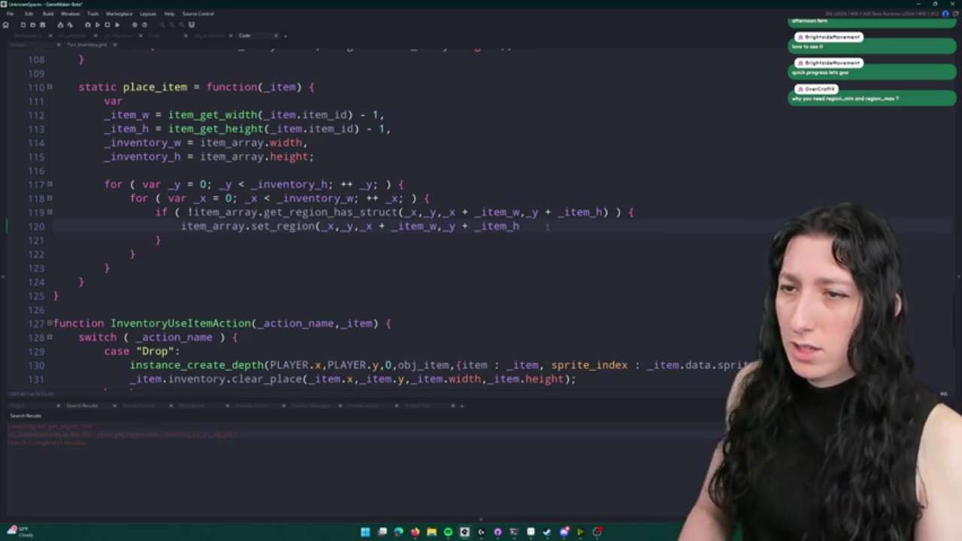
{"action": "type", "text": ")"}
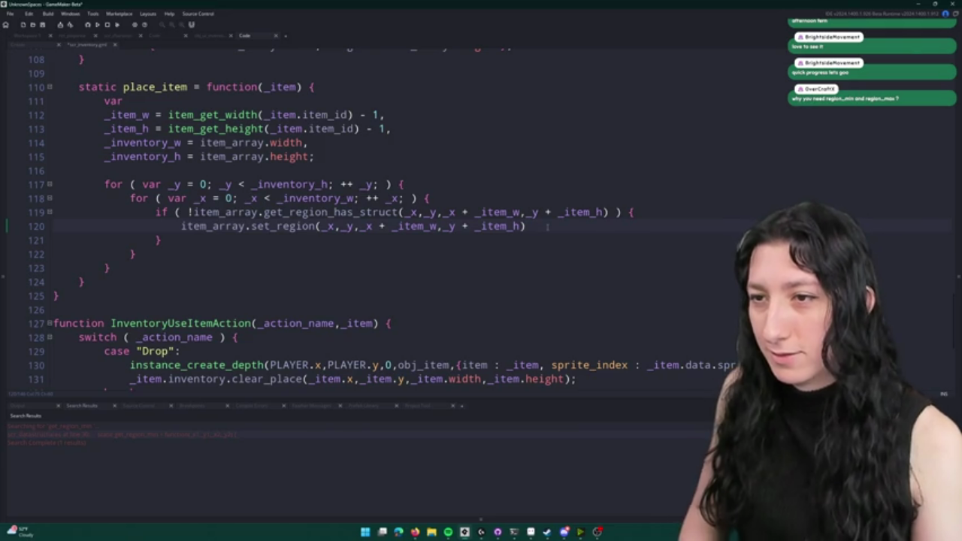
- Pass _item to set_region, return true inside the block, and return false after the loops
{"action": "key", "text": "Down"}
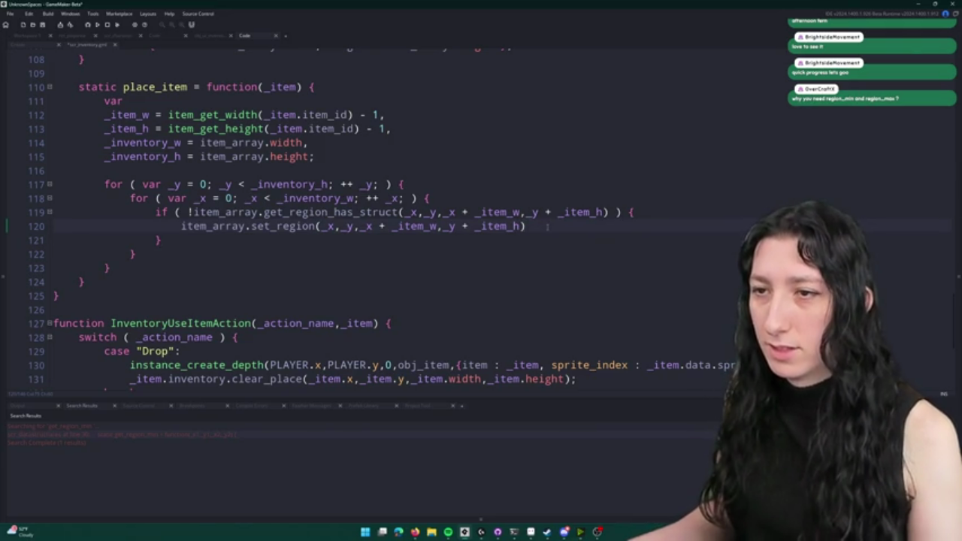
{"action": "key", "text": "Up"}
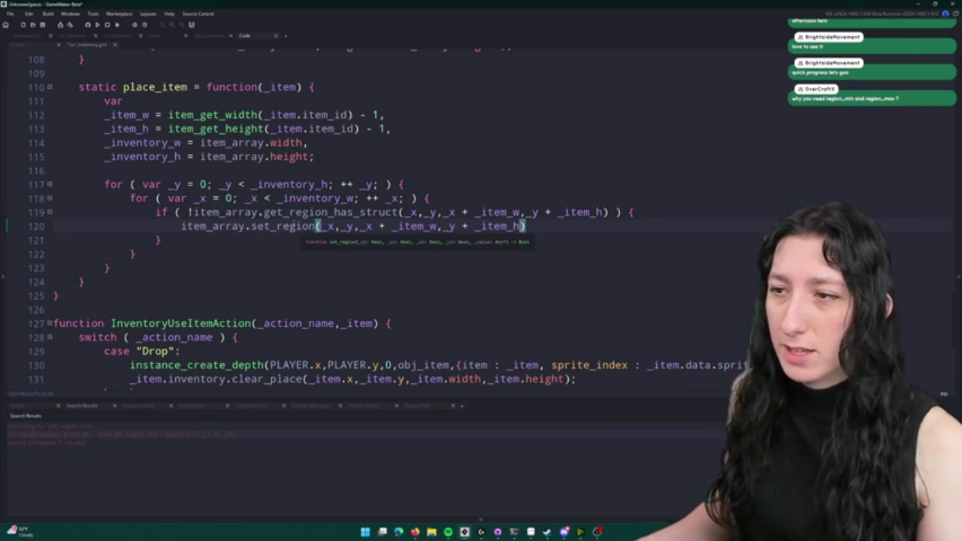
{"action": "type", "text": ",_item"}
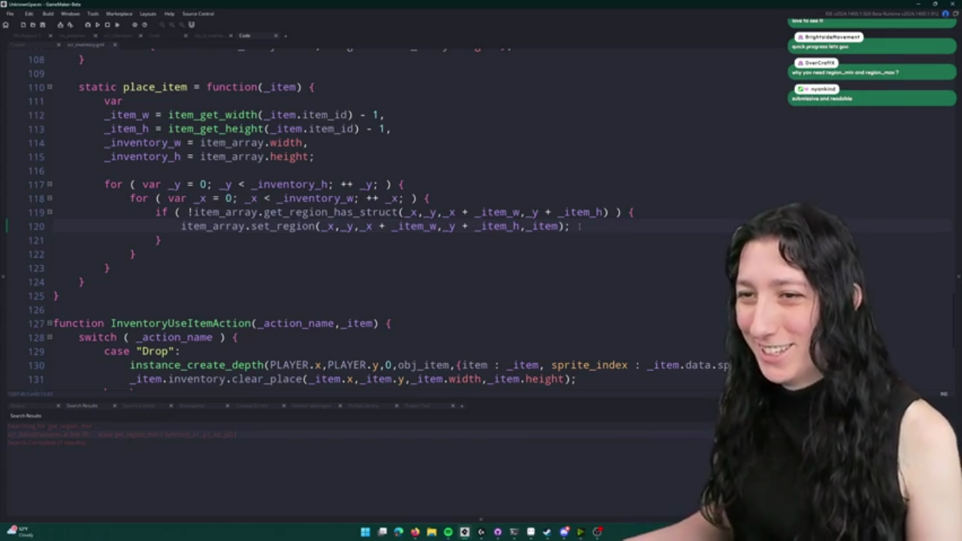
{"action": "type", "text": "retu"}
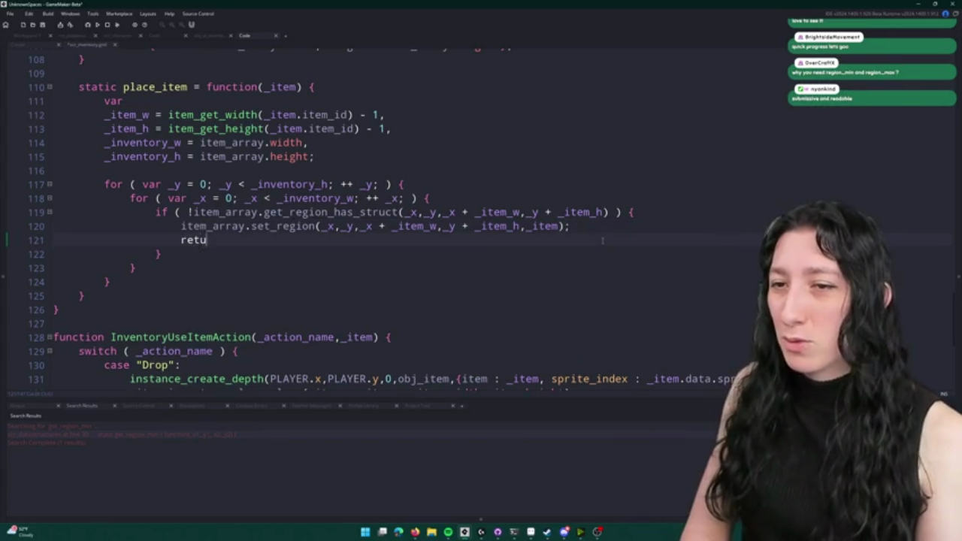
{"action": "type", "text": "rn true;"}
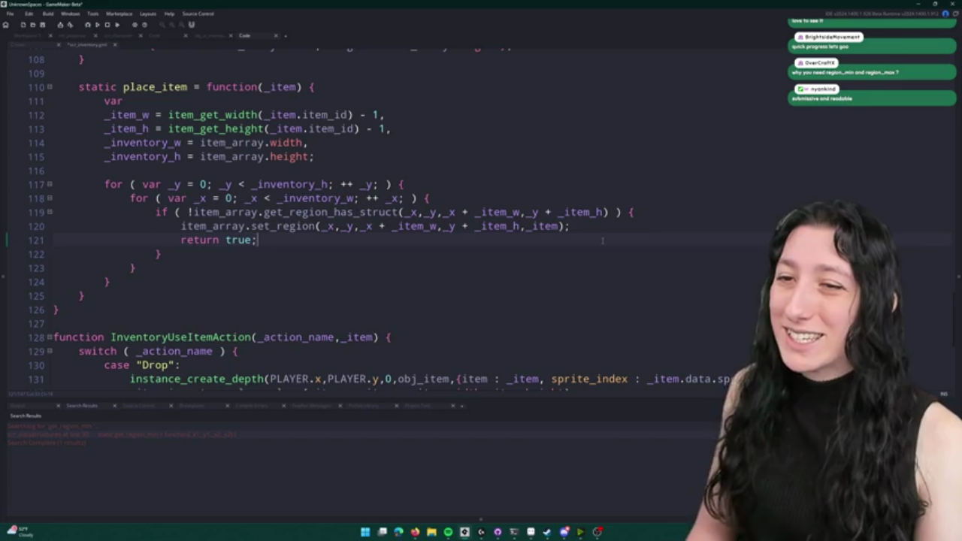
{"action": "key", "text": "Down"}
{"action": "key", "text": "Return"}
{"action": "key", "text": "Return"}
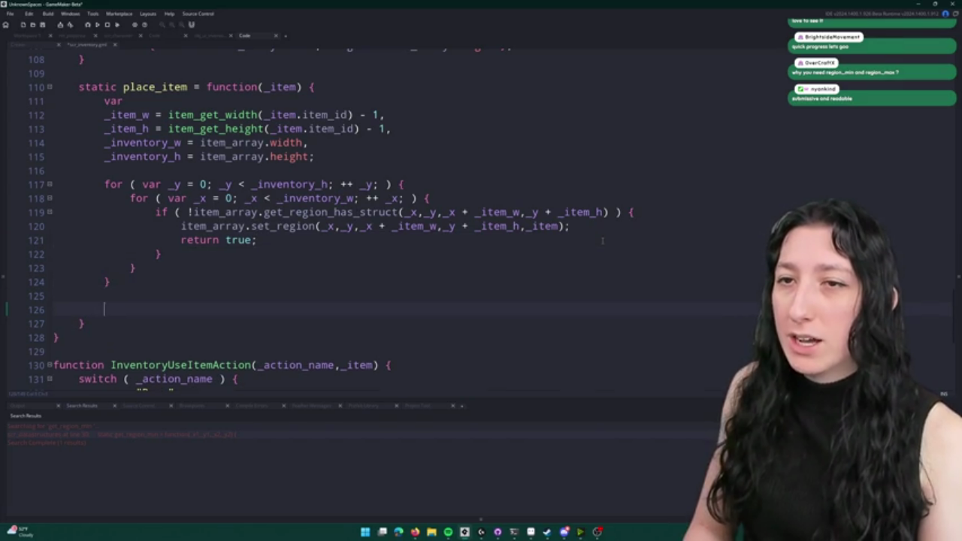
{"action": "type", "text": "return false;"}
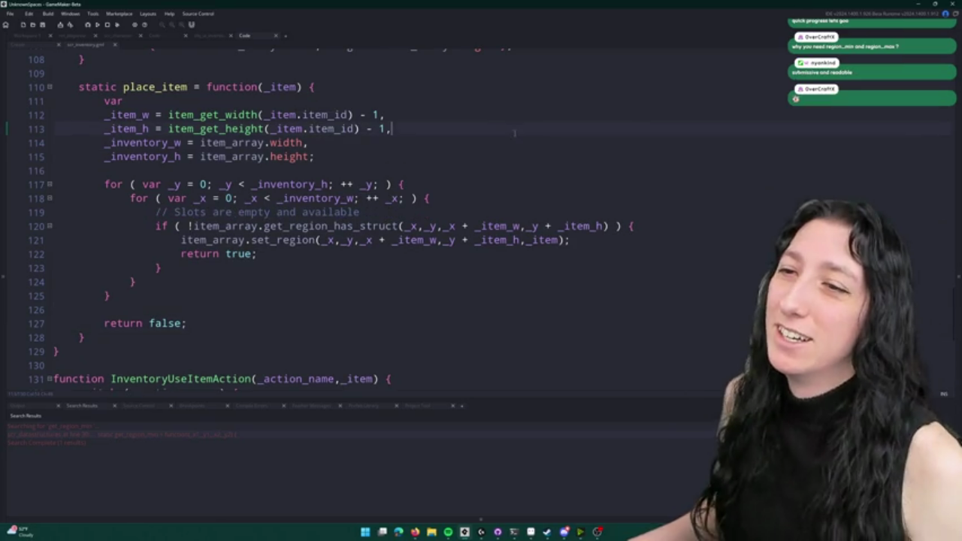
{"action": "key", "text": "Up"}
{"action": "key", "text": "Up"}
{"action": "key", "text": "Up"}
{"action": "key", "text": "Down"}
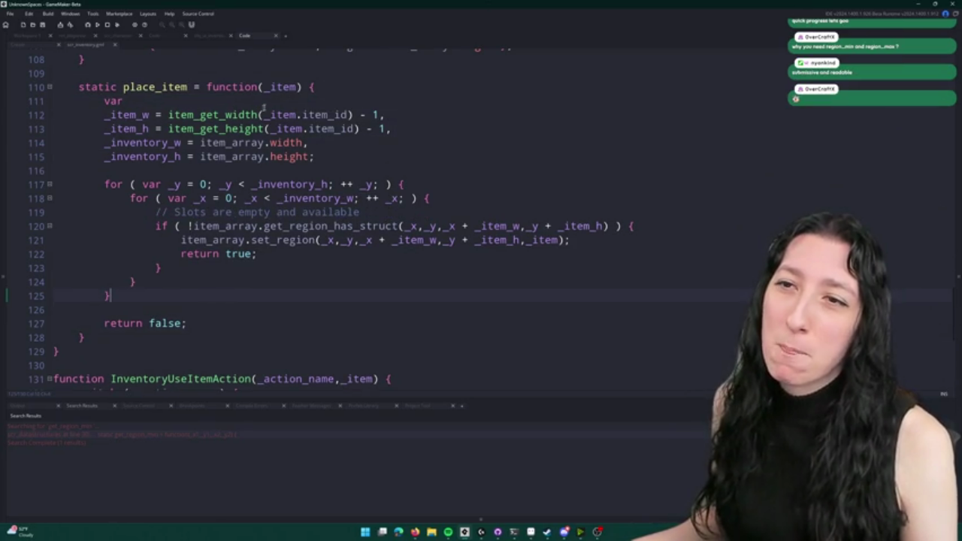
{"action": "double_click", "coordinate": [229, 254]}
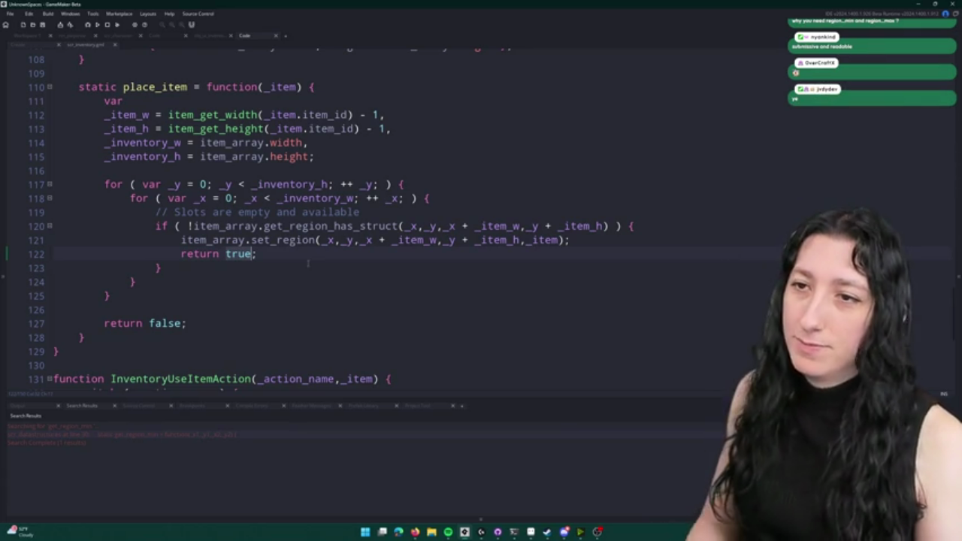
- Declare _result = { success : false, quantity : _item.quantity } alongside the other variable declarations
{"action": "type", "text": "{ "}
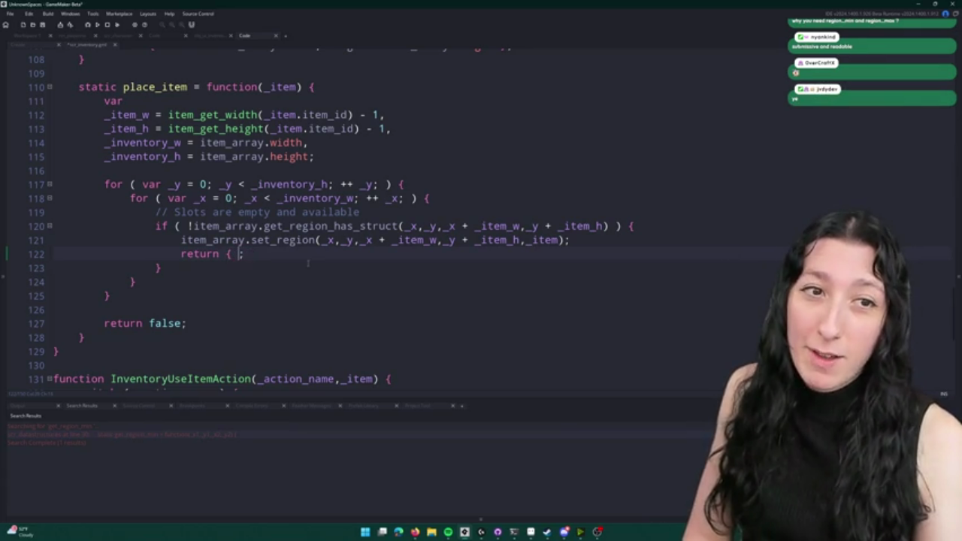
{"action": "type", "text": "su"}
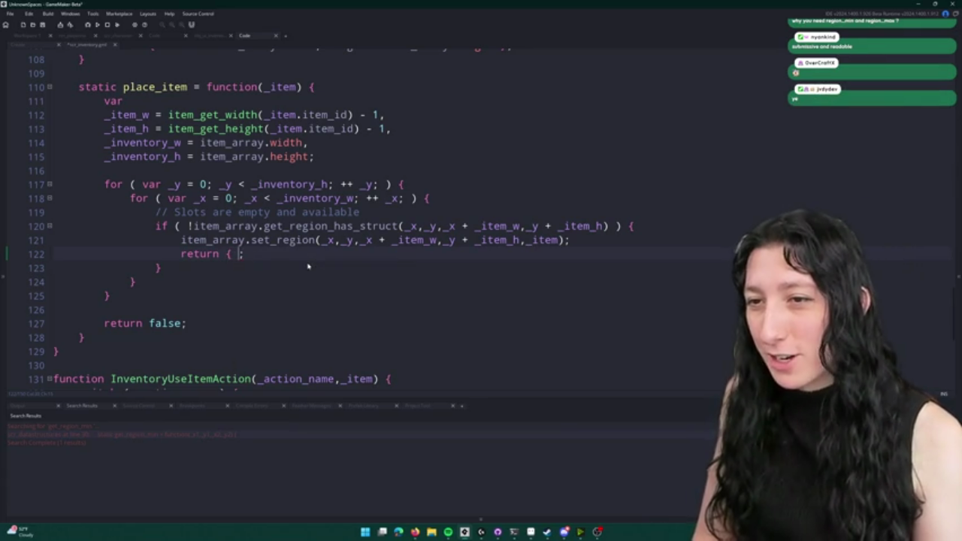
{"action": "type", "text": "ccess : true,k"}
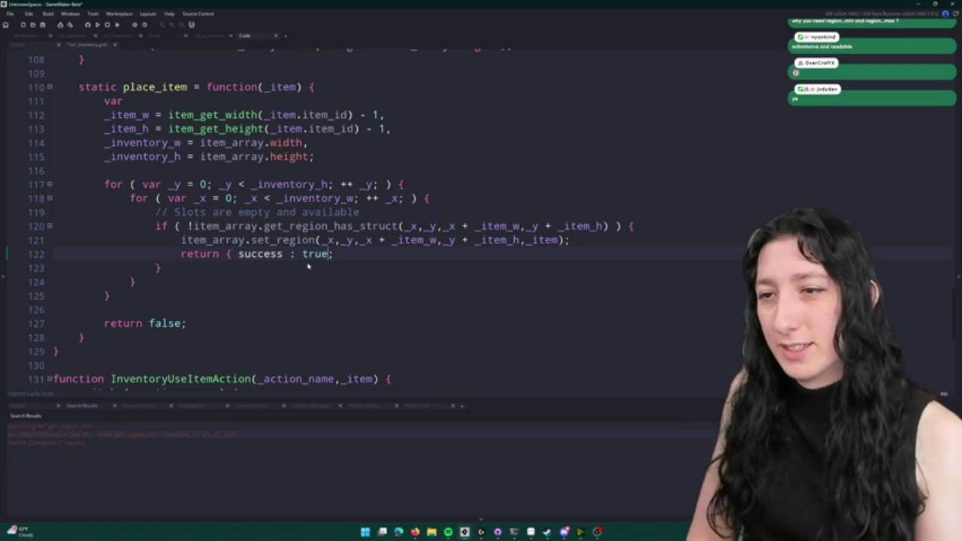
{"action": "key", "text": "BackSpace"}
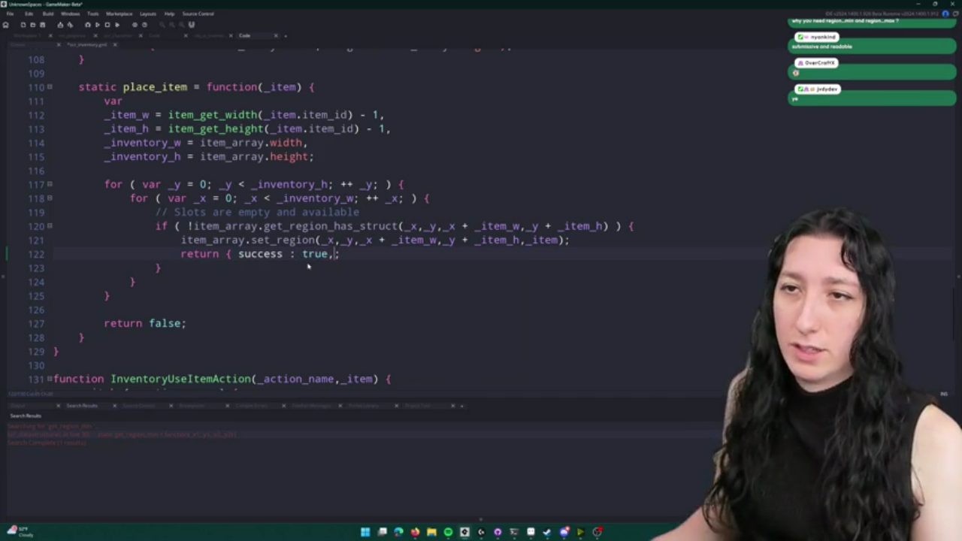
{"action": "left_click", "coordinate": [373, 164]}
{"action": "key", "text": "BackSpace"}
{"action": "type", "text": ","}
{"action": "key", "text": "Return"}
{"action": "type", "text": "_re"}
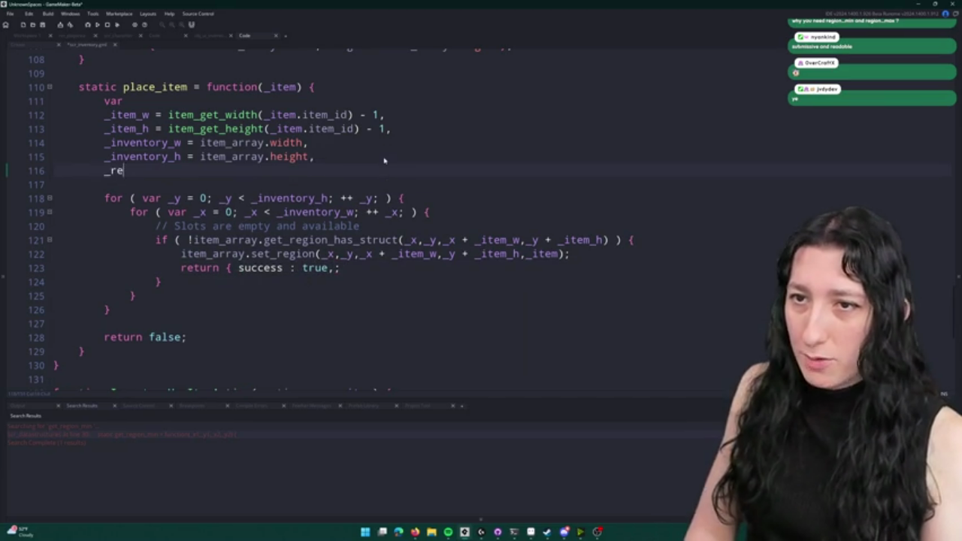
{"action": "type", "text": "sult =  successk"}
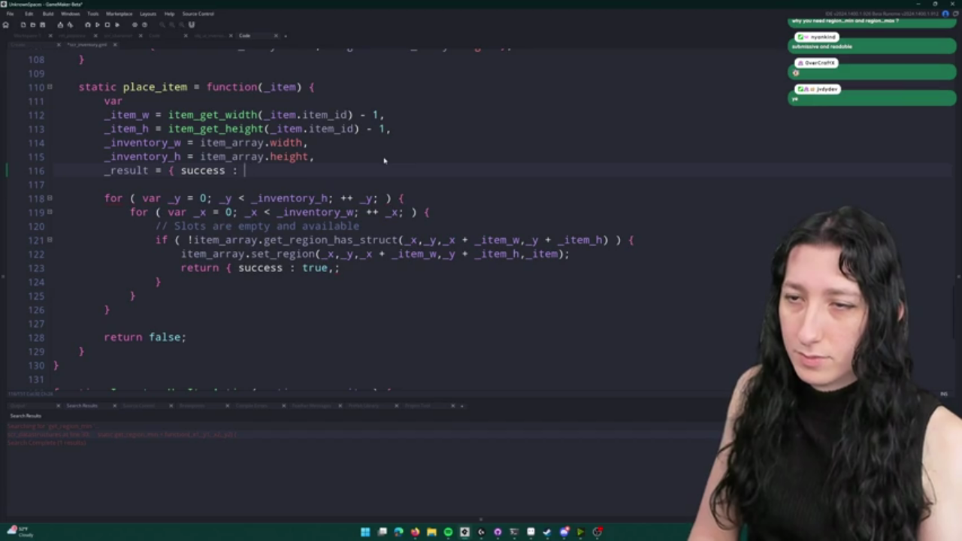
{"action": "type", "text": "false,"}
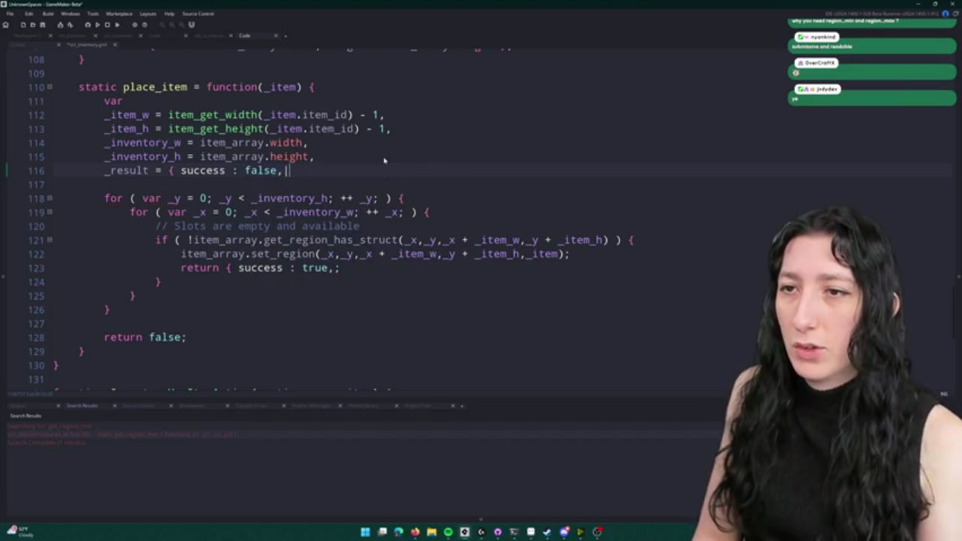
{"action": "type", "text": " quantity_remaining"}
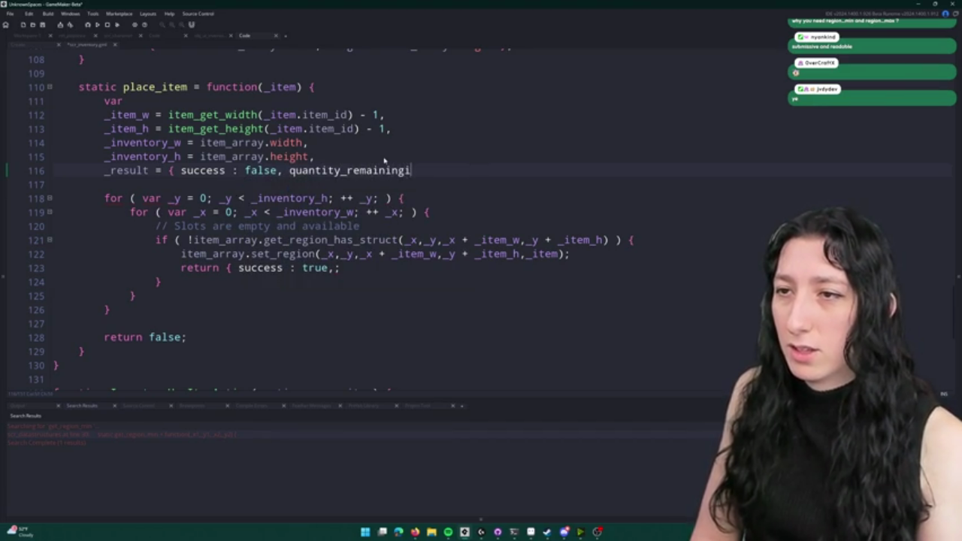
{"action": "key", "text": "BackSpace"}
{"action": "key", "text": "BackSpace"}
{"action": "key", "text": "BackSpace"}
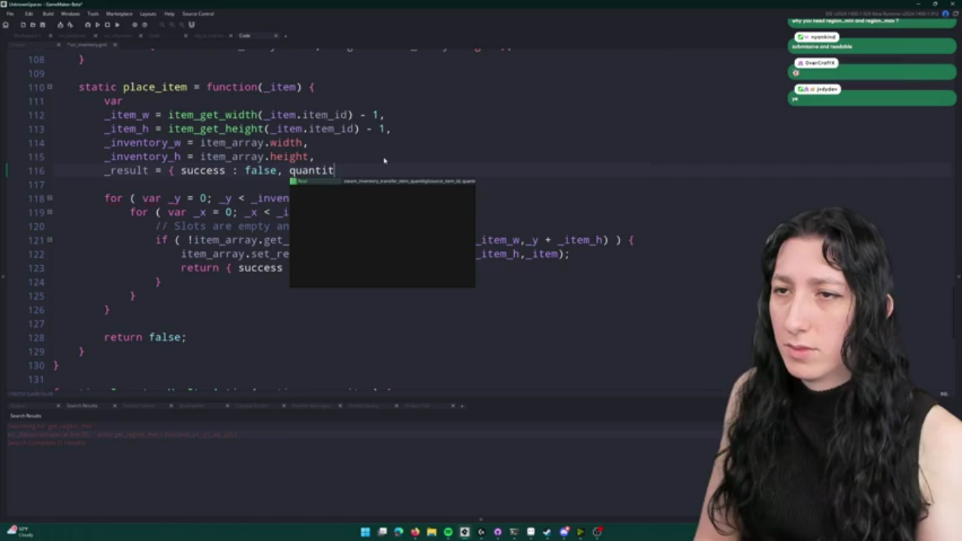
{"action": "type", "text": "y : "}
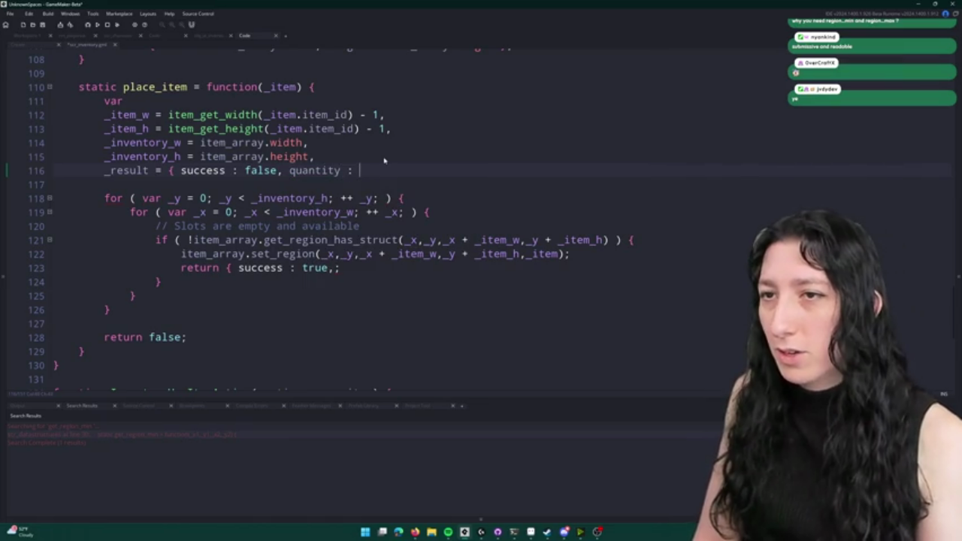
{"action": "type", "text": "_item"}
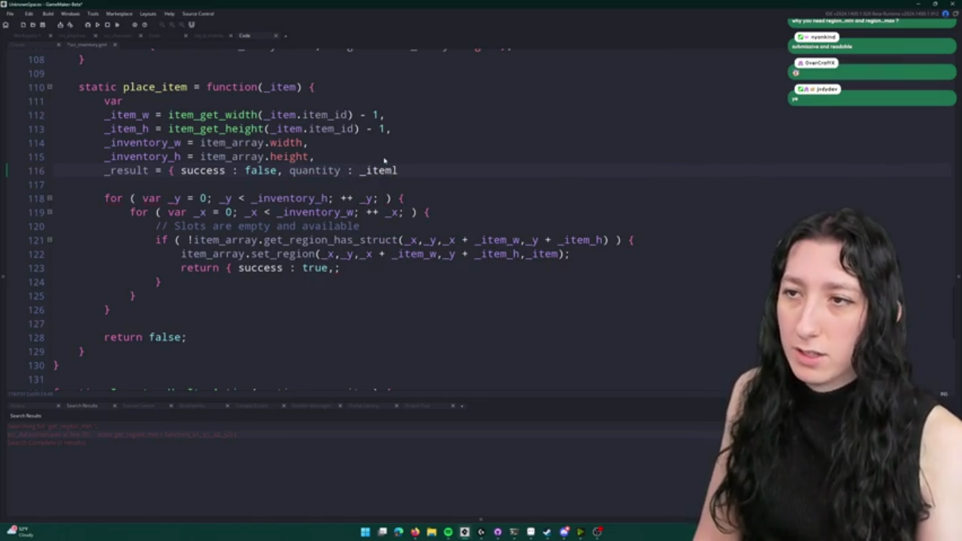
{"action": "key", "text": "BackSpace"}
{"action": "type", "text": "quantity }"}
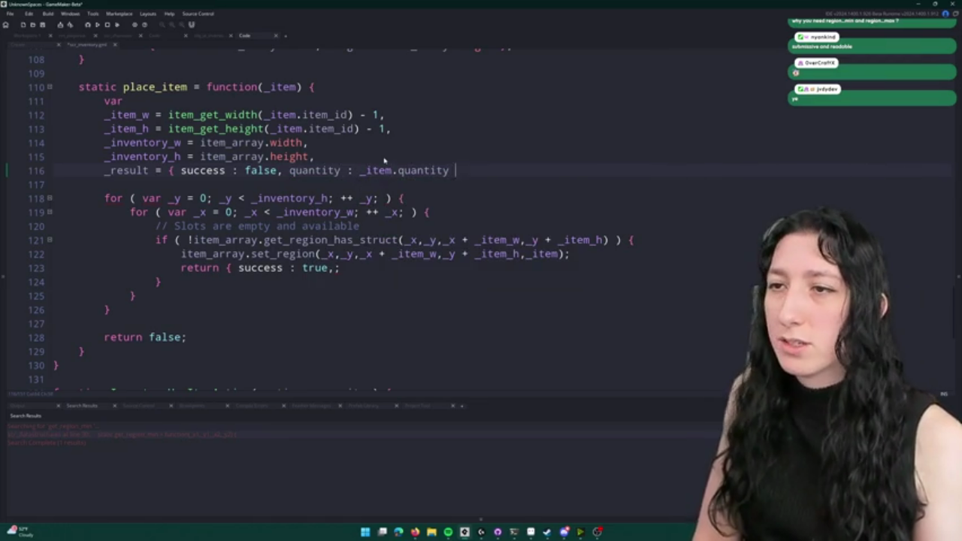
- Return _result instead of the inline struct, with '_result.success = true;' above it
{"action": "left_click", "coordinate": [323, 287]}
{"action": "left_click", "coordinate": [225, 267]}
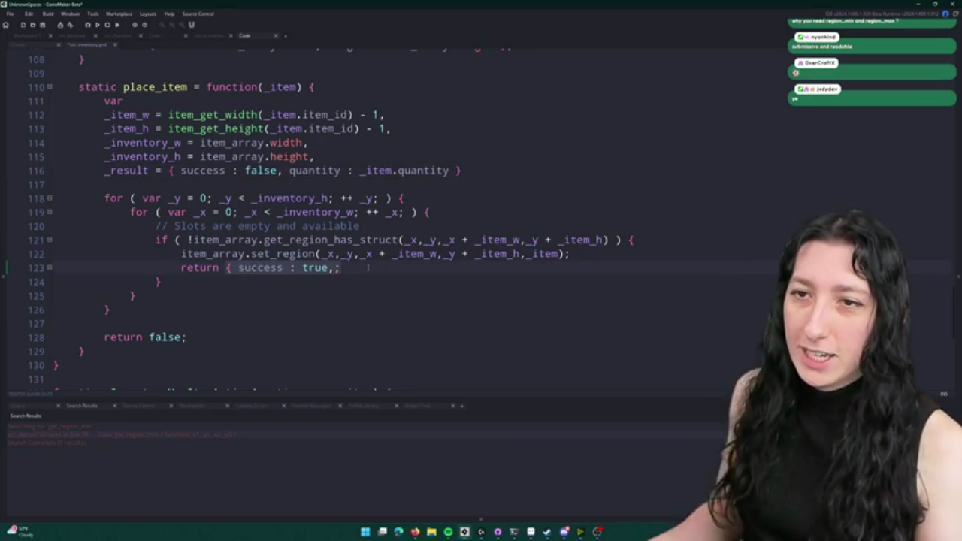
{"action": "type", "text": "_result"}
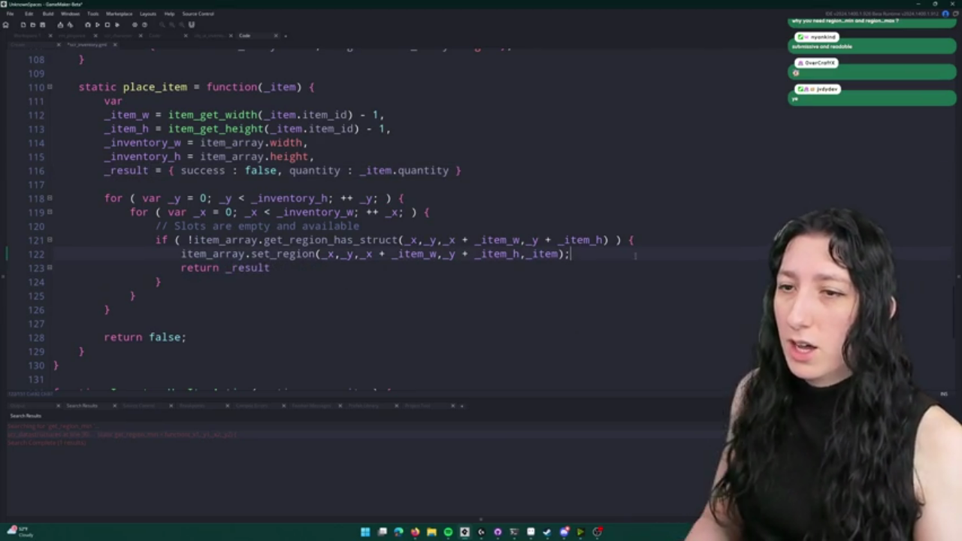
{"action": "key", "text": "Home"}
{"action": "key", "text": "Return"}
{"action": "key", "text": "Return"}
{"action": "key", "text": "Up"}
{"action": "type", "text": "_result.success = tru"}
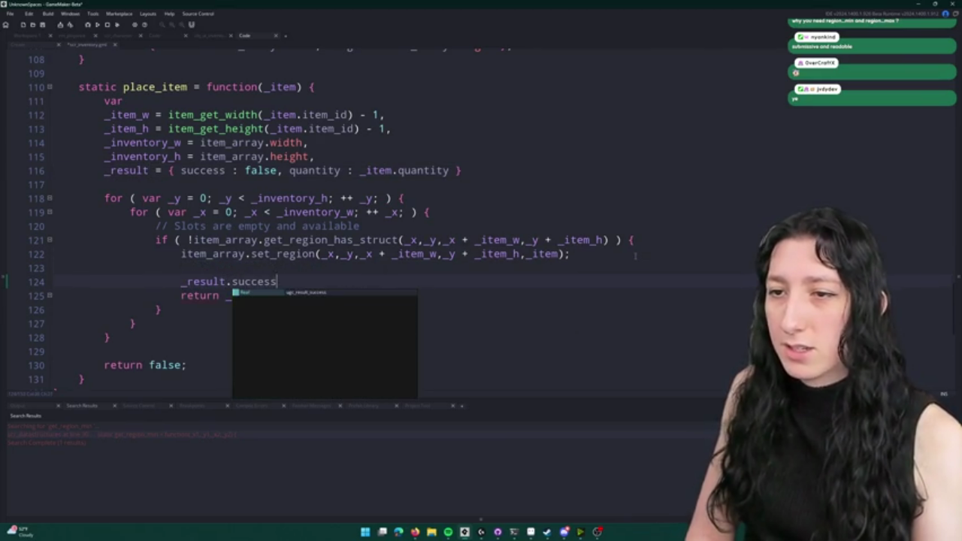
{"action": "type", "text": "e;"}
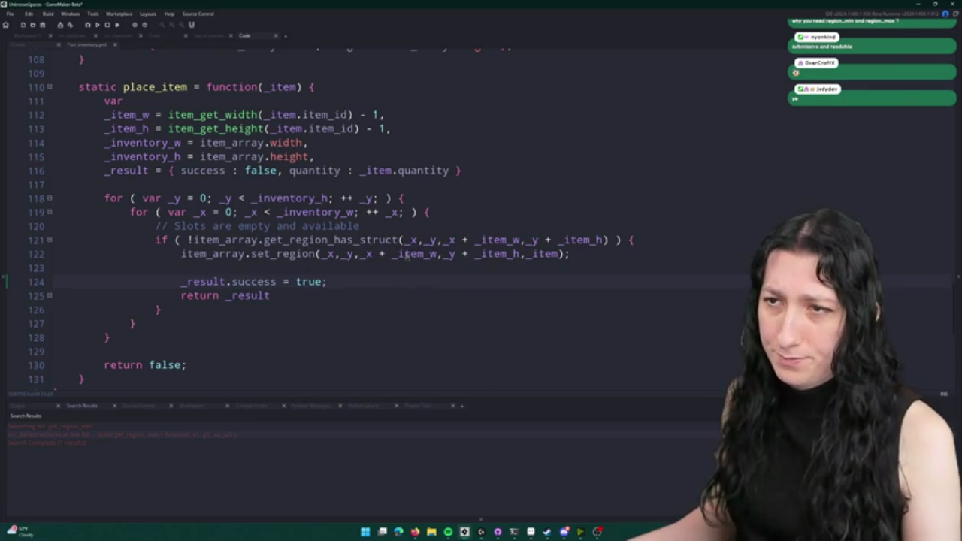
- Add '_result.quantity = 0;' below the success line and end 'return _result' with a semicolon
{"action": "key", "text": "ctrl+d"}
{"action": "double_click", "coordinate": [425, 171]}
{"action": "key", "text": "ctrl+c"}
{"action": "double_click", "coordinate": [254, 295]}
{"action": "key", "text": "ctrl+v"}
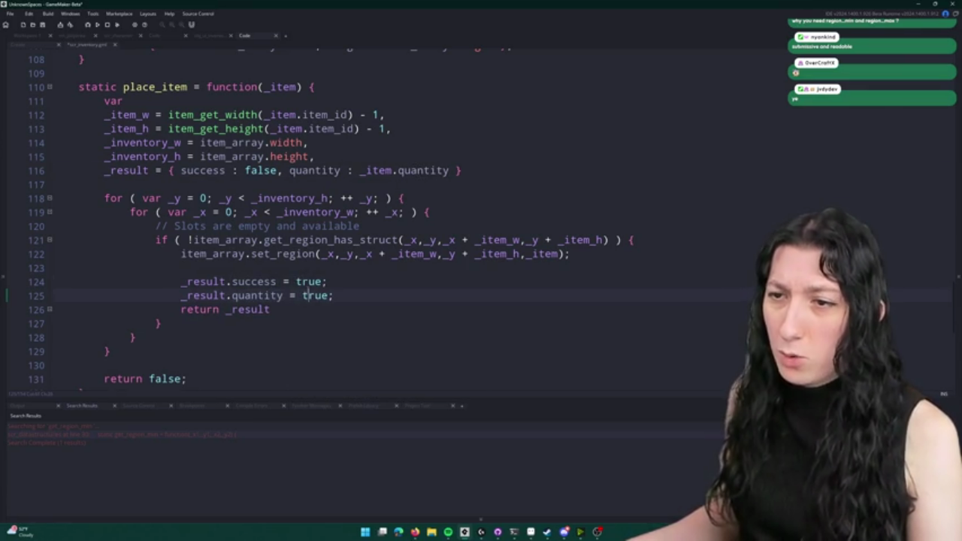
{"action": "double_click", "coordinate": [305, 295]}
{"action": "type", "text": "0"}
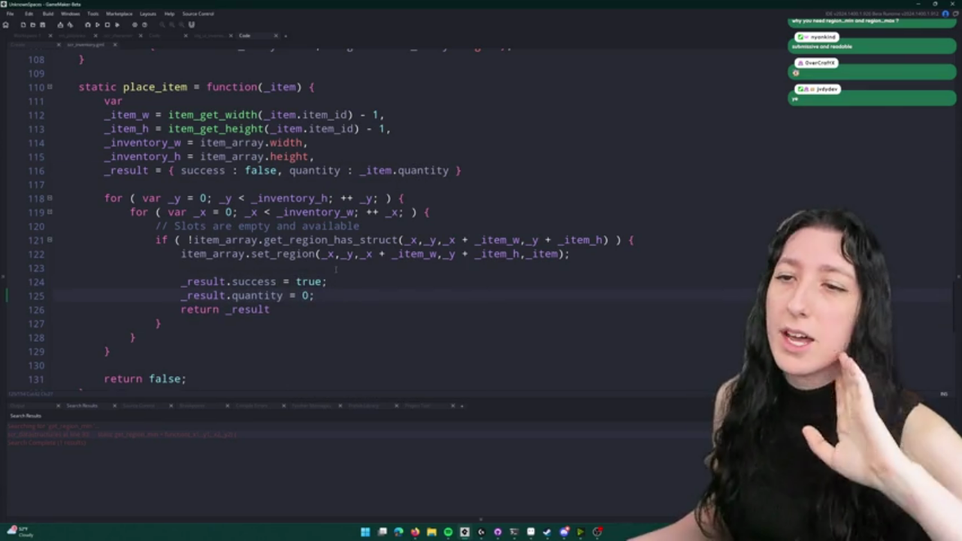
{"action": "left_click", "coordinate": [326, 304]}
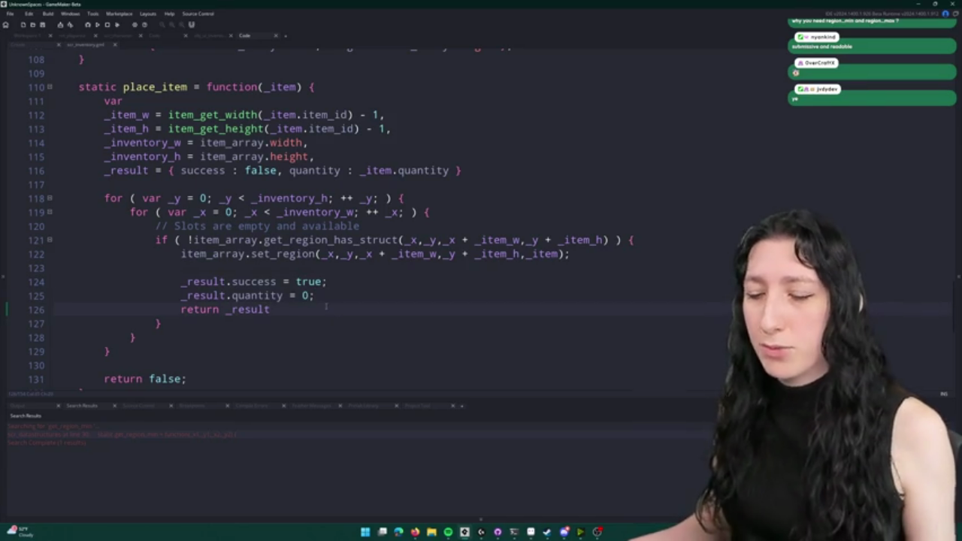
{"action": "type", "text": ";"}
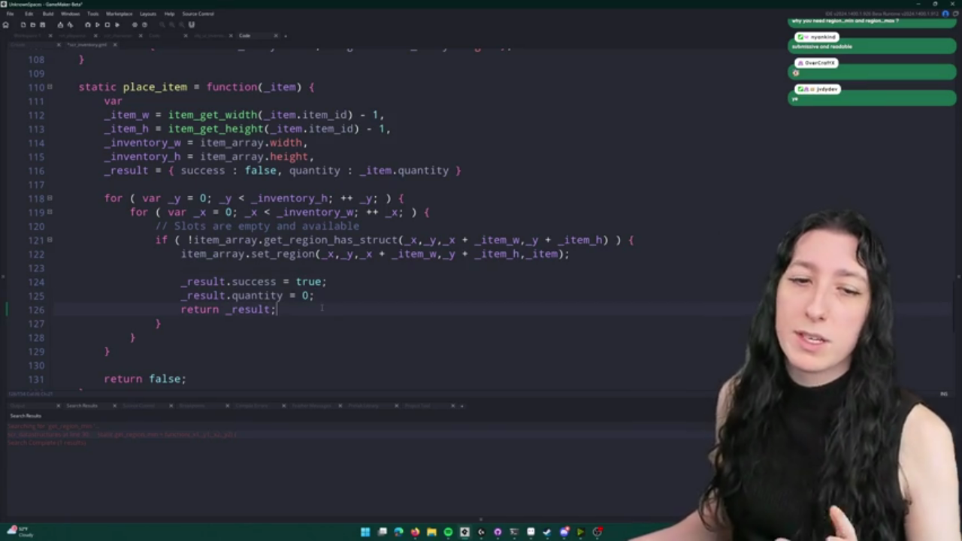
- Review the loop block and the uses of _item, ending at the empty-slot branch's closing brace
{"action": "left_click", "coordinate": [341, 291]}
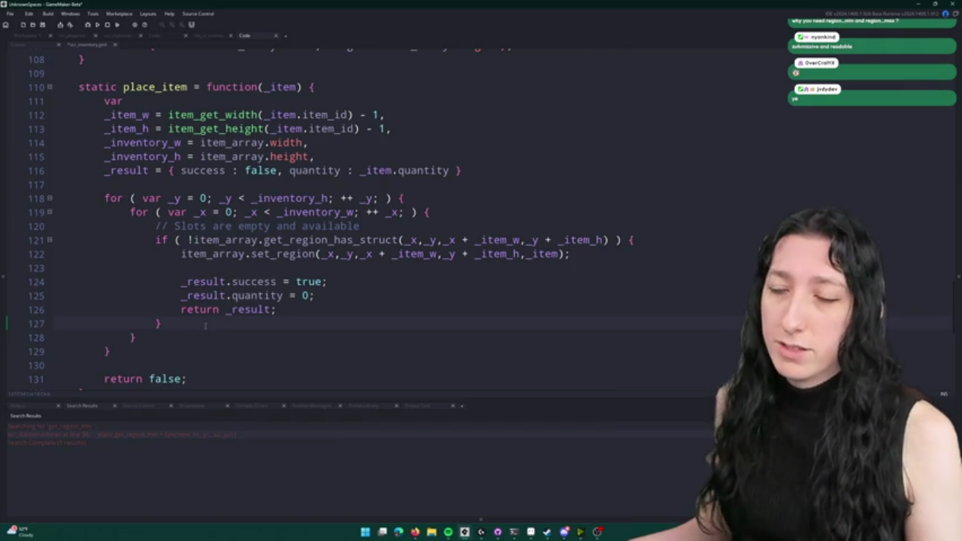
{"action": "mouse_move", "coordinate": [105, 365]}
{"action": "left_mouse_down"}
{"action": "mouse_move", "coordinate": [128, 212]}
{"action": "mouse_move", "coordinate": [105, 184]}
{"action": "left_mouse_up"}
{"action": "left_click", "coordinate": [324, 313]}
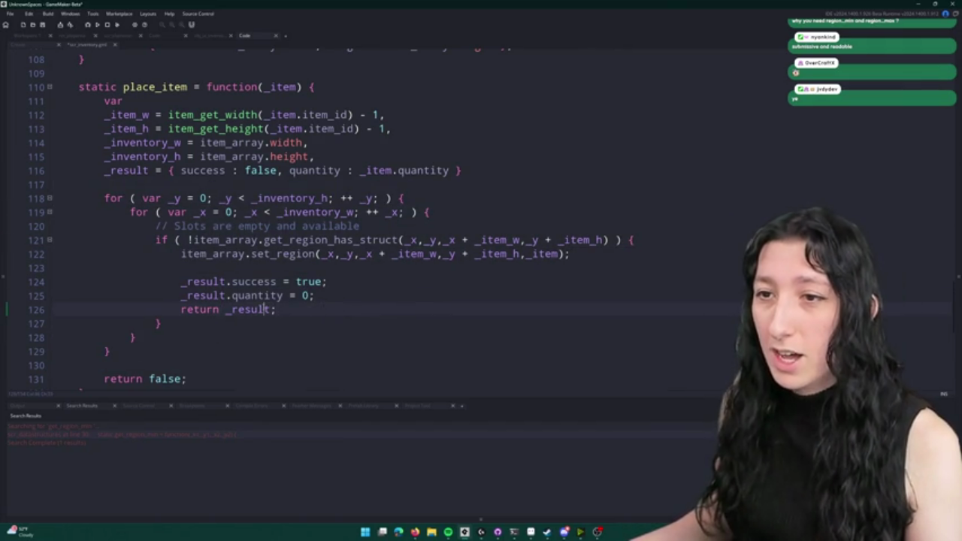
{"action": "left_click", "coordinate": [296, 254]}
{"action": "double_click", "coordinate": [540, 256]}
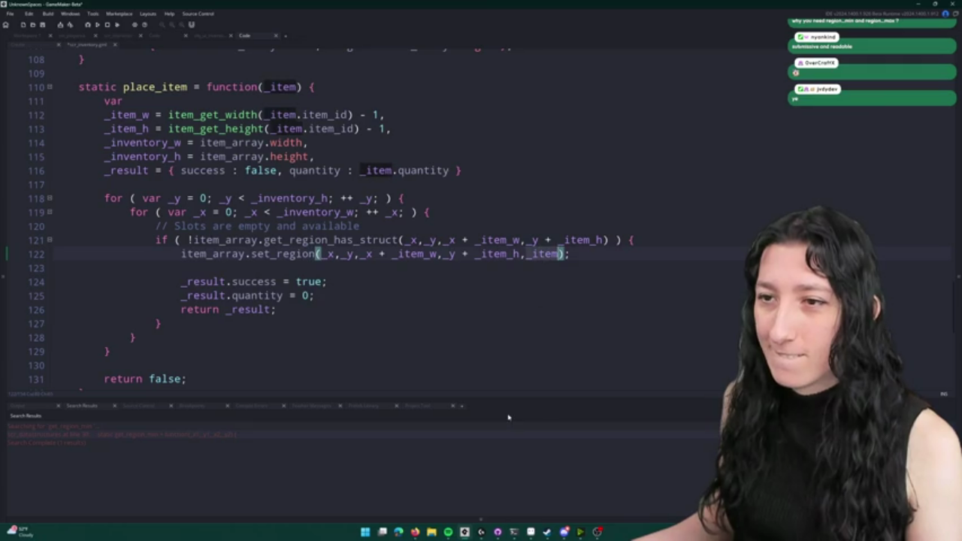
{"action": "scroll", "coordinate": [372, 212], "scroll_direction": "down", "scroll_amount": 1}
{"action": "key", "text": "Down"}
{"action": "key", "text": "Down"}
{"action": "key", "text": "Down"}
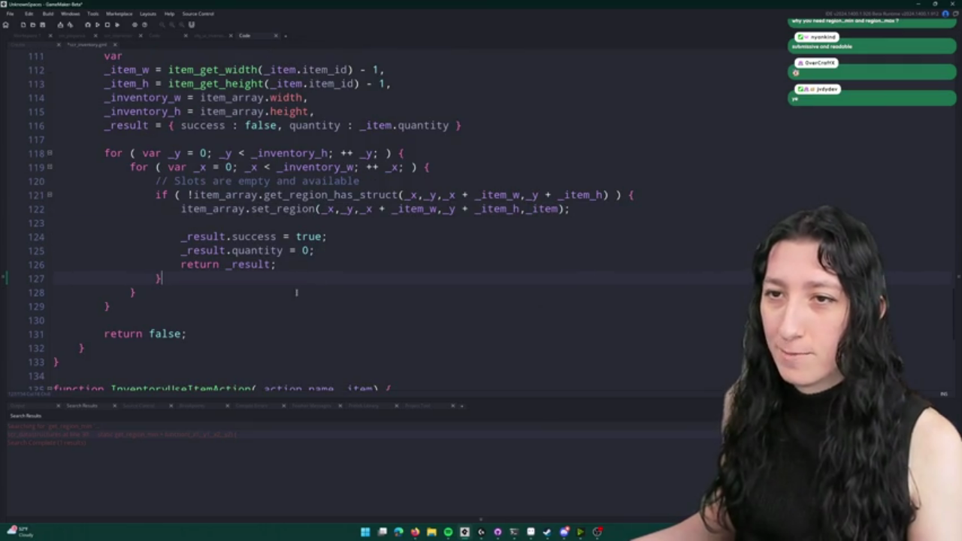
- Add the 'Found a match with room to put some of our items' comment and an empty else { } block
{"action": "key", "text": "Return"}
{"action": "key", "text": "Return"}
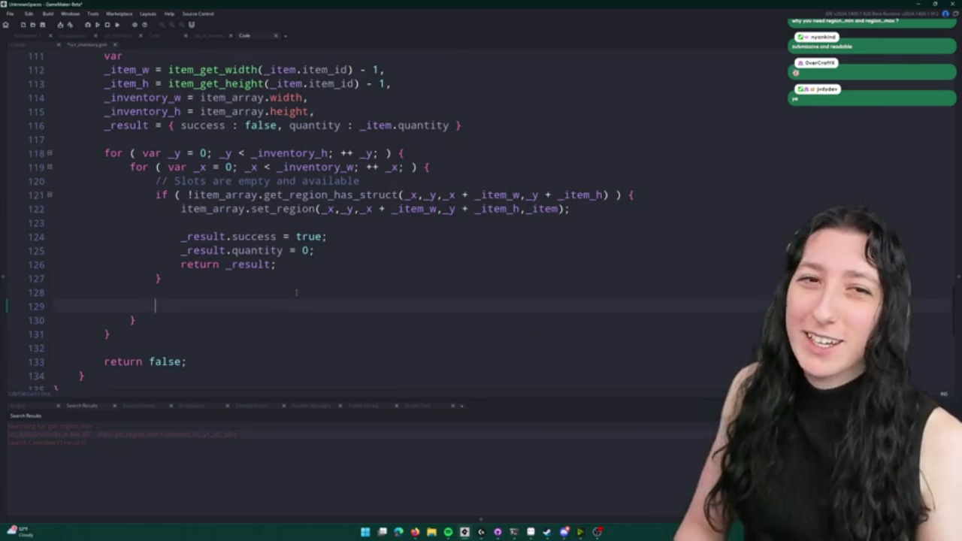
{"action": "type", "text": "// Found a match"}
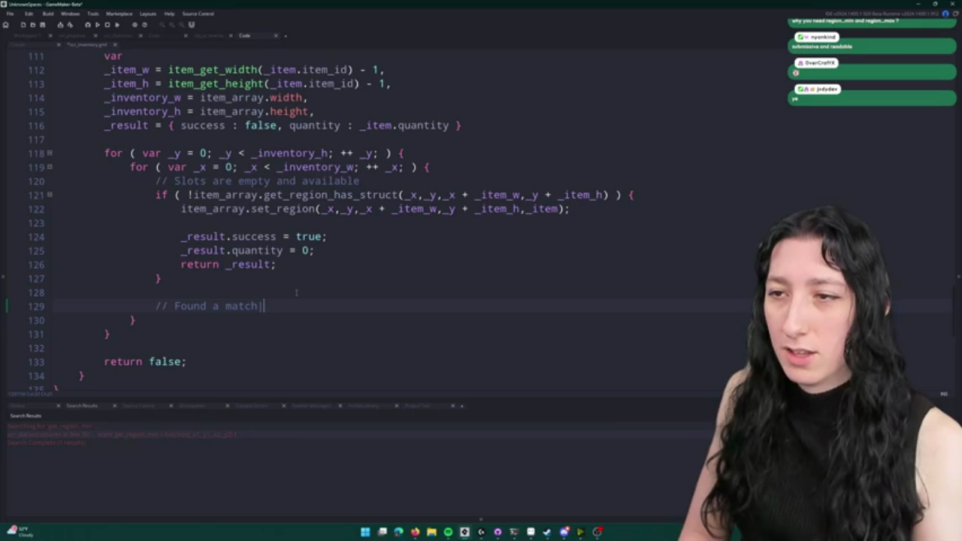
{"action": "type", "text": " with room to put some of our itemsk"}
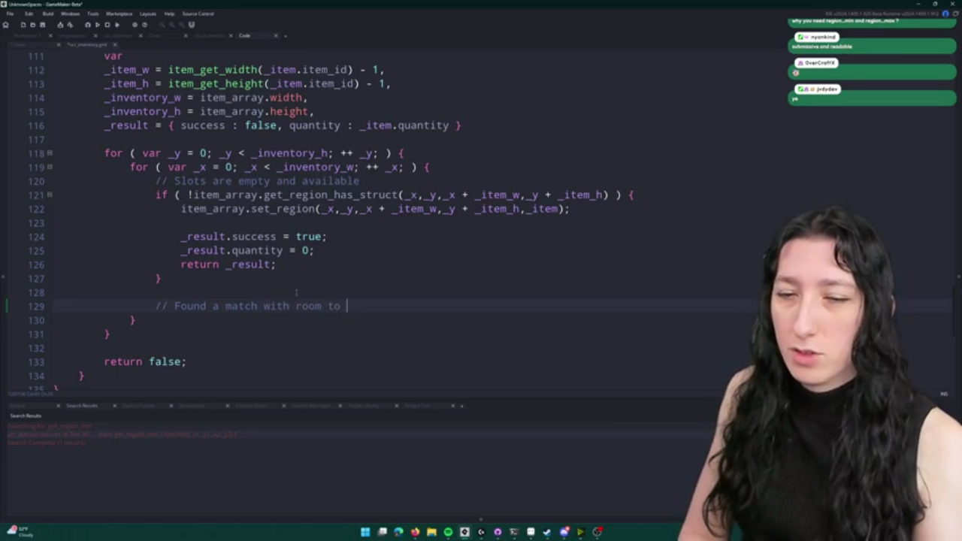
{"action": "key", "text": "BackSpace"}
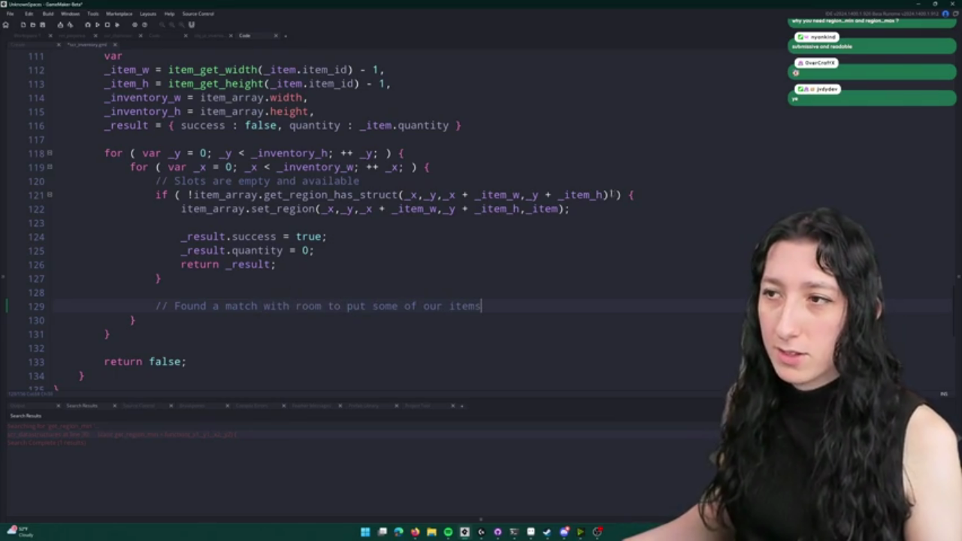
{"action": "left_click", "coordinate": [213, 280]}
{"action": "type", "text": "else {"}
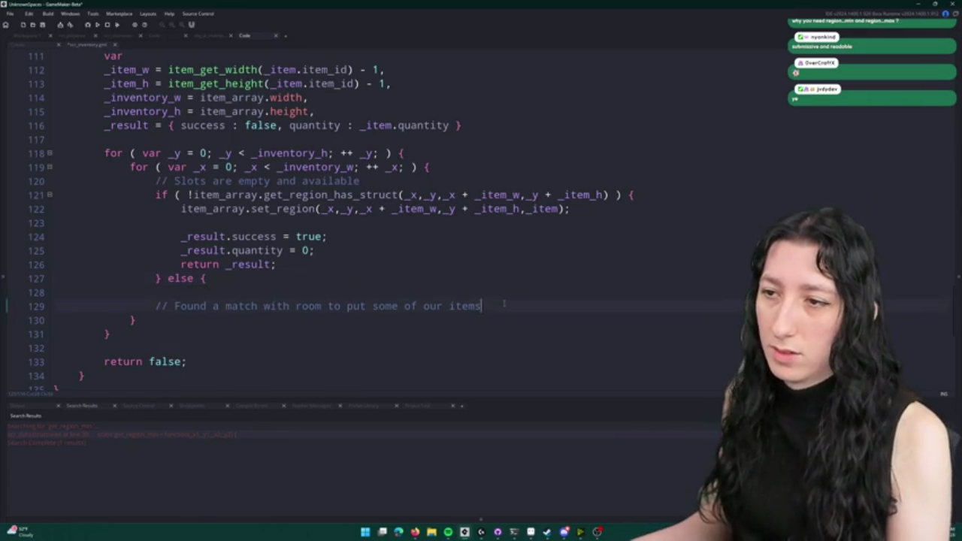
{"action": "key", "text": "Return"}
{"action": "type", "text": "}"}
- Move the 'Found a match…' comment inside the else block and indent it
{"action": "mouse_move", "coordinate": [156, 306]}
{"action": "left_mouse_down"}
{"action": "mouse_move", "coordinate": [461, 290]}
{"action": "mouse_move", "coordinate": [489, 302]}
{"action": "mouse_move", "coordinate": [475, 292]}
{"action": "left_mouse_up"}
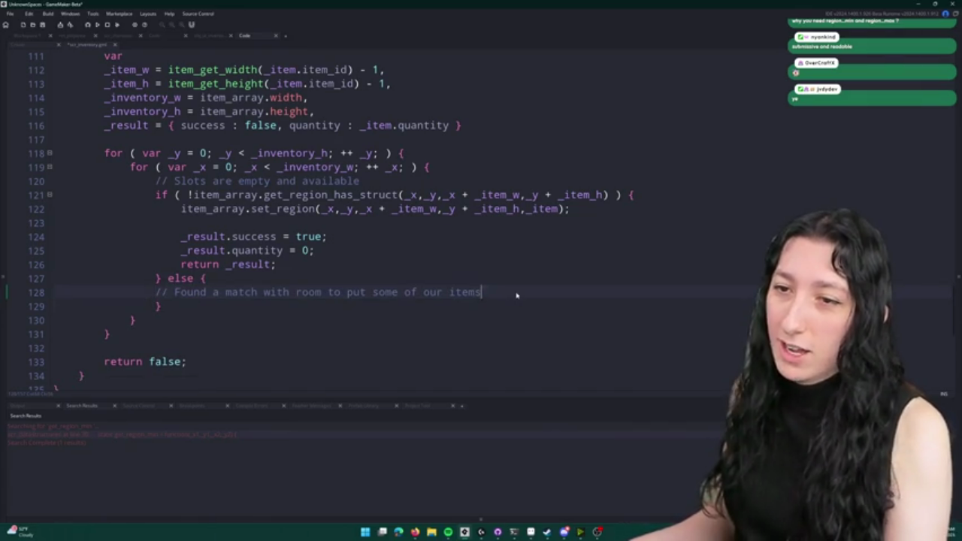
{"action": "key", "text": "Return"}
{"action": "left_click", "coordinate": [194, 278]}
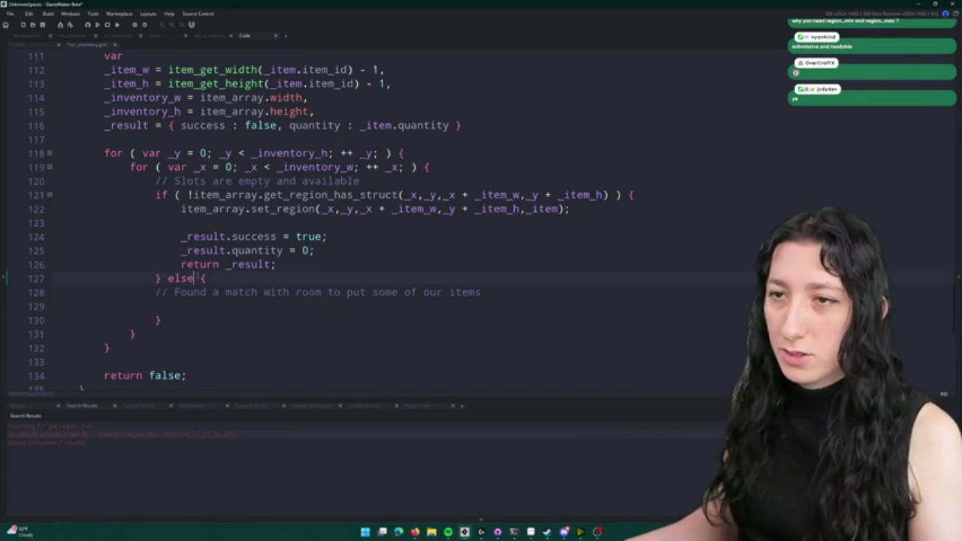
{"action": "left_click", "coordinate": [378, 195]}
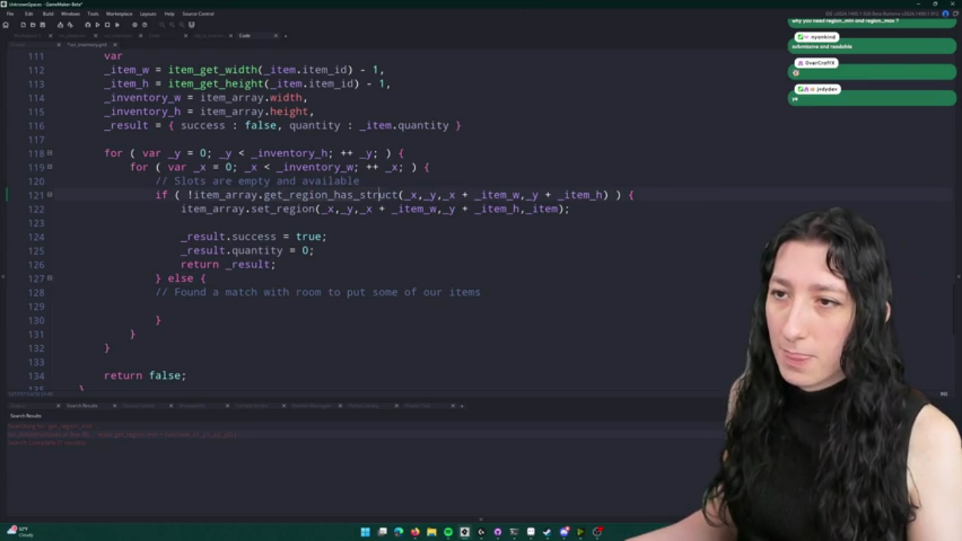
{"action": "left_click", "coordinate": [607, 195]}
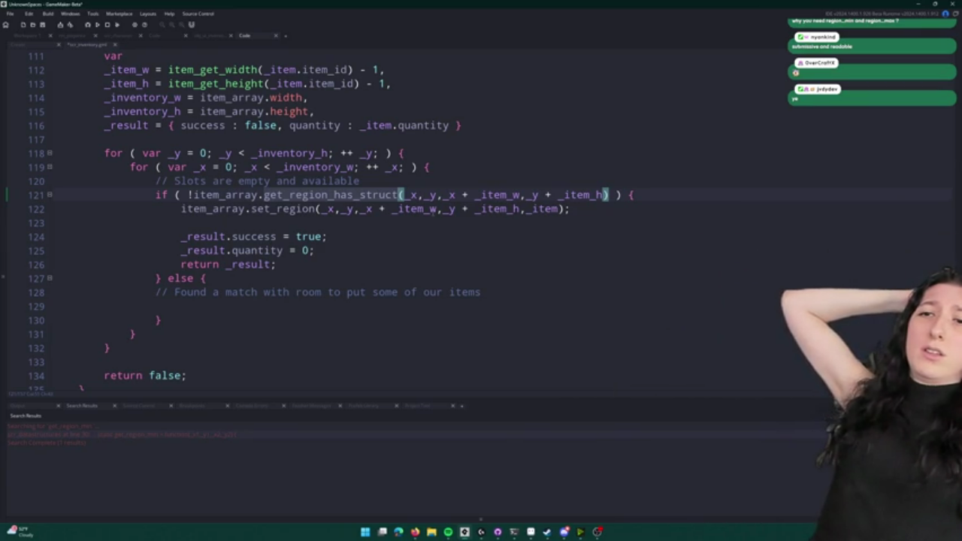
{"action": "scroll", "coordinate": [506, 202], "scroll_direction": "up", "scroll_amount": 2}
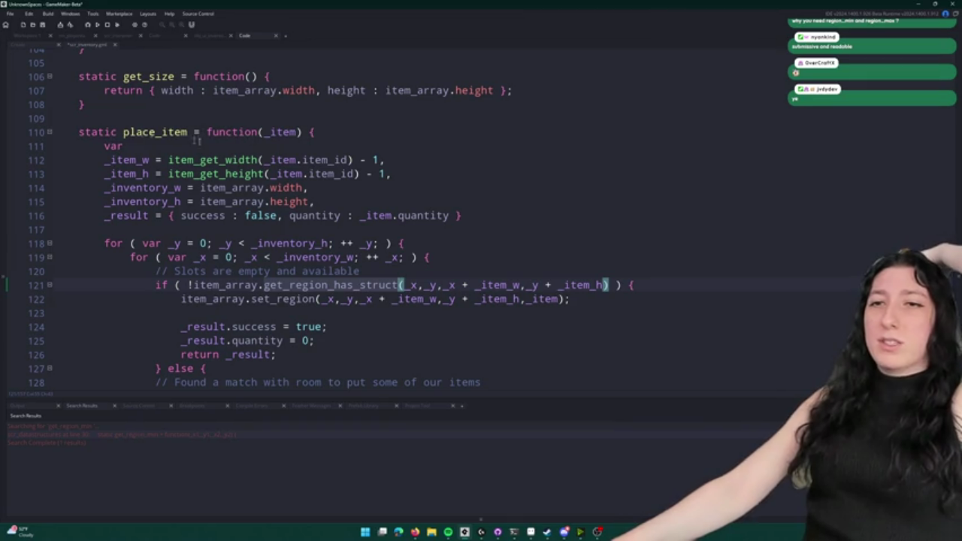
{"action": "scroll", "coordinate": [324, 139], "scroll_direction": "down", "scroll_amount": 3}
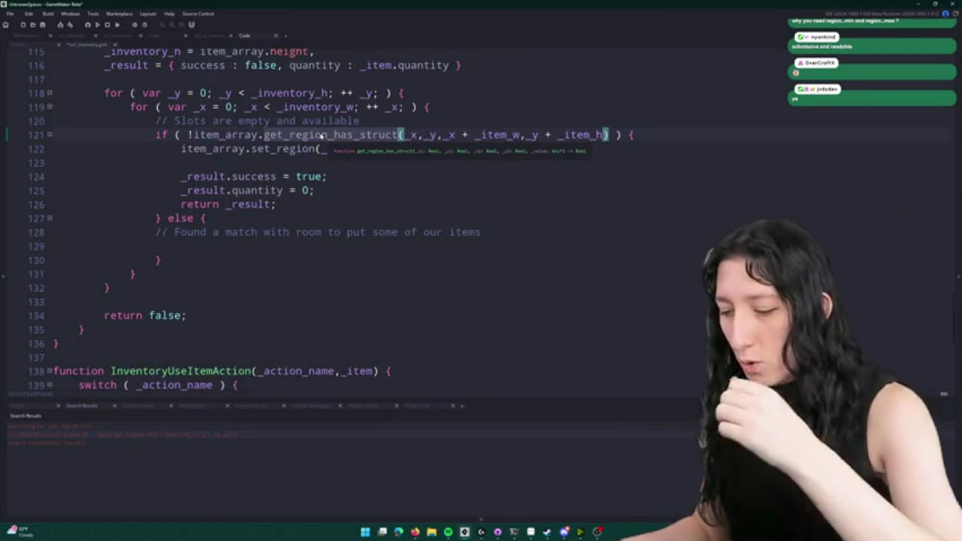
{"action": "left_click", "coordinate": [157, 232]}
{"action": "key", "text": "Tab"}
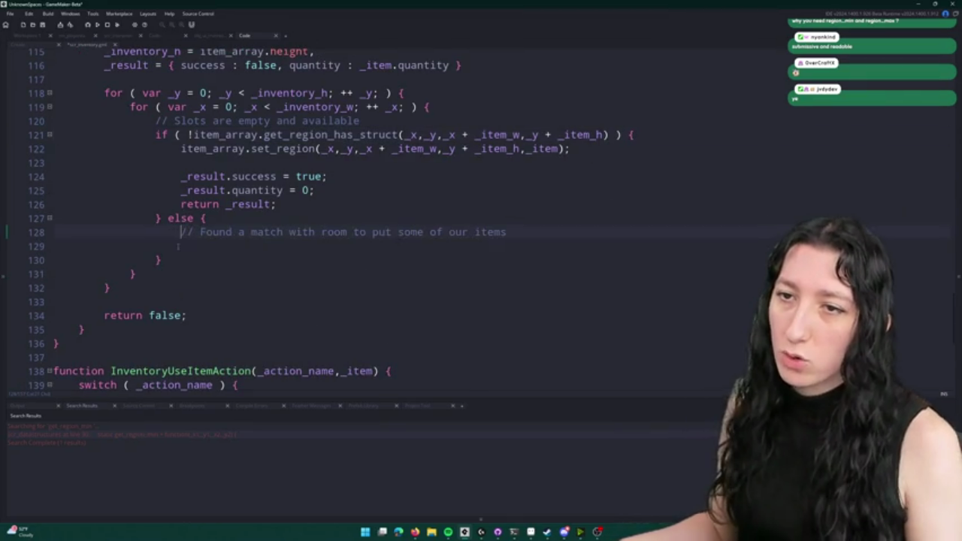
{"action": "left_click", "coordinate": [178, 246]}
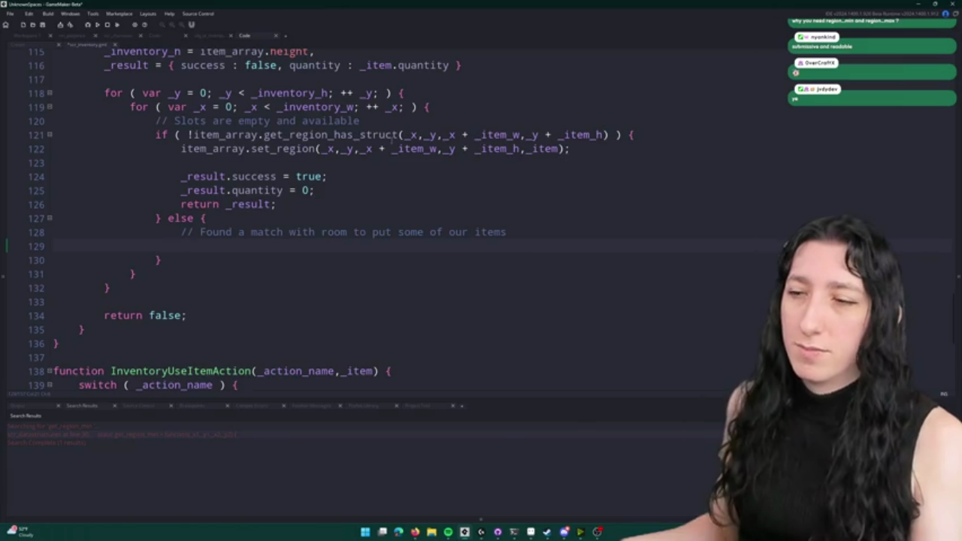
{"action": "mouse_move", "coordinate": [391, 140]}
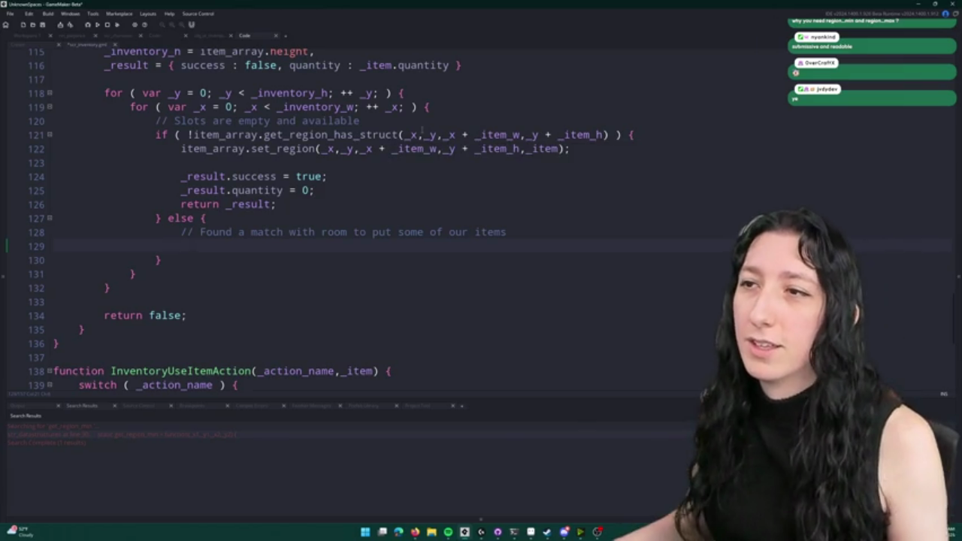
{"action": "left_click", "coordinate": [193, 149]}
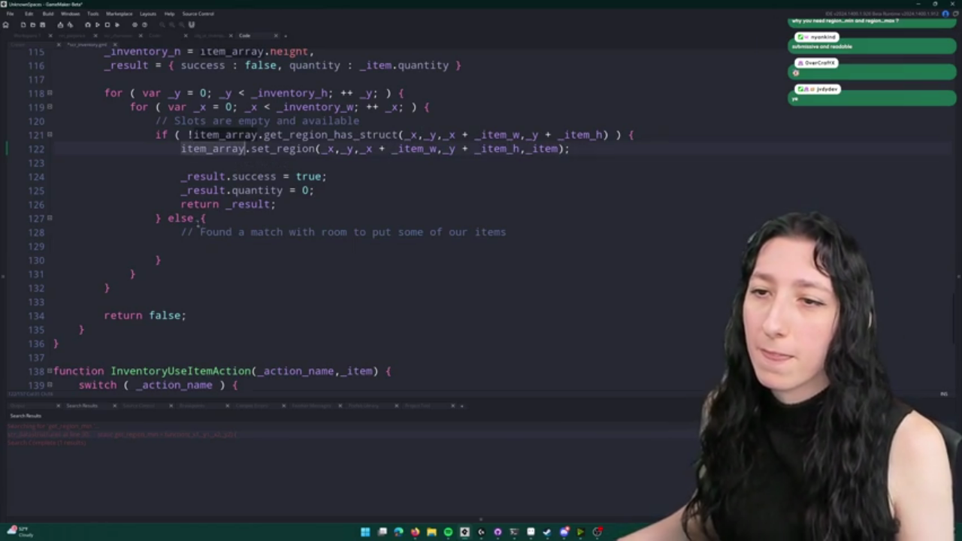
- Change the else to 'else if ( item_array.get(_x,_y).item_id' to test the slot's item_id
{"action": "left_click", "coordinate": [194, 218]}
{"action": "type", "text": "ifk"}
{"action": "key", "text": "BackSpace"}
{"action": "type", "text": "( item_array "}
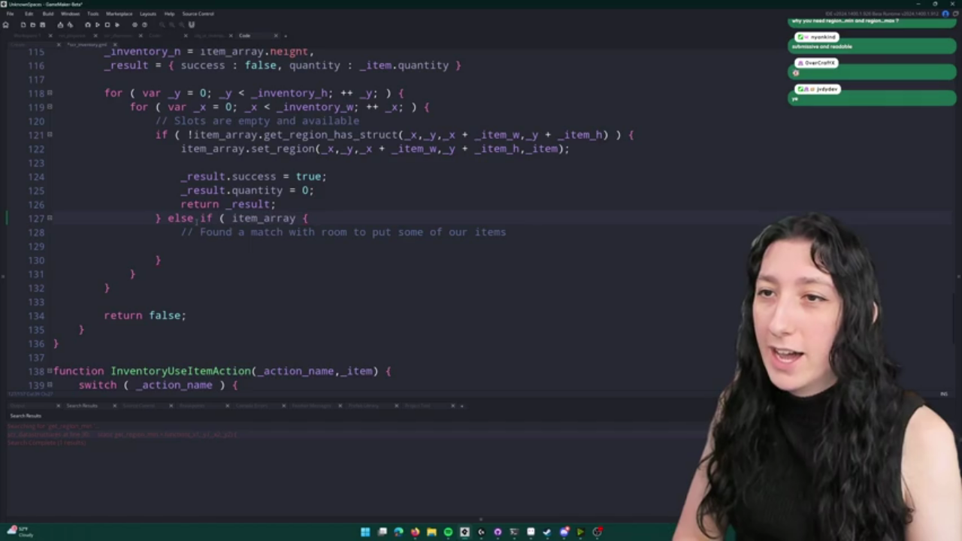
{"action": "type", "text": ".get(_x,_"}
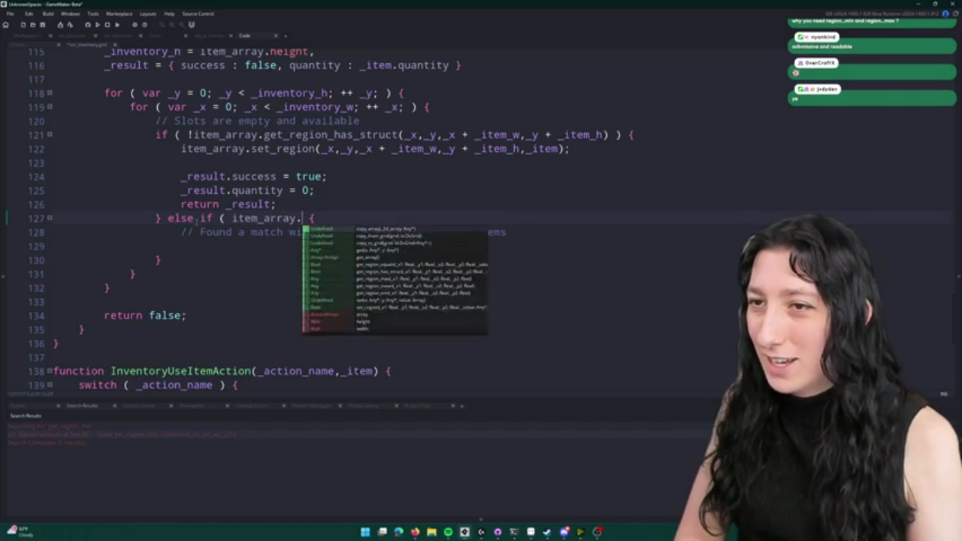
{"action": "type", "text": "y)"}
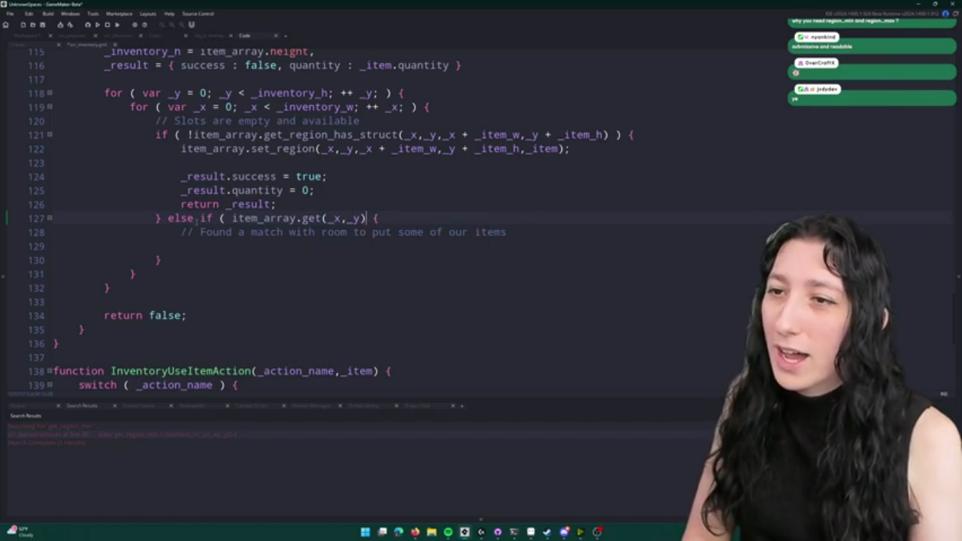
{"action": "type", "text": "."}
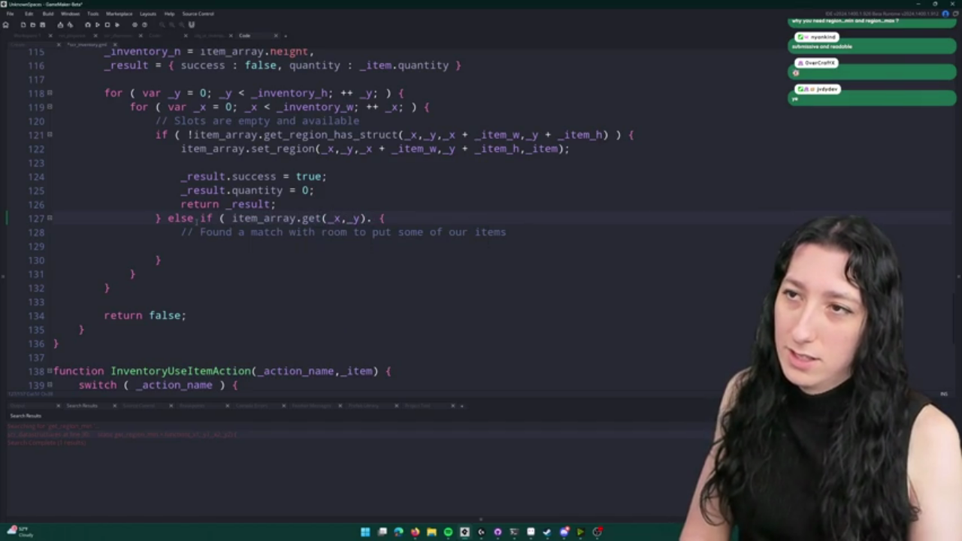
{"action": "type", "text": "item_id"}
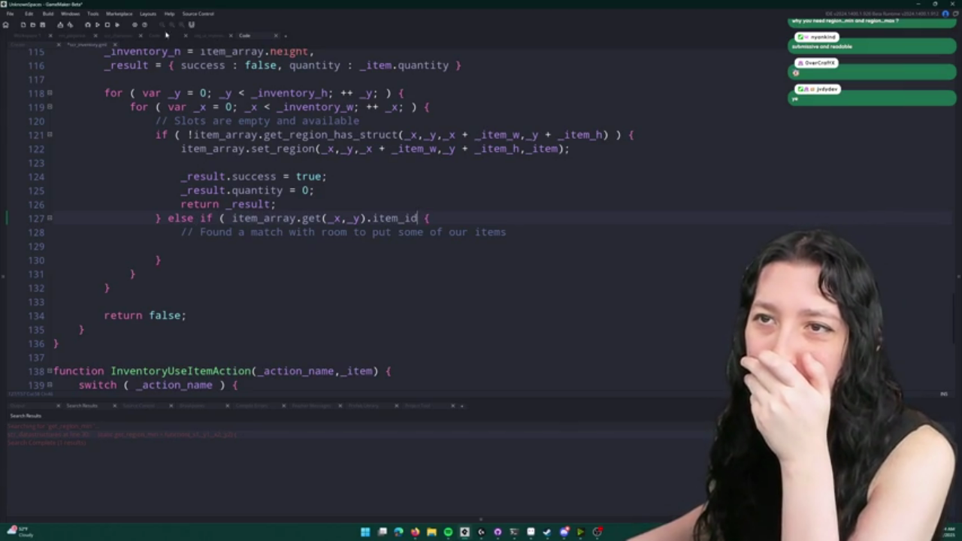
{"action": "left_click", "coordinate": [143, 37]}
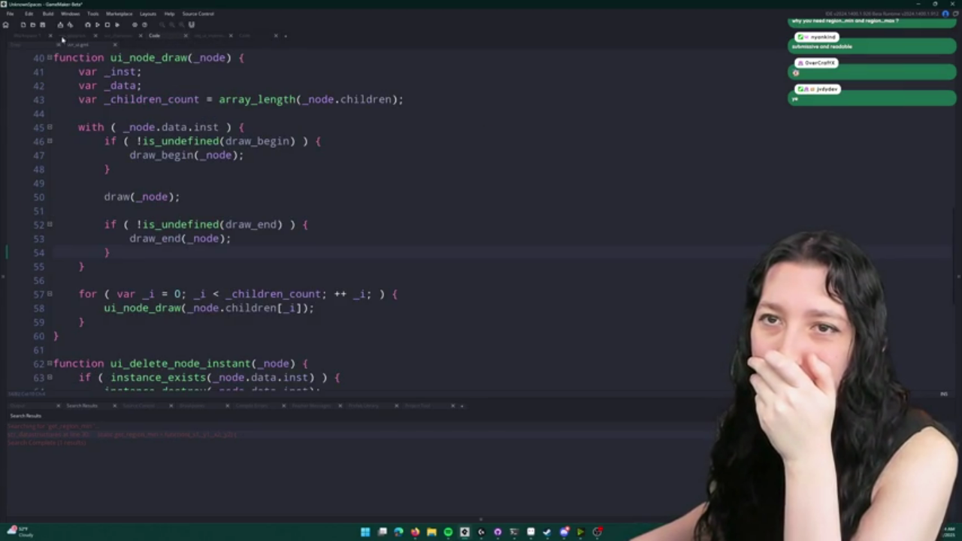
{"action": "left_click", "coordinate": [174, 36]}
{"action": "key", "text": "ctrl+t"}
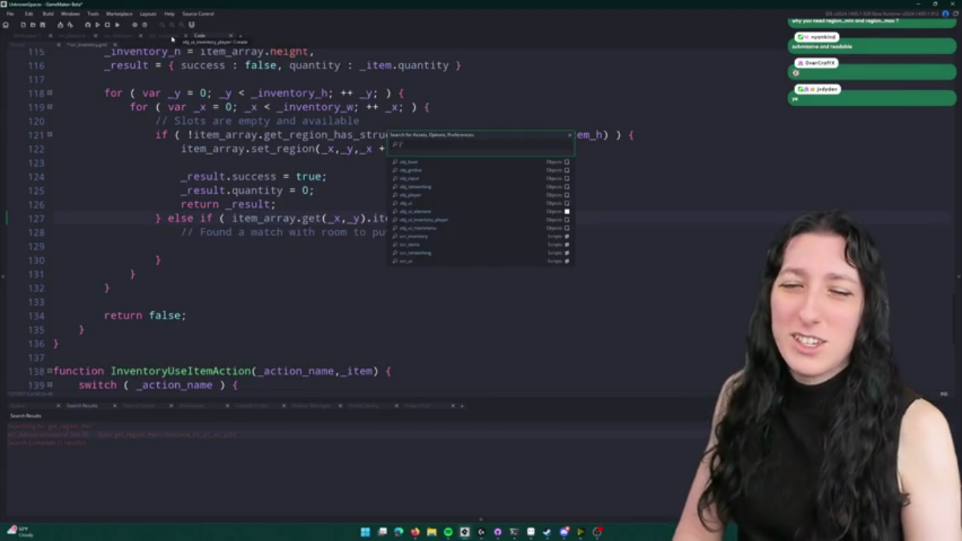
{"action": "type", "text": "items"}
{"action": "key", "text": "Down"}
{"action": "key", "text": "Return"}
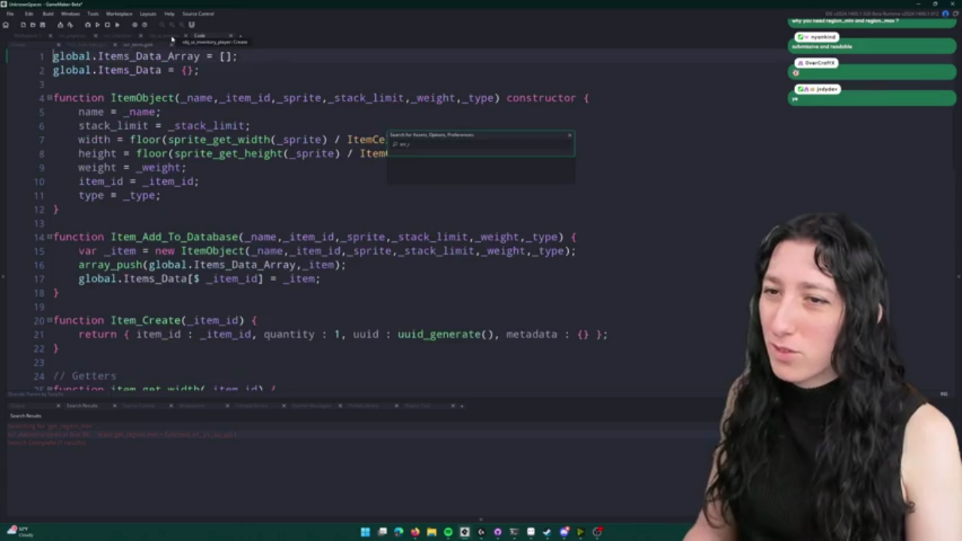
{"action": "scroll", "coordinate": [103, 89], "scroll_direction": "down", "scroll_amount": 4}
{"action": "scroll", "coordinate": [103, 90], "scroll_direction": "up", "scroll_amount": 4}
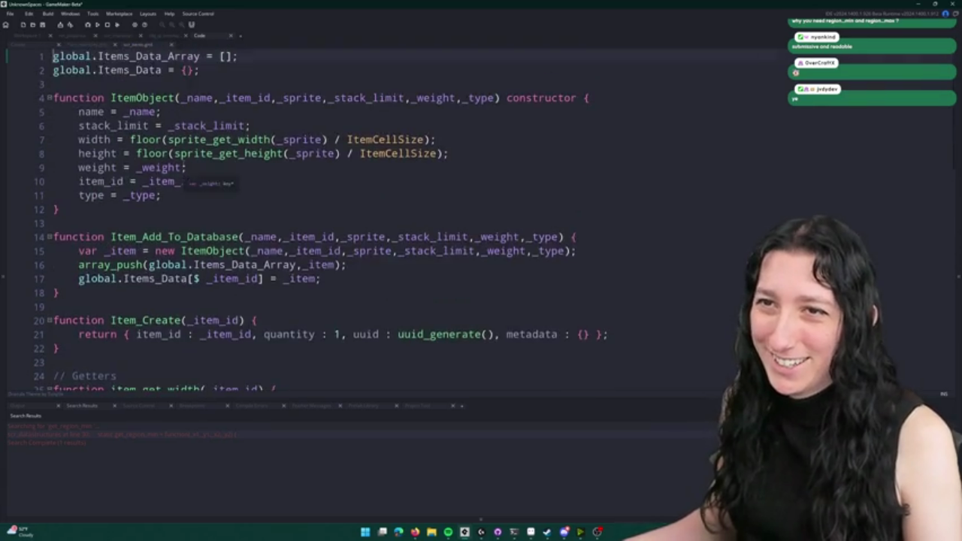
{"action": "scroll", "coordinate": [191, 189], "scroll_direction": "down", "scroll_amount": 6}
{"action": "scroll", "coordinate": [239, 233], "scroll_direction": "down", "scroll_amount": 2}
{"action": "left_click", "coordinate": [282, 225]}
{"action": "scroll", "coordinate": [279, 218], "scroll_direction": "down", "scroll_amount": 4}
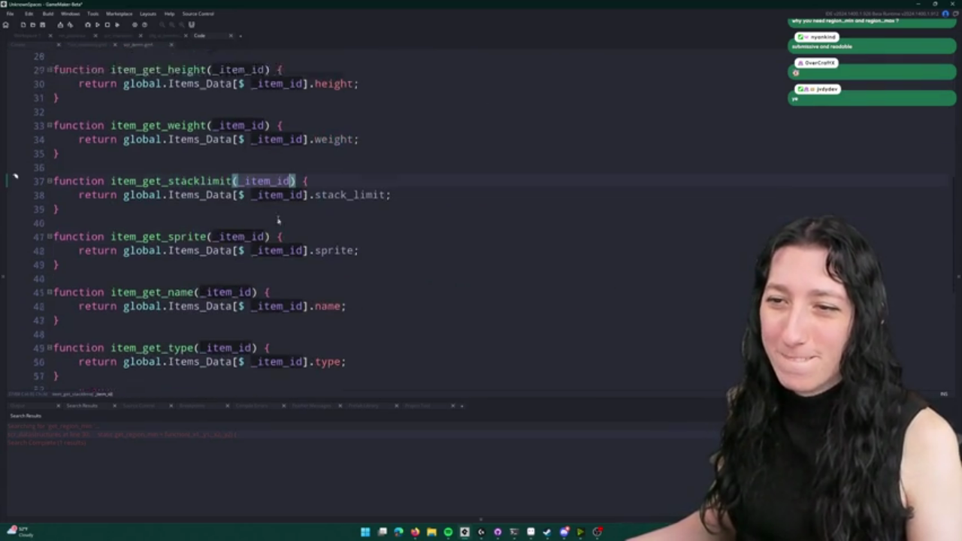
{"action": "scroll", "coordinate": [279, 248], "scroll_direction": "up", "scroll_amount": 10}
{"action": "left_click", "coordinate": [158, 259]}
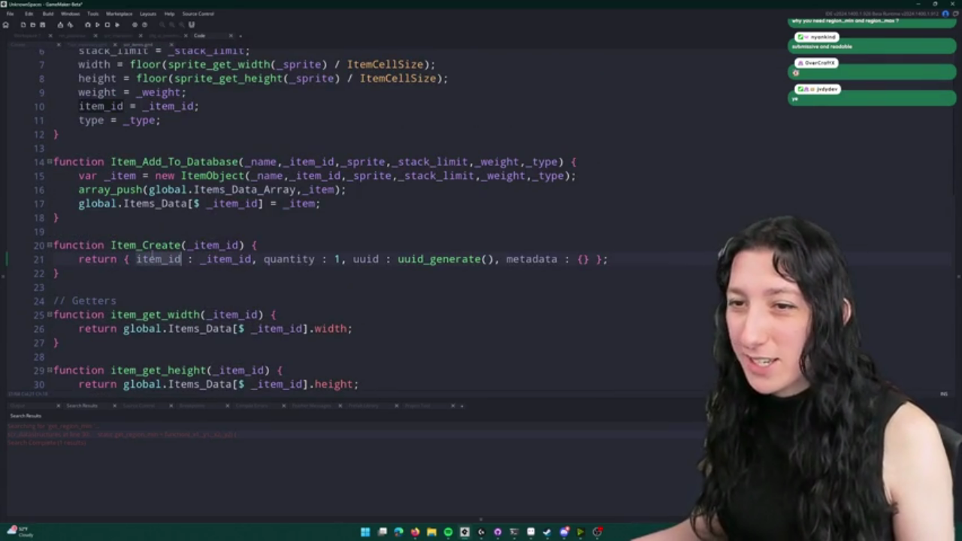
{"action": "left_click", "coordinate": [137, 37]}
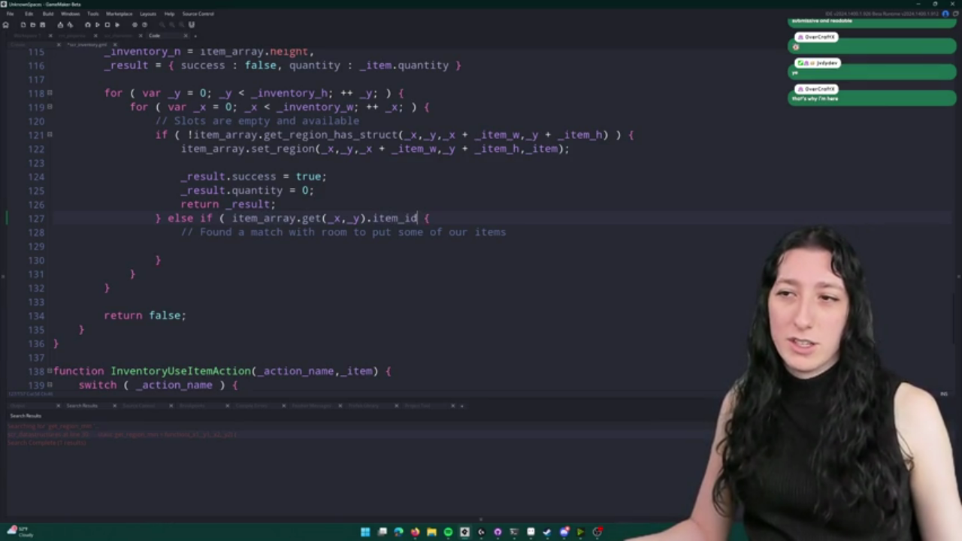
- Make the condition 'is_struct(item_array.get(_x,_y)) && item_array.get(_x,_y).item_id == _item.item_id'
{"action": "left_click", "coordinate": [231, 218]}
{"action": "type", "text": "is_st"}
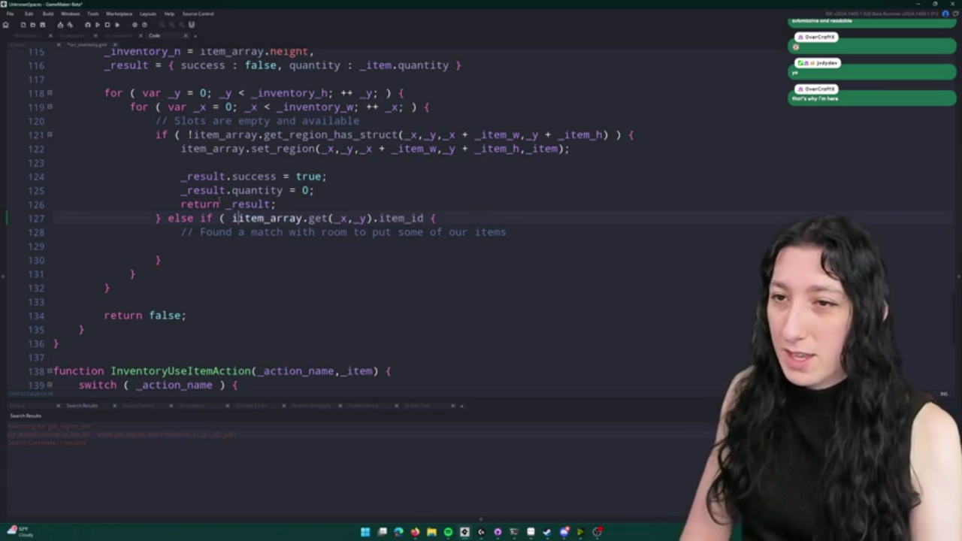
{"action": "type", "text": "ruct("}
{"action": "double_click", "coordinate": [445, 218]}
{"action": "key", "text": "BackSpace"}
{"action": "key", "text": "BackSpace"}
{"action": "type", "text": ")"}
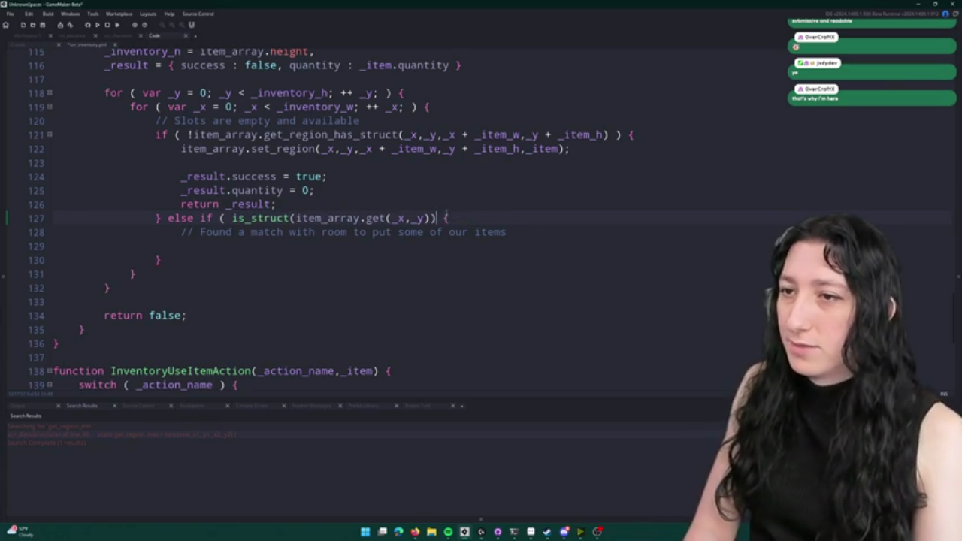
{"action": "type", "text": " && item_id"}
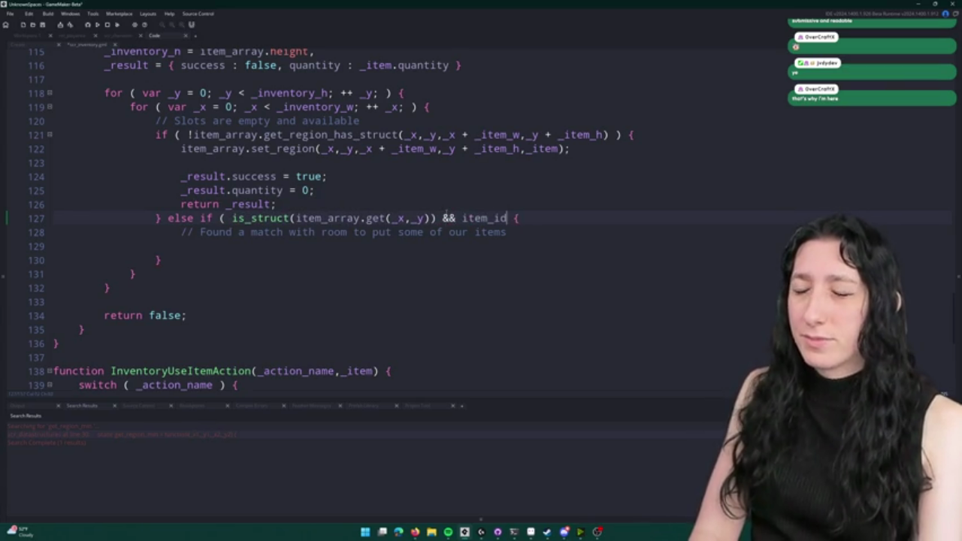
{"action": "key", "text": "BackSpace"}
{"action": "key", "text": "BackSpace"}
{"action": "key", "text": "BackSpace"}
{"action": "type", "text": "tem_array.get("}
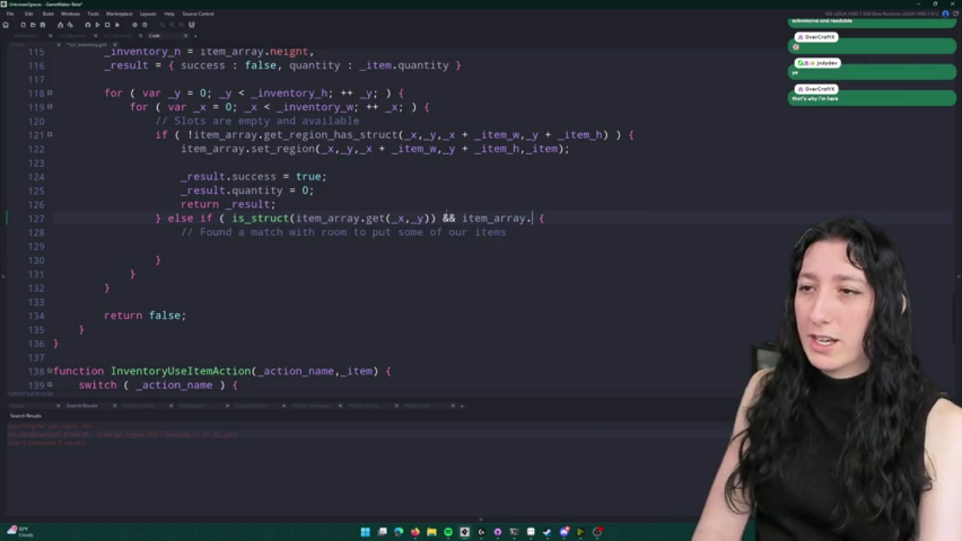
{"action": "type", "text": "_x,"}
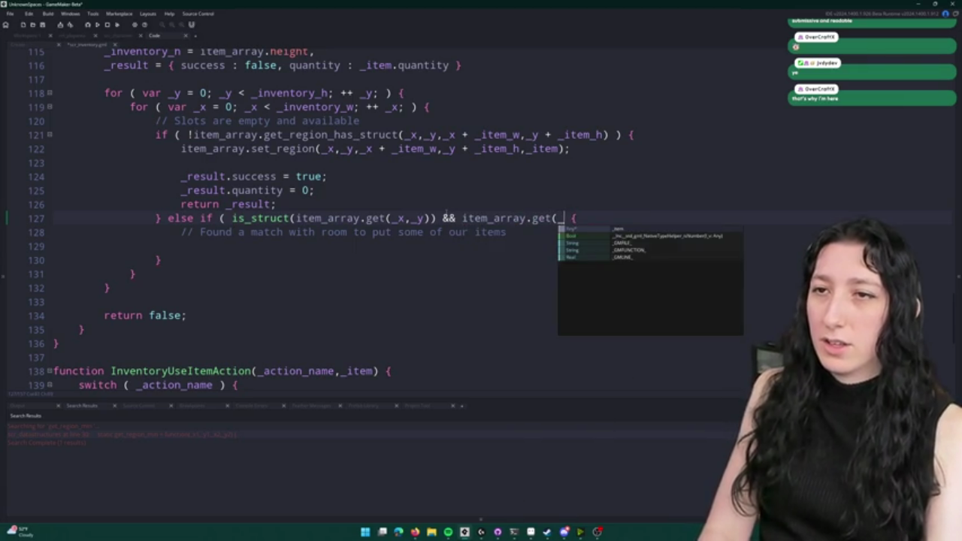
{"action": "type", "text": "_y,"}
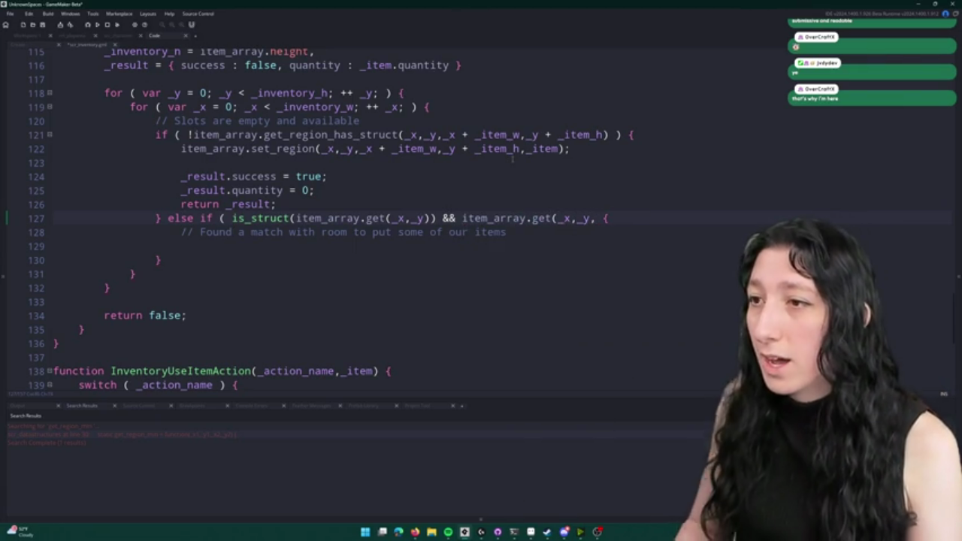
{"action": "key", "text": "BackSpace"}
{"action": "type", "text": ").item_id"}
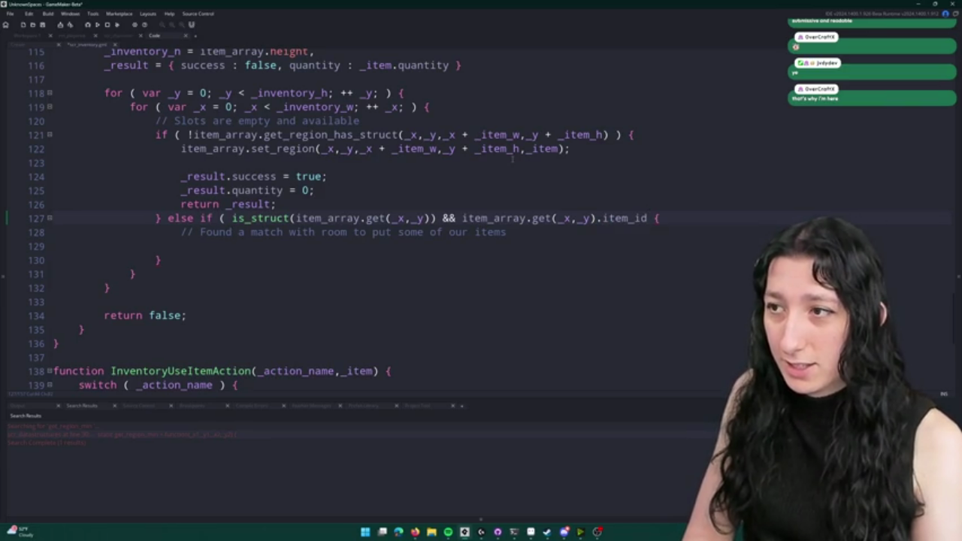
{"action": "type", "text": " ==  "}
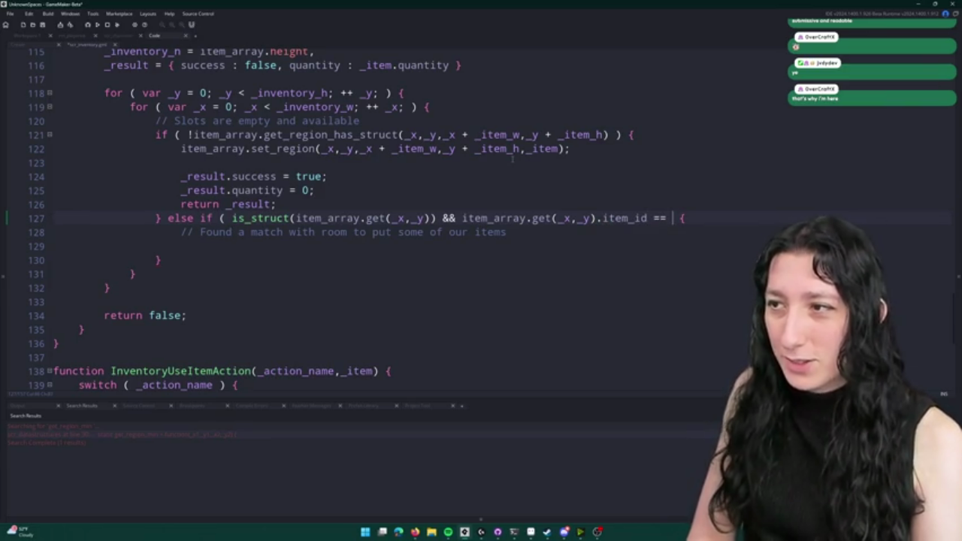
{"action": "type", "text": "_item.itemk"}
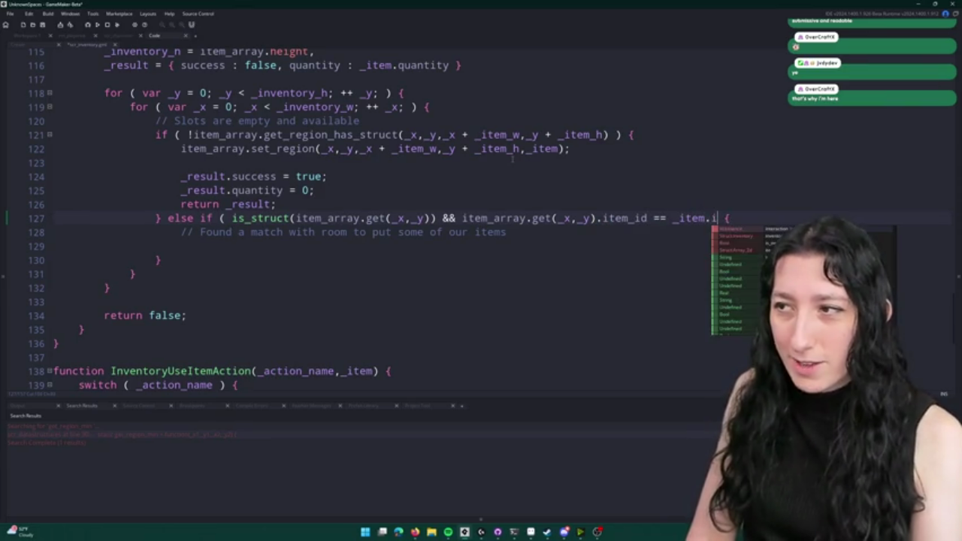
{"action": "key", "text": "BackSpace"}
{"action": "type", "text": "_id"}
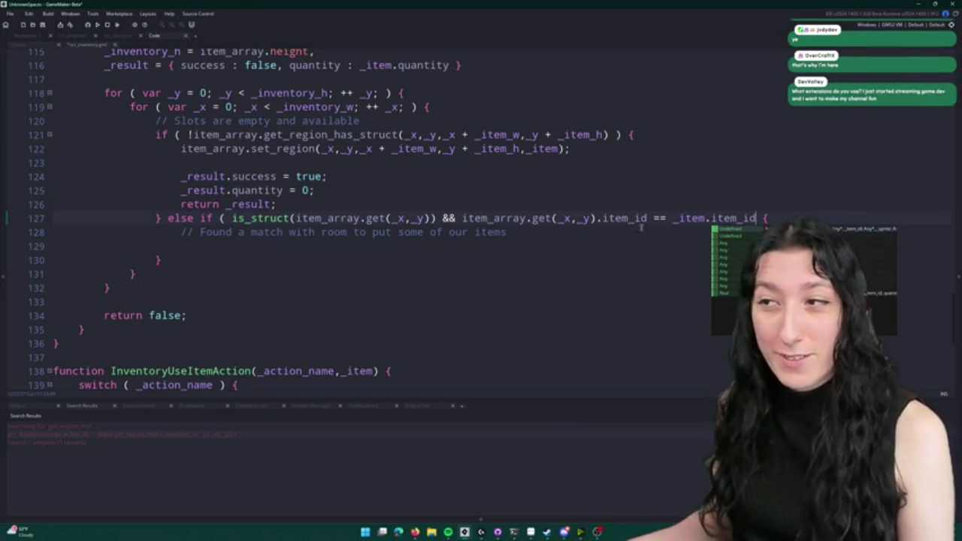
{"action": "key", "text": "Escape"}
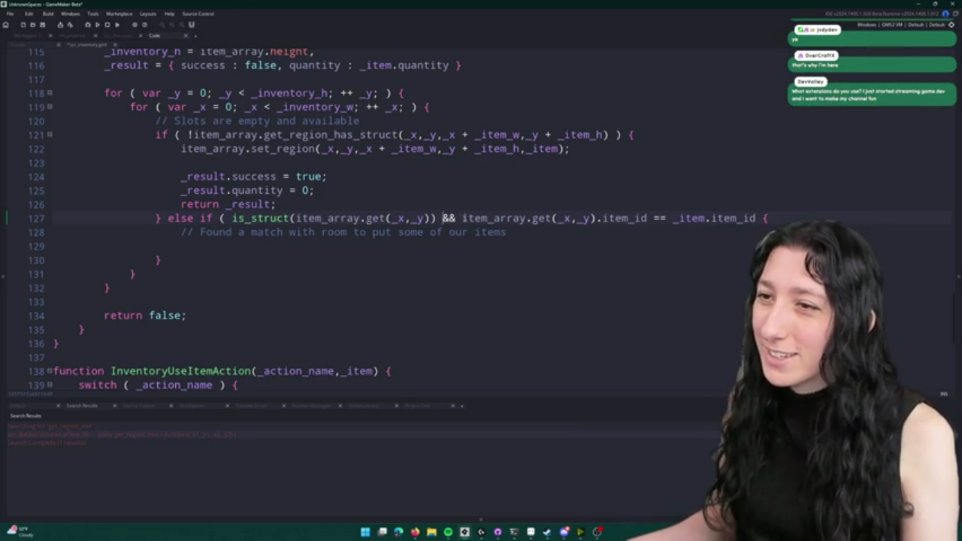
- Split the else-if condition so the item_id comparison and closing ') {' sit on separate lines
{"action": "key", "text": "Return"}
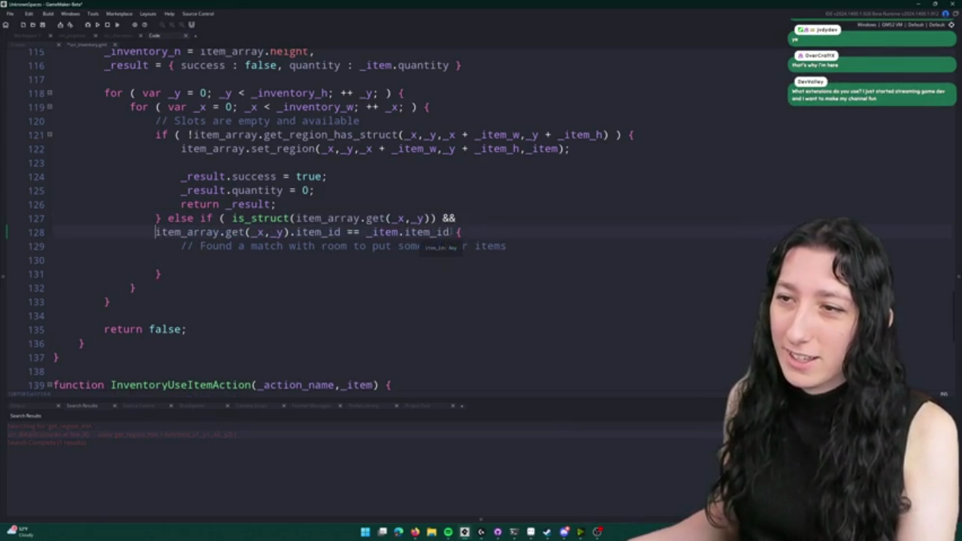
{"action": "type", "text": ")"}
{"action": "key", "text": "ctrl+space"}
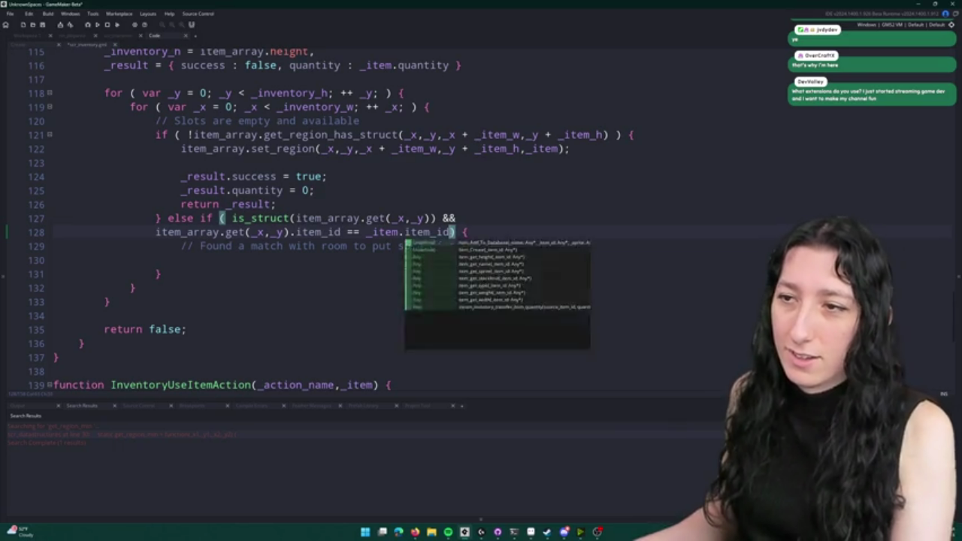
{"action": "key", "text": "Return"}
{"action": "key", "text": "ctrl+z"}
{"action": "key", "text": "Return"}
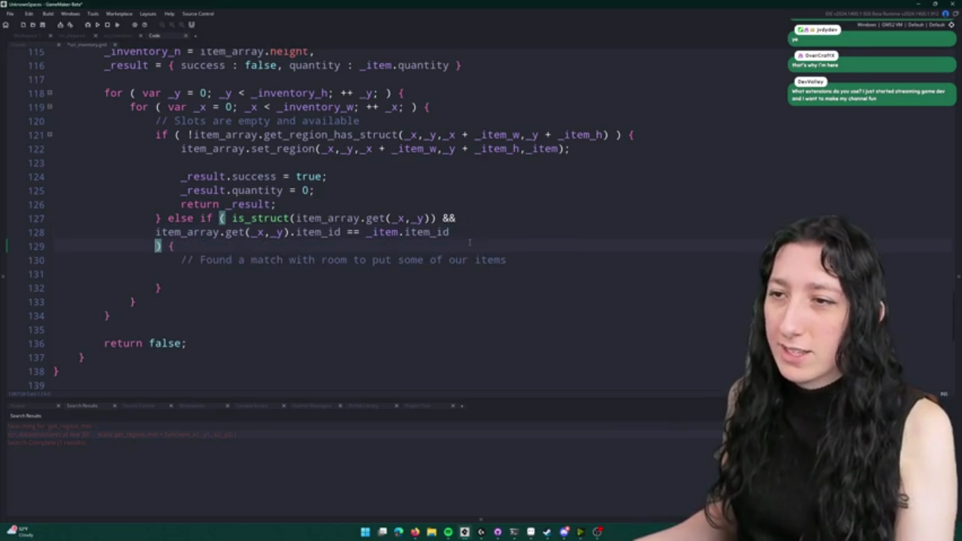